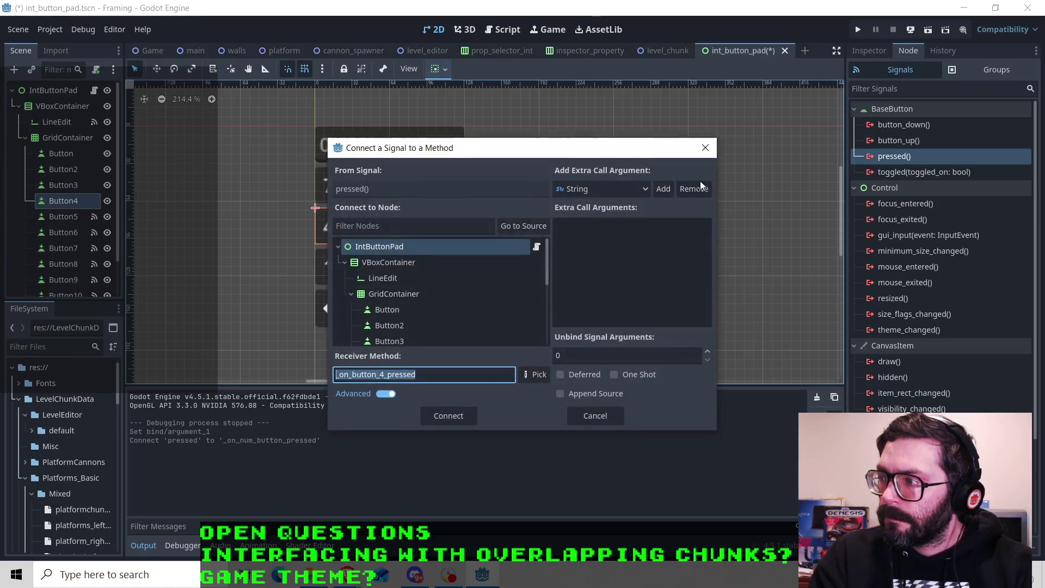
# Connect Button4's pressed signal to _on_num_button_pressed with extra argument 4
pyautogui.click(663, 188)
pyautogui.click(661, 242)
pyautogui.write('4')
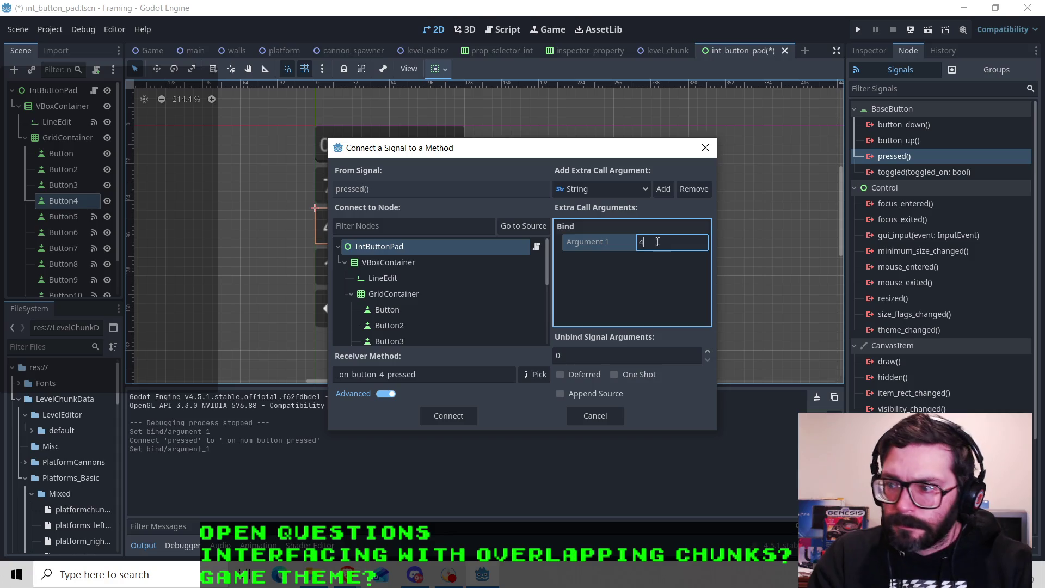
pyautogui.click(536, 377)
pyautogui.click(488, 195)
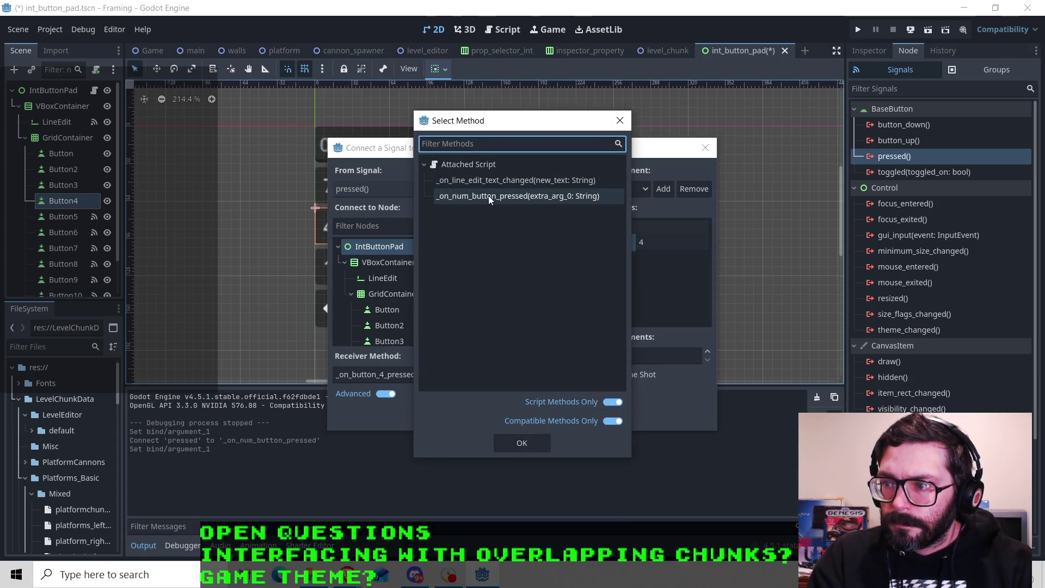
pyautogui.click(521, 445)
pyautogui.click(452, 415)
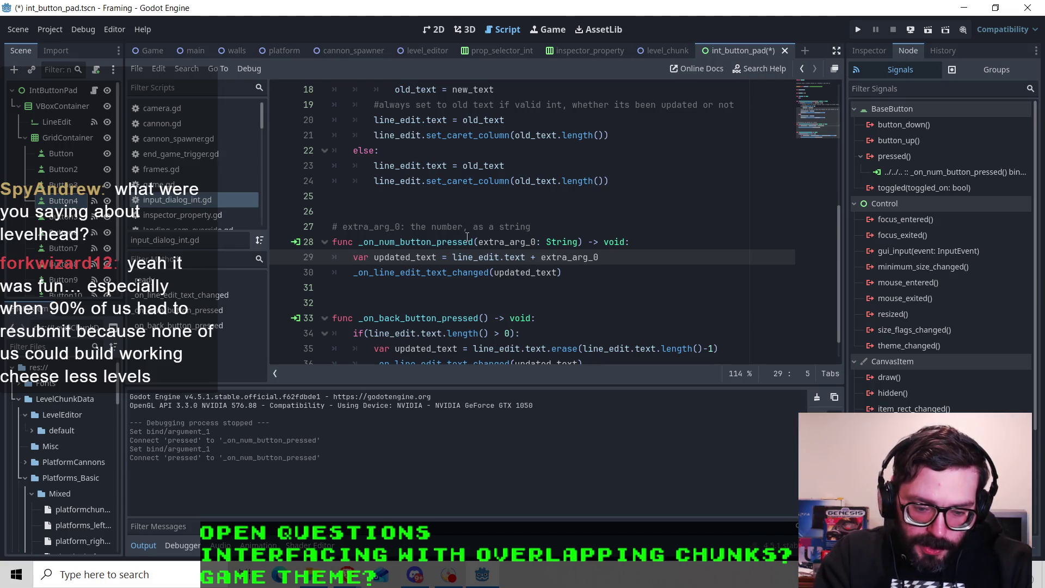
pyautogui.click(571, 271)
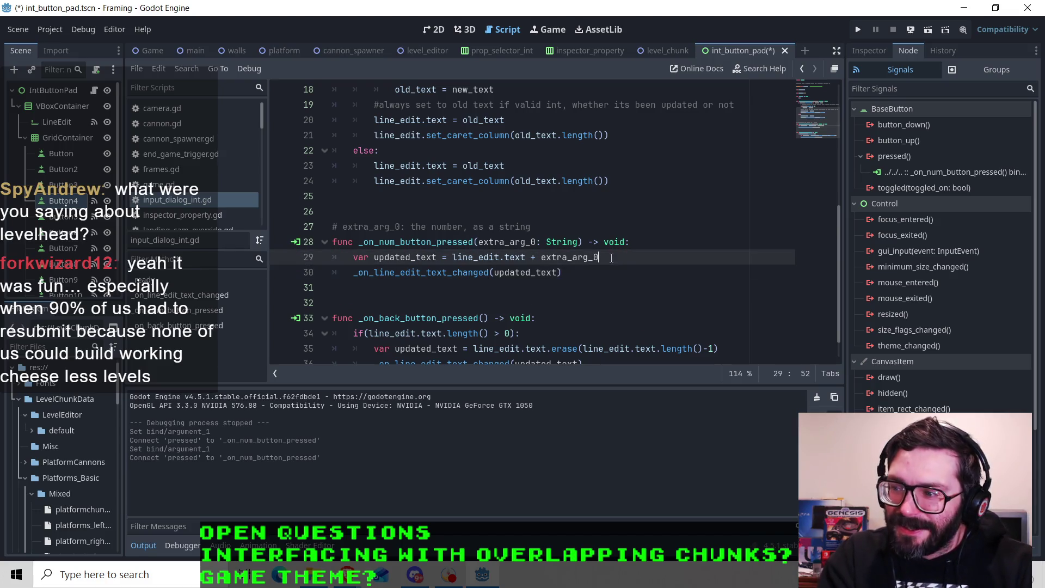
pyautogui.press('Up')
pyautogui.press('Up')
pyautogui.press('End')
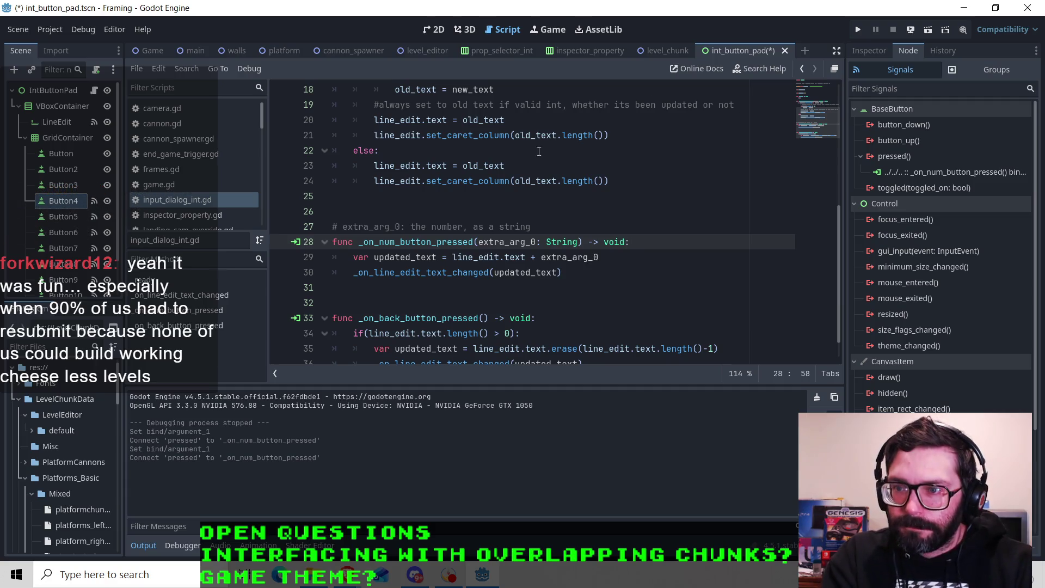
pyautogui.click(64, 187)
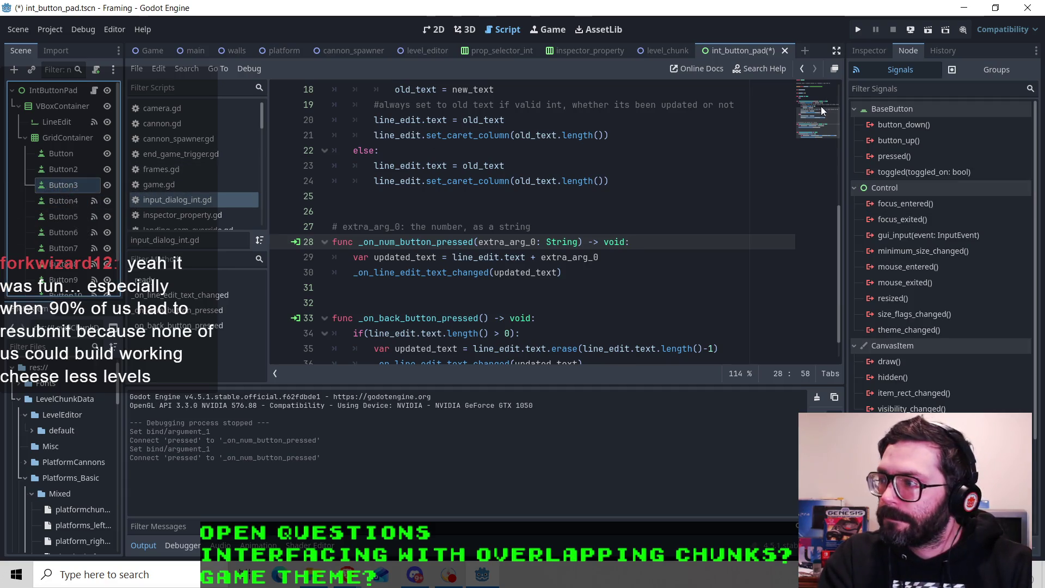
# Connect Button3's pressed signal to _on_num_button_pressed with extra argument 9
pyautogui.click(433, 30)
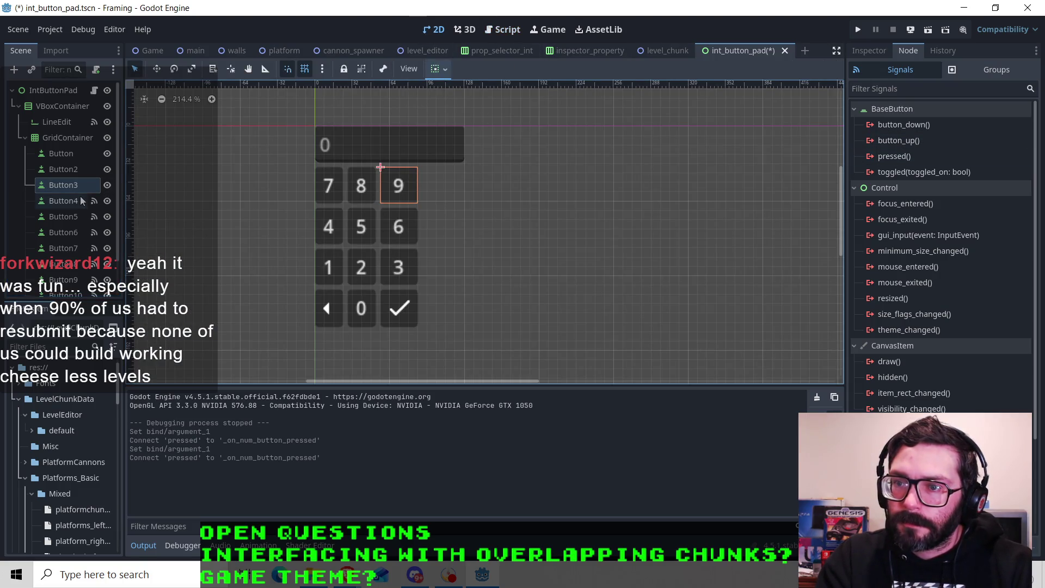
pyautogui.click(73, 221)
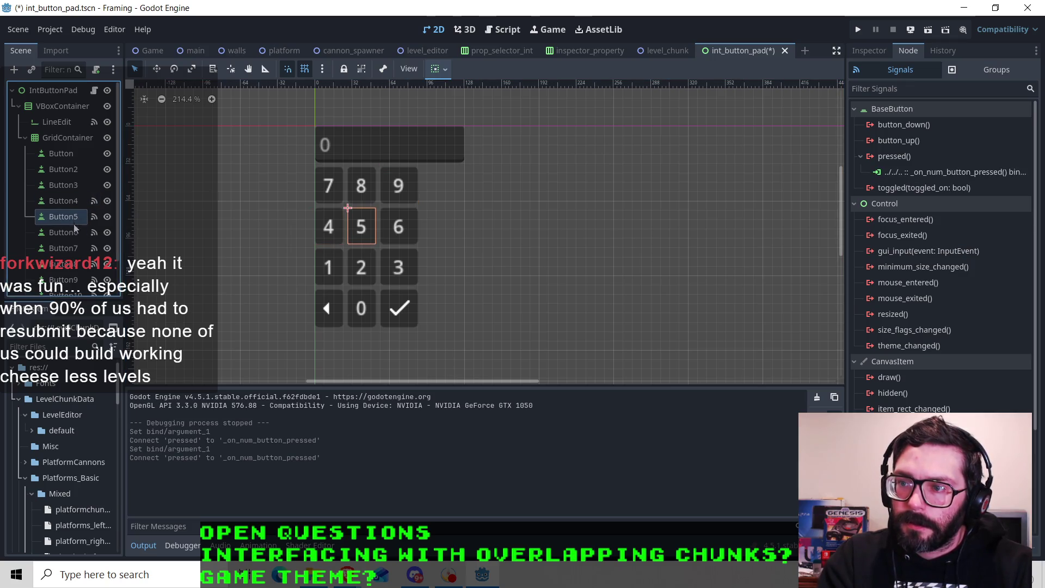
pyautogui.click(75, 191)
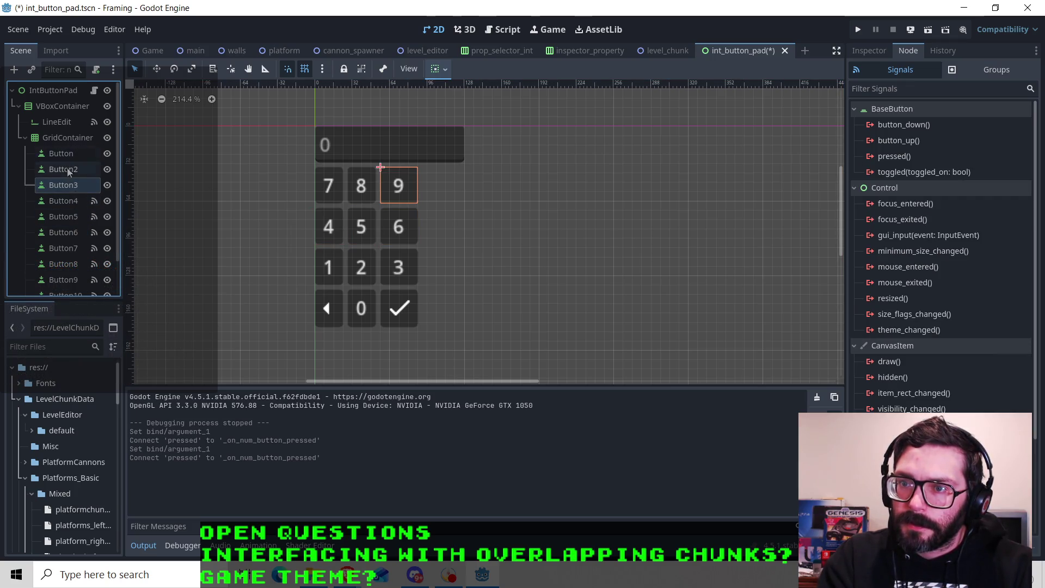
pyautogui.click(916, 157)
pyautogui.rightClick(916, 156)
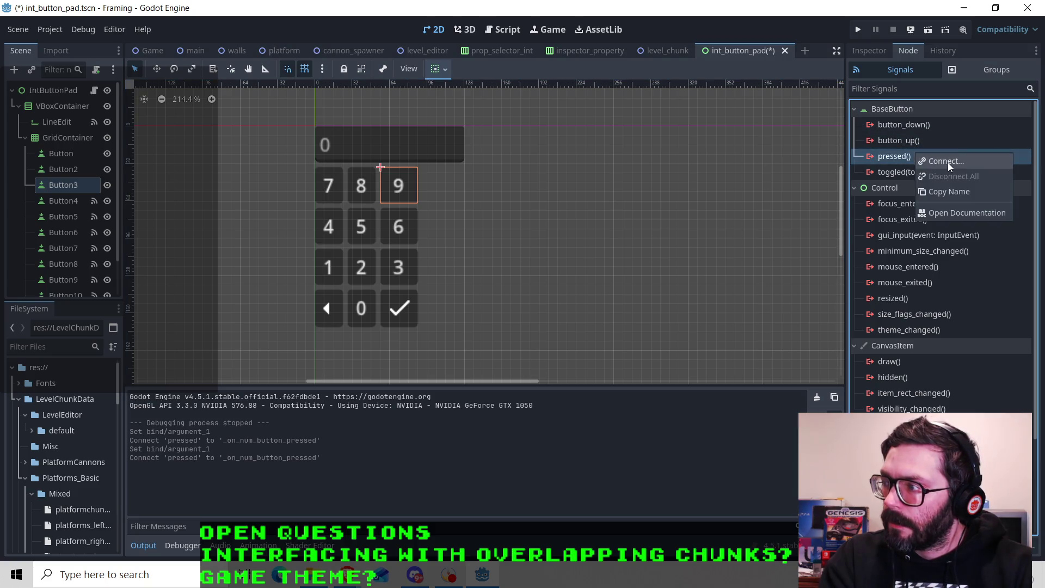
pyautogui.click(941, 162)
pyautogui.click(664, 189)
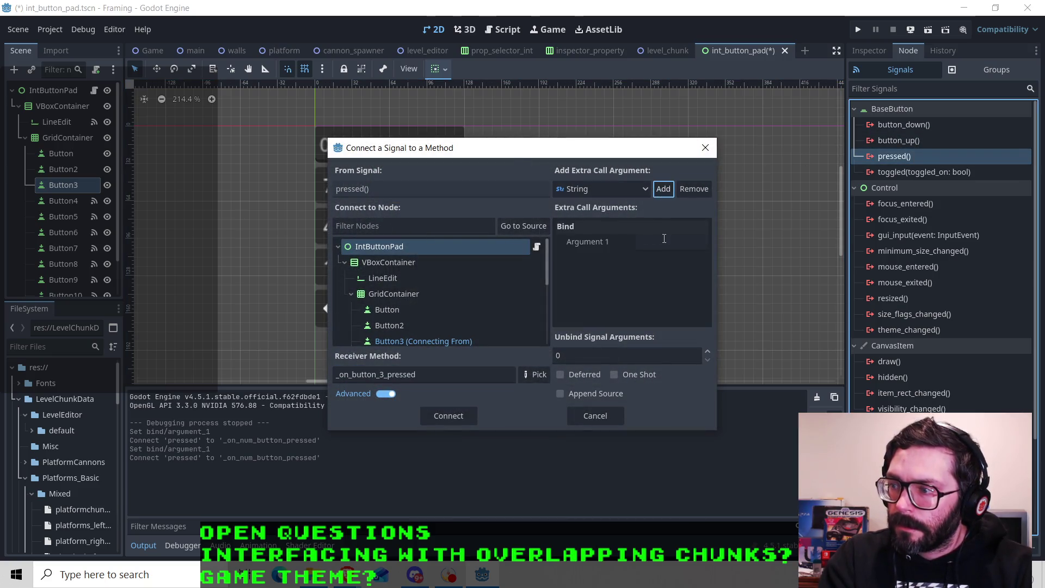
pyautogui.click(672, 242)
pyautogui.write('9')
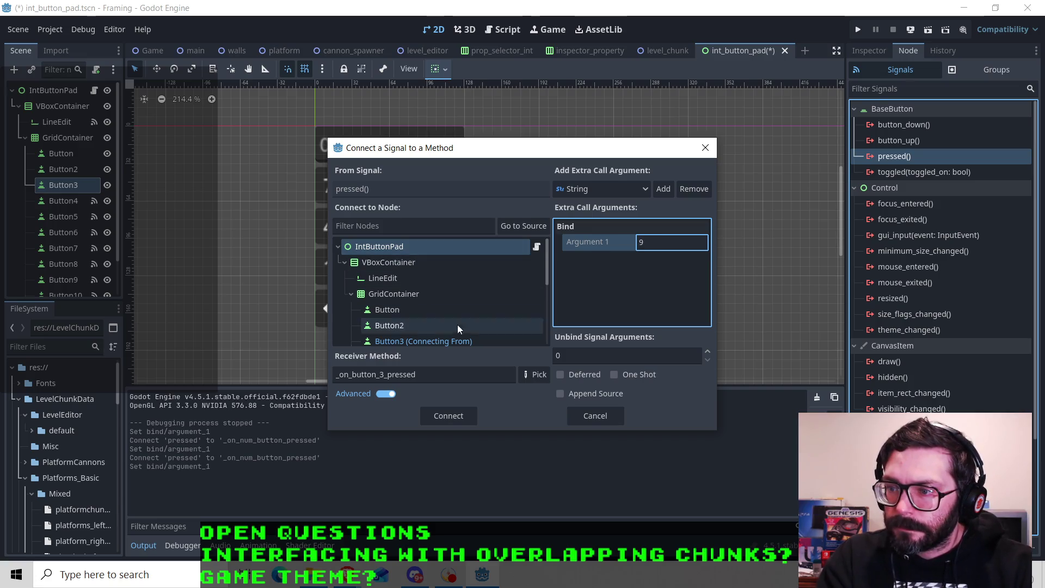
pyautogui.click(535, 374)
pyautogui.doubleClick(543, 197)
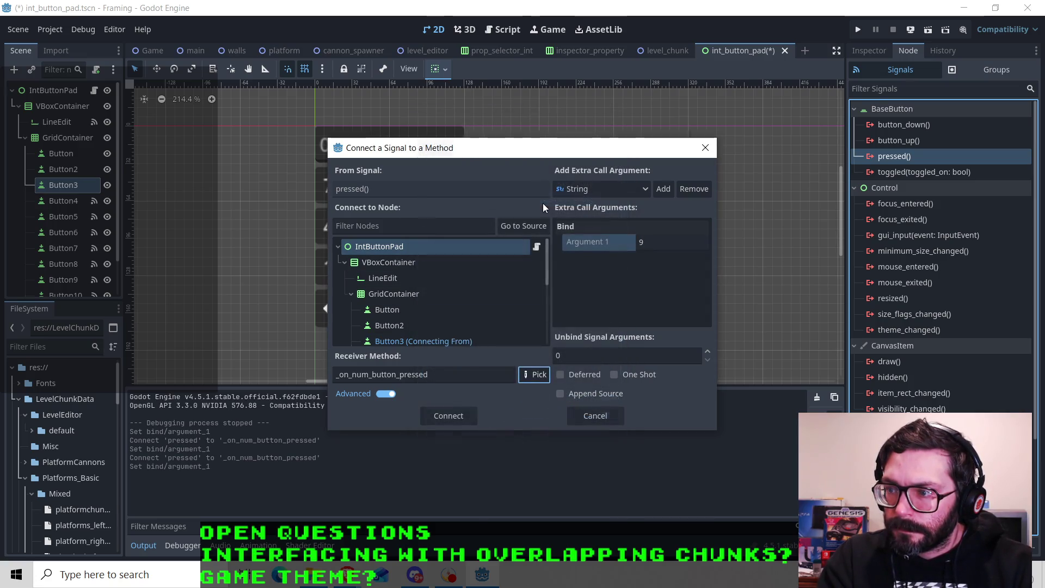
pyautogui.click(439, 420)
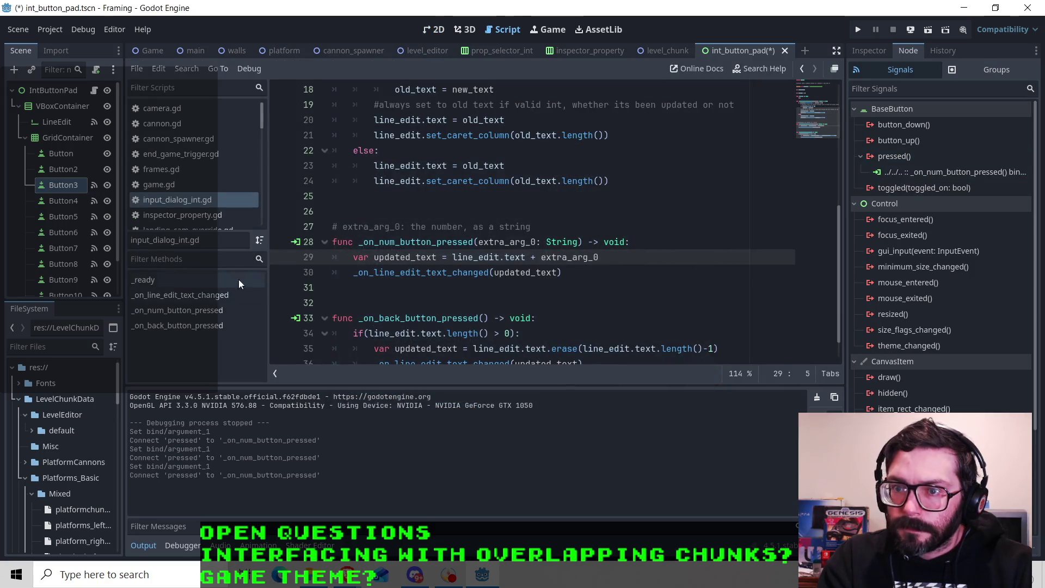
# Connect Button2's pressed signal to _on_num_button_pressed with extra argument 8
pyautogui.click(62, 170)
pyautogui.click(427, 30)
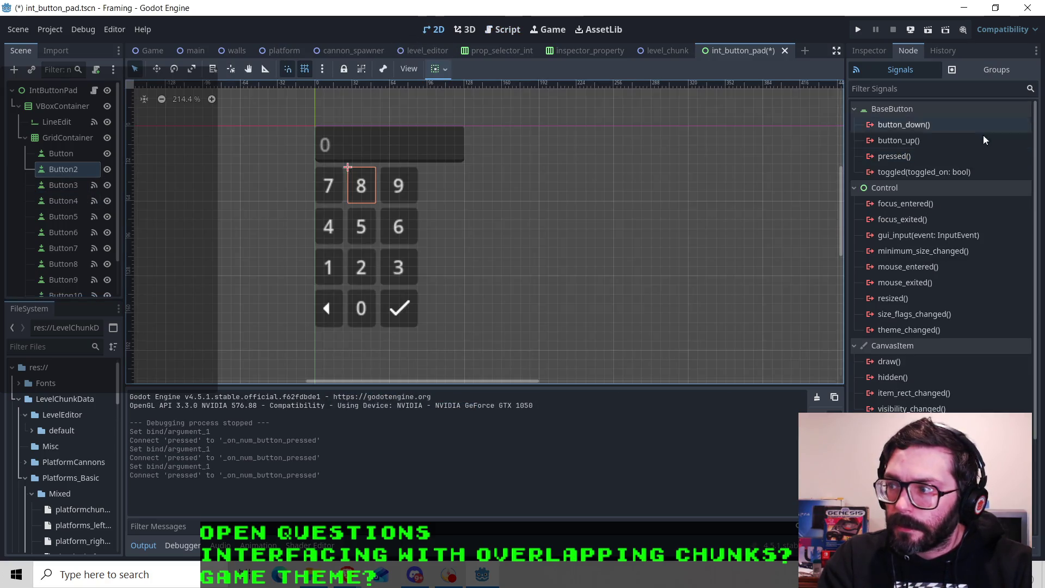
pyautogui.rightClick(945, 156)
pyautogui.click(974, 165)
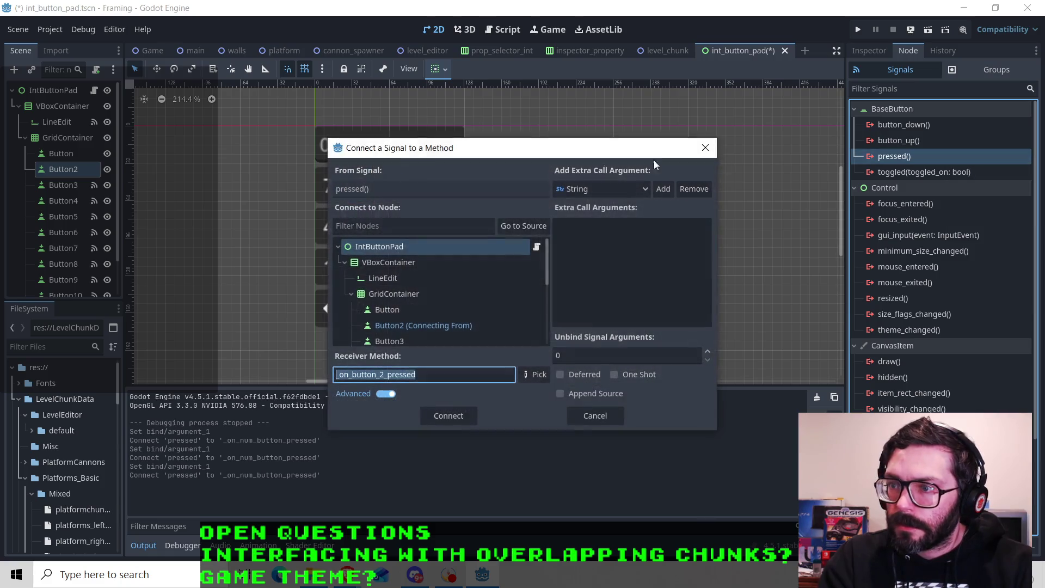
pyautogui.click(663, 189)
pyautogui.click(666, 243)
pyautogui.write('8')
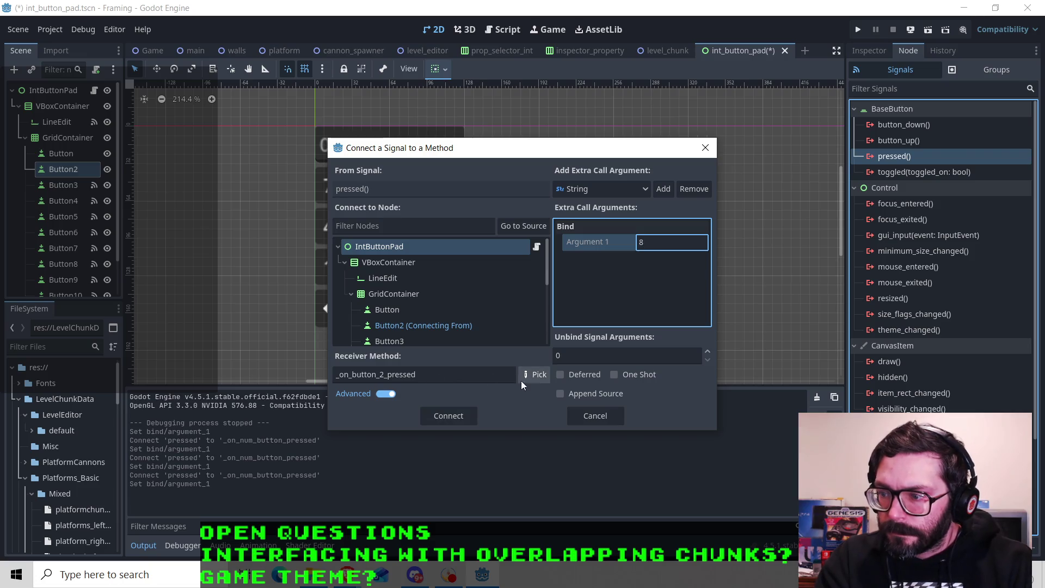
pyautogui.click(532, 375)
pyautogui.doubleClick(493, 197)
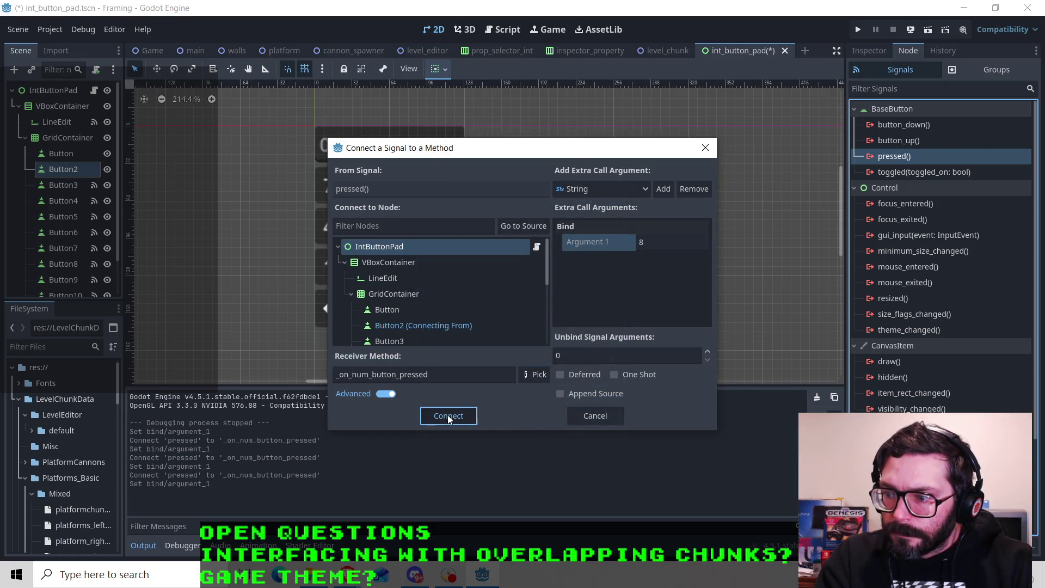
pyautogui.click(447, 415)
# Connect Button's pressed signal to _on_num_button_pressed with argument 7, then save int_button_pad.tscn
pyautogui.click(54, 154)
pyautogui.rightClick(54, 153)
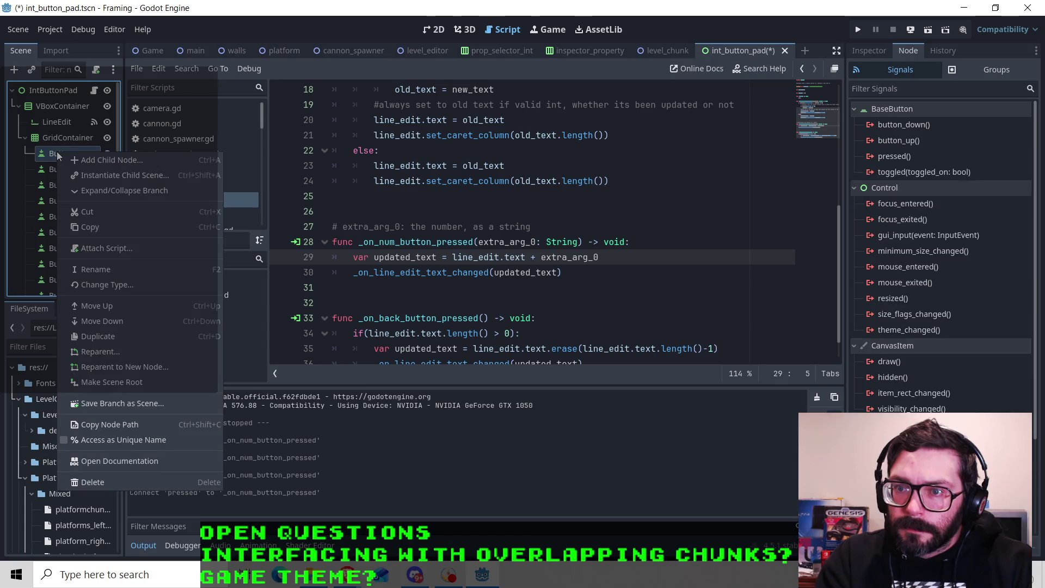
pyautogui.press('Escape')
pyautogui.click(437, 30)
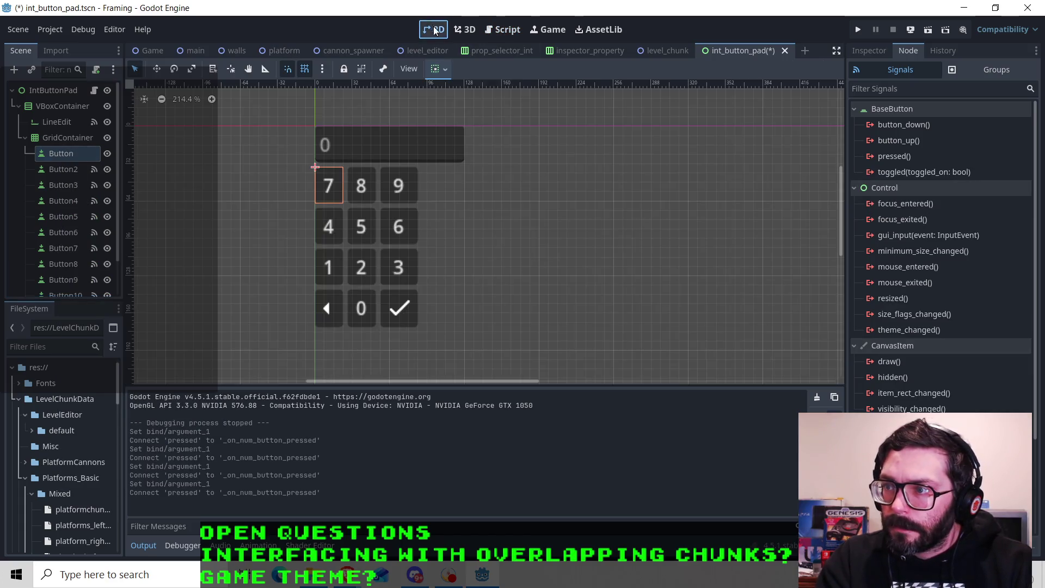
pyautogui.rightClick(910, 156)
pyautogui.click(942, 166)
pyautogui.click(663, 188)
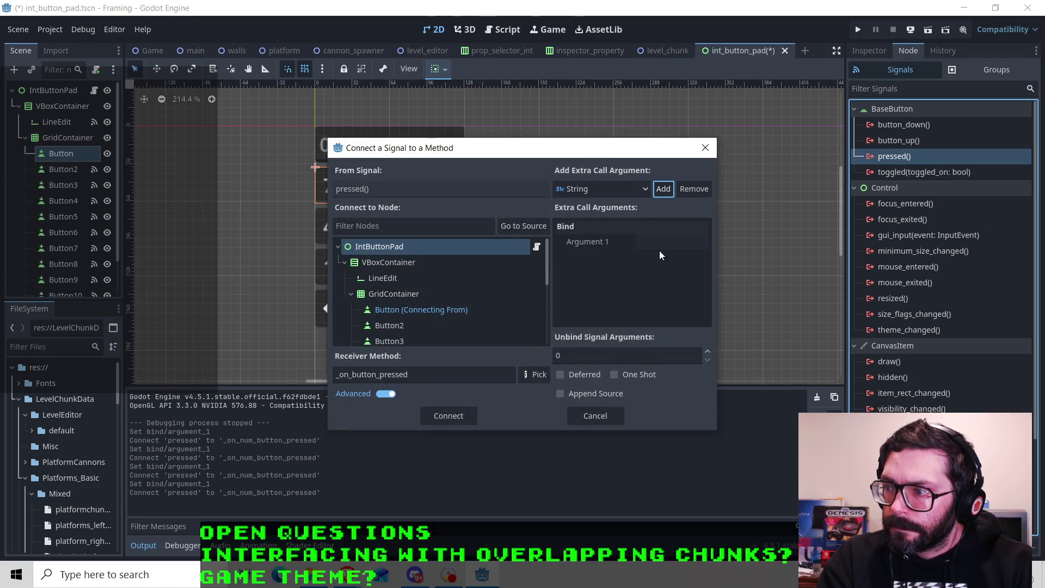
pyautogui.click(667, 243)
pyautogui.write('7')
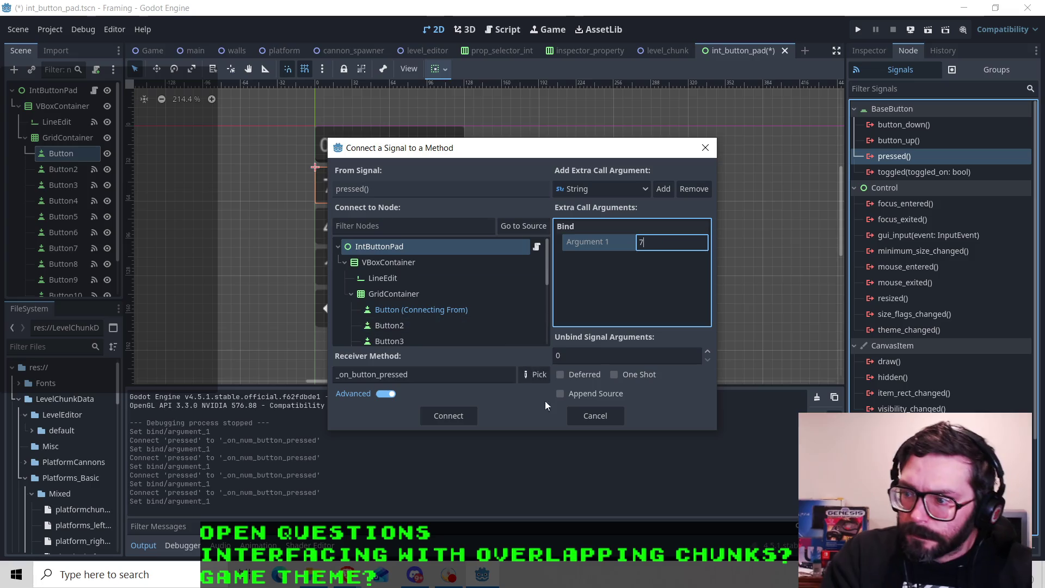
pyautogui.click(529, 375)
pyautogui.doubleClick(466, 197)
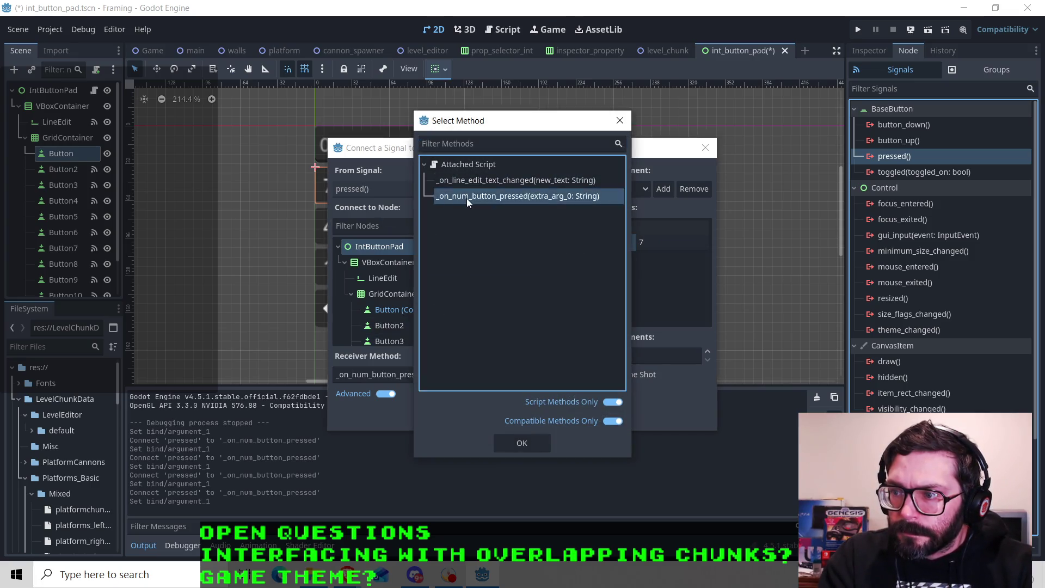
pyautogui.click(450, 416)
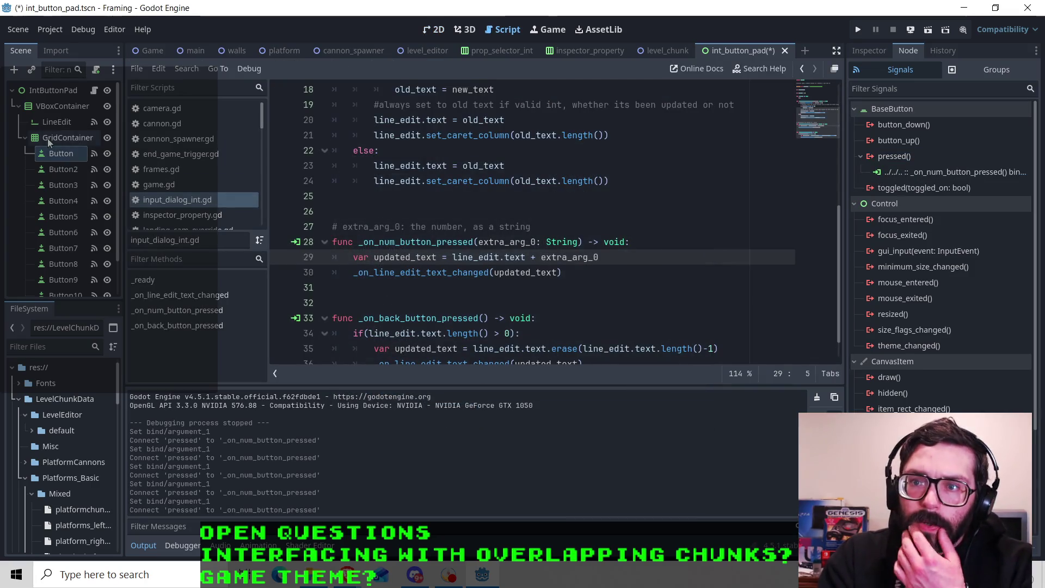
pyautogui.click(436, 30)
pyautogui.hotkey('ctrl', 's')
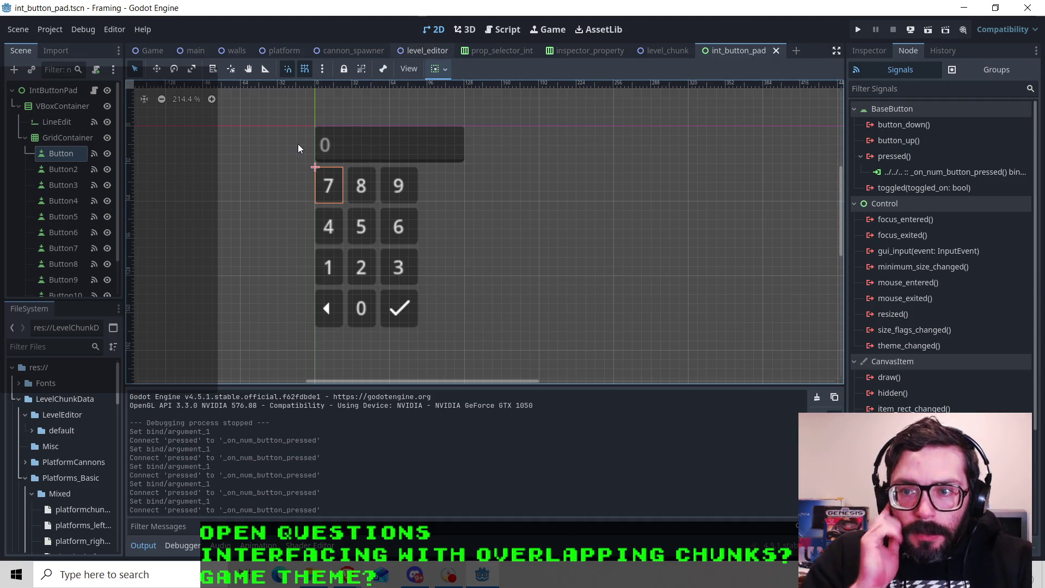
# Select Button12 and scroll through input_dialog_int.gd in the script editor
pyautogui.scroll(-2, 61, 163)
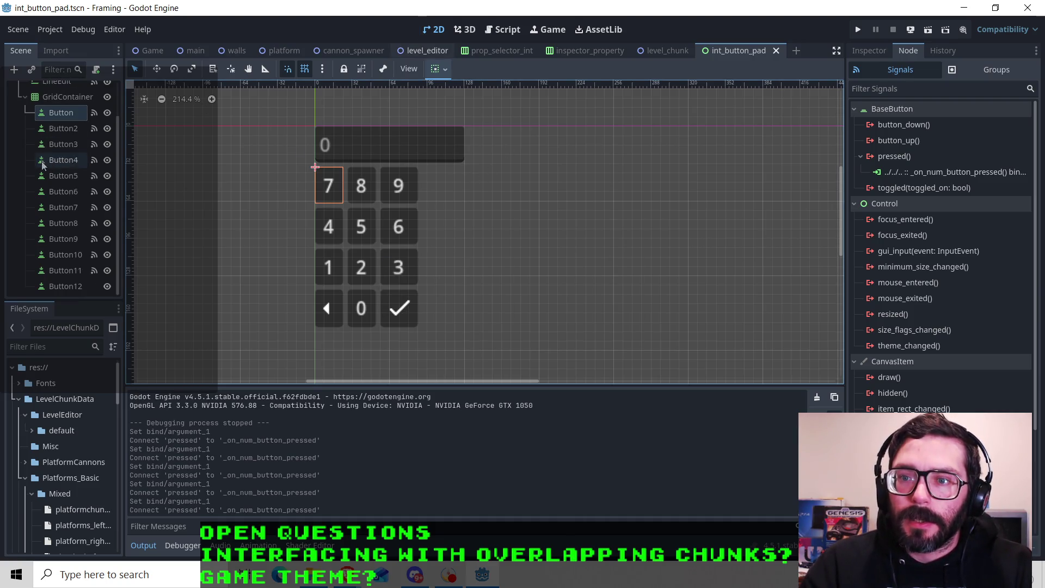
pyautogui.click(73, 287)
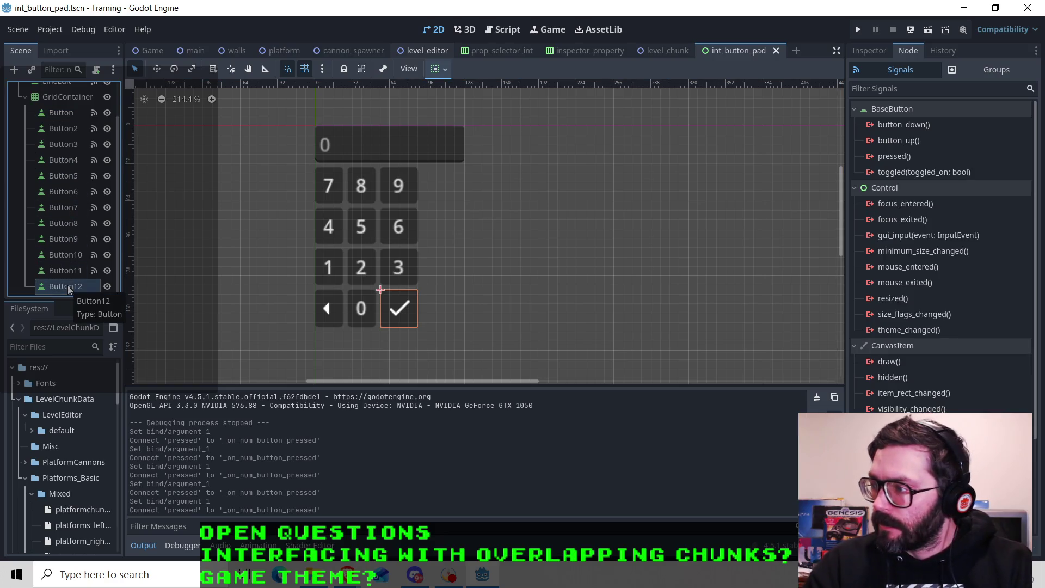
pyautogui.scroll(2, 68, 201)
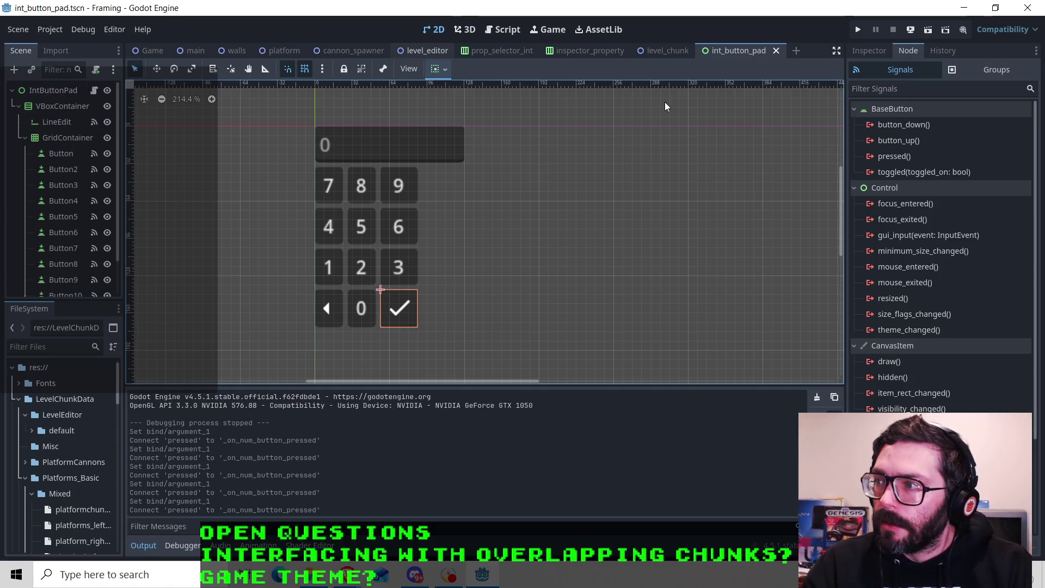
pyautogui.click(509, 29)
pyautogui.scroll(5, 506, 238)
pyautogui.scroll(-5, 507, 238)
pyautogui.scroll(5, 507, 238)
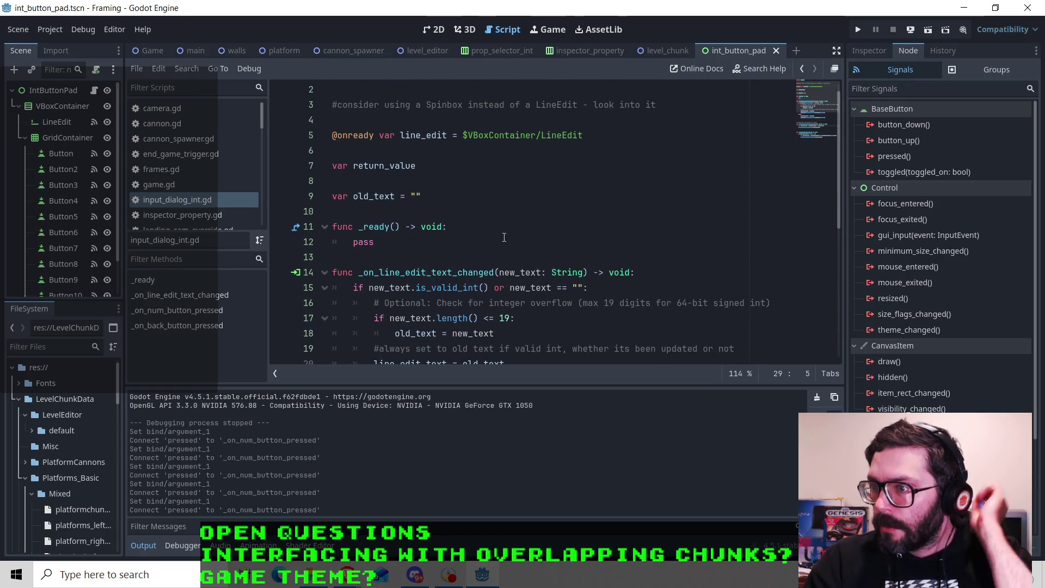
pyautogui.scroll(-2, 504, 238)
pyautogui.scroll(-4, 504, 238)
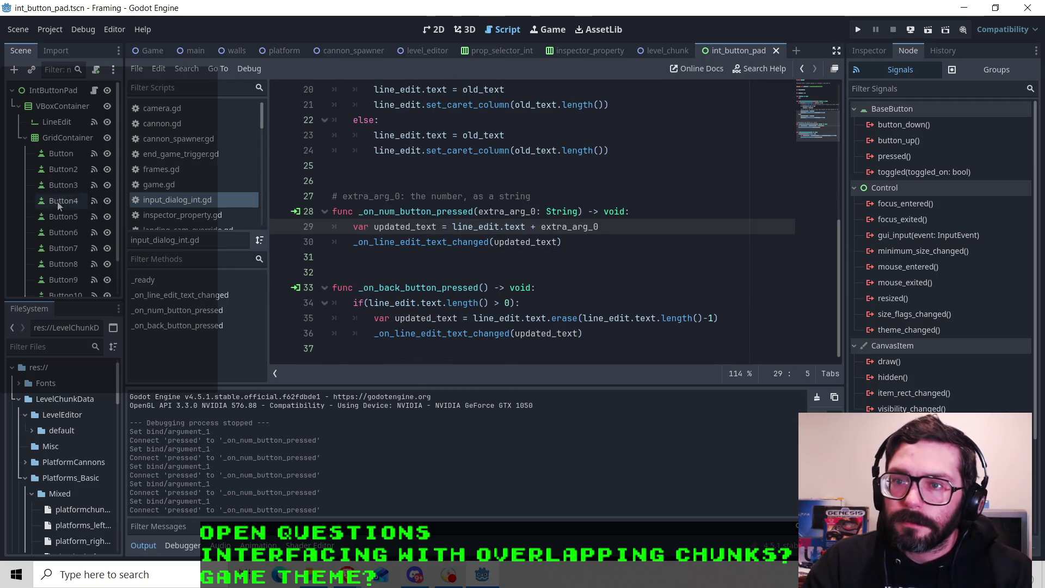
pyautogui.scroll(-2, 66, 218)
# Rename Button12 to Submit and return to the keypad in the 2D view
pyautogui.doubleClick(54, 286)
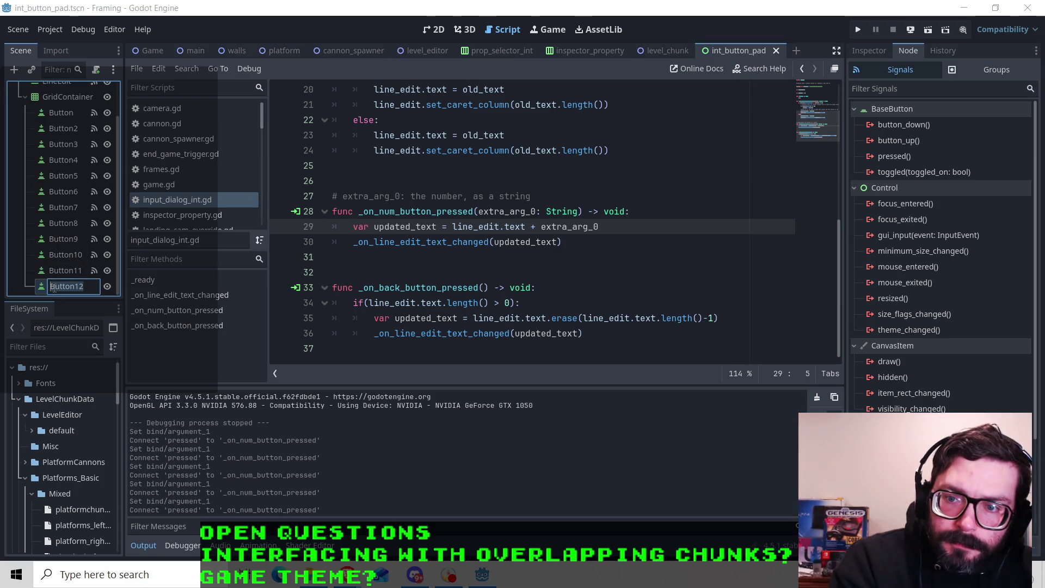
pyautogui.write('Sp')
pyautogui.write('t')
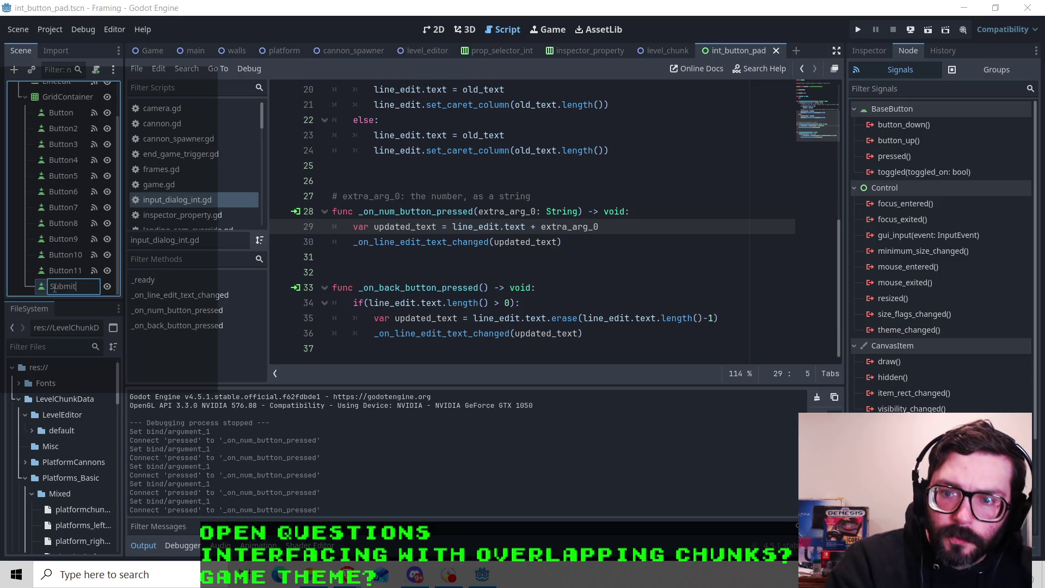
pyautogui.press('Return')
pyautogui.doubleClick(61, 288)
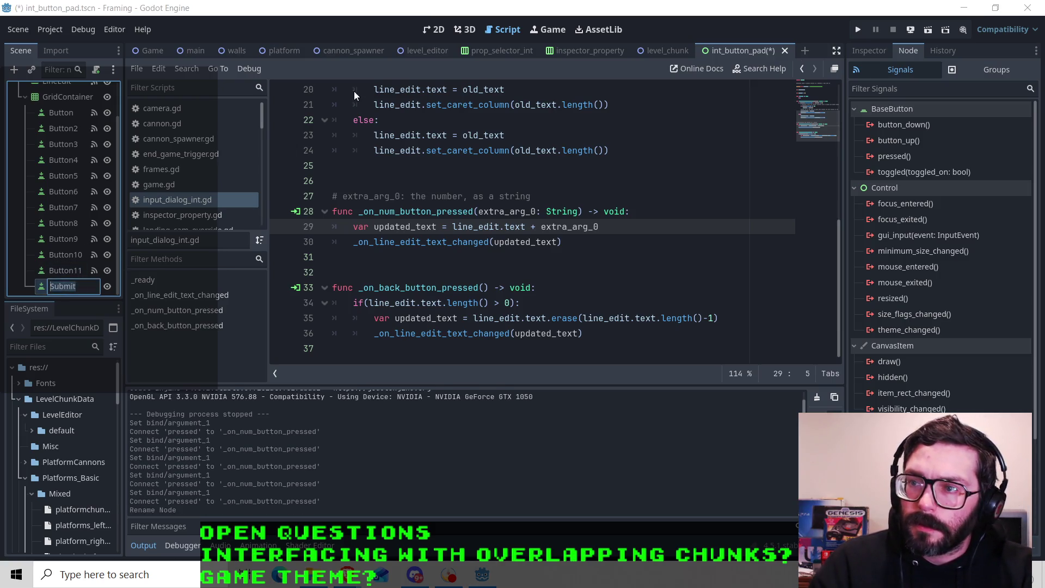
pyautogui.click(435, 30)
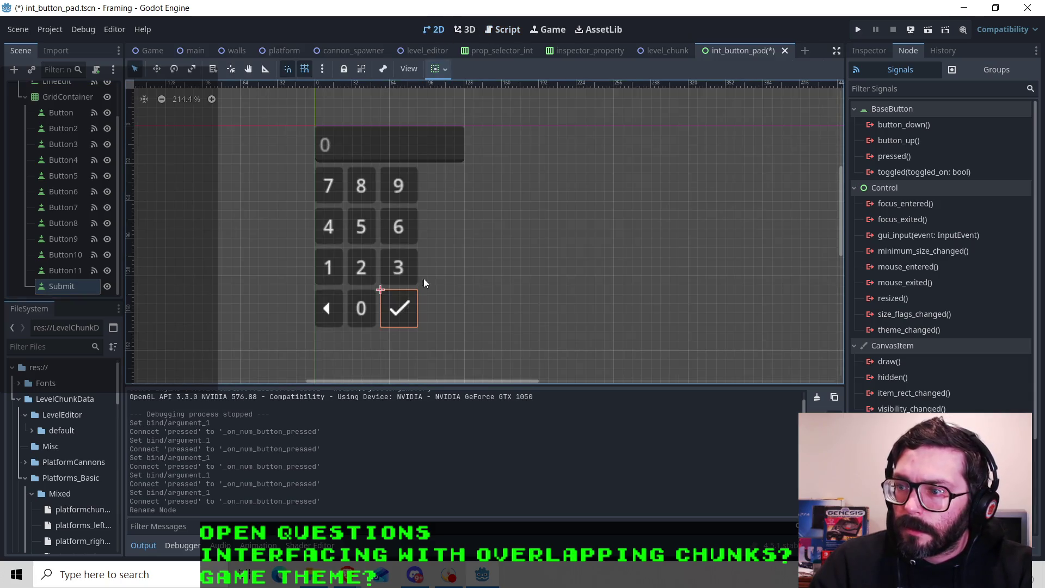
# Connect Submit's pressed signal to a new _on_submit_pressed function in input_dialog_int.gd
pyautogui.rightClick(906, 157)
pyautogui.click(935, 161)
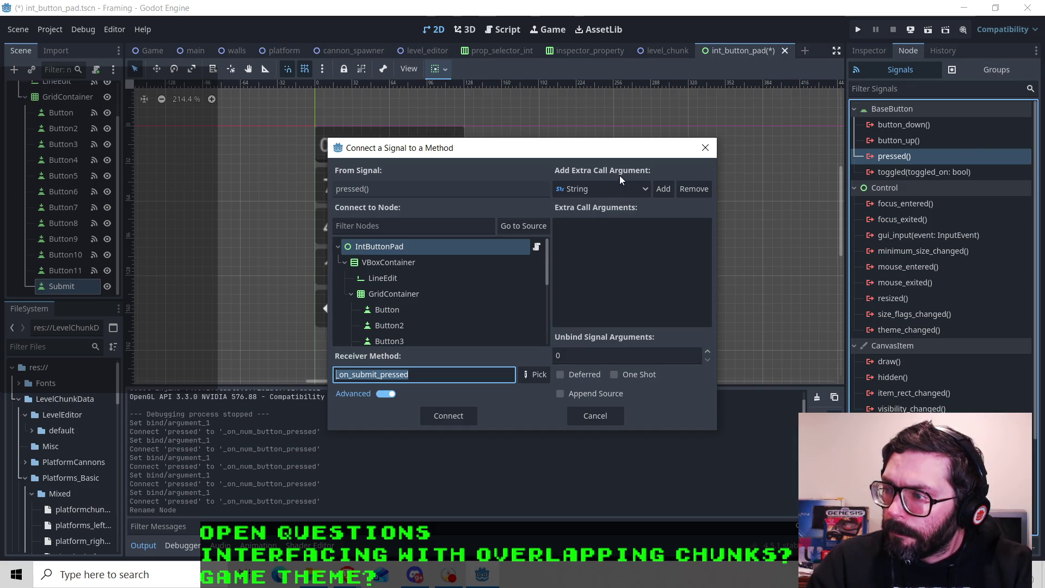
pyautogui.click(445, 416)
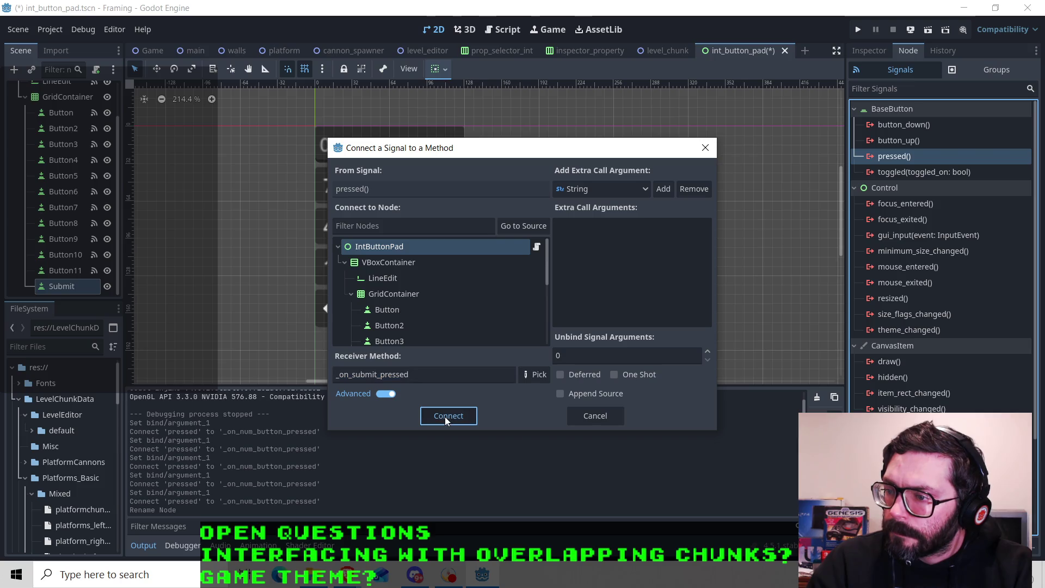
pyautogui.click(405, 333)
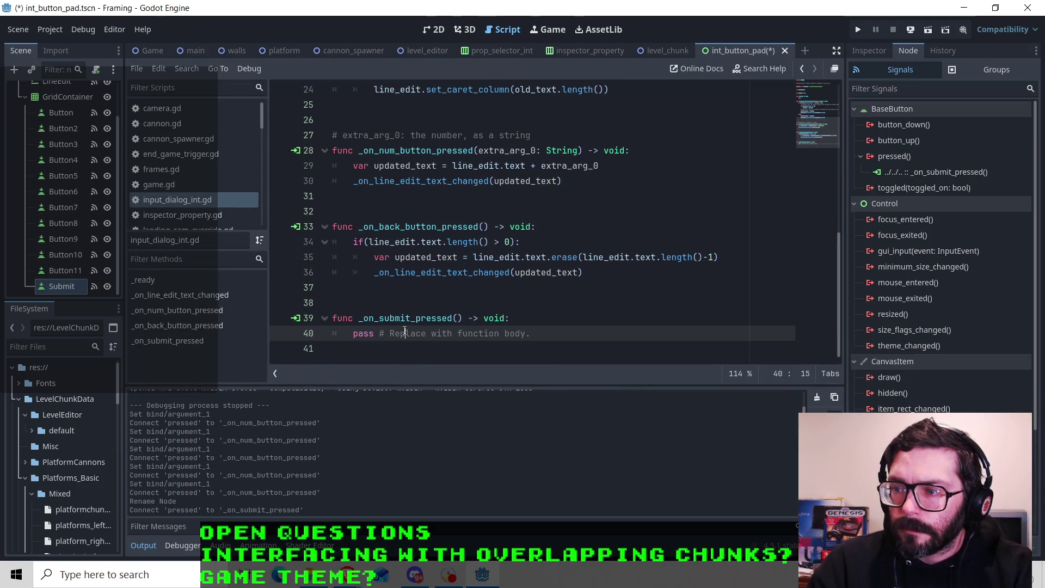
# Review the new _on_submit_pressed code and save the number pad scene
pyautogui.scroll(8, 537, 275)
pyautogui.scroll(-4, 368, 218)
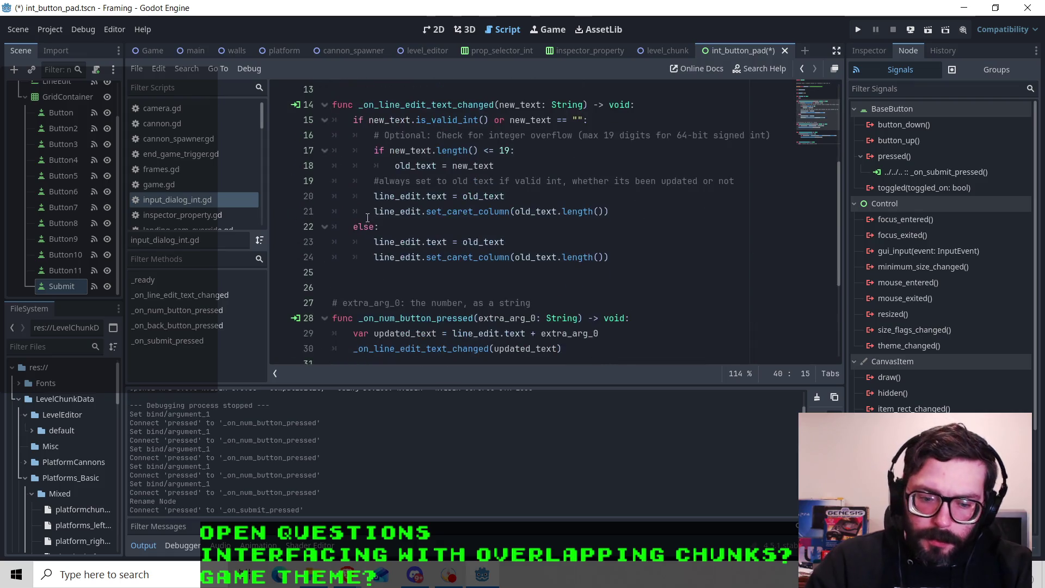
pyautogui.scroll(-4, 440, 263)
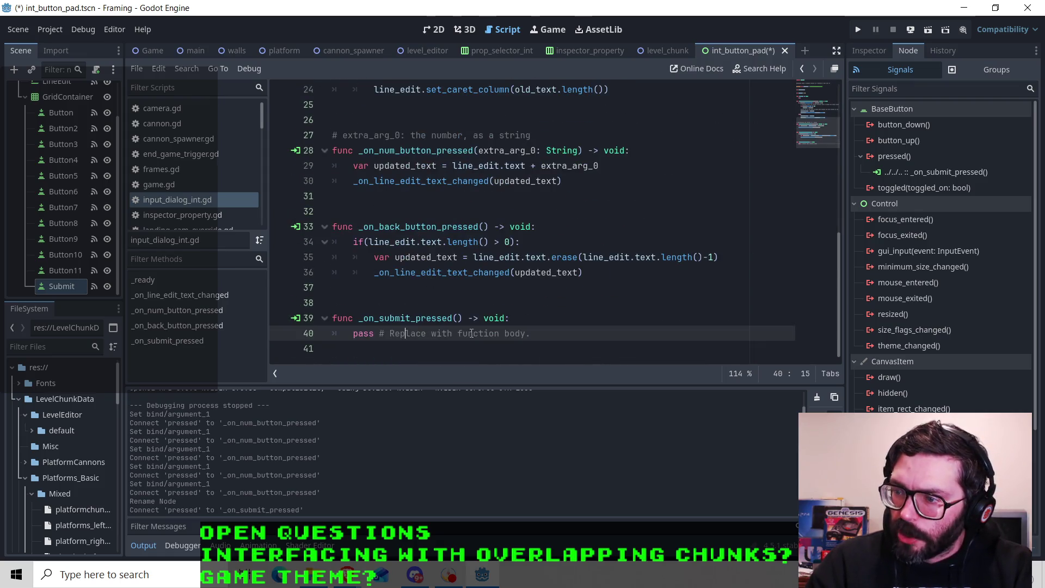
pyautogui.moveTo(545, 338); pyautogui.dragTo(353, 334)
pyautogui.scroll(5, 463, 255)
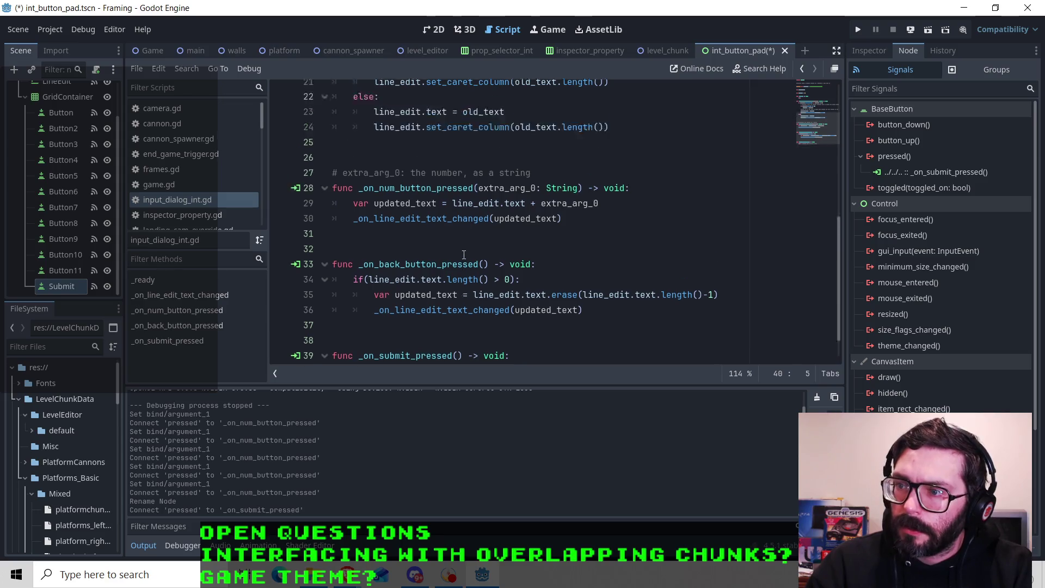
pyautogui.scroll(-5, 463, 255)
pyautogui.click(553, 334)
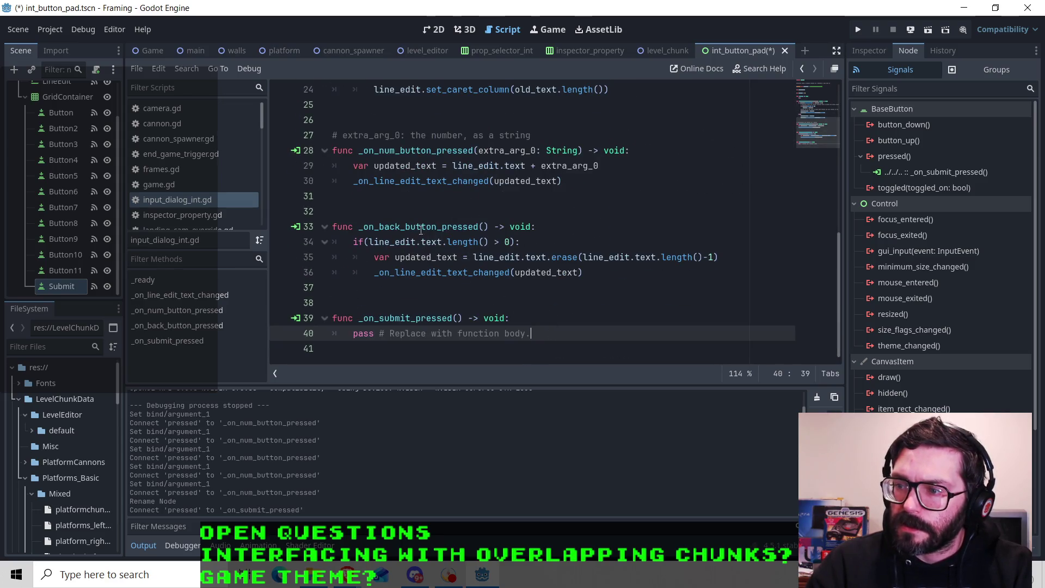
pyautogui.scroll(7, 456, 216)
pyautogui.scroll(1, 455, 216)
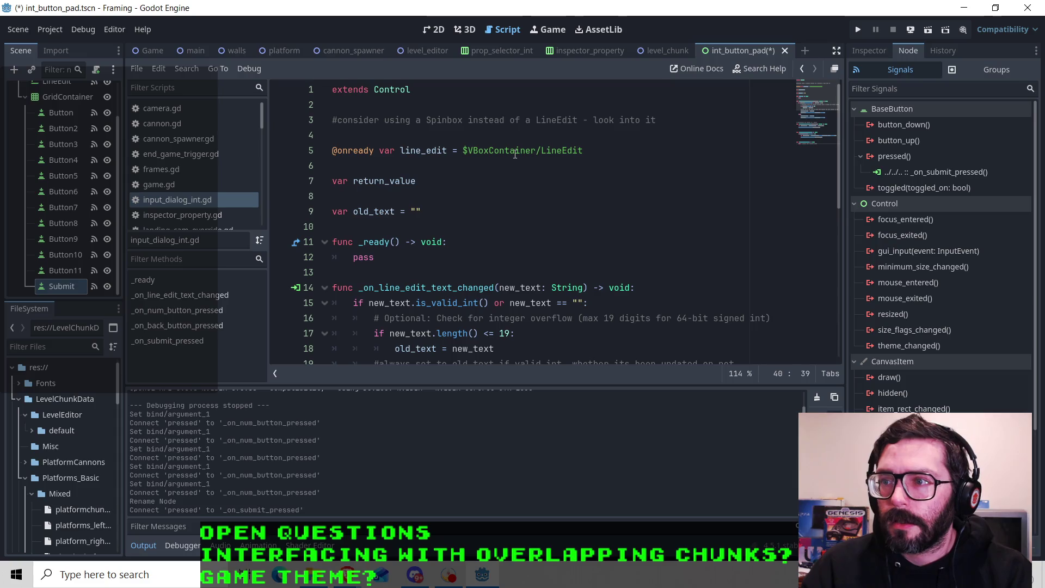
pyautogui.moveTo(515, 154)
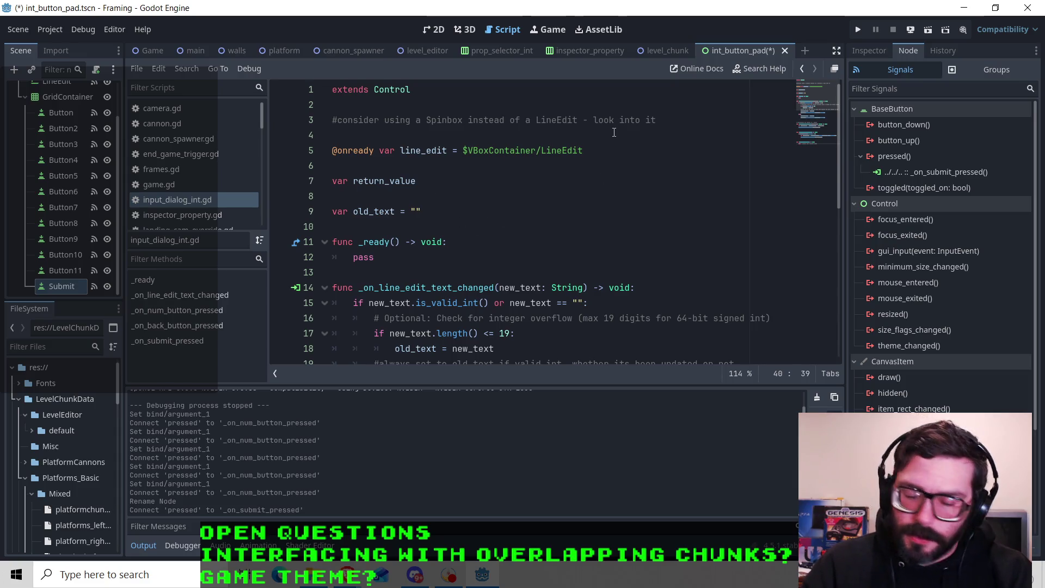
pyautogui.hotkey('ctrl', 's')
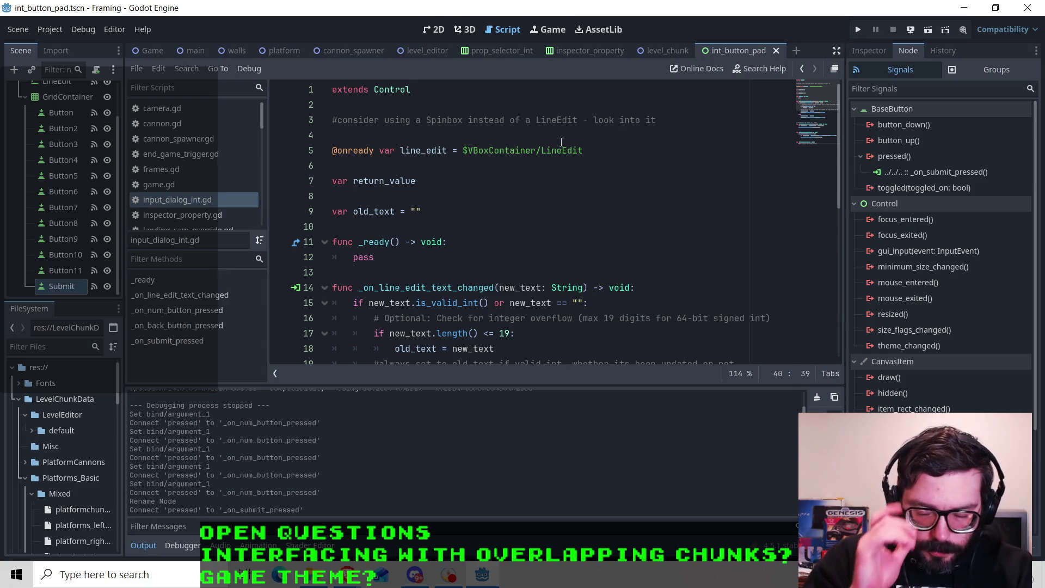
# Switch to the inspector_property scene and show its canvas in 2D
pyautogui.scroll(-8, 561, 142)
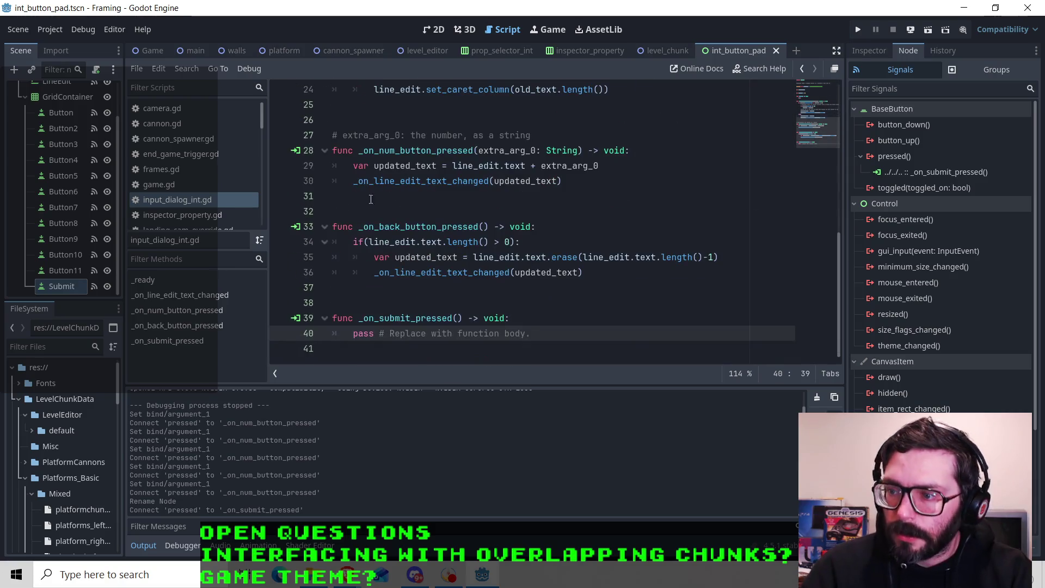
pyautogui.click(395, 333)
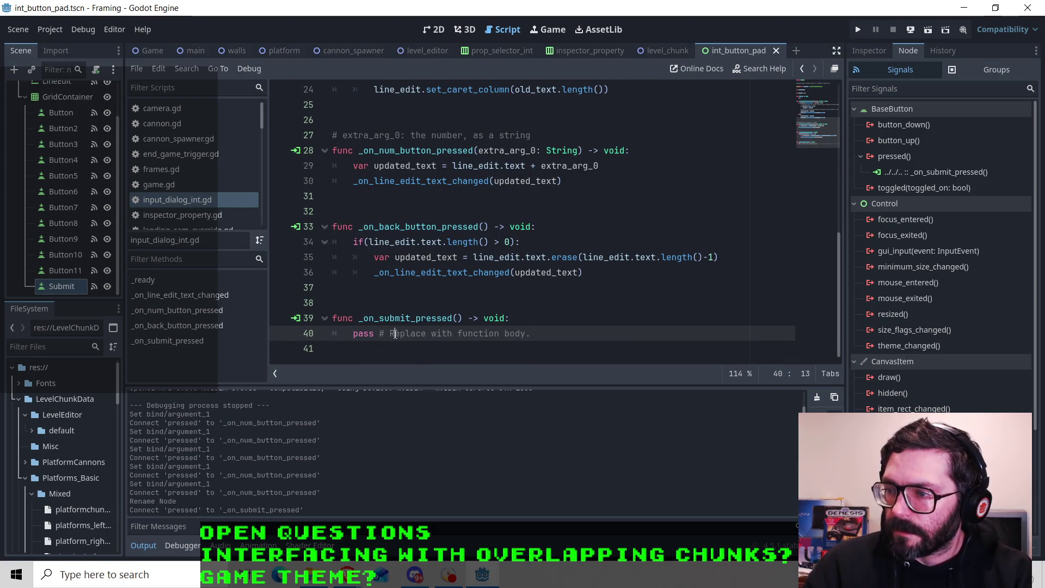
pyautogui.click(570, 50)
pyautogui.click(441, 28)
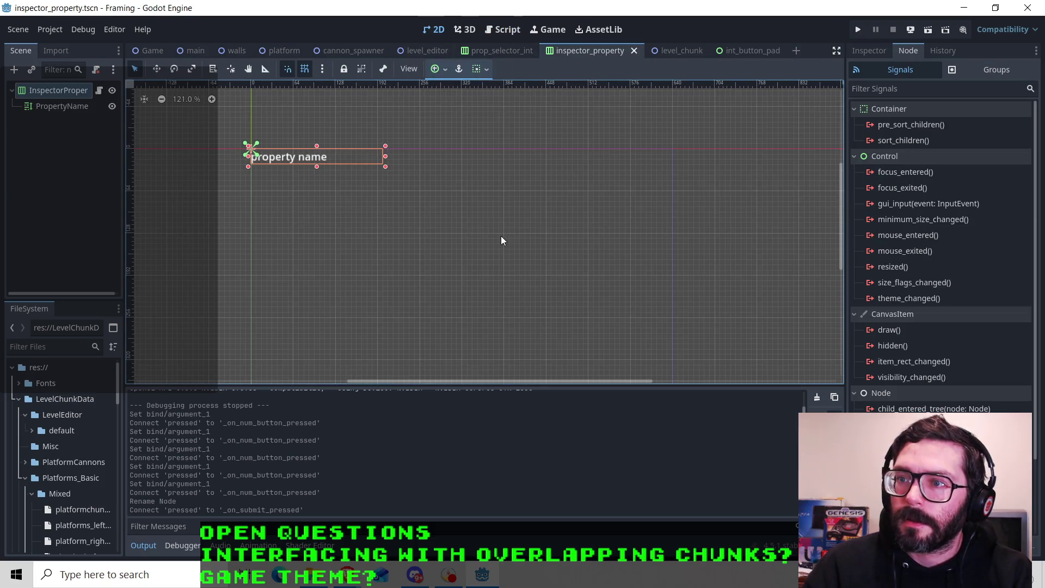
# Switch to the prop_selector_int scene and select ButtonValue's pressed signal
pyautogui.click(490, 50)
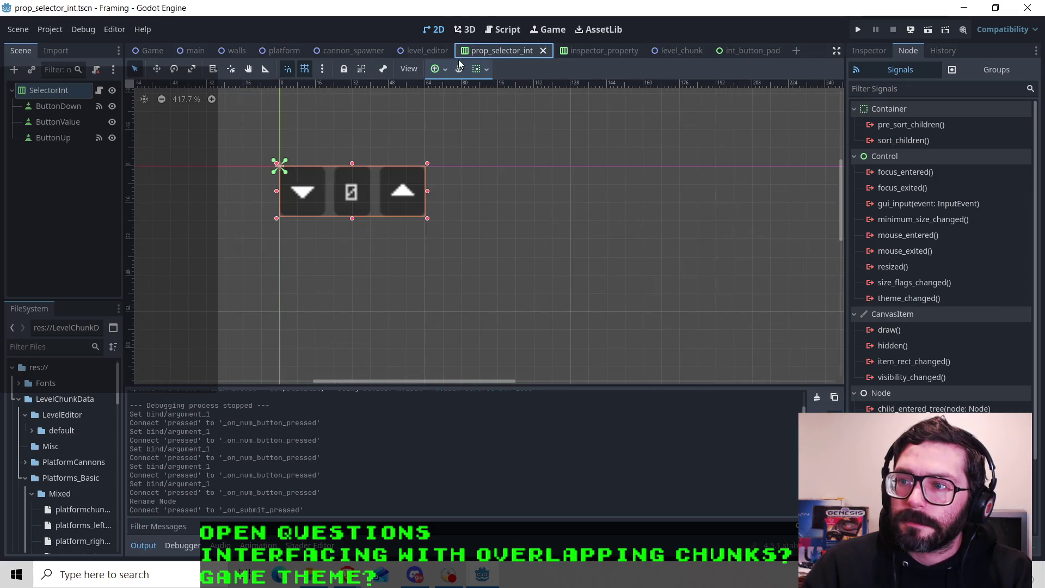
pyautogui.scroll(-5, 290, 234)
pyautogui.scroll(2, 214, 234)
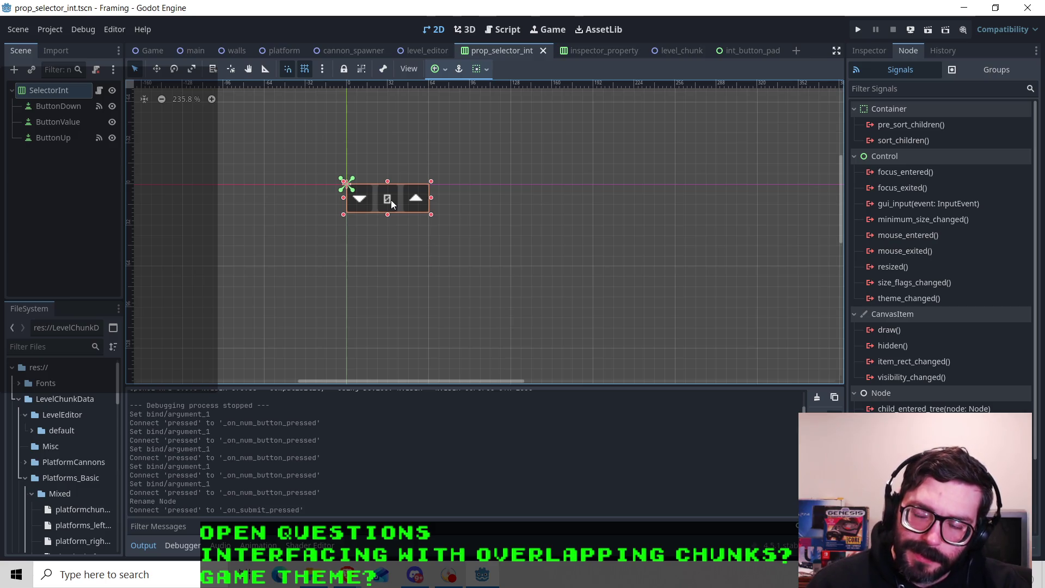
pyautogui.click(743, 51)
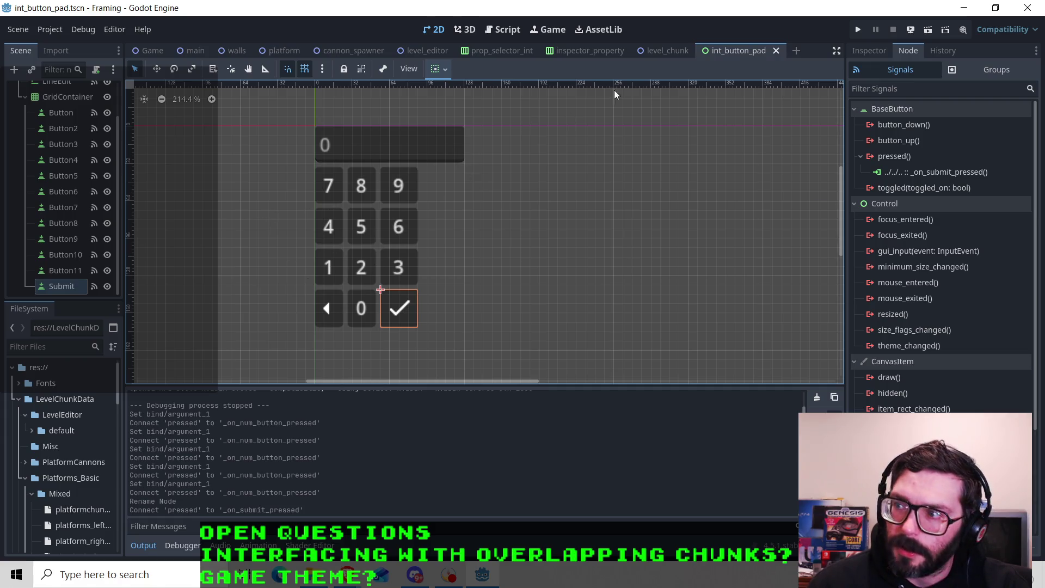
pyautogui.click(485, 52)
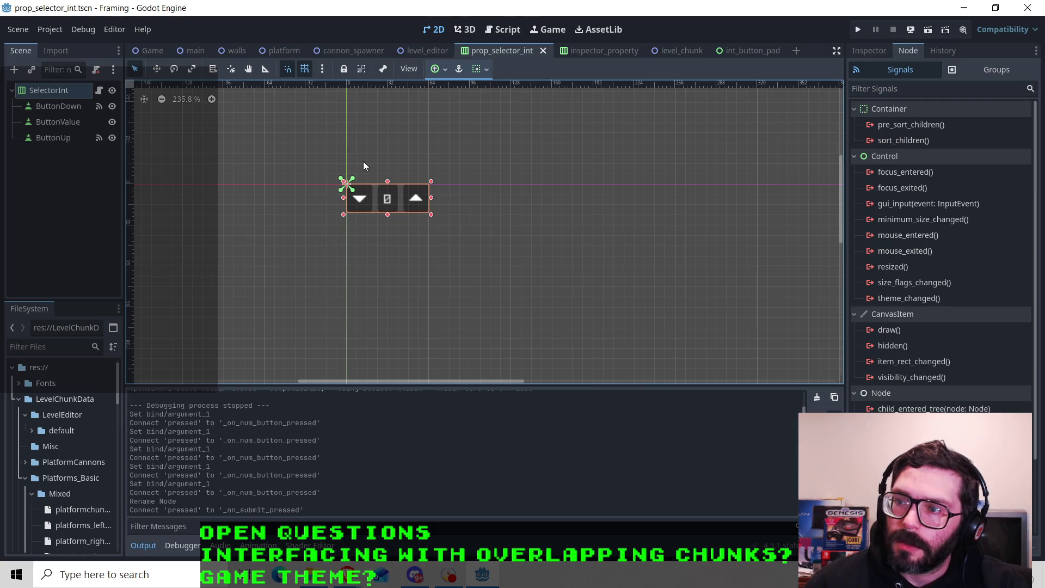
pyautogui.click(61, 123)
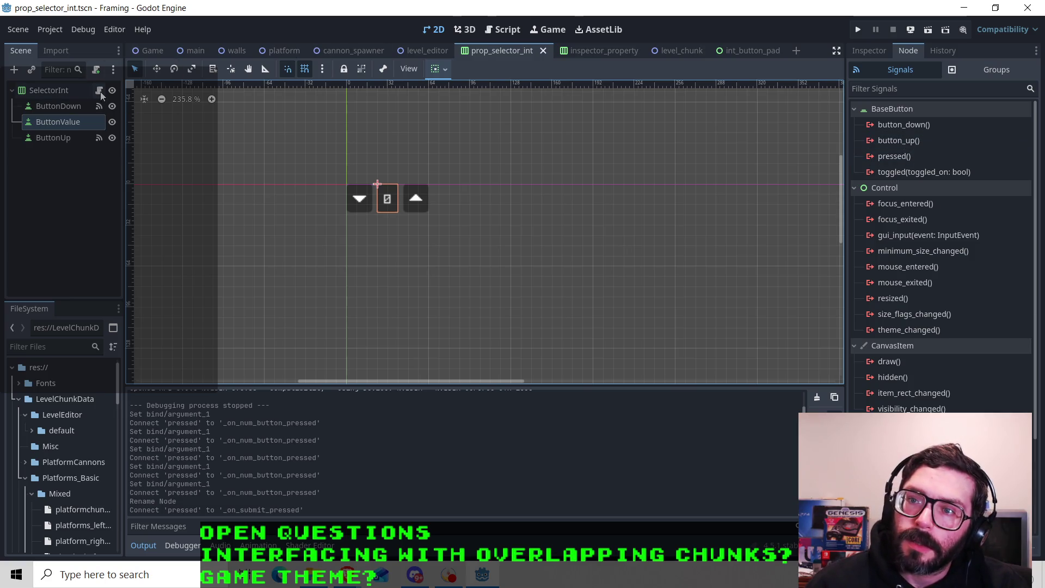
pyautogui.click(896, 160)
# Connect ButtonValue's pressed signal to a new _on_button_value_pressed function in prop_selector_int.gd
pyautogui.rightClick(897, 159)
pyautogui.click(920, 167)
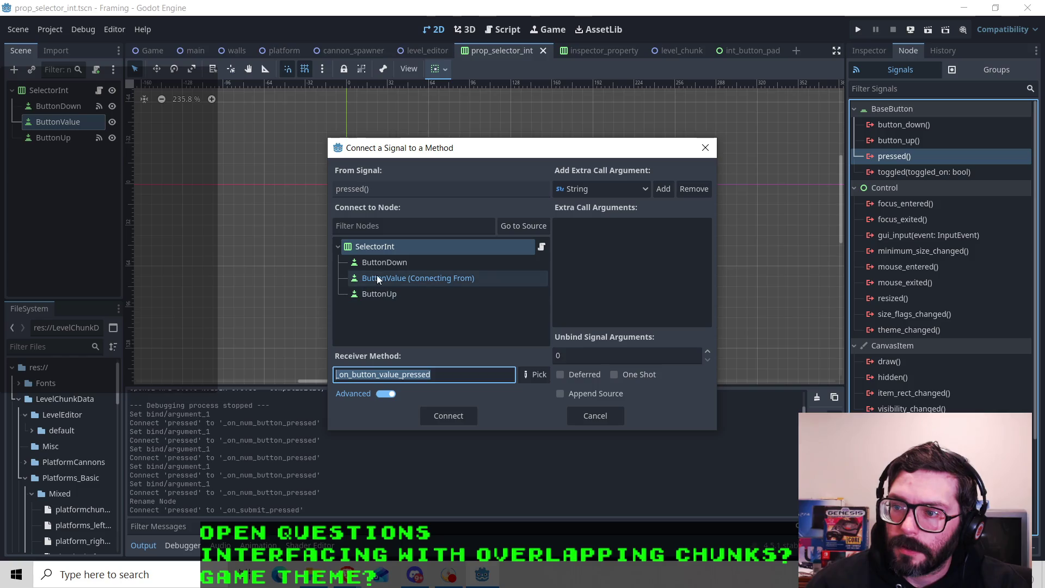
pyautogui.click(467, 415)
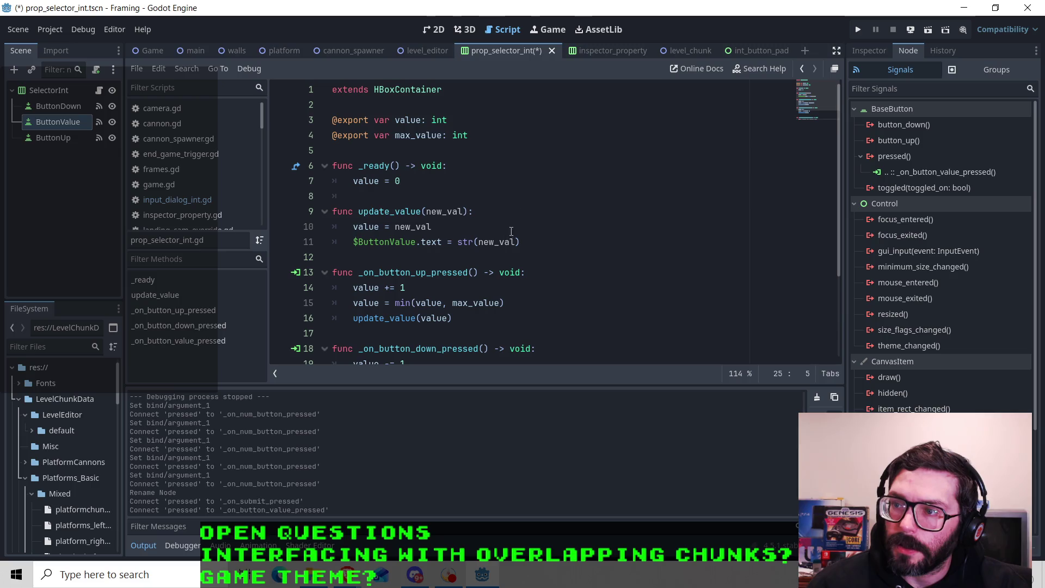
pyautogui.click(371, 147)
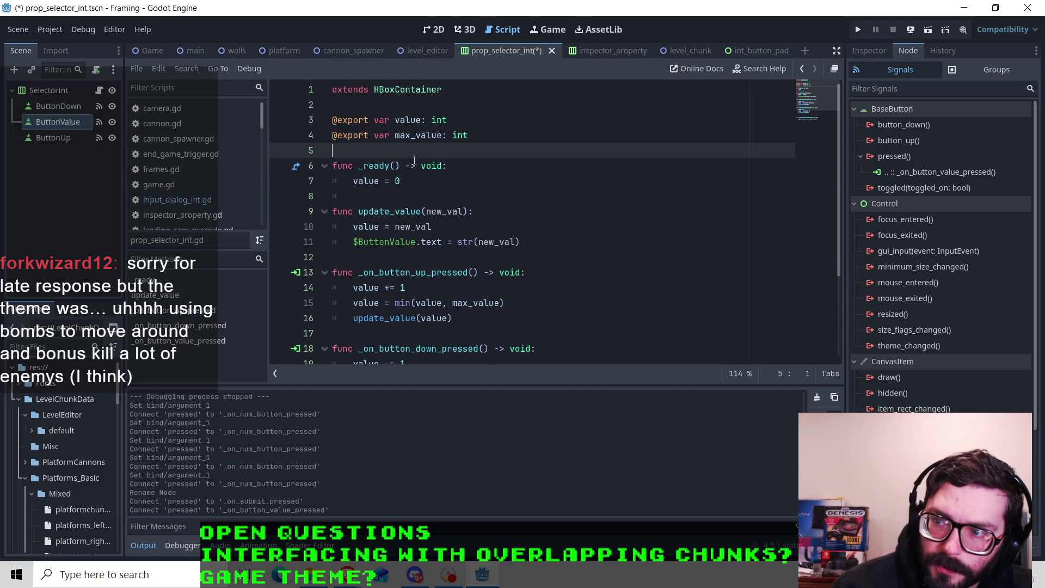
pyautogui.press('Return')
pyautogui.press('Up')
pyautogui.write('@export ')
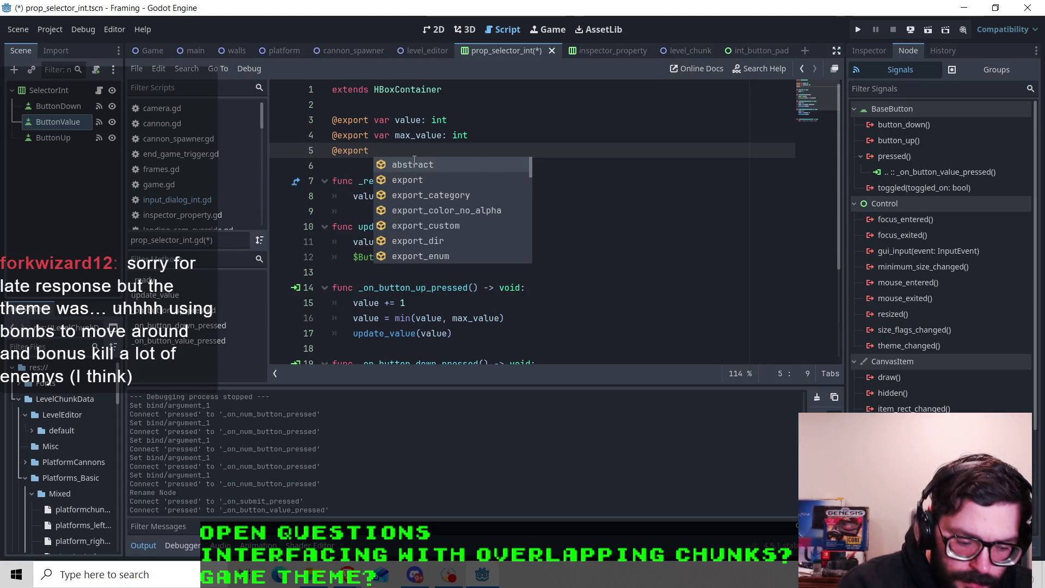
pyautogui.write('var ')
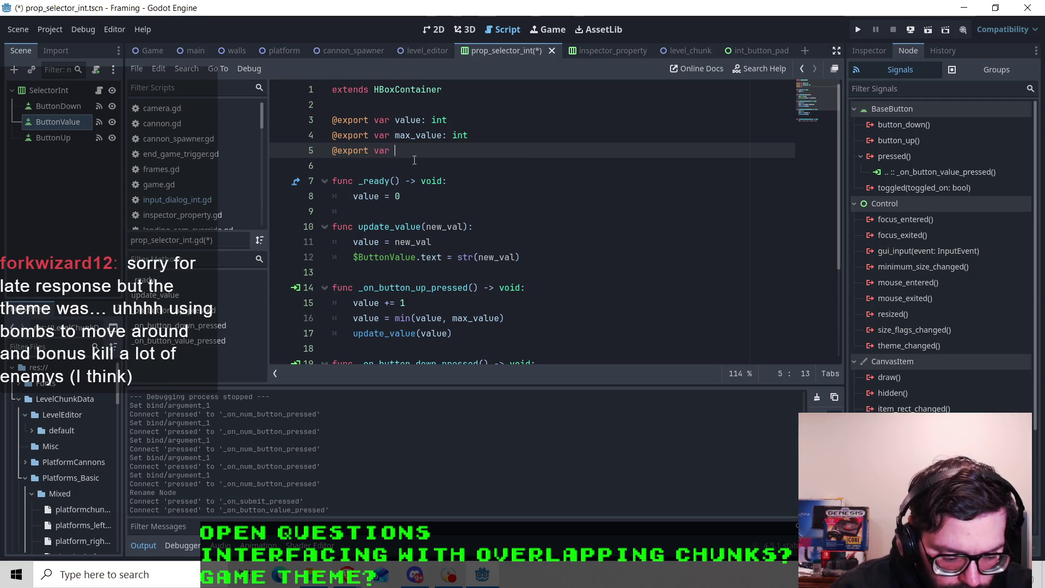
pyautogui.write('value_')
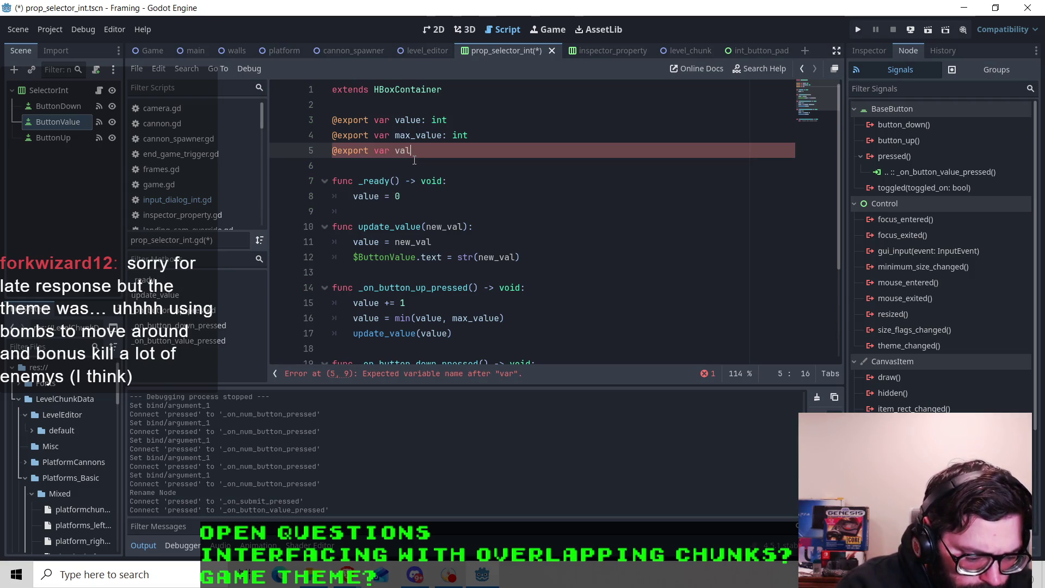
pyautogui.write('input_scen')
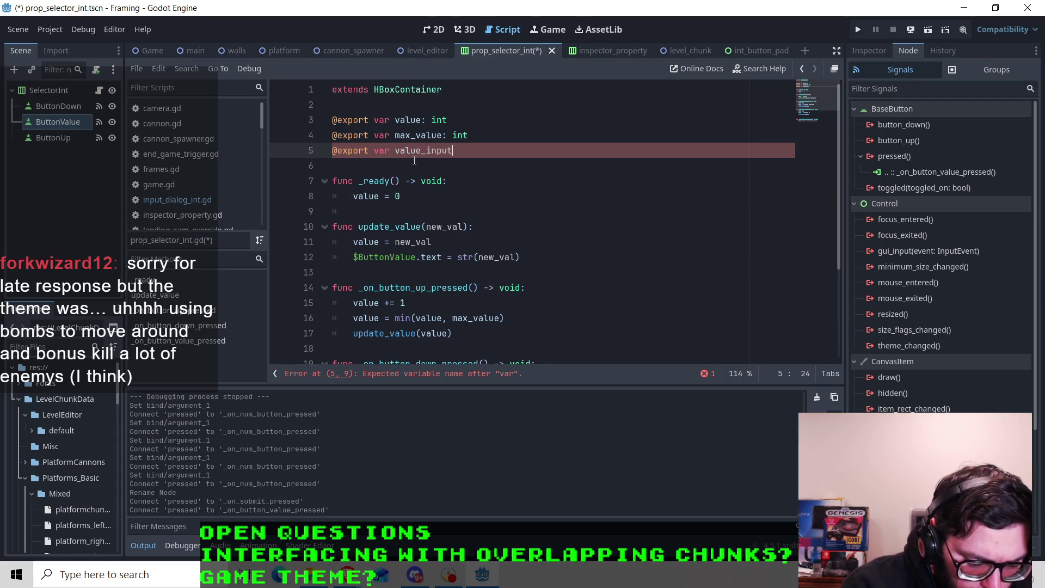
pyautogui.press('BackSpace')
pyautogui.press('BackSpace')
pyautogui.press('BackSpace')
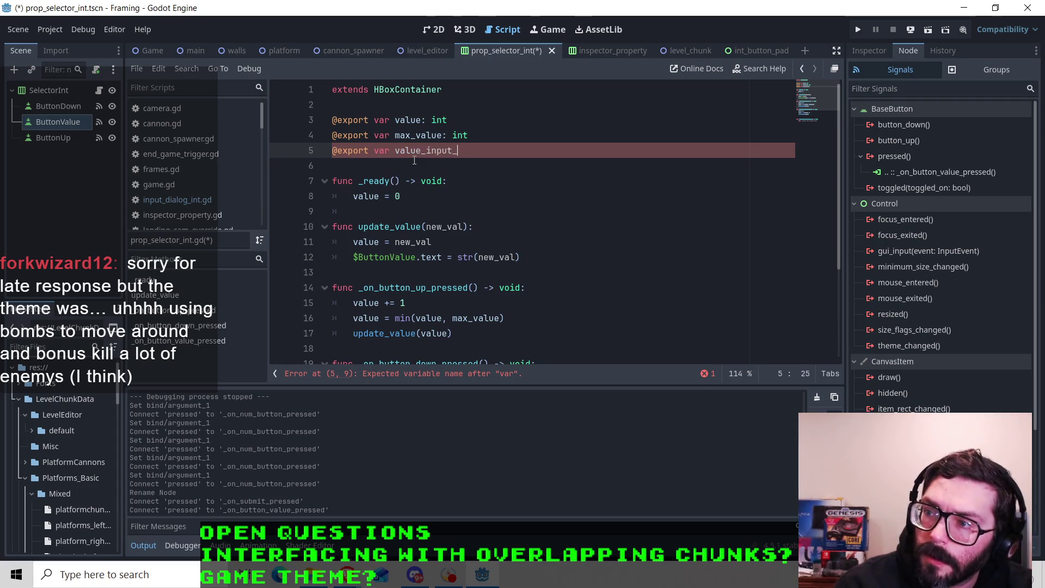
pyautogui.write('dialog')
pyautogui.click(414, 158)
pyautogui.press('Delete')
pyautogui.press('Delete')
pyautogui.press('BackSpace')
pyautogui.press('BackSpace')
pyautogui.press('BackSpace')
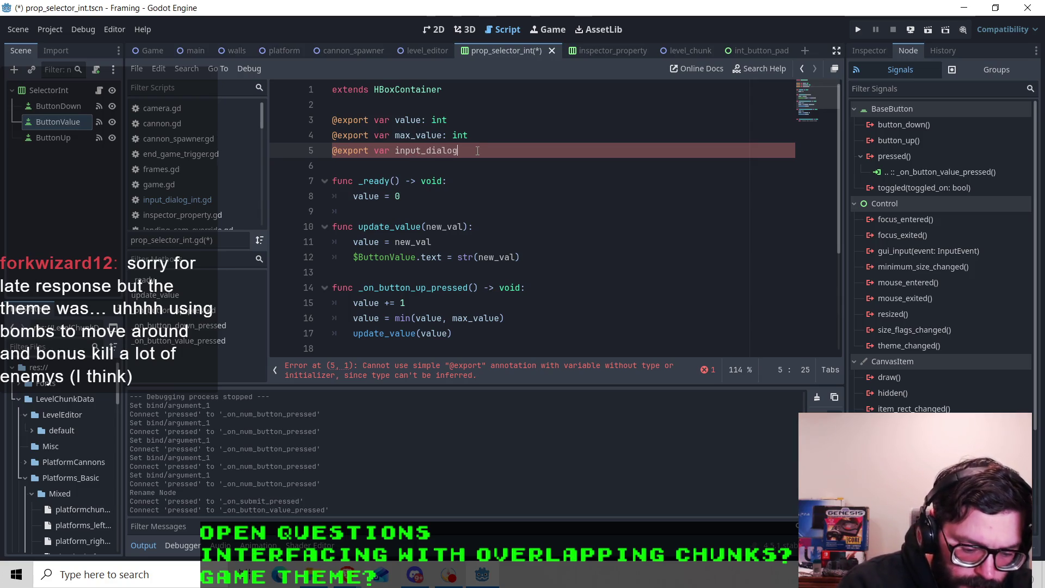
pyautogui.write('_scene')
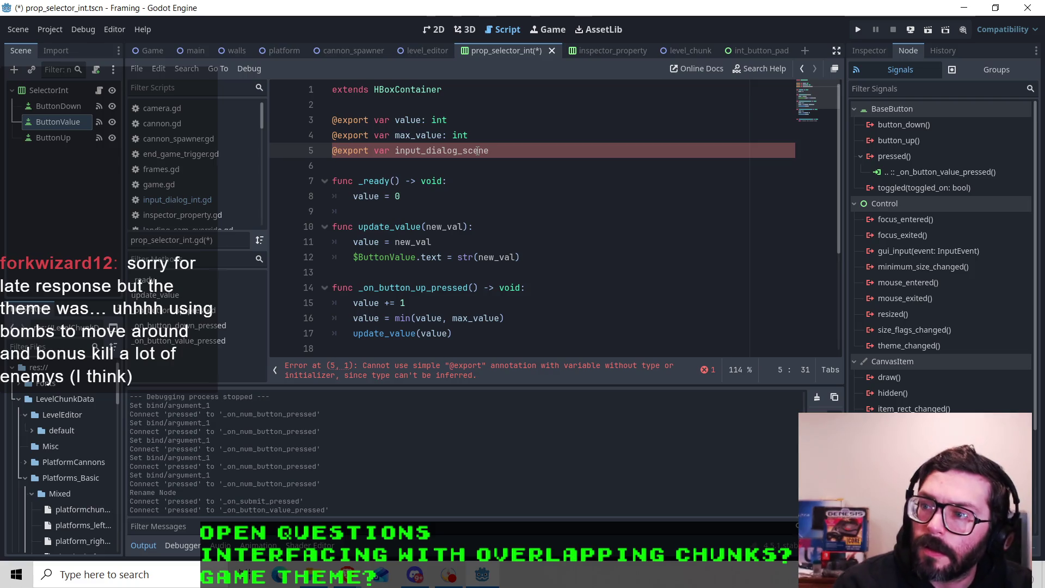
pyautogui.write(': PackedS')
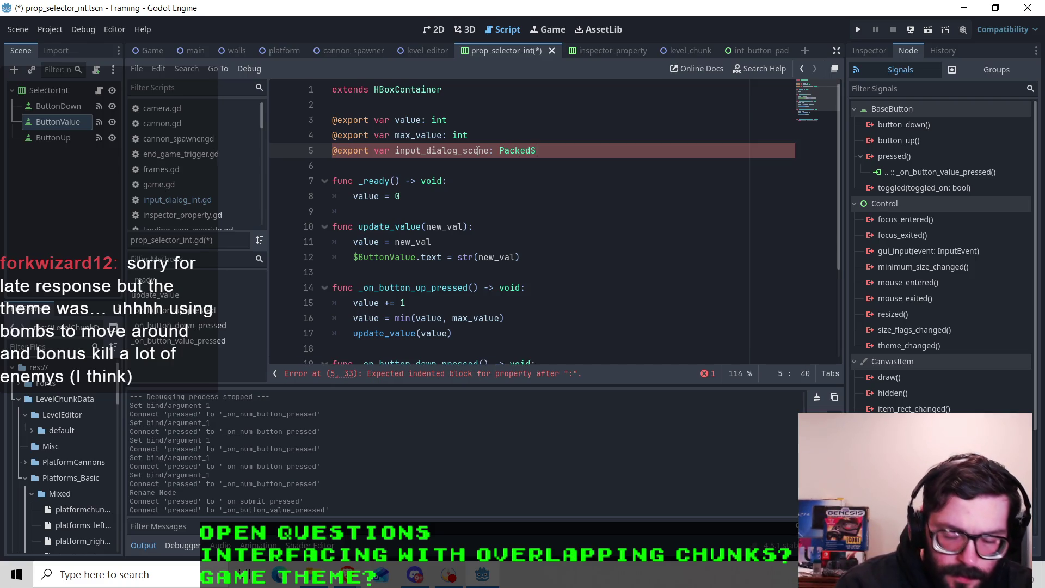
pyautogui.write('cene')
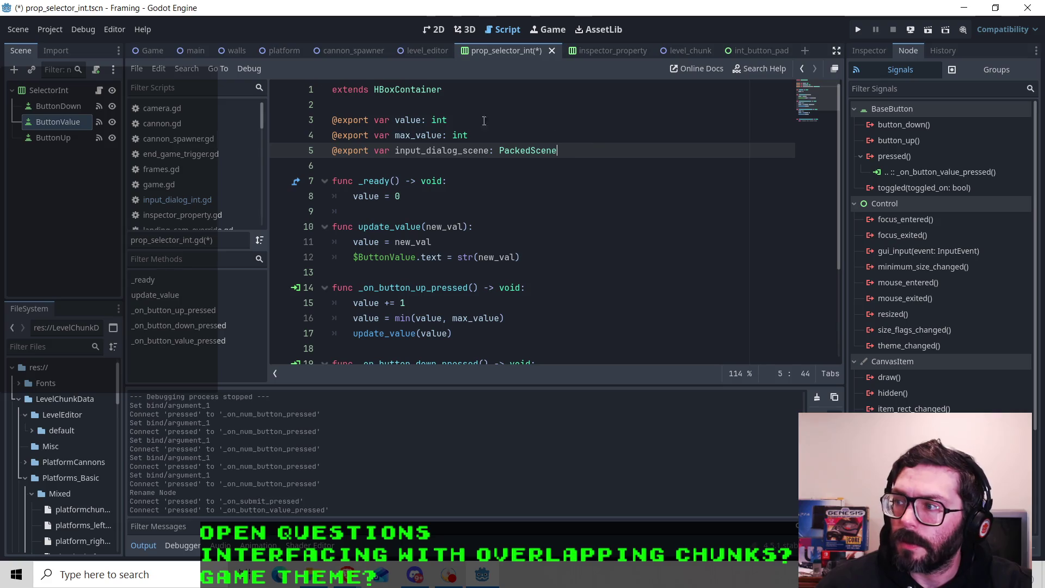
pyautogui.click(867, 53)
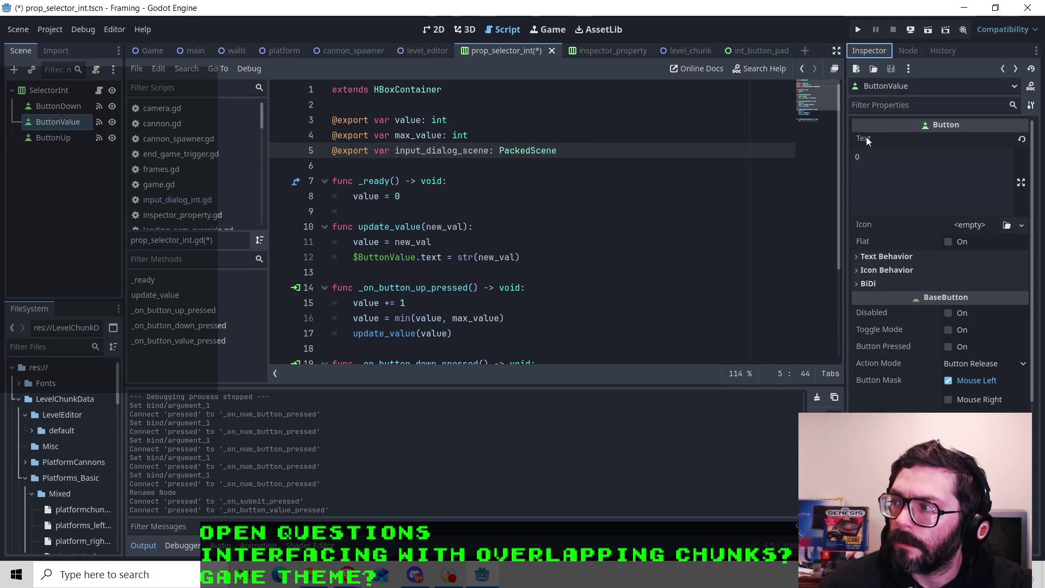
# Save, then load Scenes/LevelEditor/int_button_pad.tscn into SelectorInt's Input Dialog Scene property
pyautogui.hotkey('ctrl', 's')
pyautogui.click(54, 92)
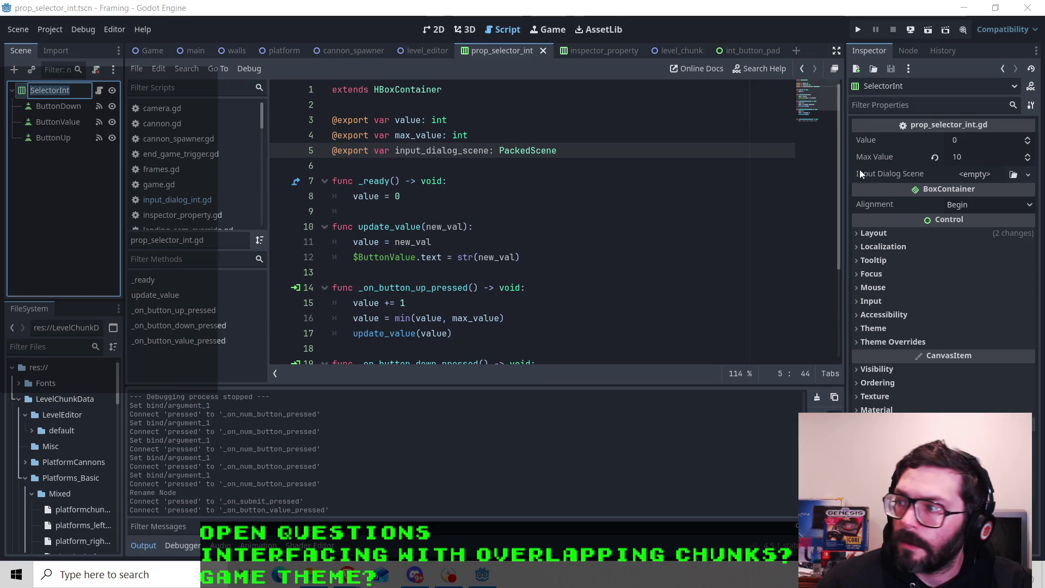
pyautogui.click(1027, 174)
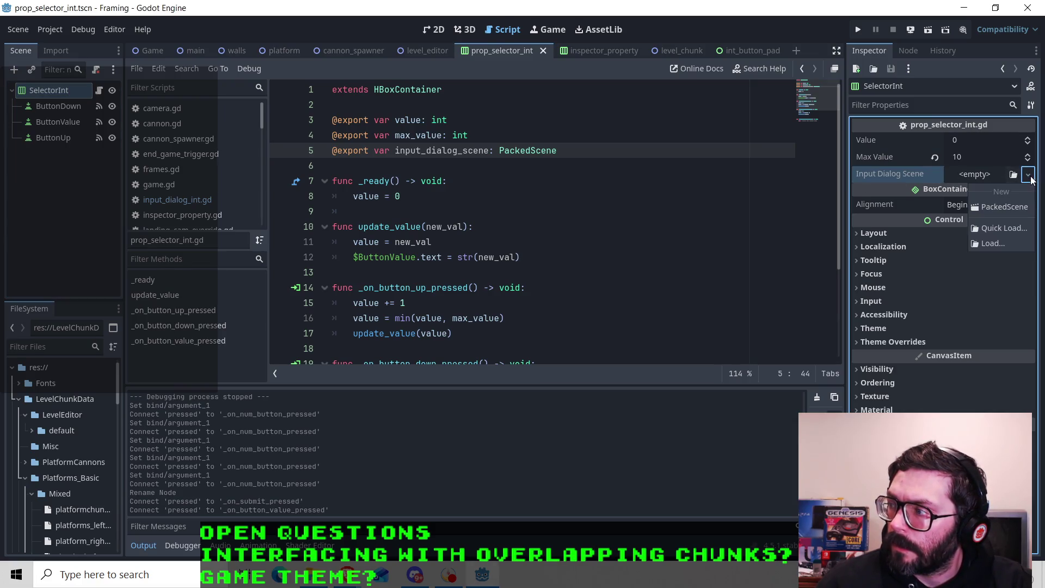
pyautogui.click(990, 247)
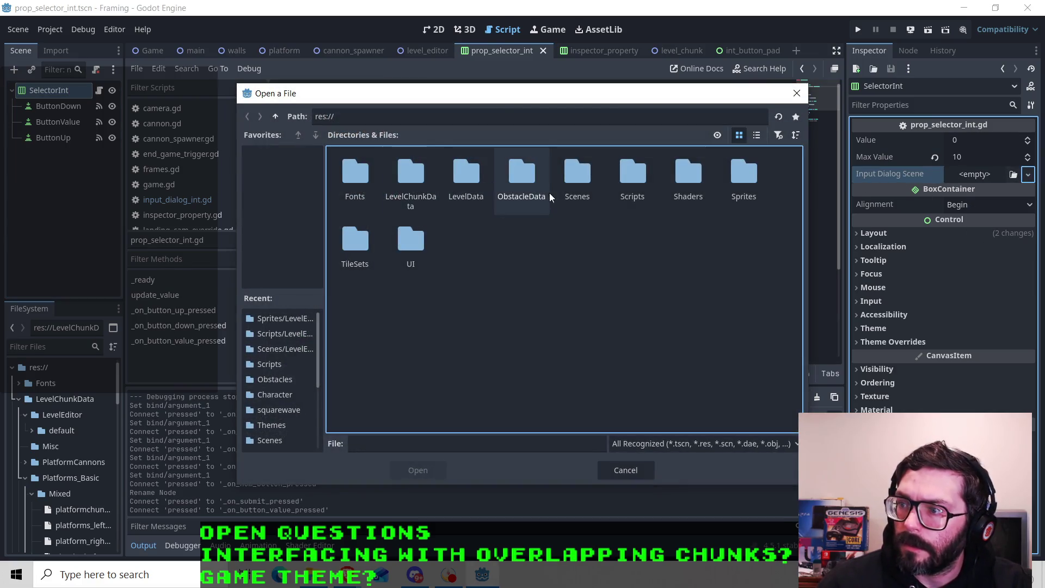
pyautogui.doubleClick(599, 188)
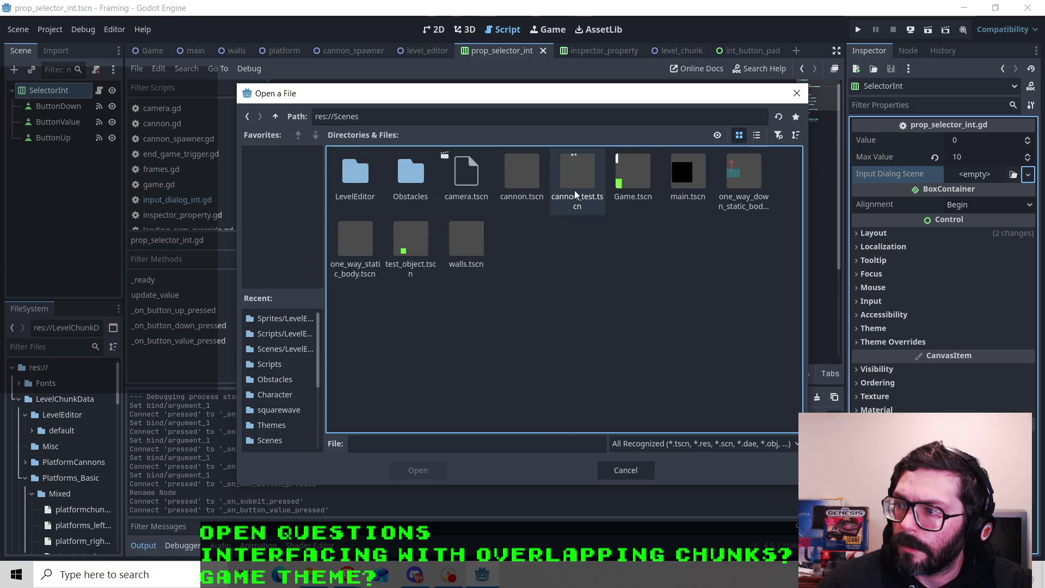
pyautogui.doubleClick(370, 182)
pyautogui.click(626, 190)
pyautogui.click(528, 197)
pyautogui.click(468, 202)
pyautogui.click(429, 208)
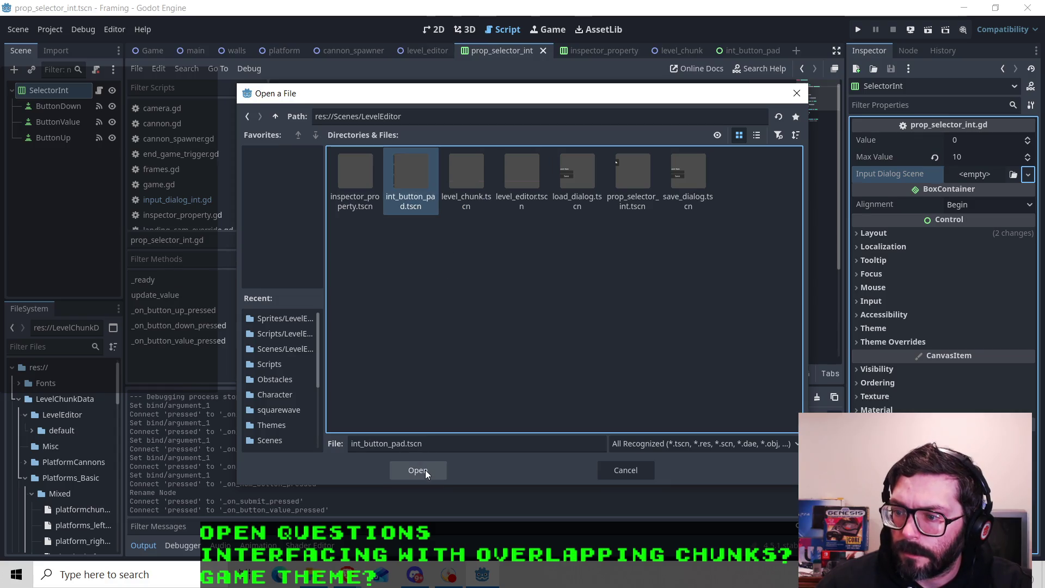
pyautogui.click(418, 470)
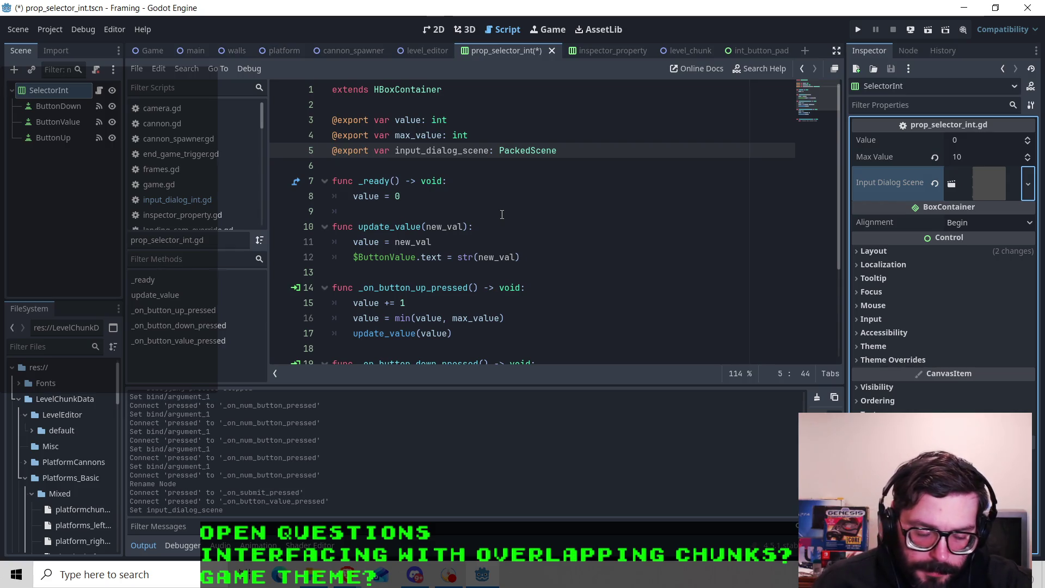
pyautogui.click(424, 165)
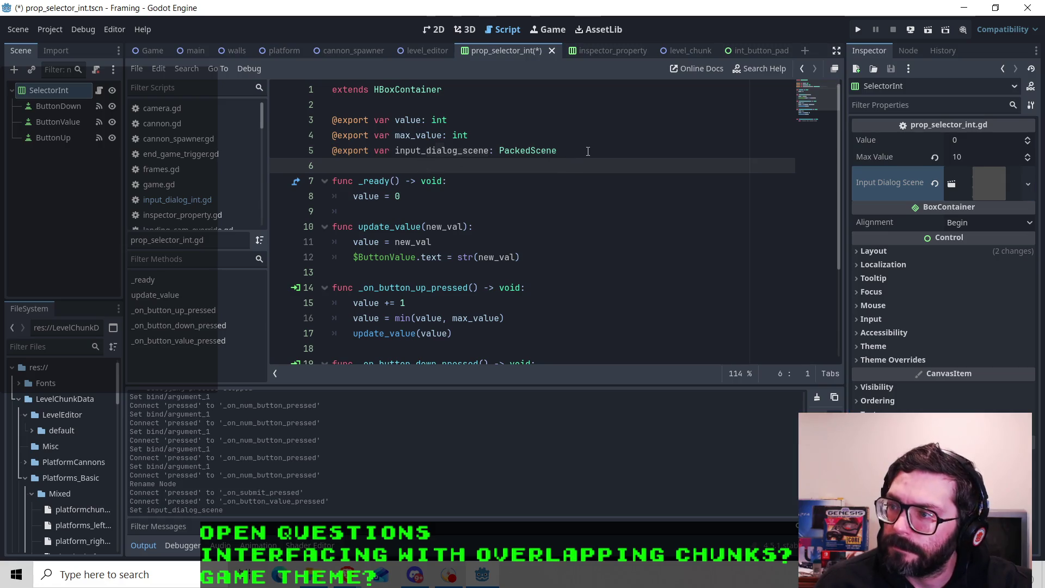
pyautogui.press('Down')
pyautogui.press('Down')
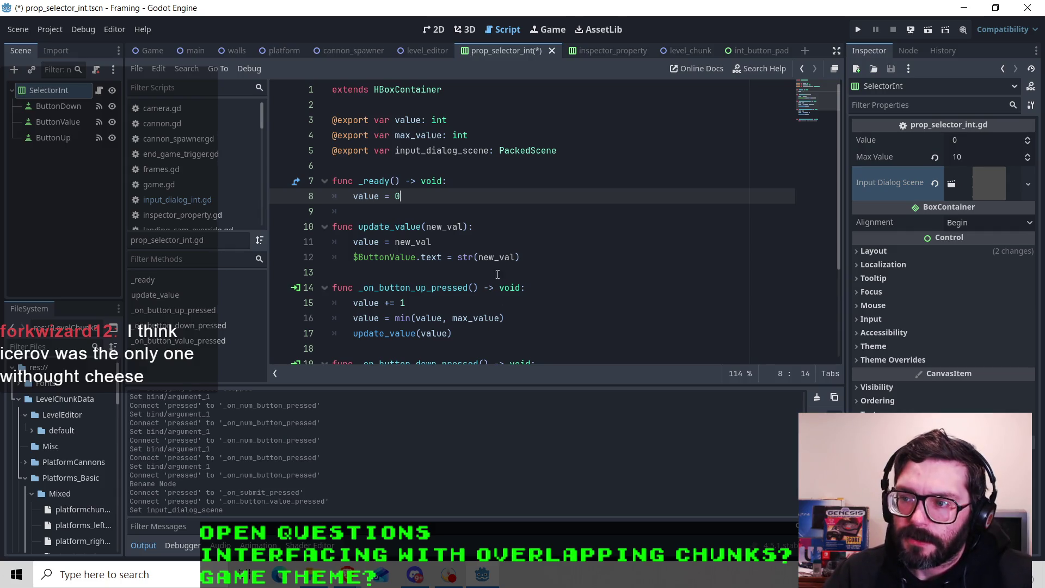
pyautogui.click(378, 207)
pyautogui.click(379, 203)
pyautogui.click(405, 209)
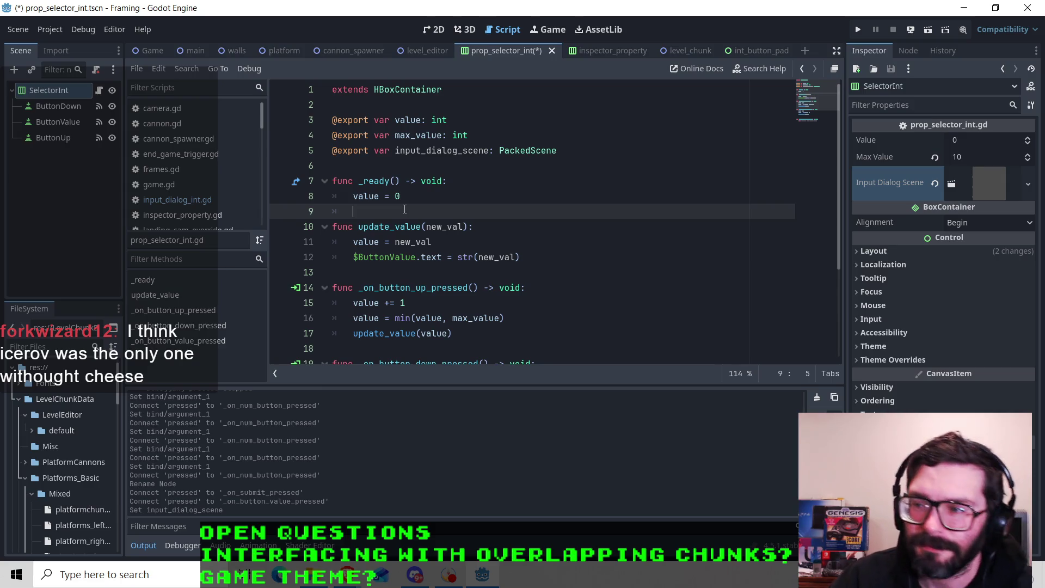
pyautogui.click(423, 197)
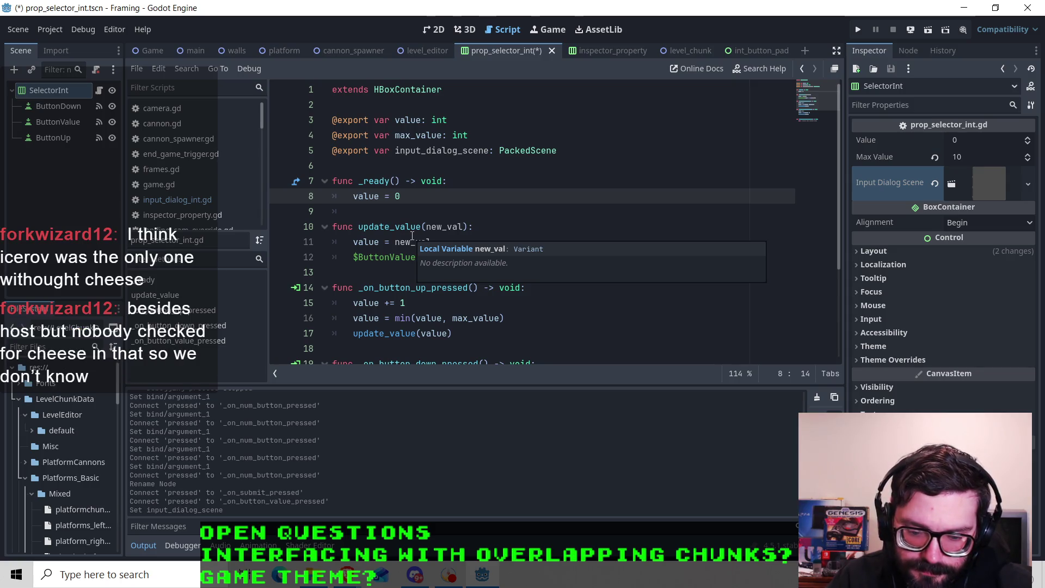
pyautogui.click(460, 233)
pyautogui.click(472, 240)
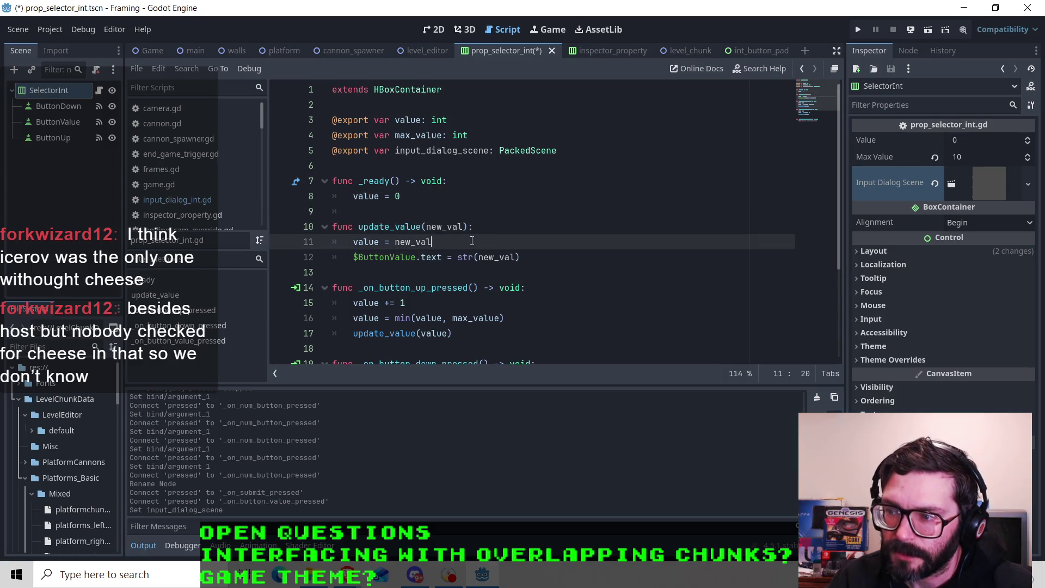
pyautogui.press('Down')
pyautogui.press('Up')
pyautogui.press('Up')
pyautogui.press('End')
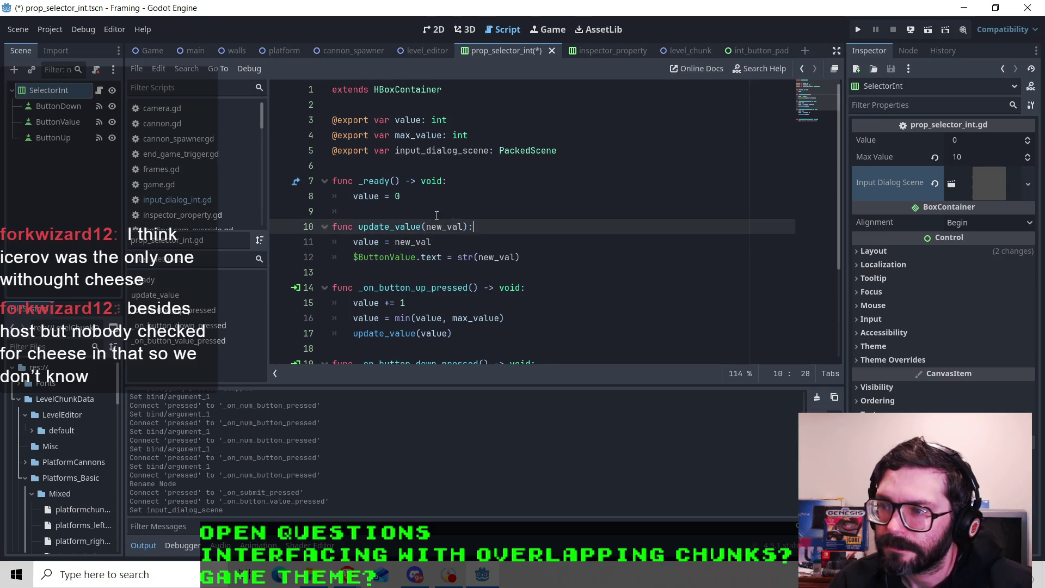
pyautogui.press('Up')
pyautogui.press('Up')
pyautogui.press('Up')
pyautogui.press('Down')
pyautogui.press('Down')
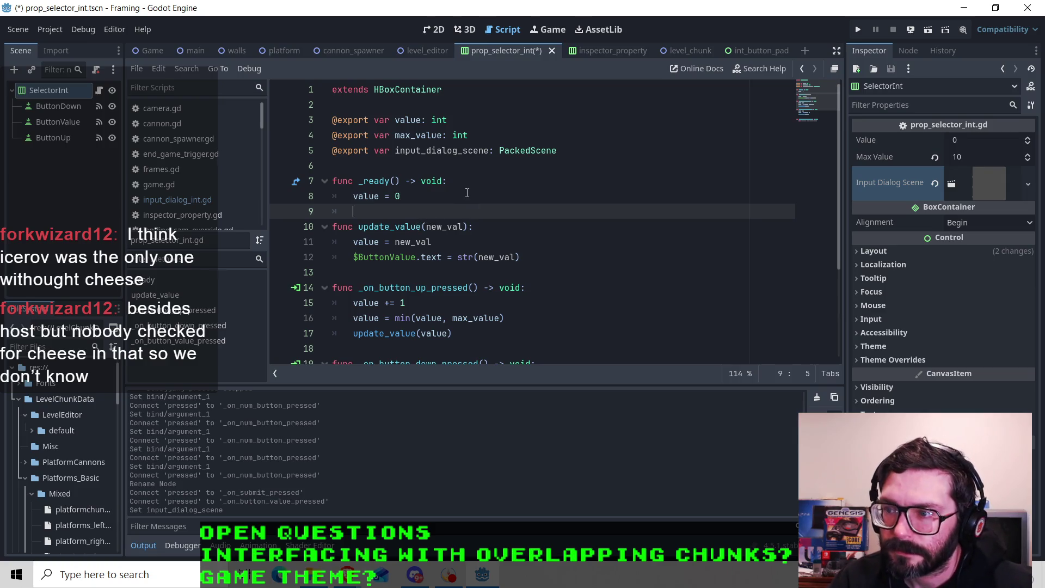
pyautogui.press('Up')
pyautogui.press('Up')
pyautogui.press('Down')
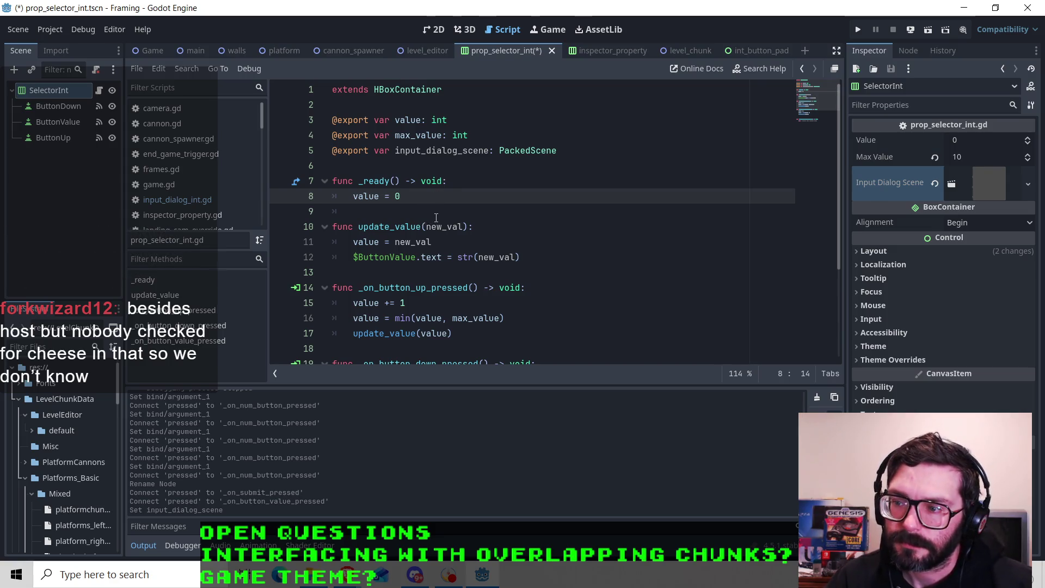
pyautogui.scroll(-3, 503, 225)
pyautogui.scroll(3, 579, 274)
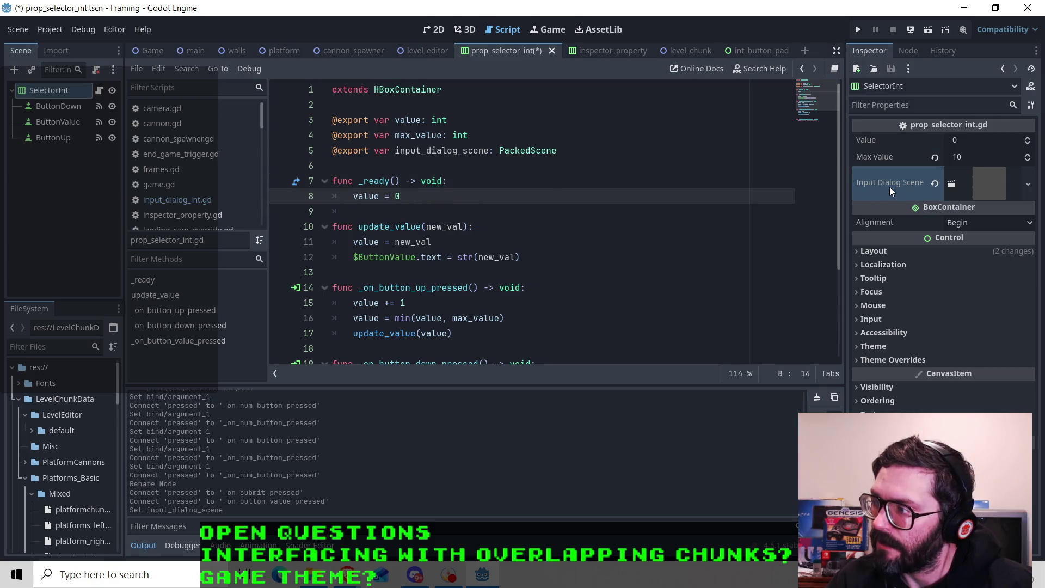
pyautogui.click(484, 184)
pyautogui.click(457, 194)
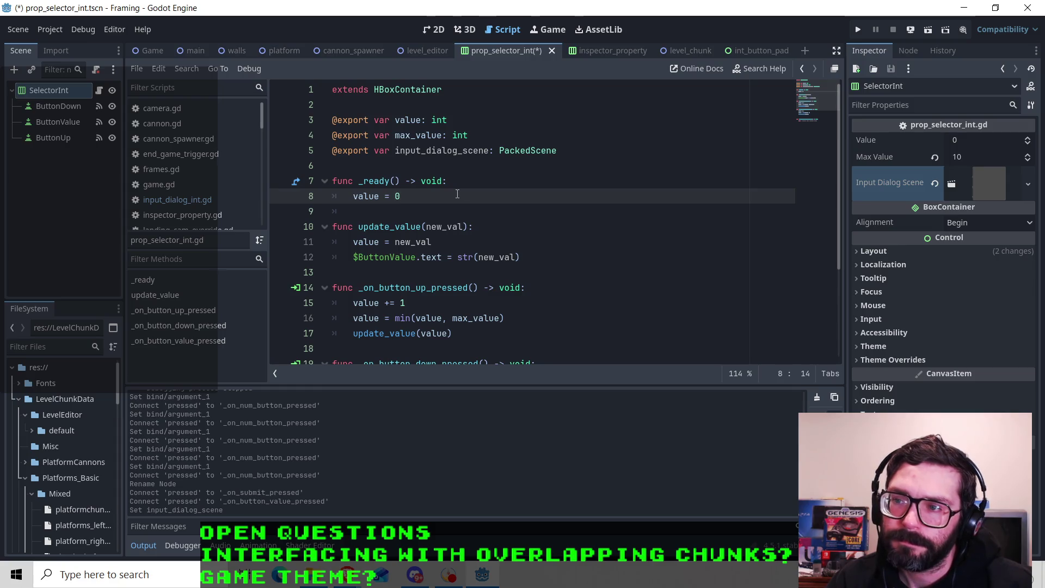
pyautogui.scroll(-3, 456, 199)
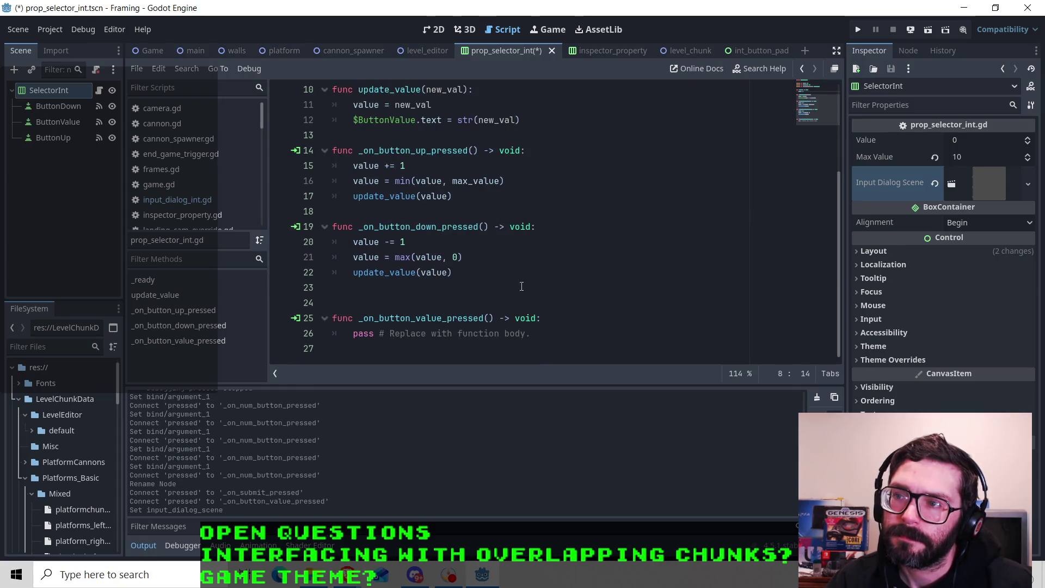
pyautogui.click(586, 351)
pyautogui.click(558, 330)
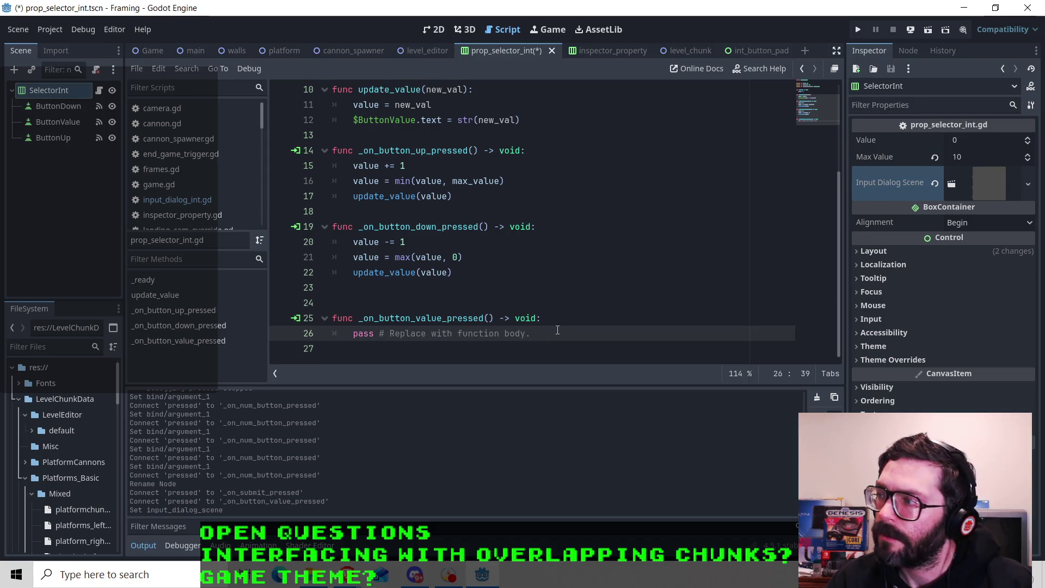
pyautogui.click(552, 321)
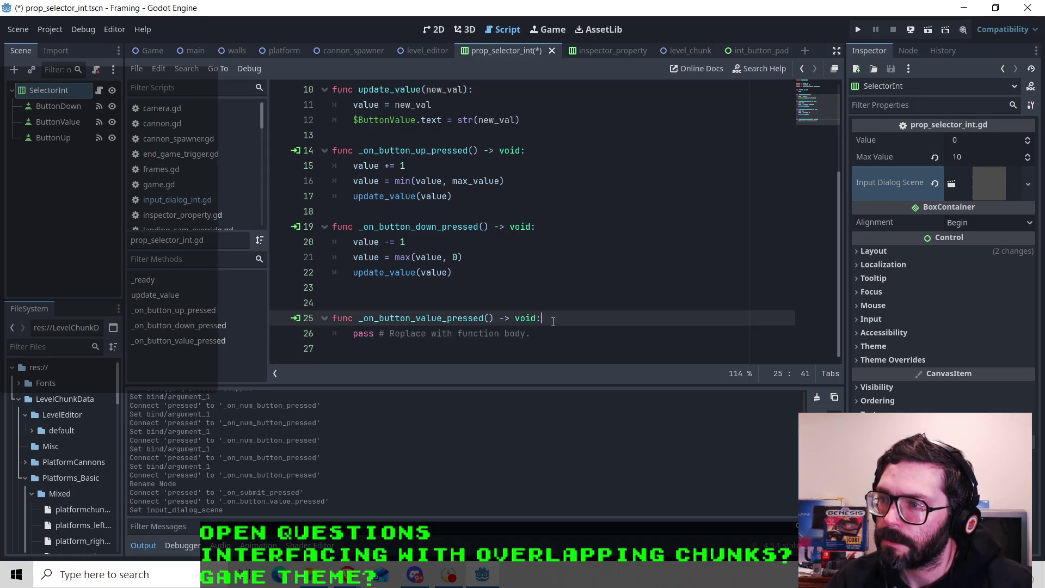
pyautogui.scroll(3, 517, 312)
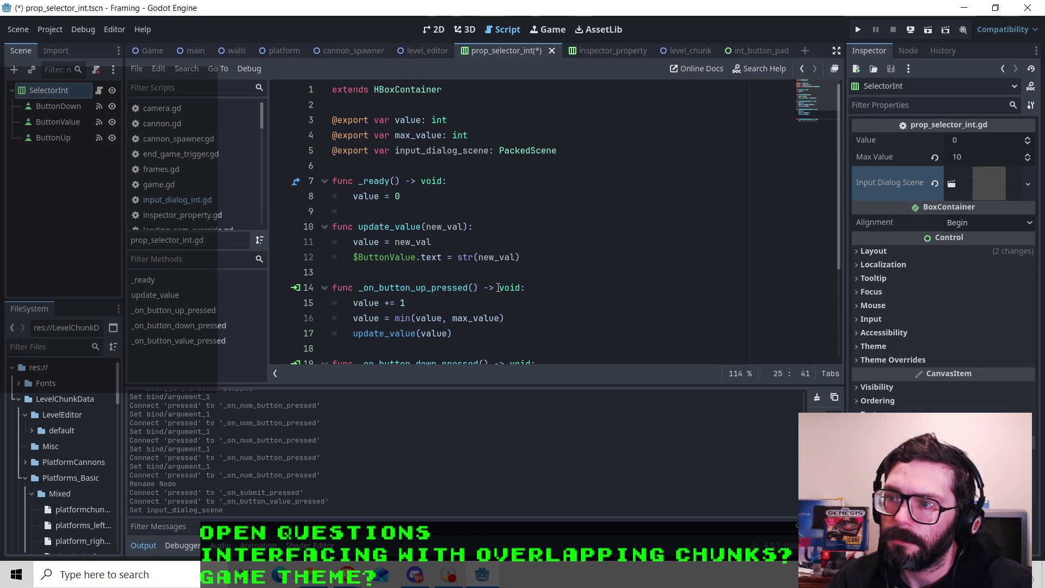
pyautogui.scroll(-2, 512, 264)
pyautogui.scroll(2, 452, 250)
pyautogui.click(356, 161)
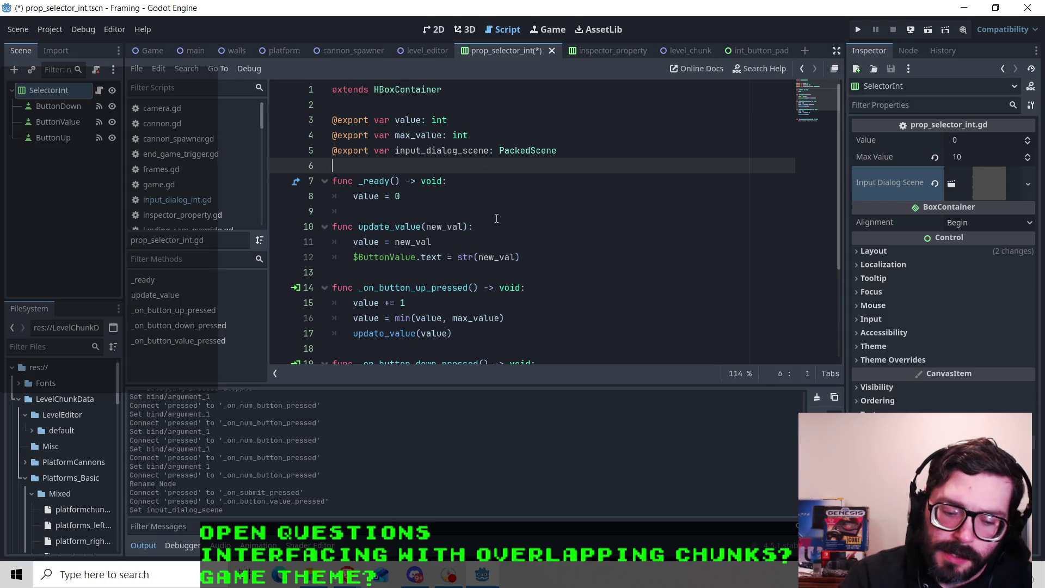
# Declare var active: bool = true on line 7 of prop_selector_int.gd and save it
pyautogui.press('Return')
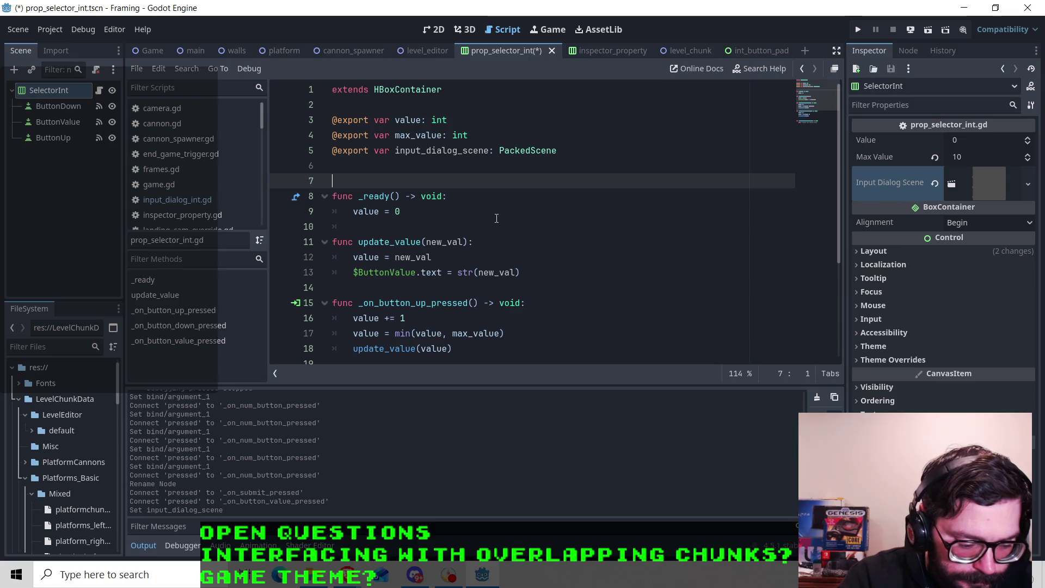
pyautogui.write('var active: bool ')
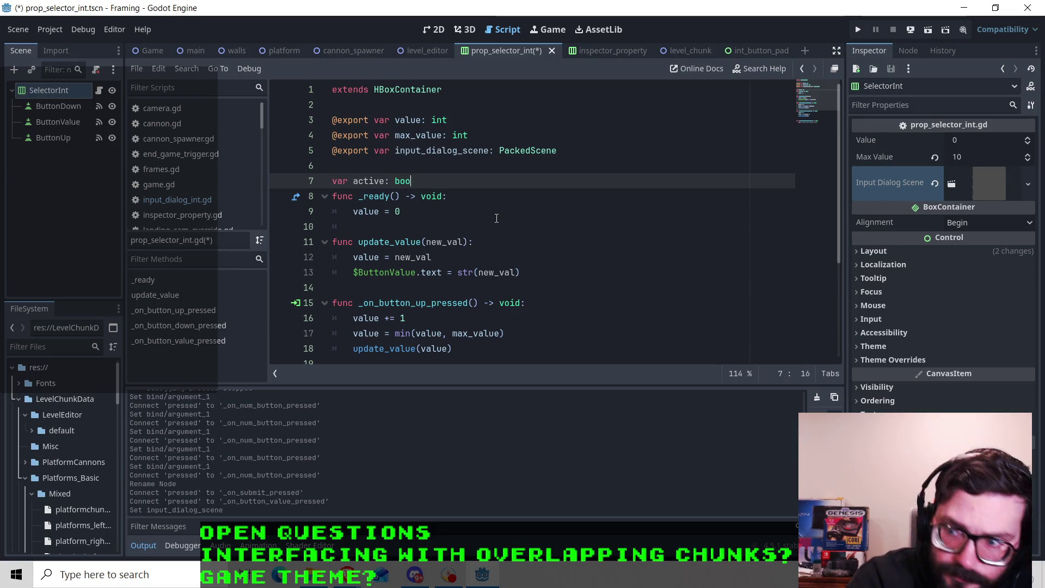
pyautogui.write('= true')
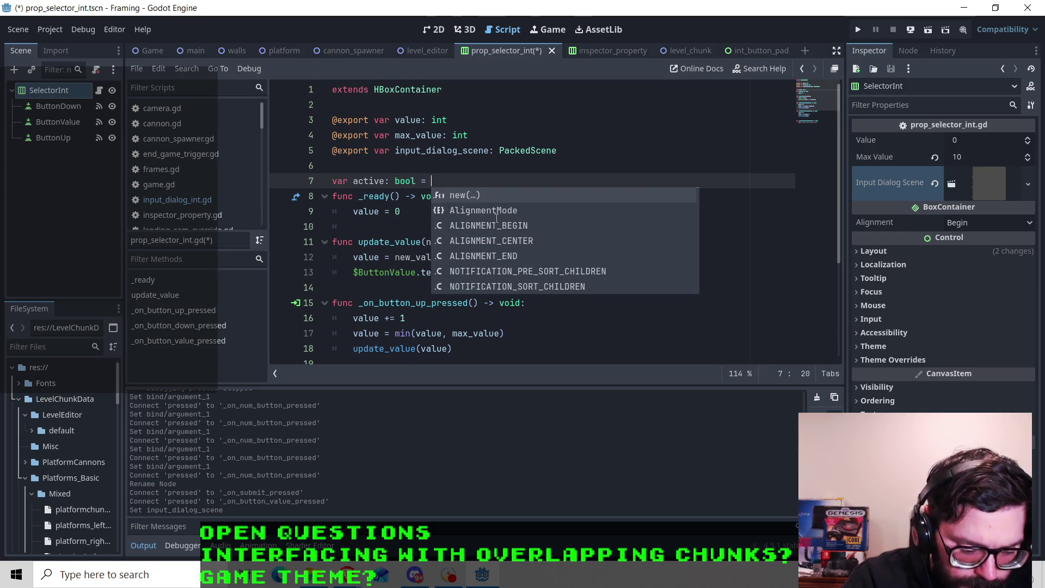
pyautogui.press('Return')
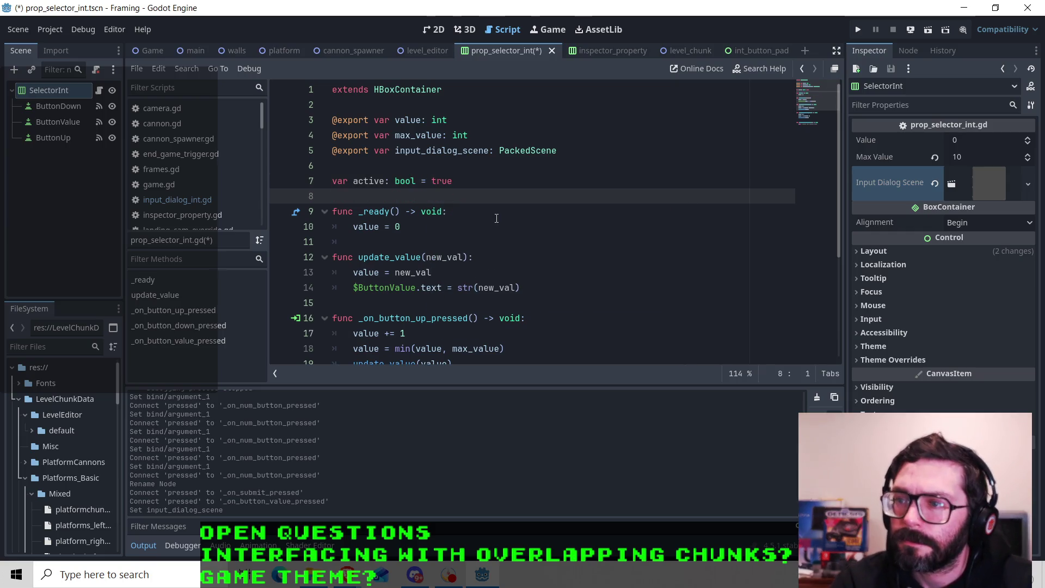
pyautogui.hotkey('ctrl', 's')
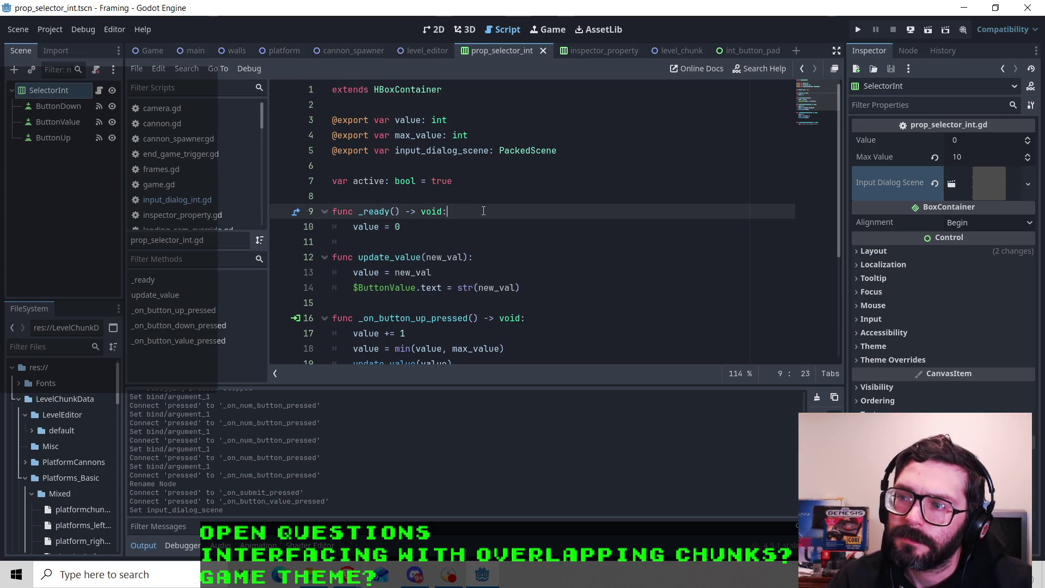
pyautogui.click(452, 183)
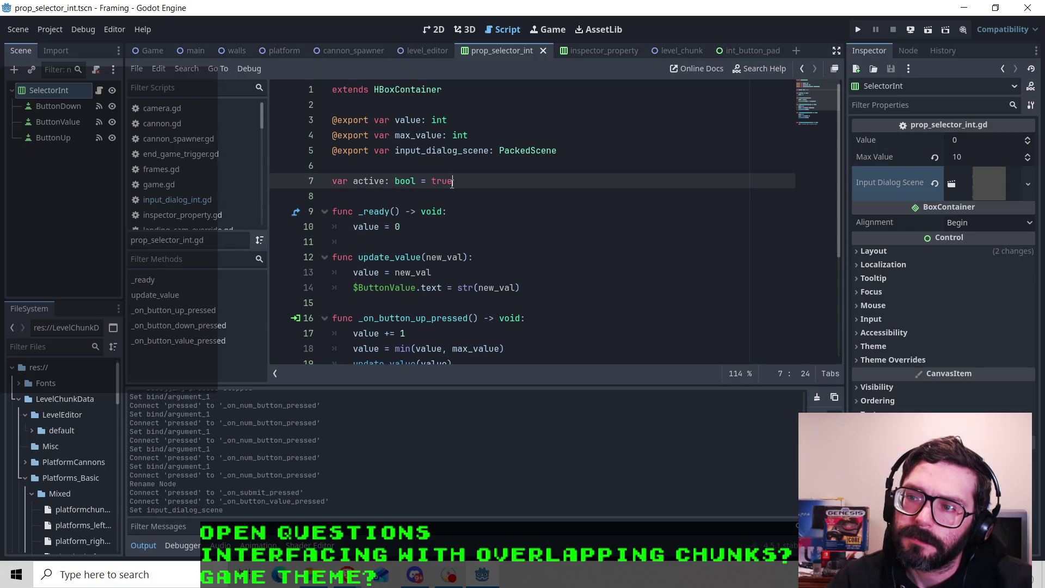
# Open _on_button_value_pressed with an if(active) check that sets active = false
pyautogui.click(423, 227)
pyautogui.scroll(-4, 401, 229)
pyautogui.click(400, 317)
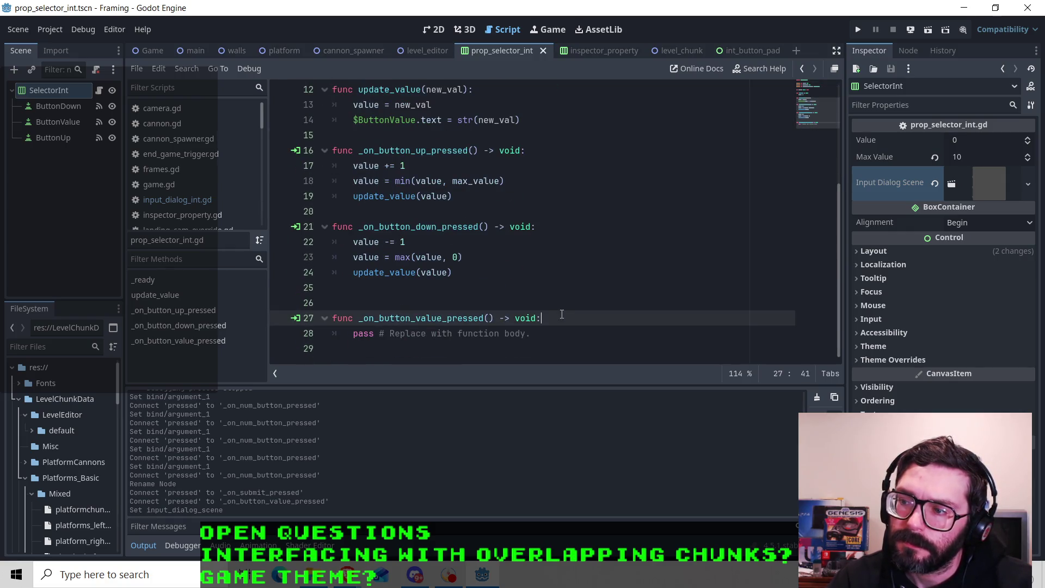
pyautogui.click(565, 314)
pyautogui.press('Return')
pyautogui.write('if(a')
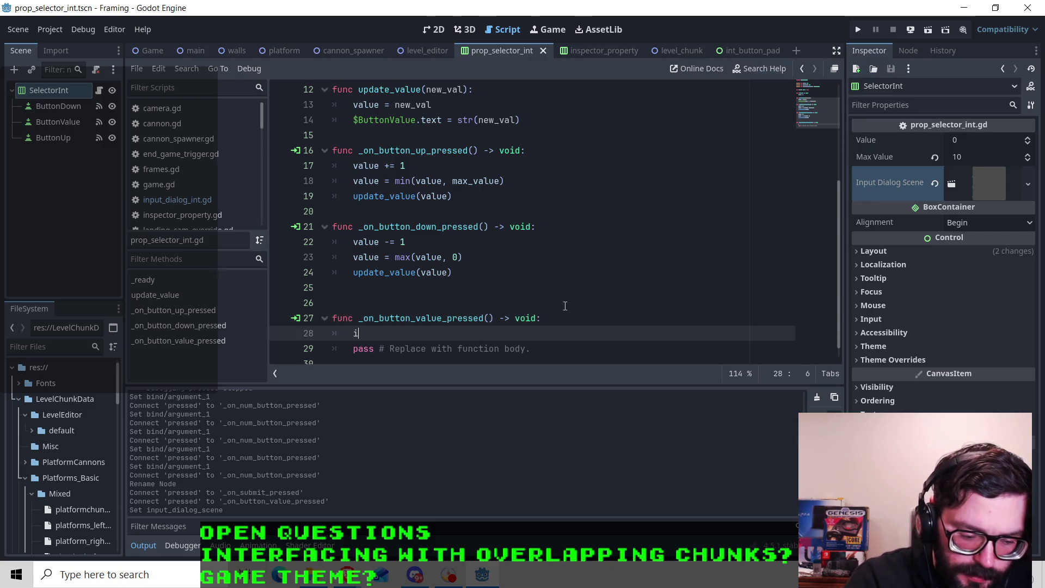
pyautogui.write('ctive')
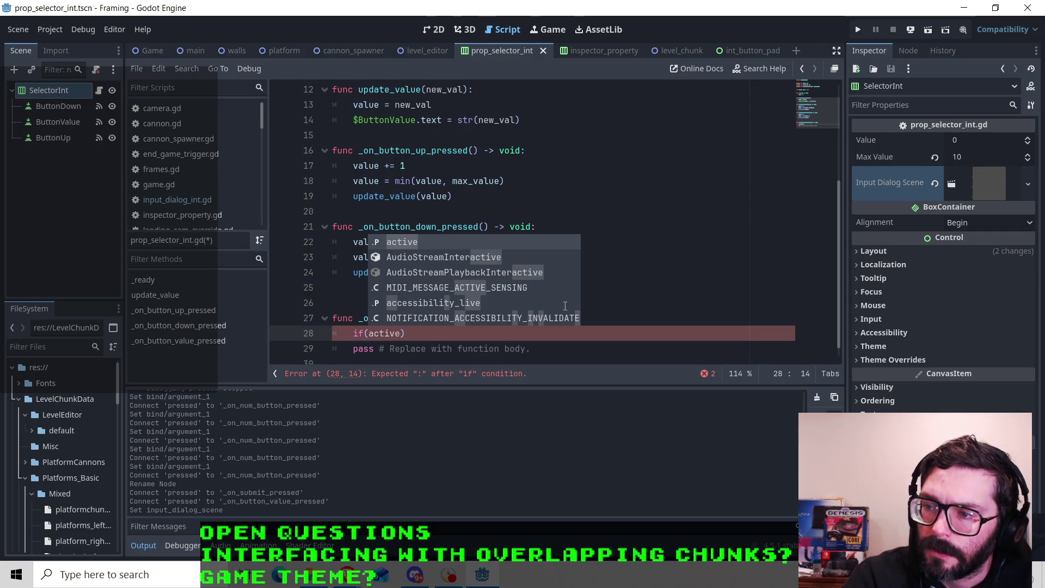
pyautogui.write(')')
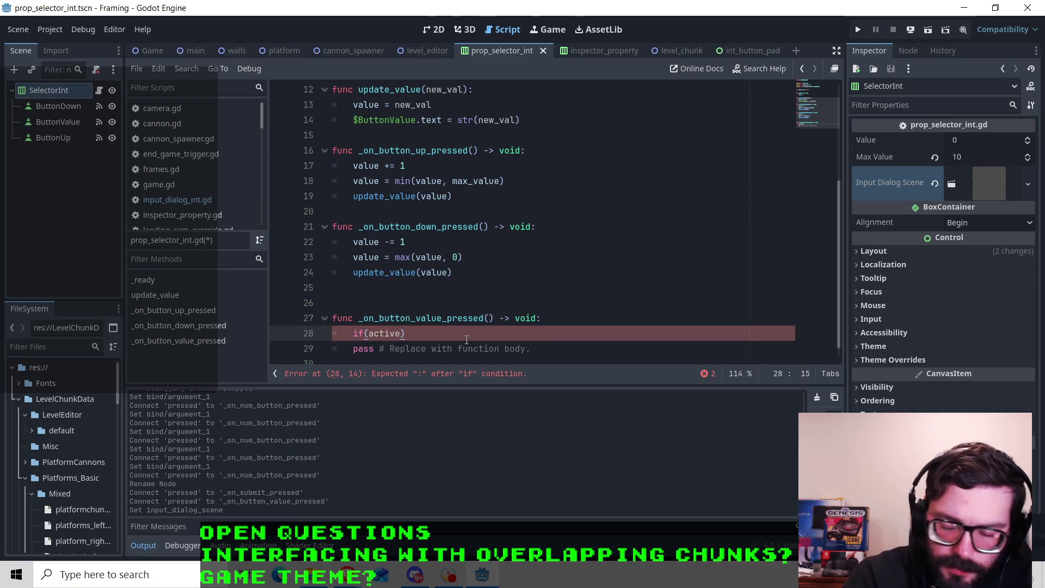
pyautogui.press('Return')
pyautogui.write('active = ')
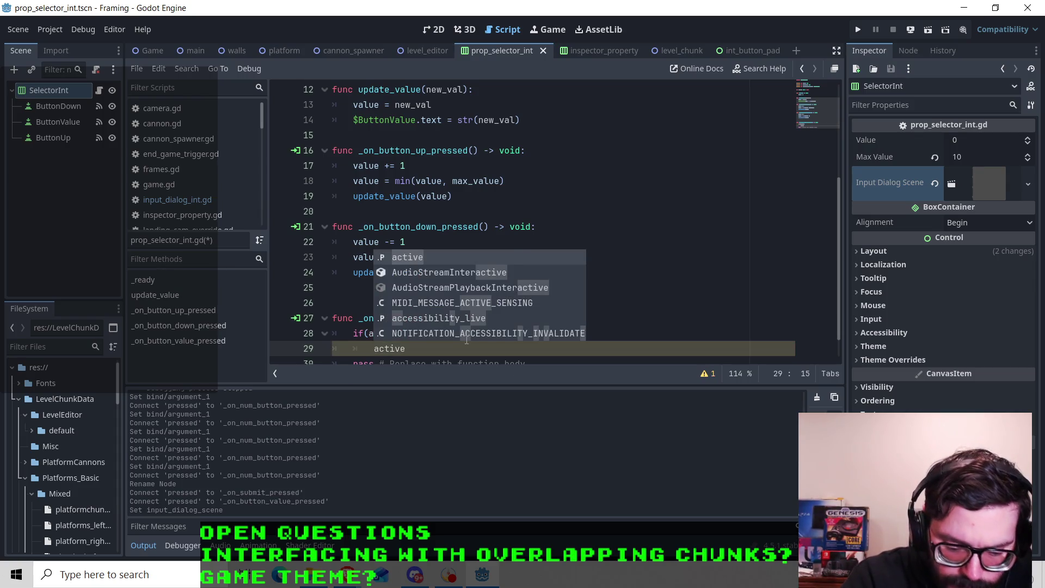
pyautogui.write('false')
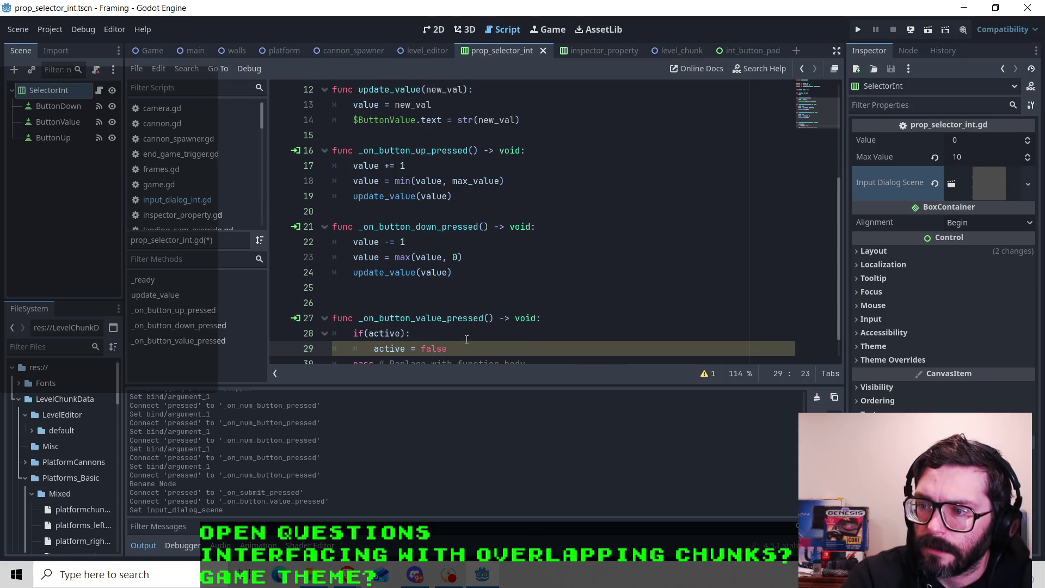
# Replace the pass line with input_dialog_scene.instantiate() using autocomplete
pyautogui.scroll(-1, 466, 332)
pyautogui.moveTo(531, 333); pyautogui.dragTo(338, 334)
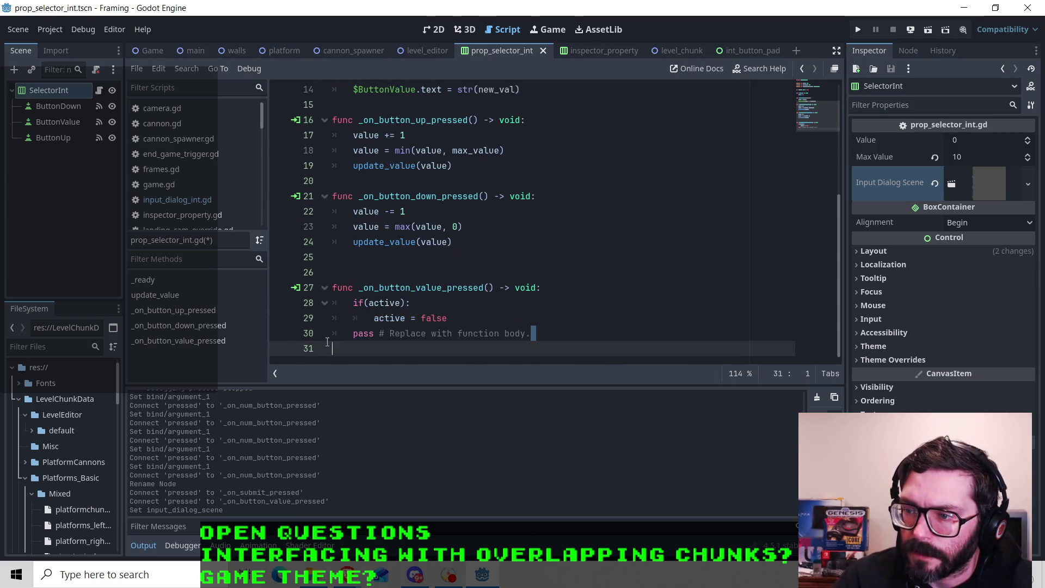
pyautogui.press('BackSpace')
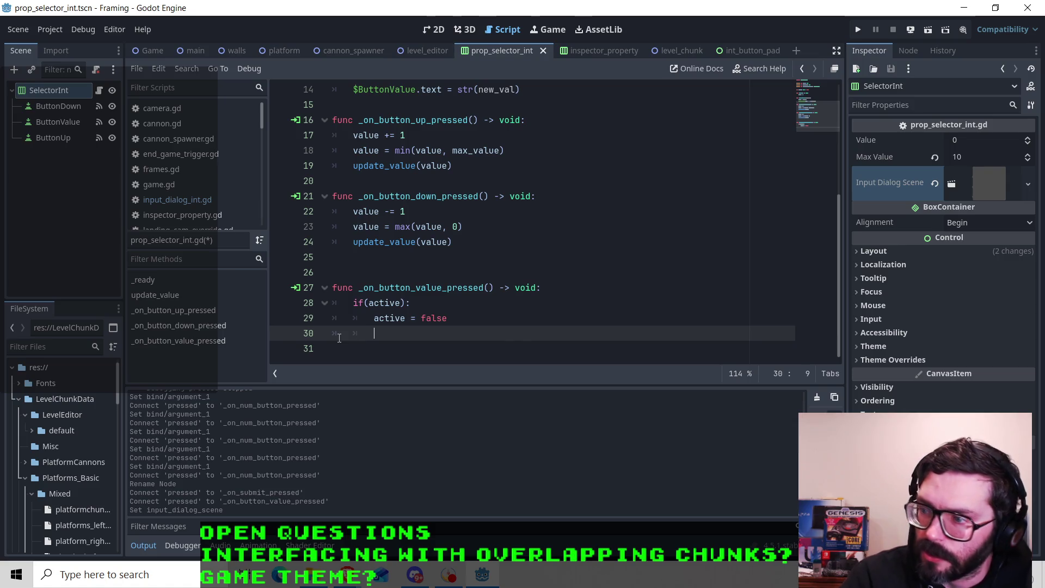
pyautogui.write('input_di')
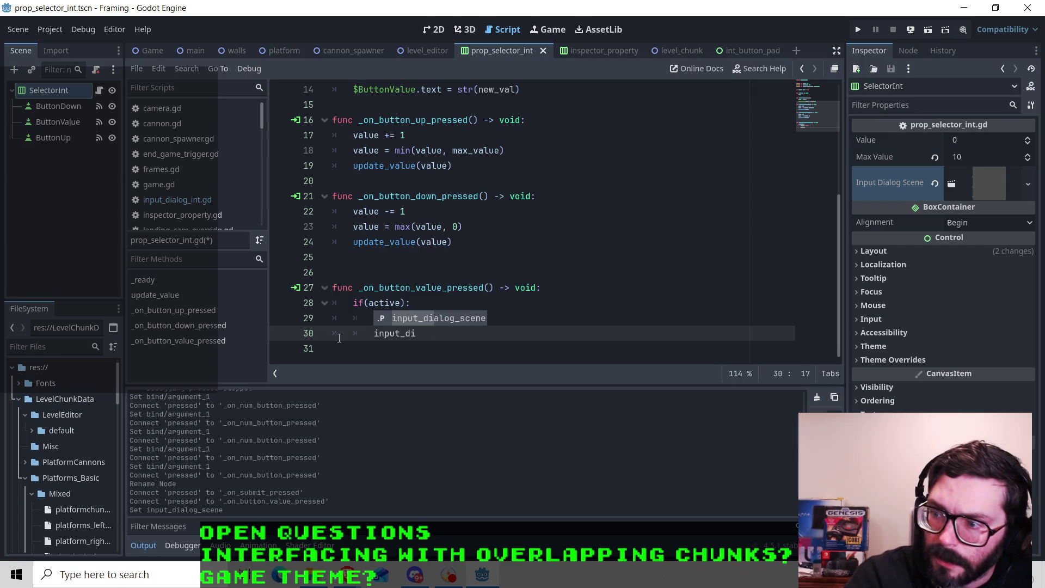
pyautogui.press('Return')
pyautogui.write('.instan')
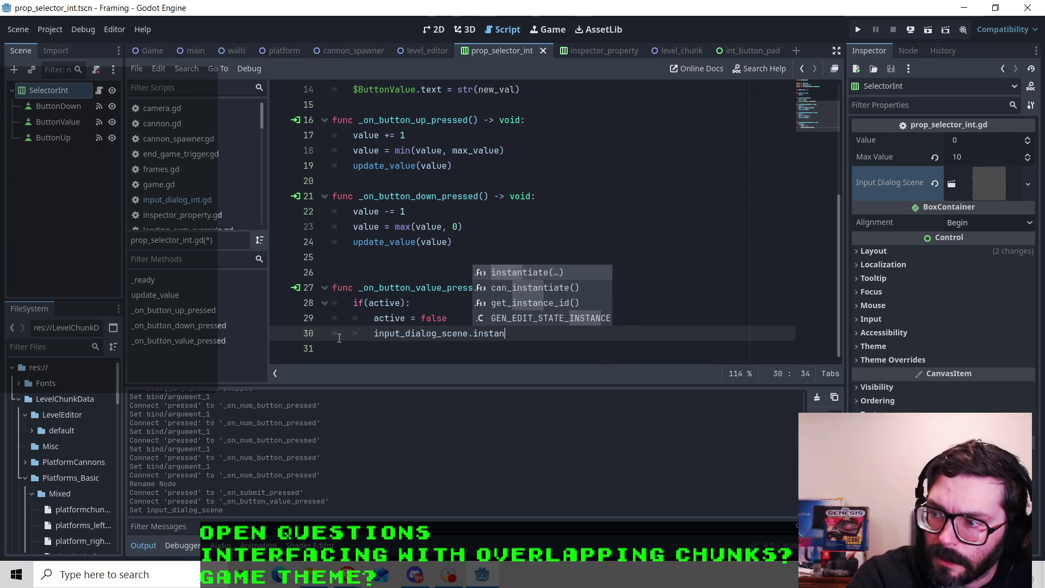
pyautogui.press('Return')
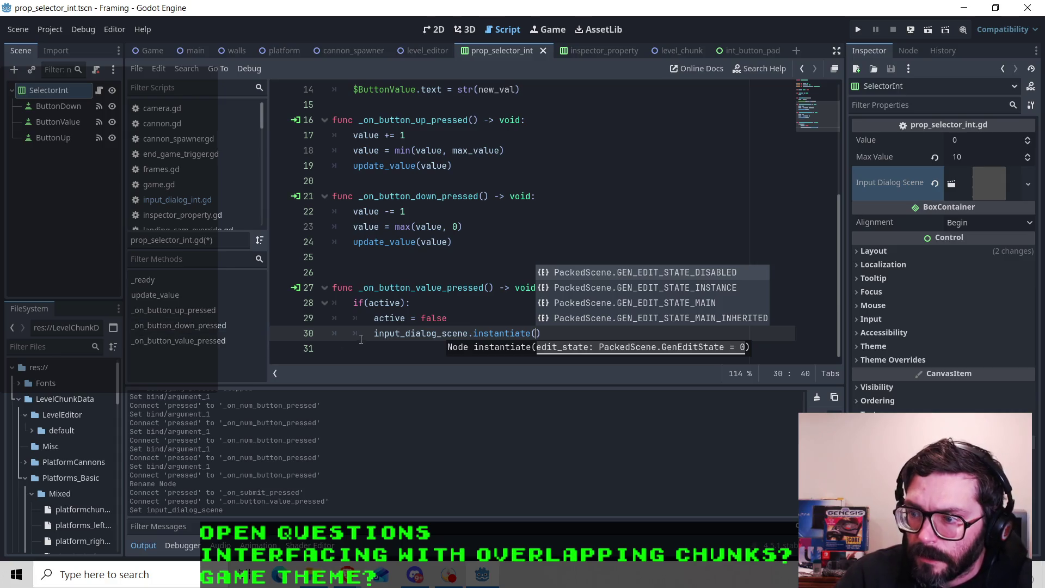
pyautogui.click(376, 334)
# Prefix line 30 with var input_dialog =, add a line below, and show the 2D view
pyautogui.write('var ')
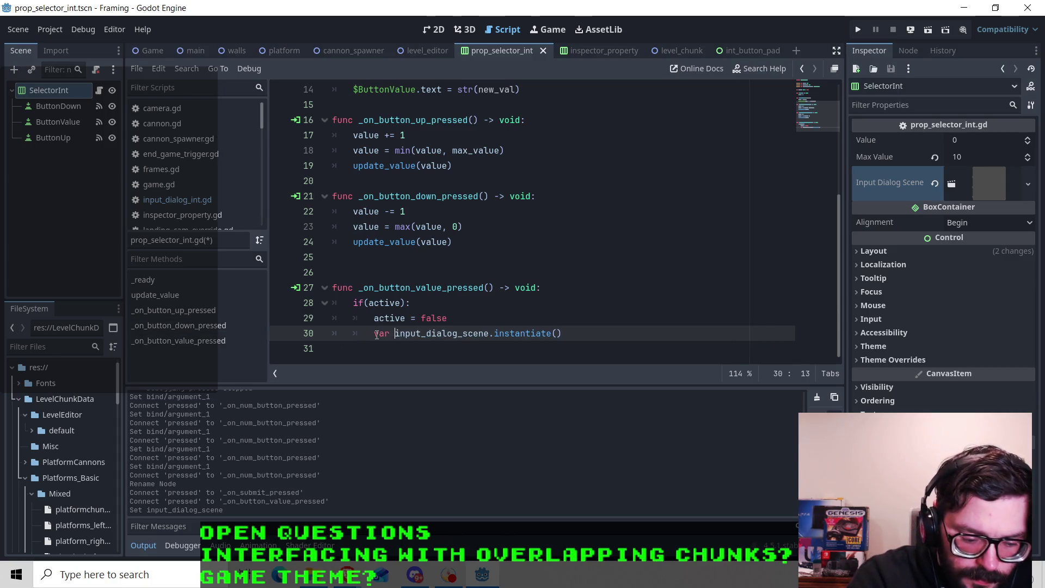
pyautogui.write('input_')
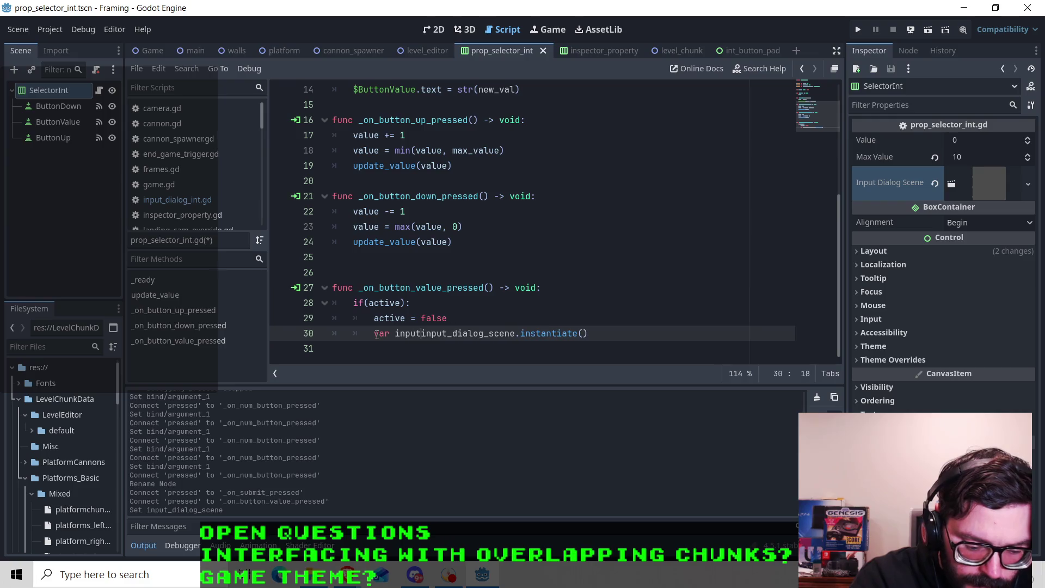
pyautogui.write('dialog ')
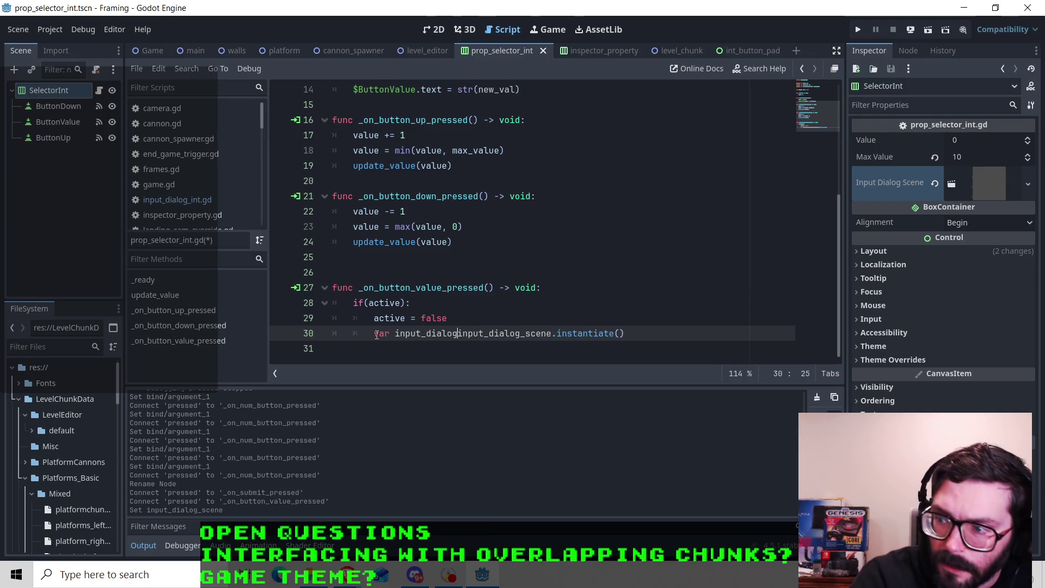
pyautogui.write('=')
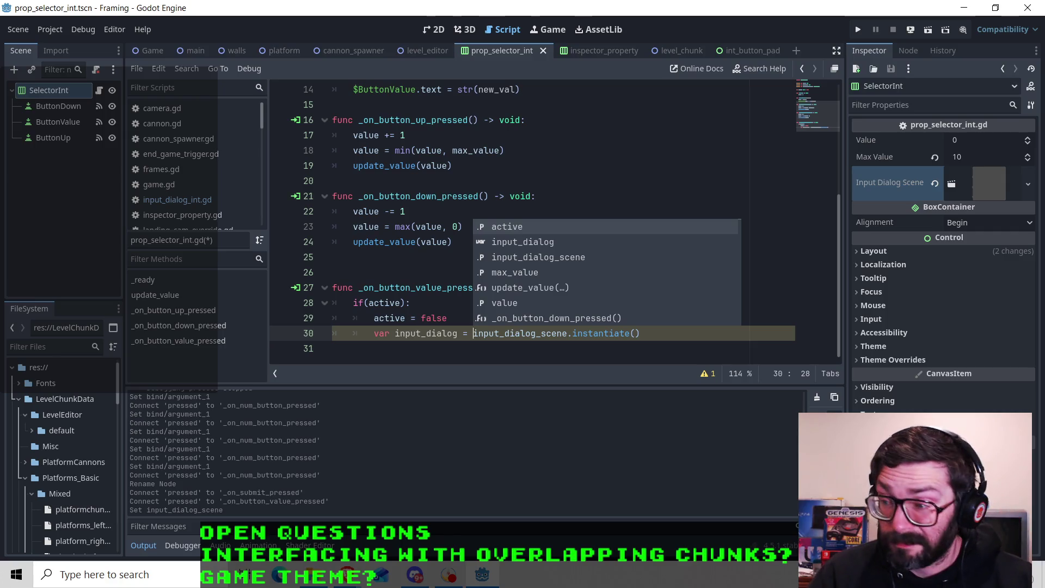
pyautogui.click(463, 333)
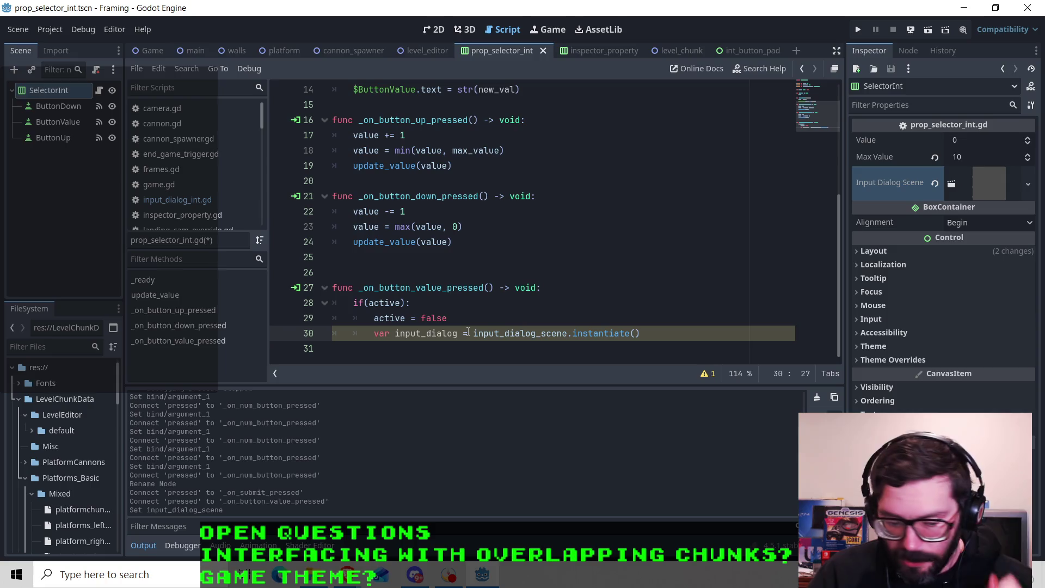
pyautogui.click(679, 335)
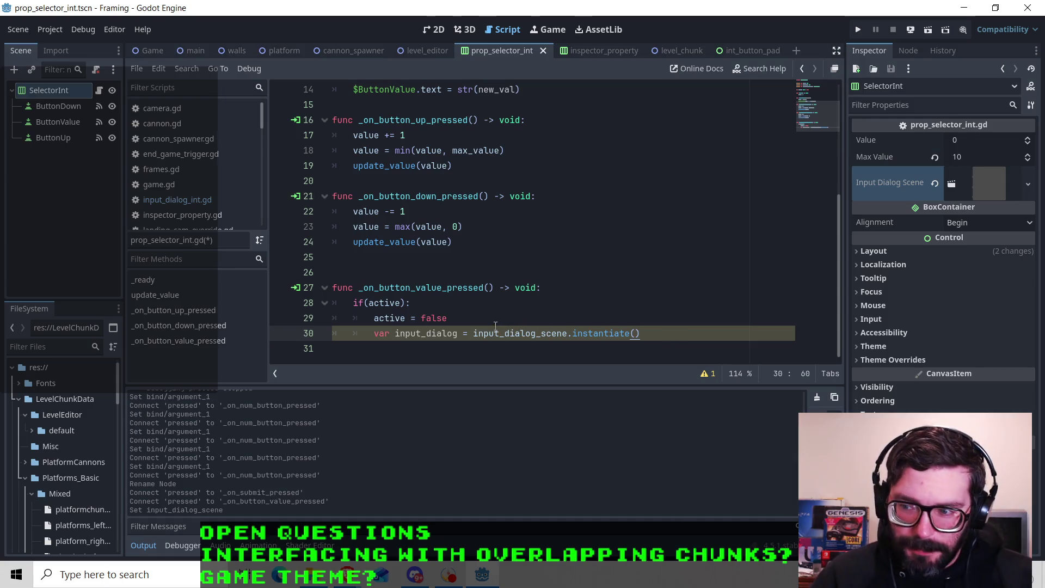
pyautogui.click(558, 334)
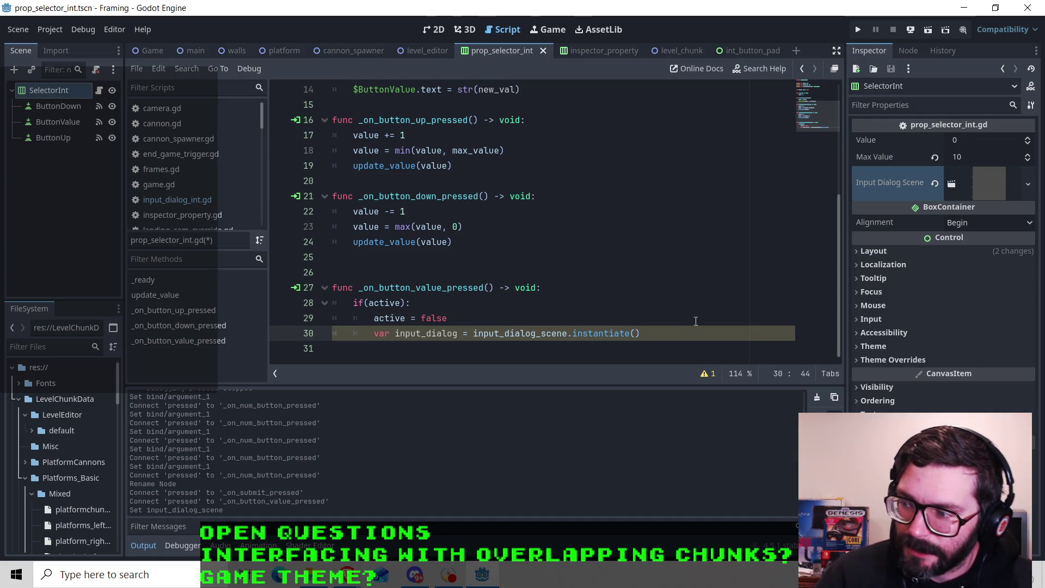
pyautogui.click(670, 336)
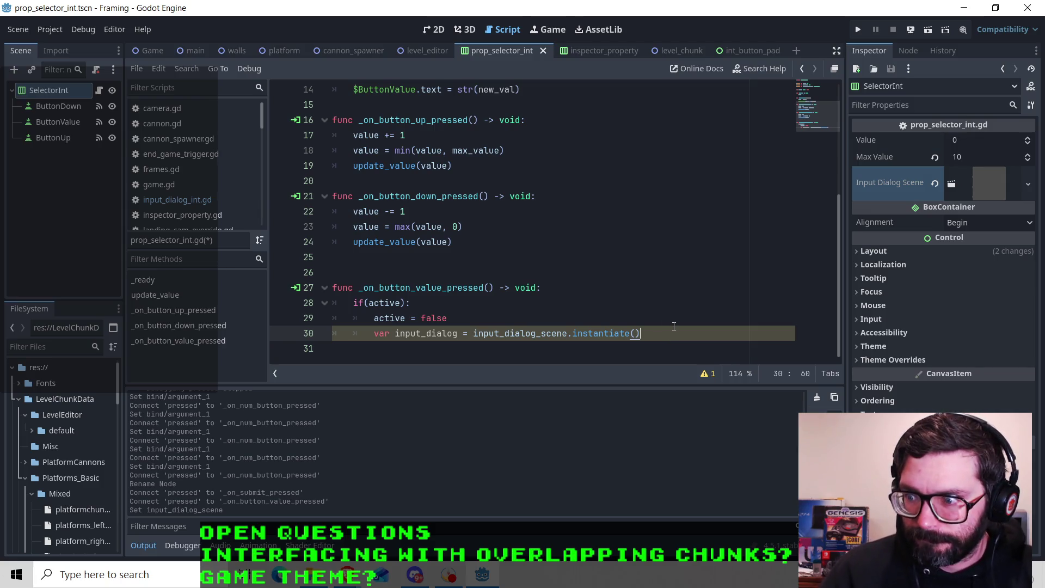
pyautogui.click(477, 318)
pyautogui.press('Down')
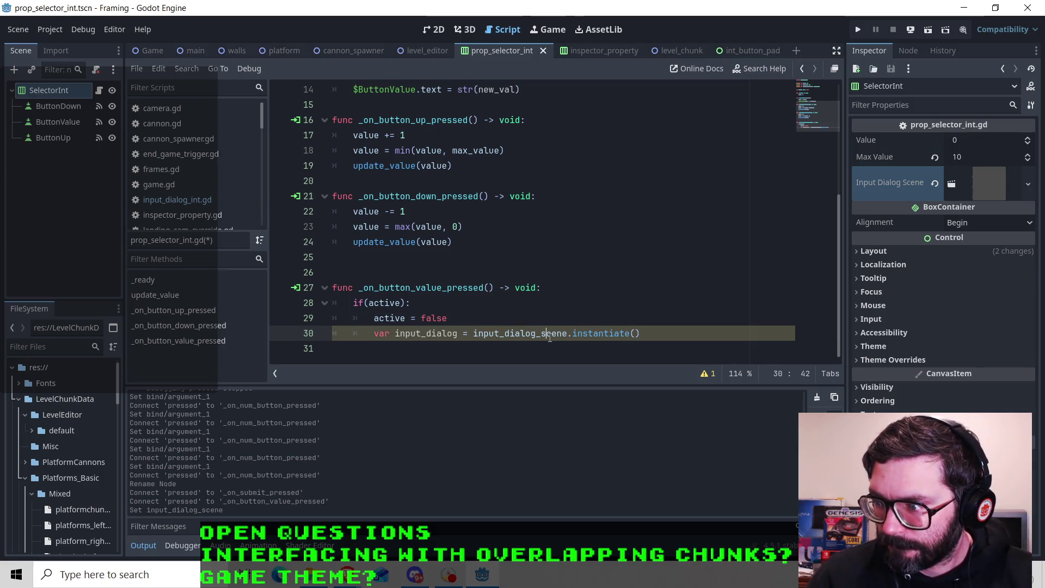
pyautogui.click(674, 336)
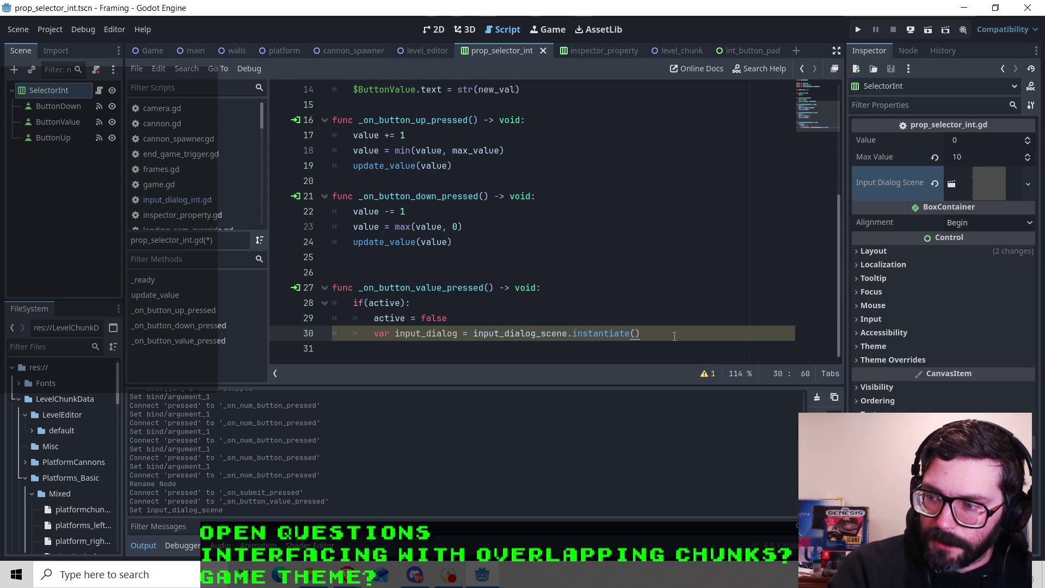
pyautogui.press('Return')
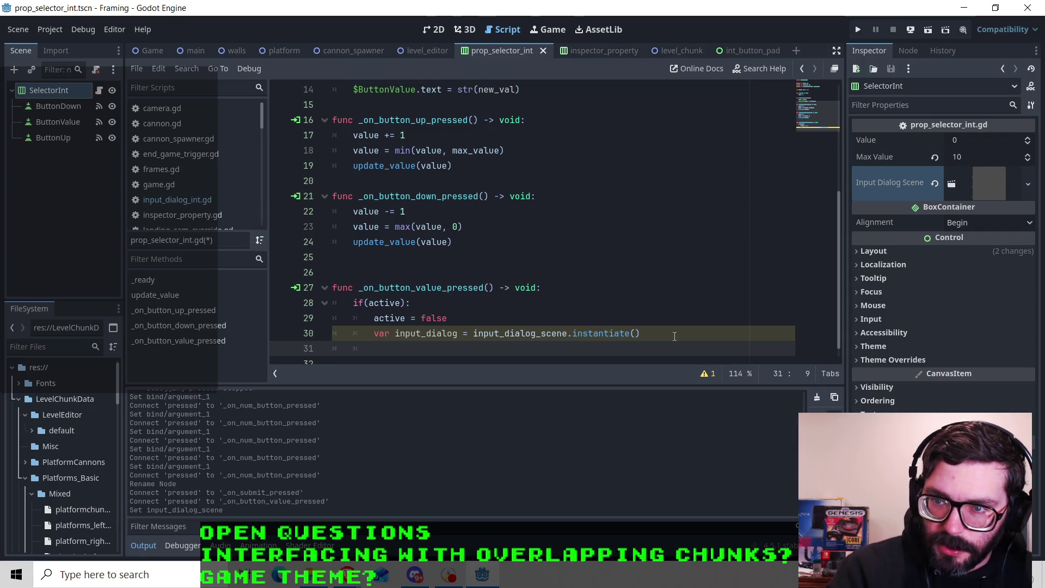
pyautogui.click(429, 29)
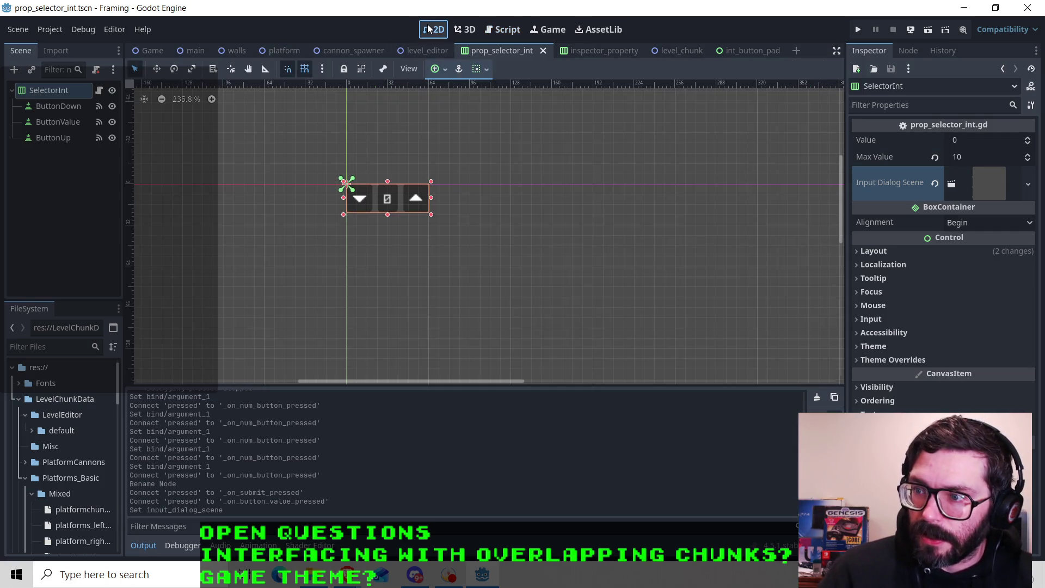
# Open level_editor, view the Inspector node's properties, then return to prop_selector_int.gd
pyautogui.scroll(-3, 345, 149)
pyautogui.scroll(2, 345, 150)
pyautogui.scroll(2, 345, 146)
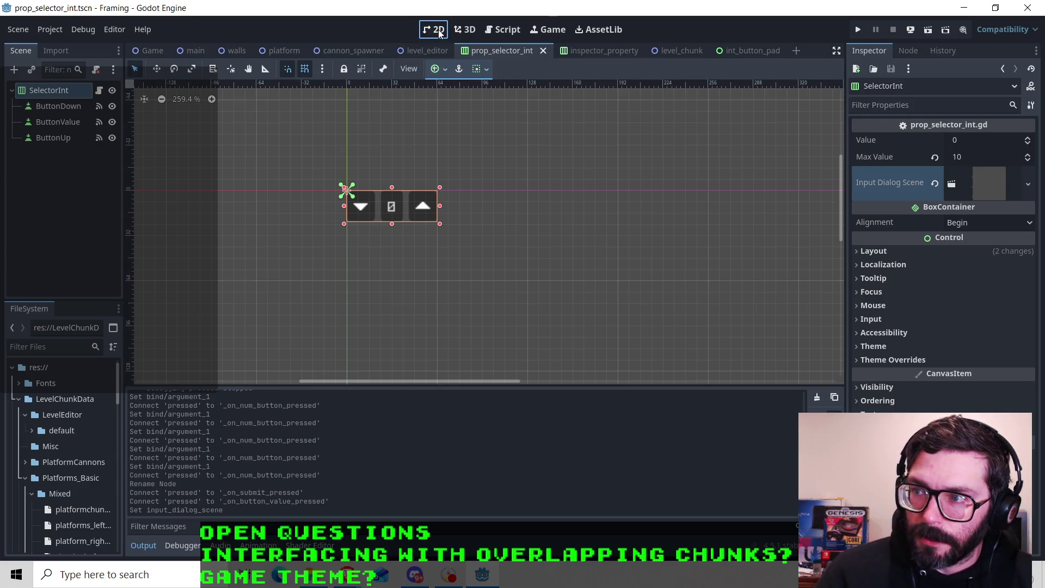
pyautogui.click(417, 51)
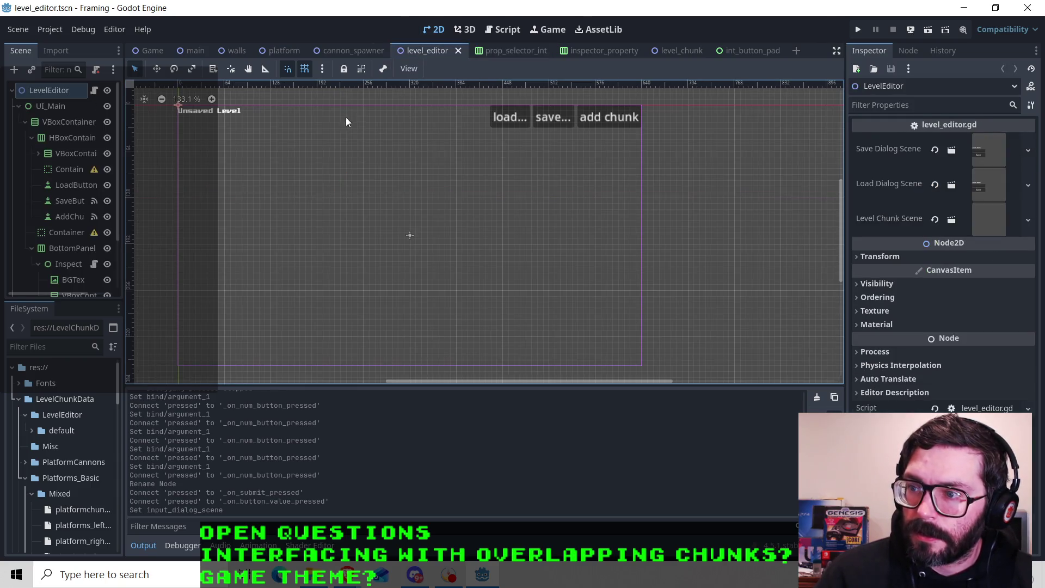
pyautogui.click(53, 247)
pyautogui.click(62, 263)
pyautogui.scroll(-2, 62, 263)
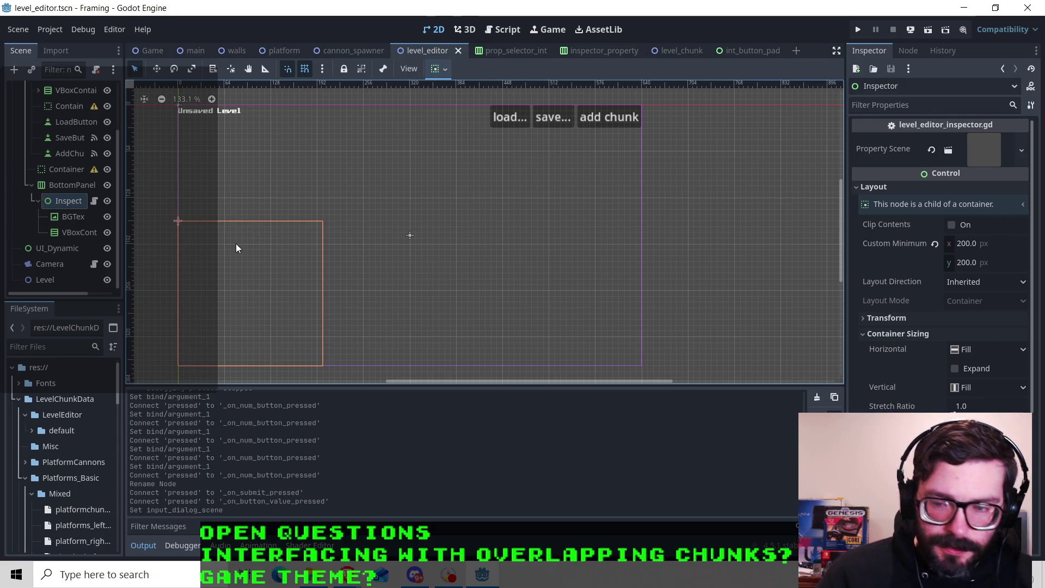
pyautogui.click(503, 31)
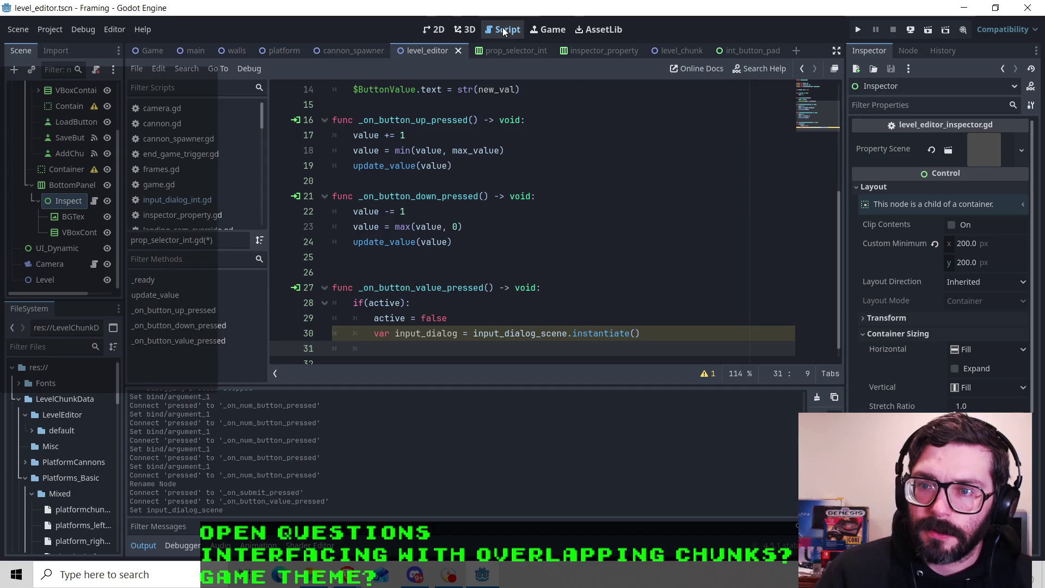
# Write get_parent().add_child(input_dialog) on line 31 with autocomplete completions
pyautogui.write('get_paren')
pyautogui.write('t().a')
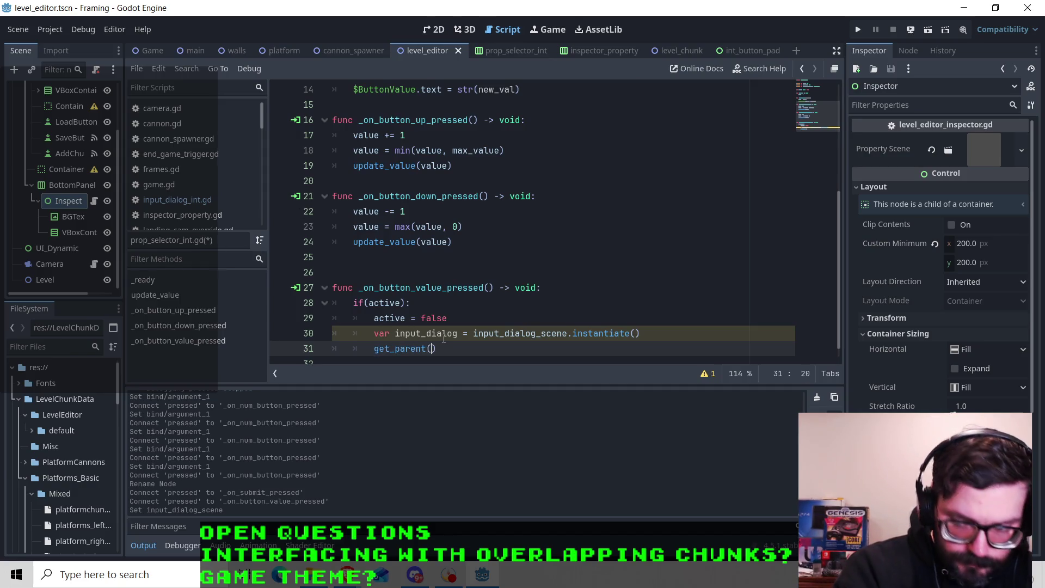
pyautogui.write('dd_chil')
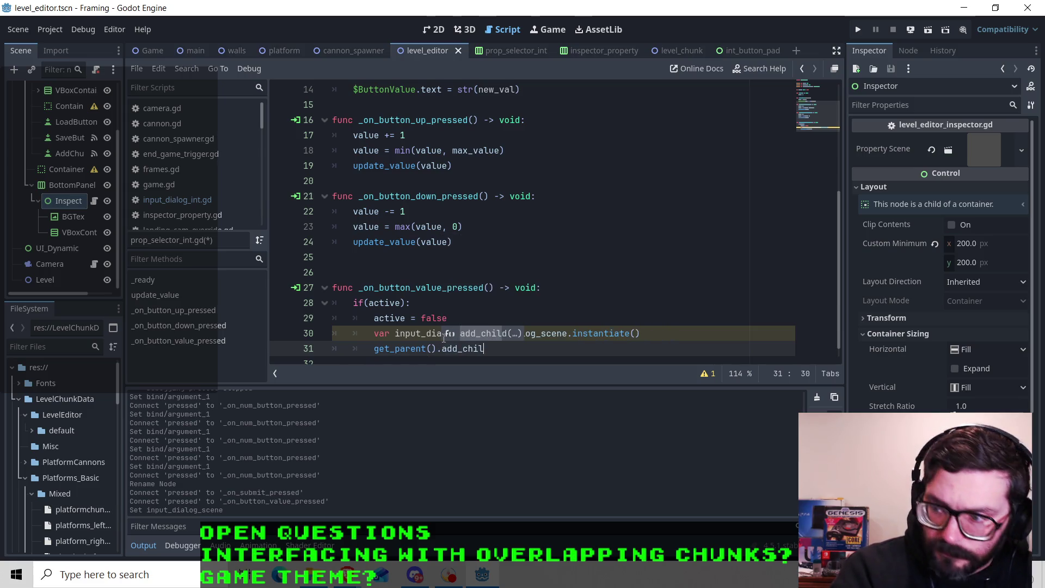
pyautogui.press('Return')
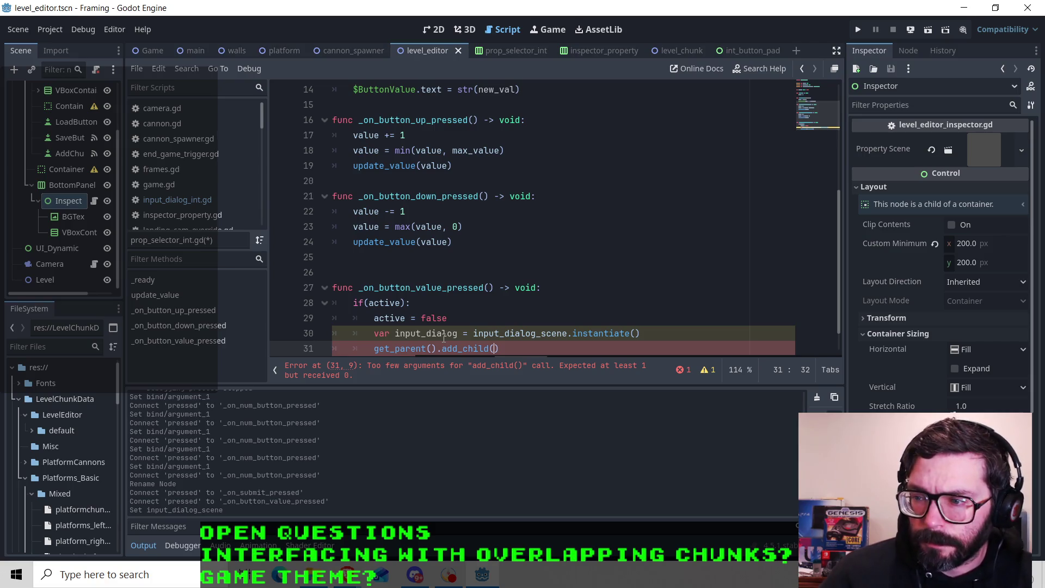
pyautogui.write('input_')
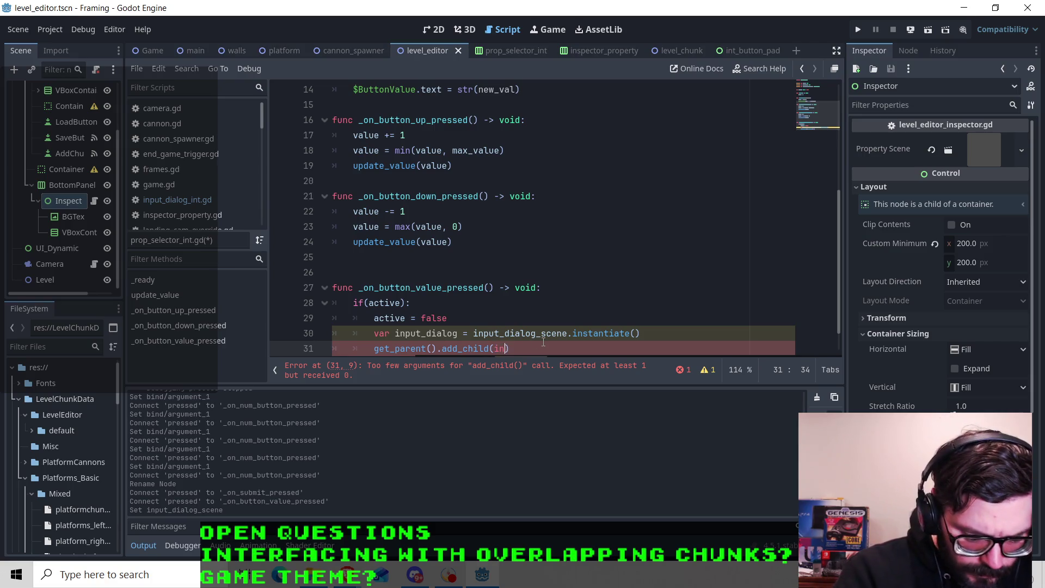
pyautogui.write('d')
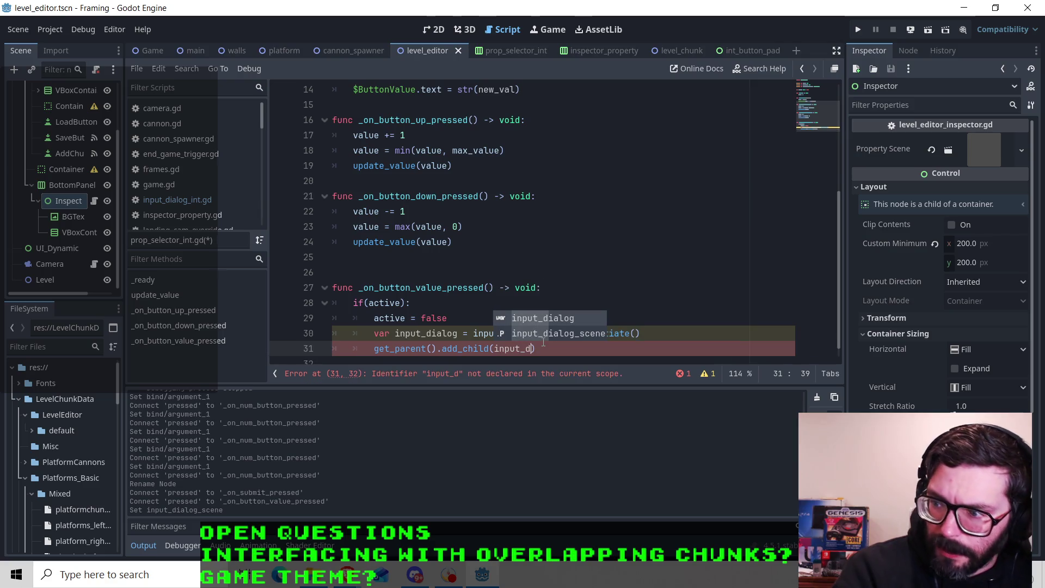
pyautogui.press('Return')
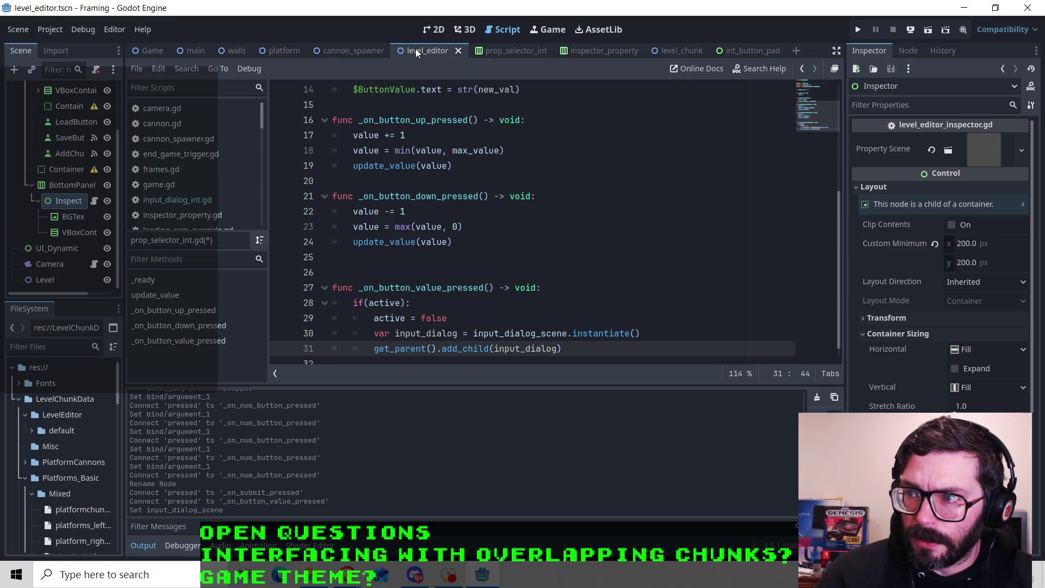
# Browse the prop_selector_int, inspector_property and level_editor scenes, ending on level_editor's 2D canvas with a wider dock
pyautogui.click(518, 53)
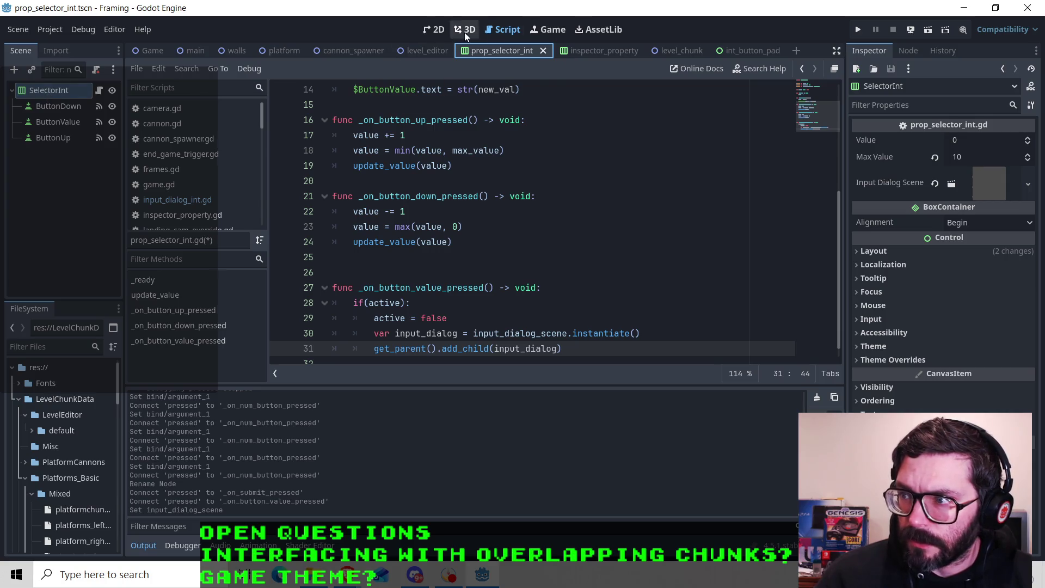
pyautogui.click(609, 54)
pyautogui.click(445, 33)
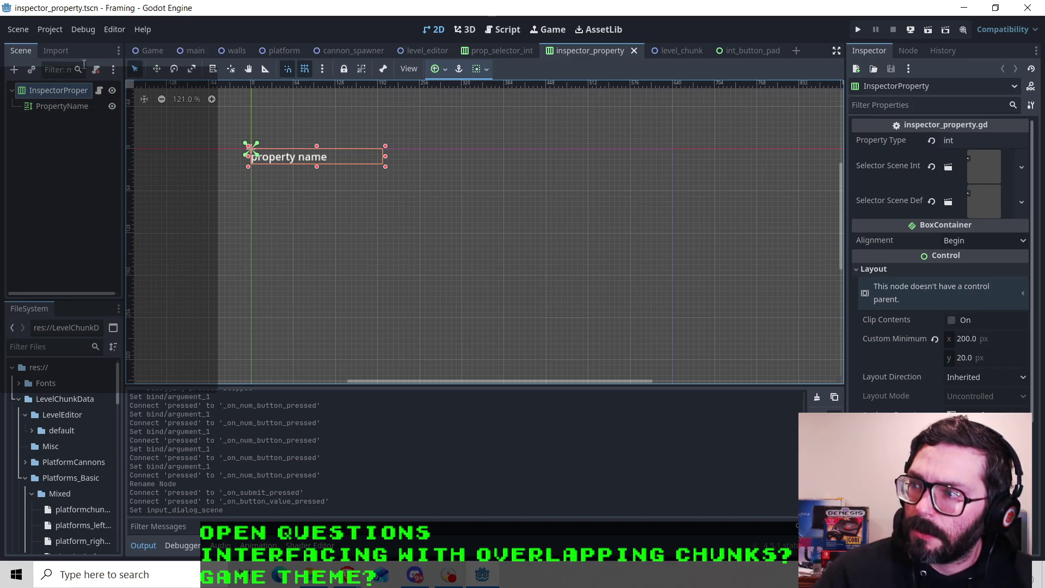
pyautogui.click(428, 34)
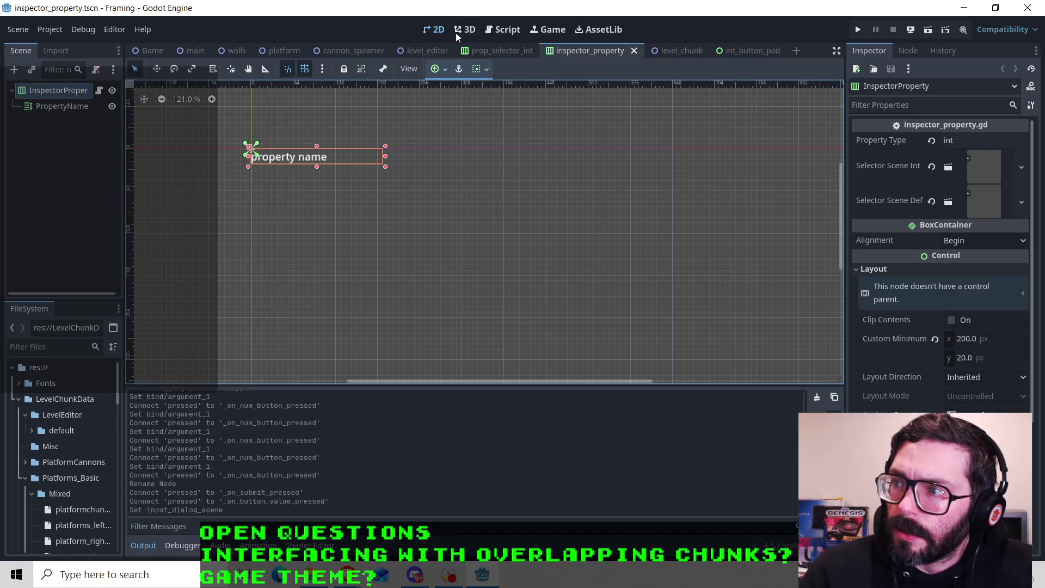
pyautogui.click(422, 53)
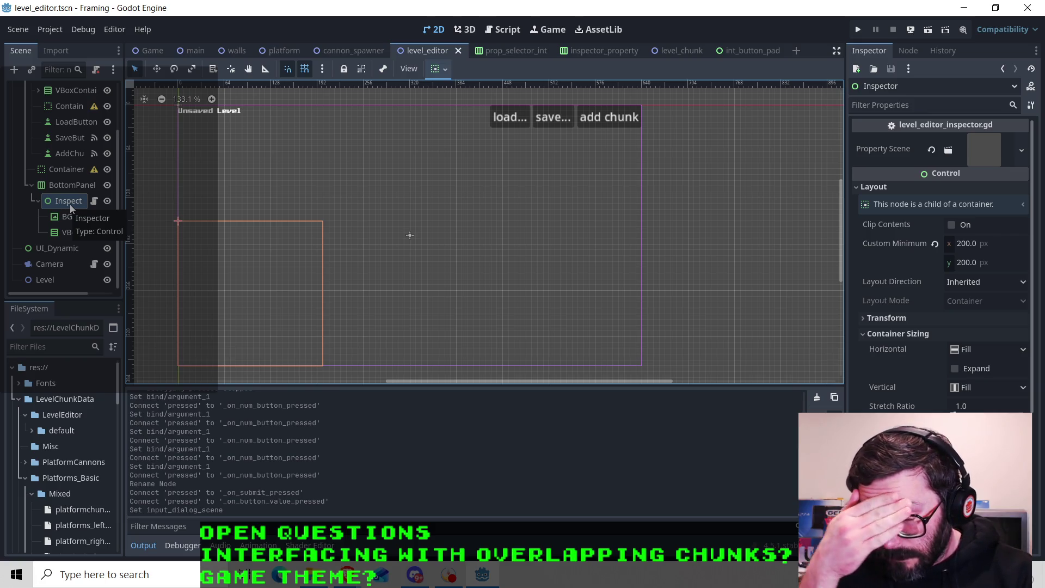
pyautogui.click(510, 50)
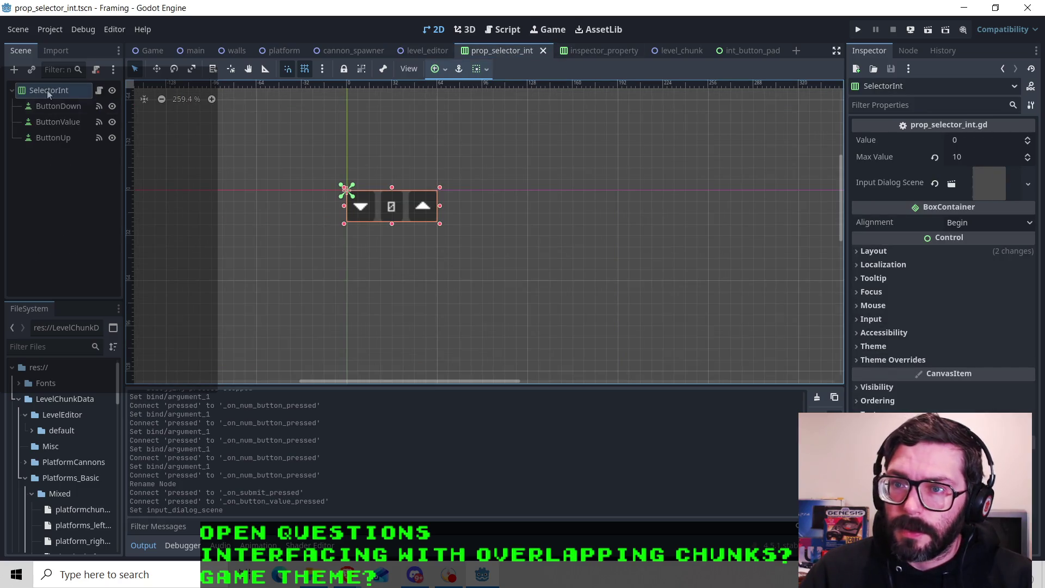
pyautogui.click(604, 52)
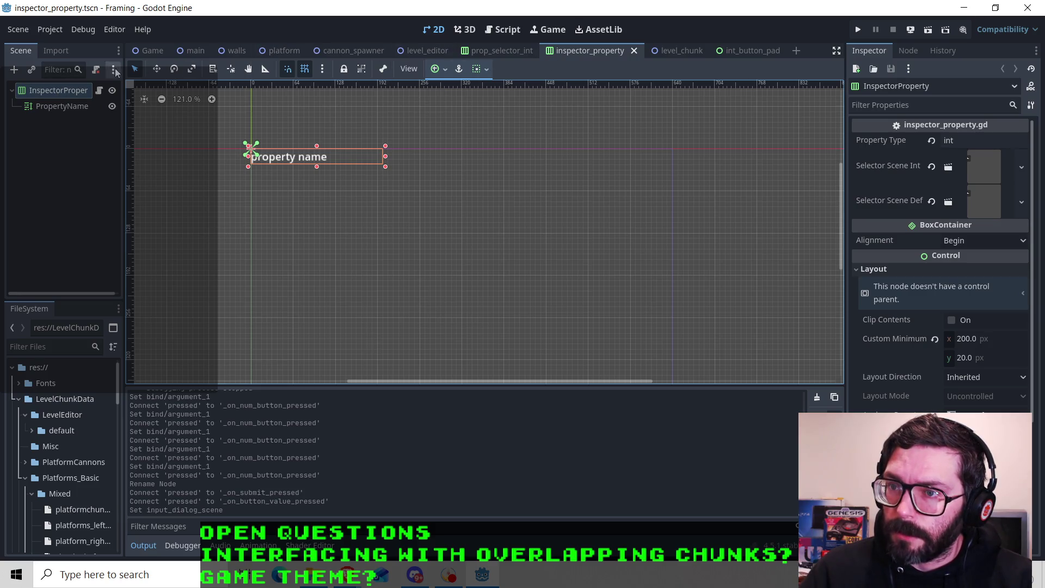
pyautogui.click(506, 32)
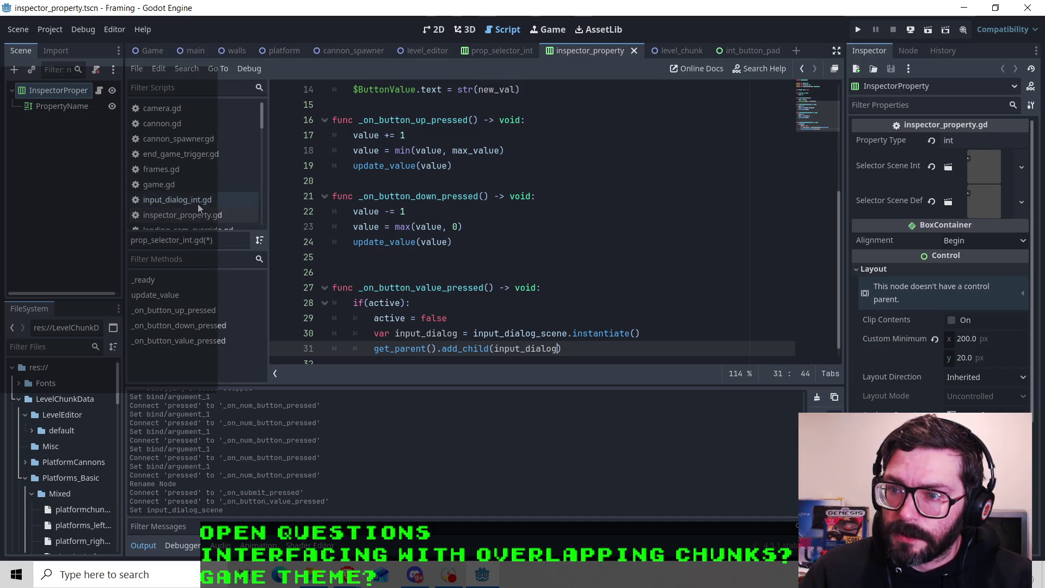
pyautogui.click(438, 32)
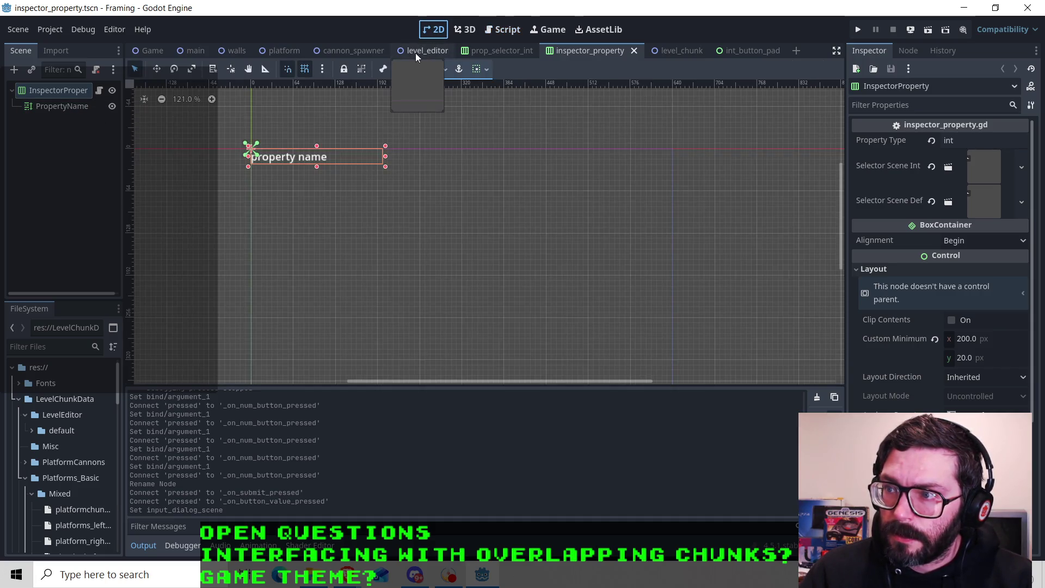
pyautogui.click(415, 53)
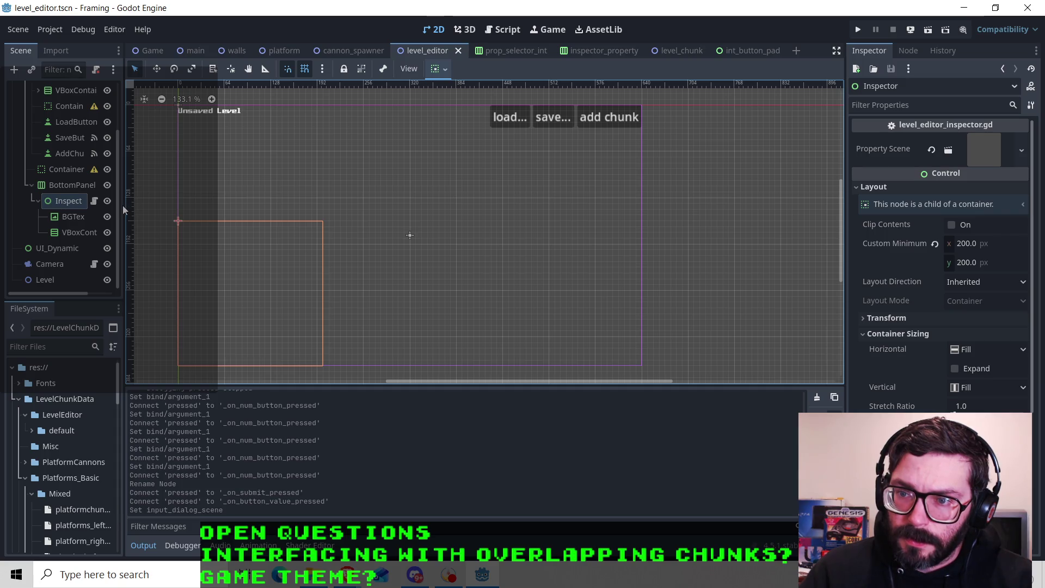
pyautogui.moveTo(122, 207); pyautogui.dragTo(170, 207)
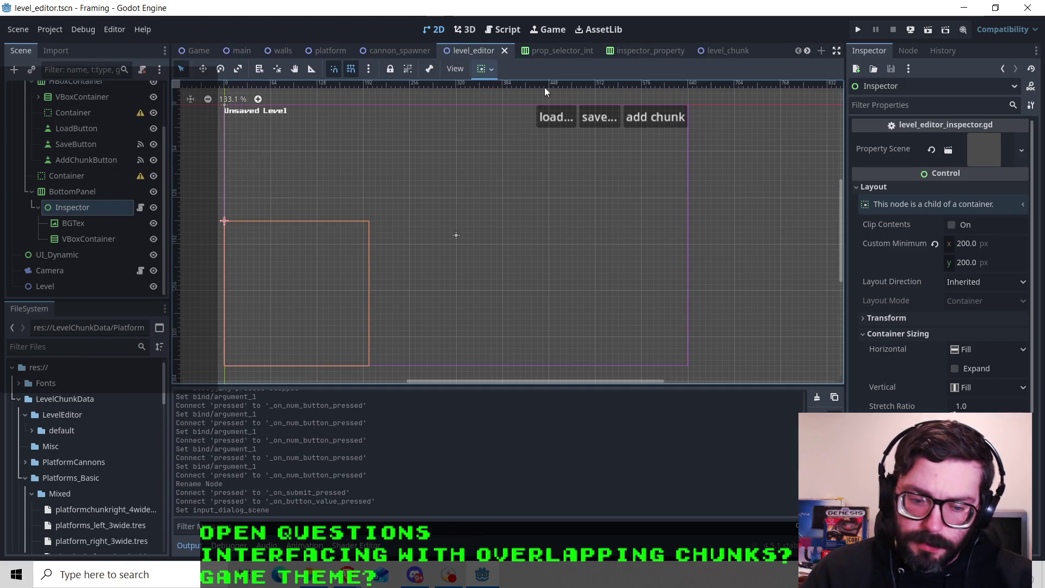
# Change line 31 to get_node("../../..").add_child(input_dialog) and save the script
pyautogui.click(502, 29)
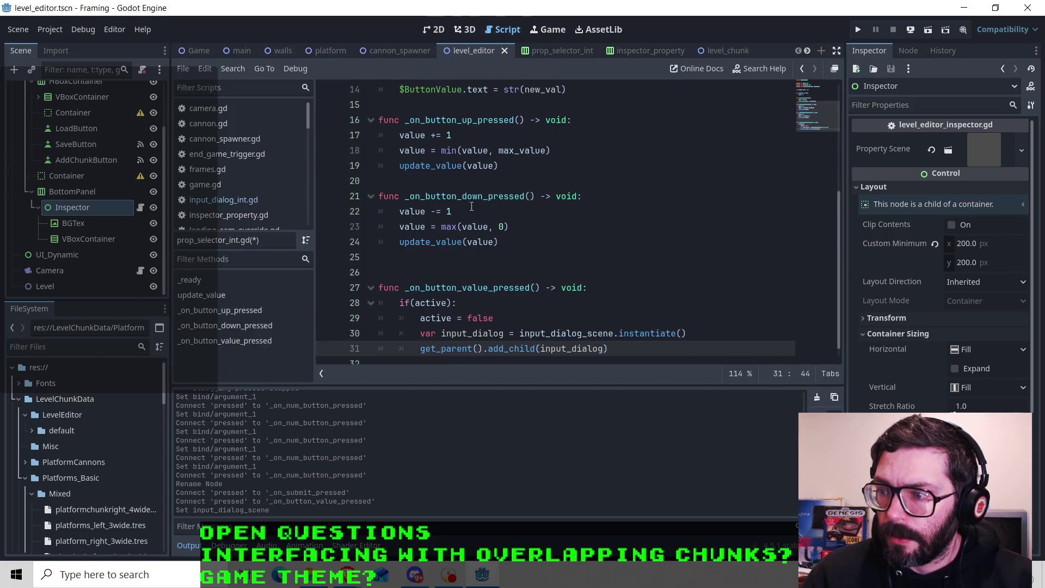
pyautogui.moveTo(483, 351); pyautogui.dragTo(441, 351)
pyautogui.write('node(')
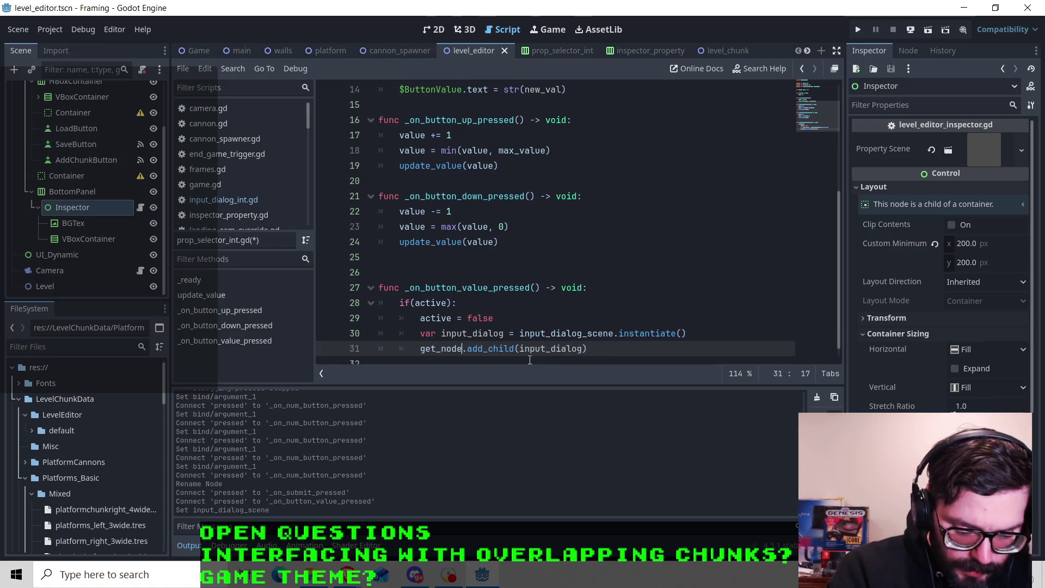
pyautogui.write('"../../')
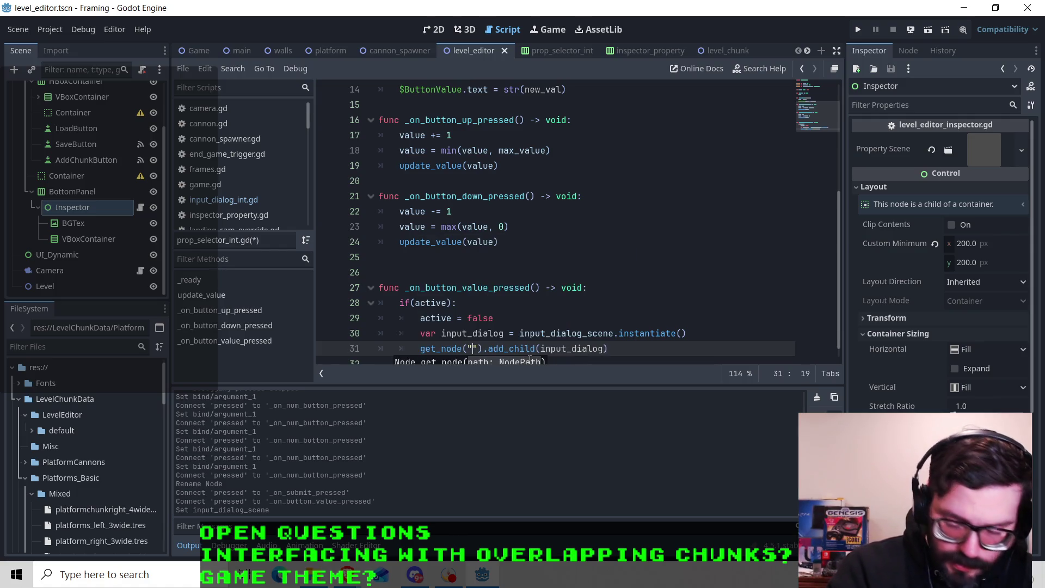
pyautogui.write('..')
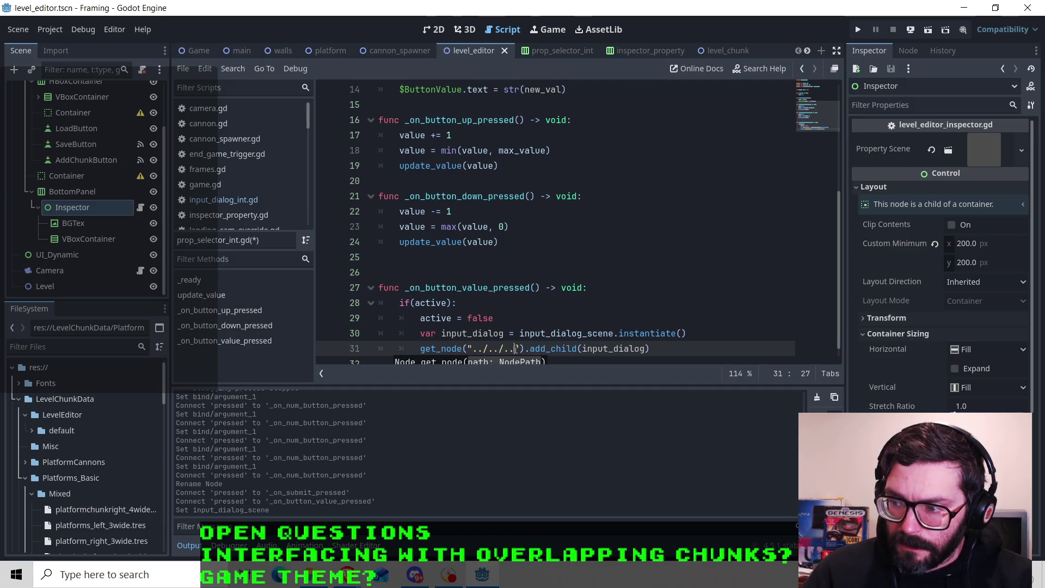
pyautogui.write('.')
pyautogui.click(672, 335)
pyautogui.hotkey('ctrl', 's')
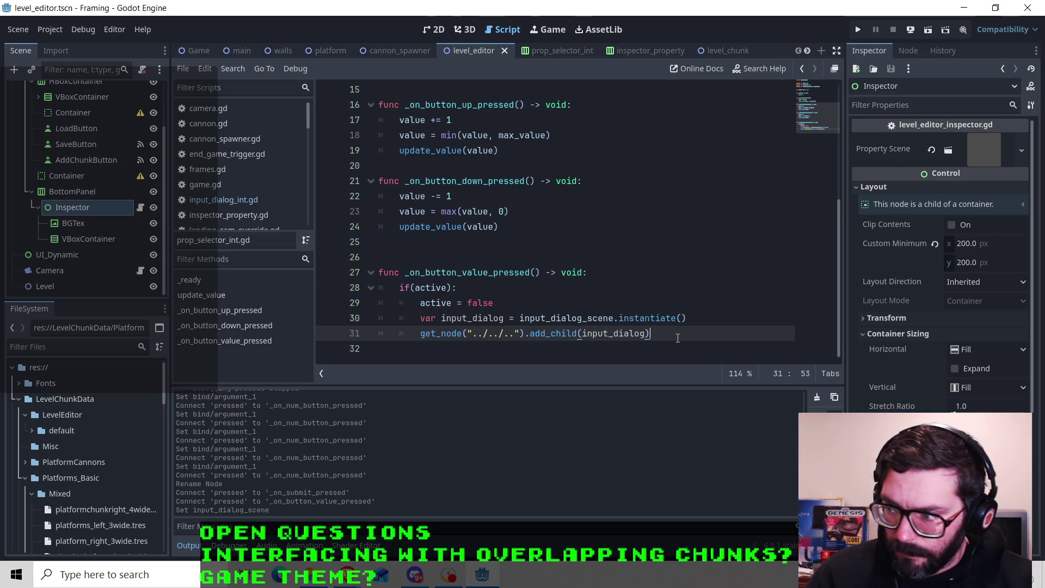
# Review lines 29–31 and highlight the word active to see its uses
pyautogui.press('Up')
pyautogui.press('End')
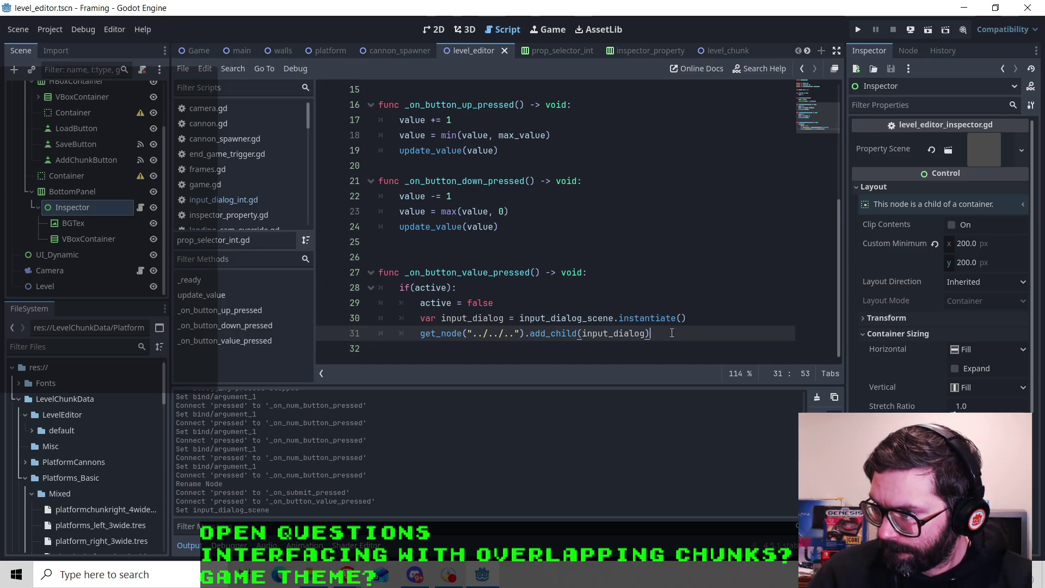
pyautogui.click(677, 334)
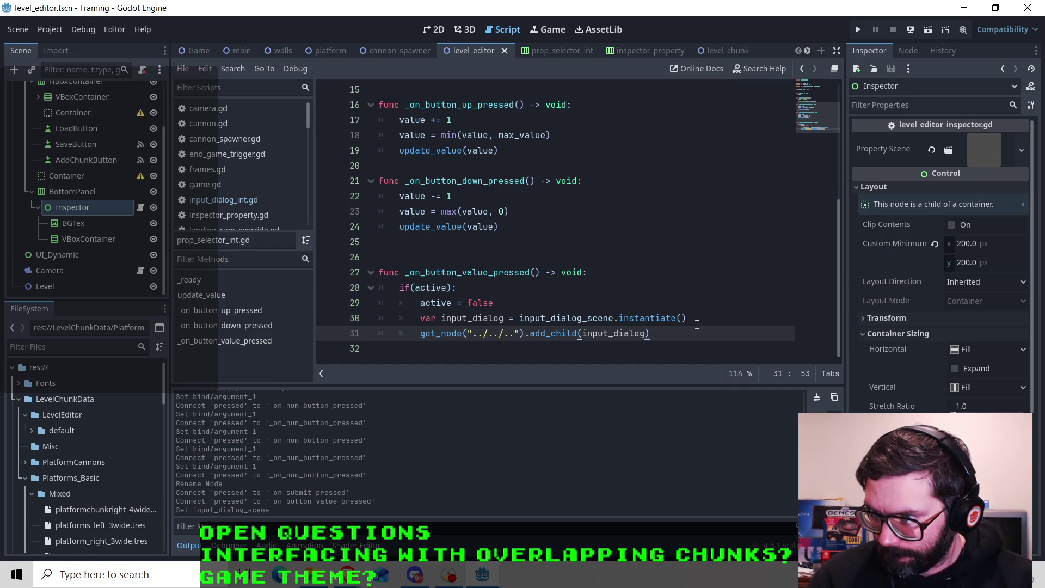
pyautogui.press('Up')
pyautogui.press('Up')
pyautogui.press('Up')
pyautogui.press('Down')
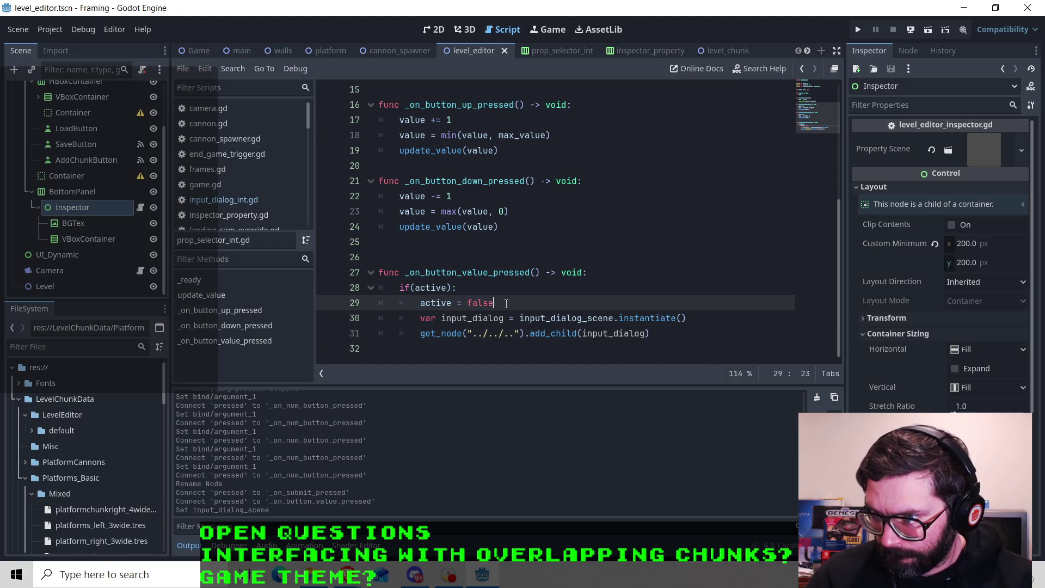
pyautogui.press('Down')
pyautogui.press('Down')
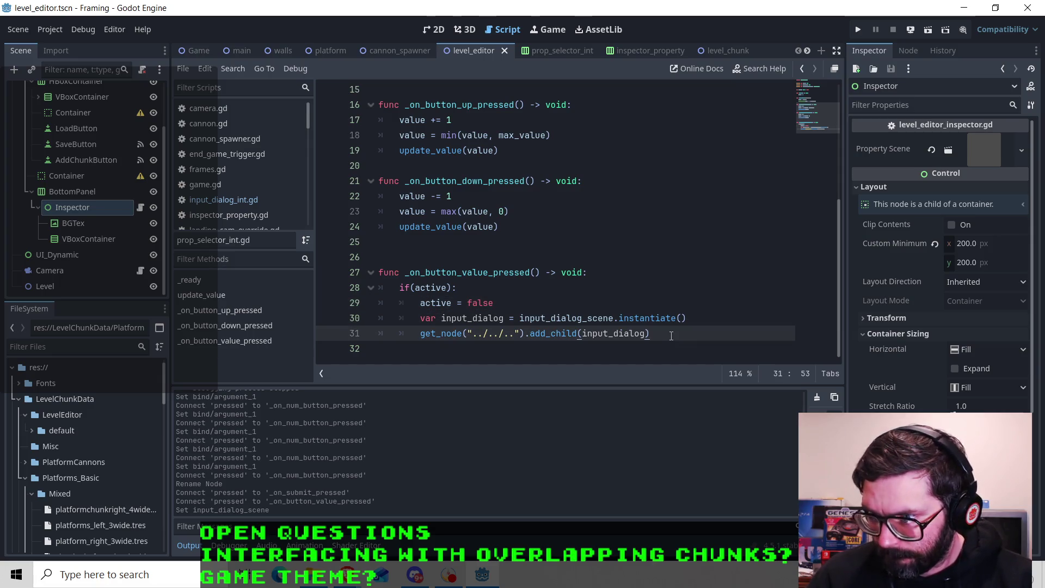
pyautogui.press('Up')
pyautogui.press('Up')
pyautogui.press('Up')
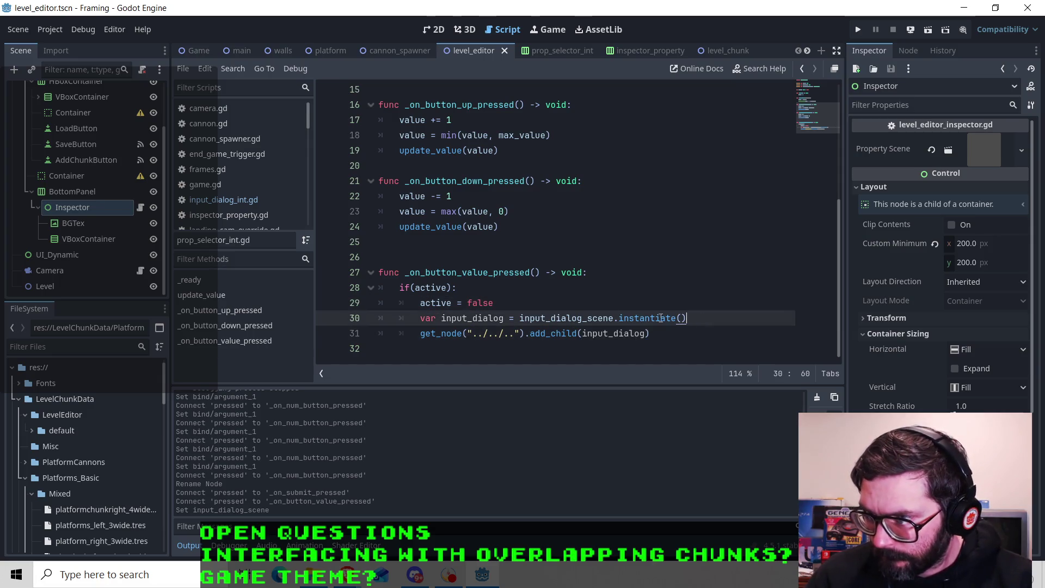
pyautogui.press('Down')
pyautogui.press('Down')
pyautogui.press('Down')
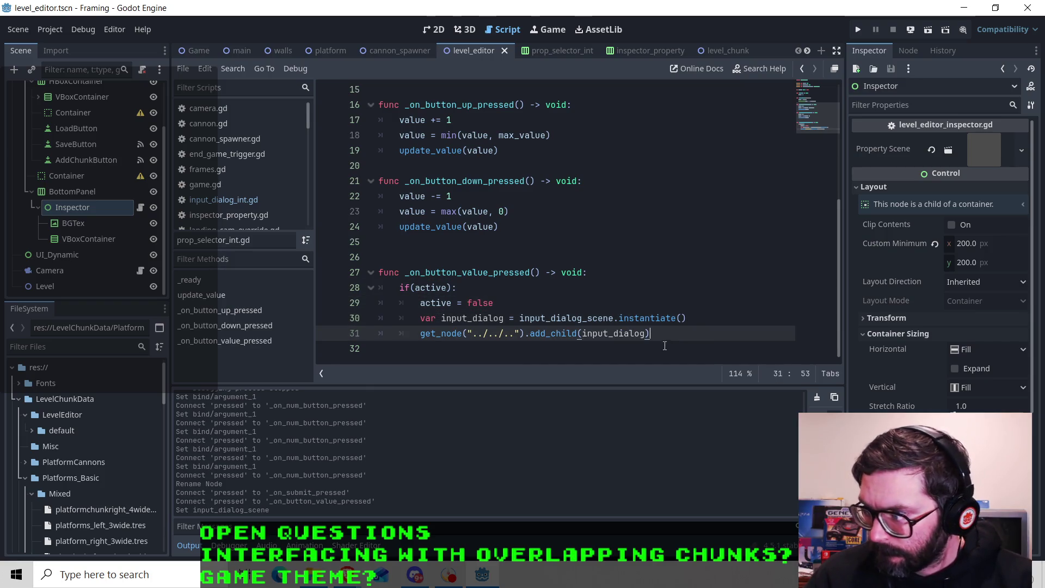
pyautogui.click(543, 336)
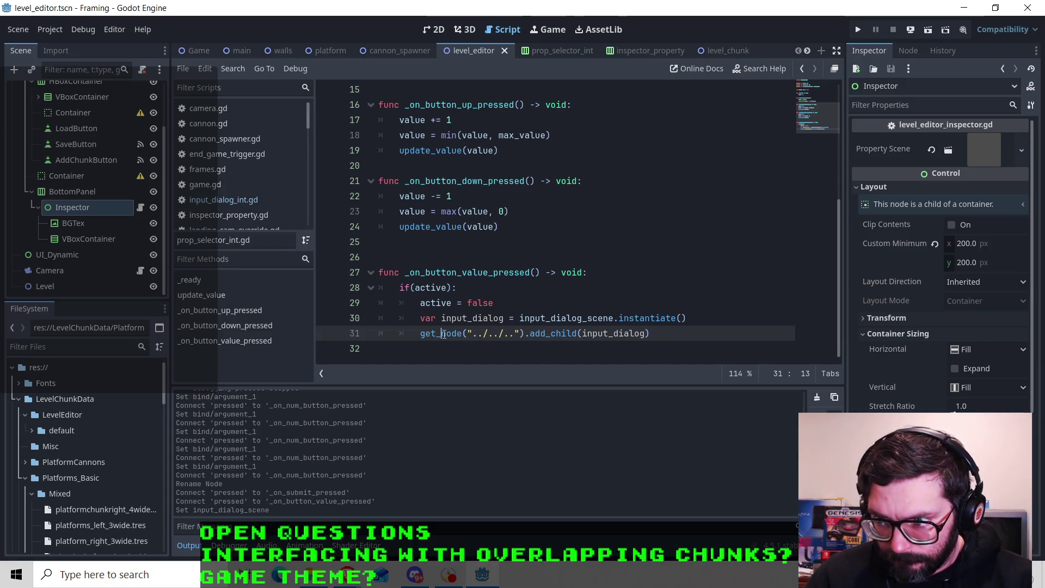
pyautogui.click(666, 333)
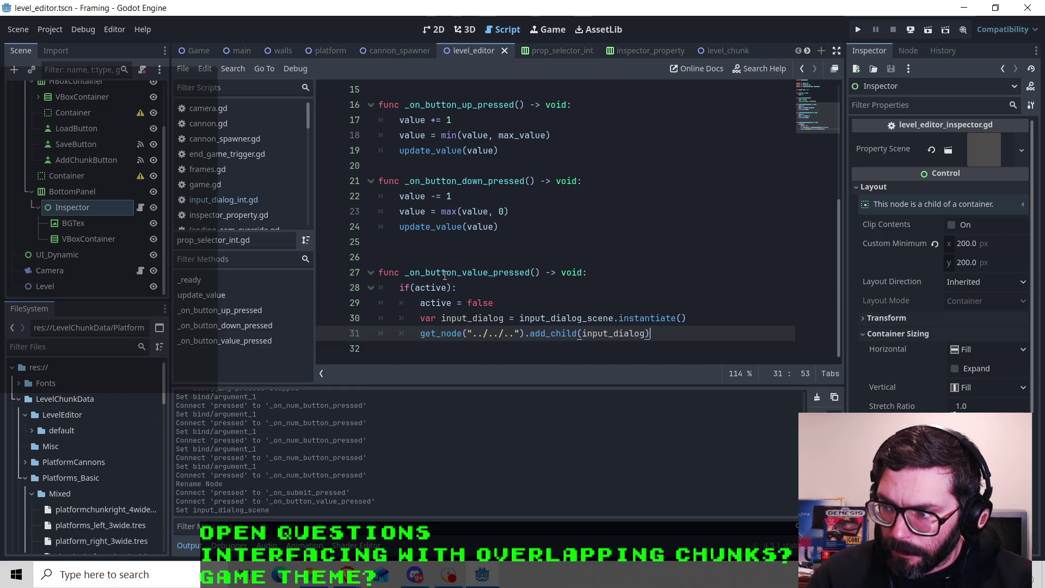
pyautogui.doubleClick(416, 288)
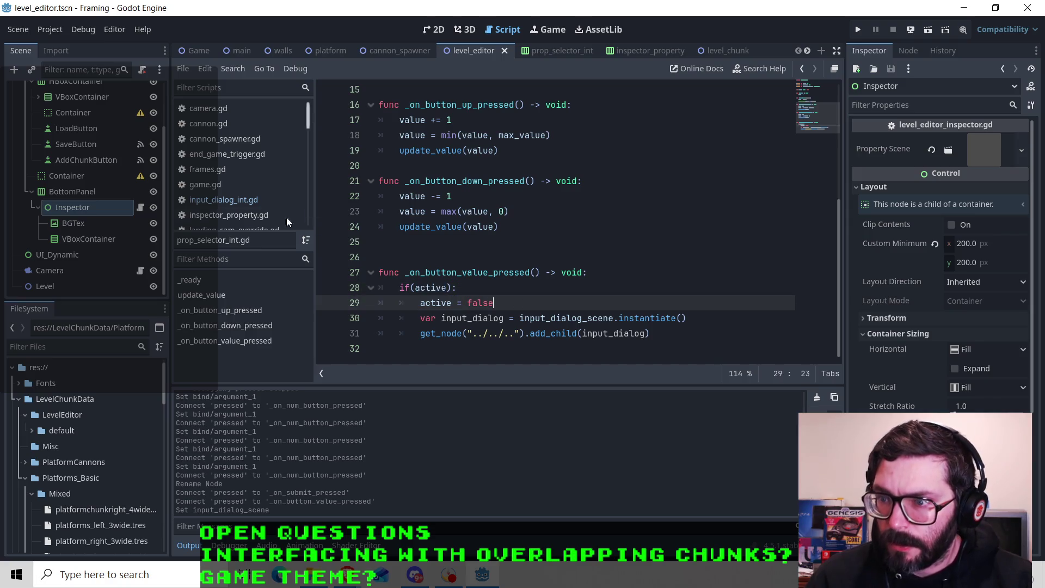
pyautogui.click(231, 205)
pyautogui.click(441, 333)
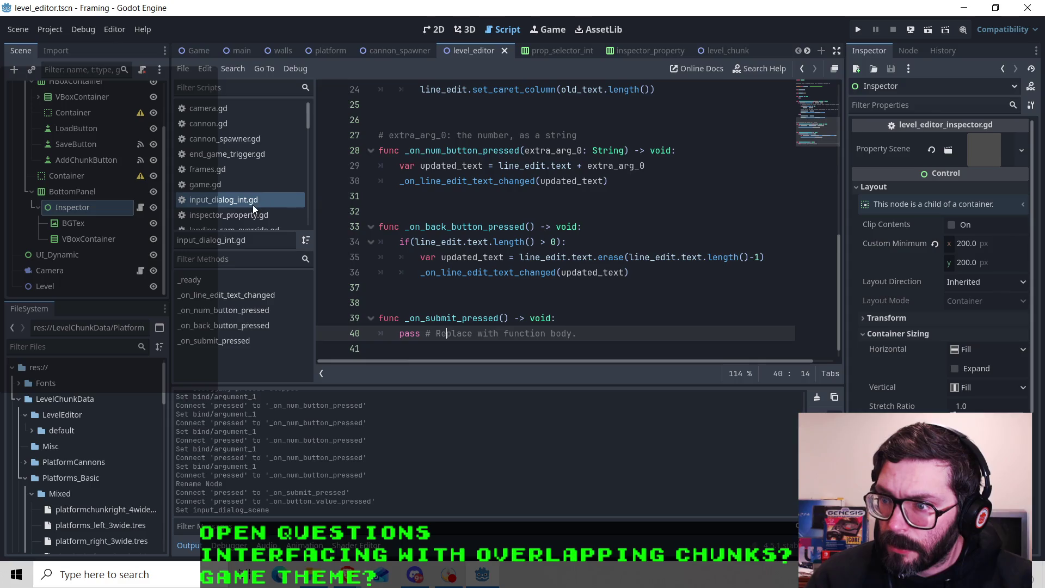
pyautogui.scroll(7, 484, 286)
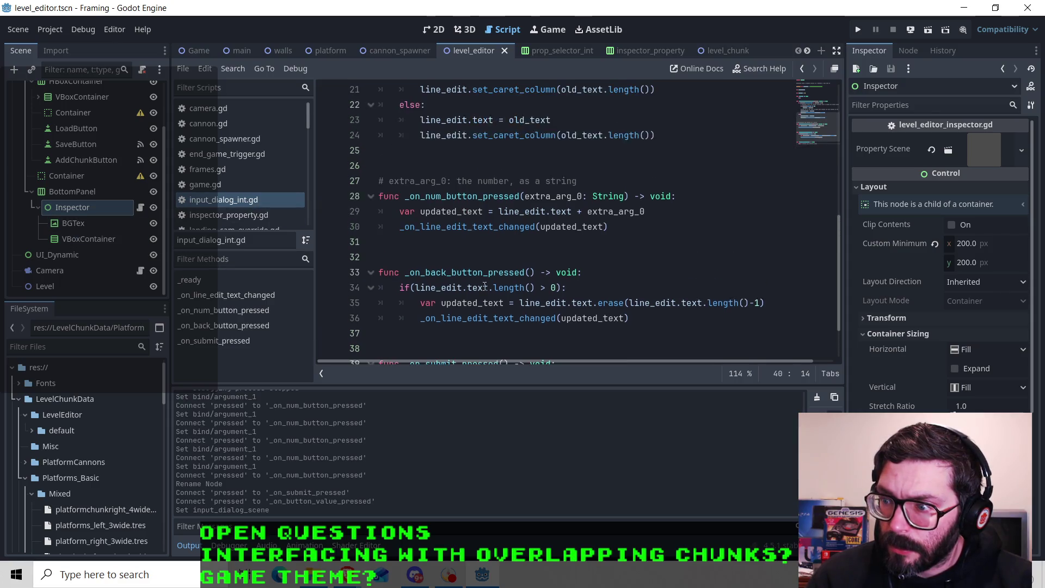
pyautogui.scroll(2, 484, 286)
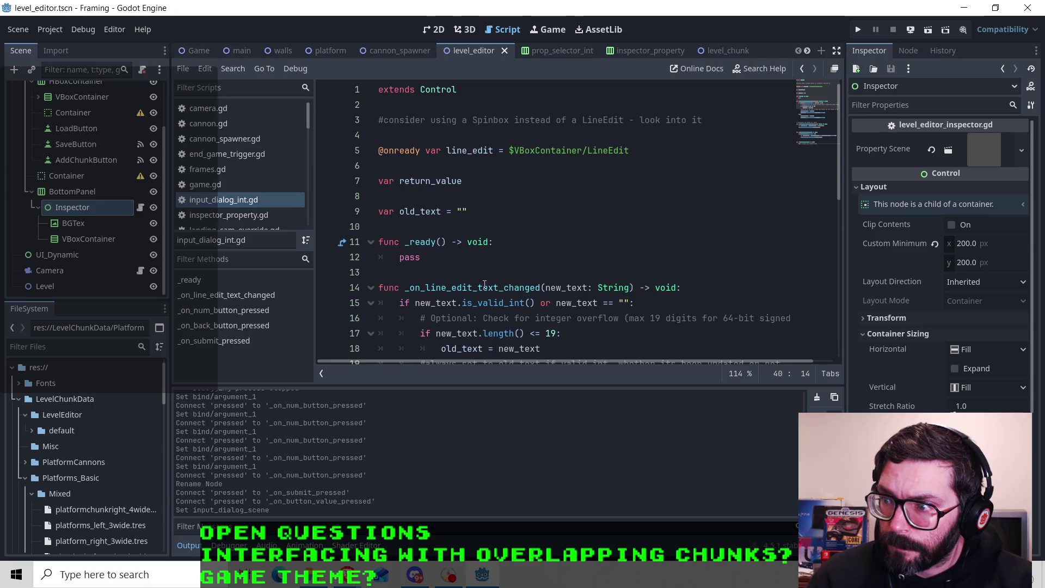
pyautogui.click(402, 172)
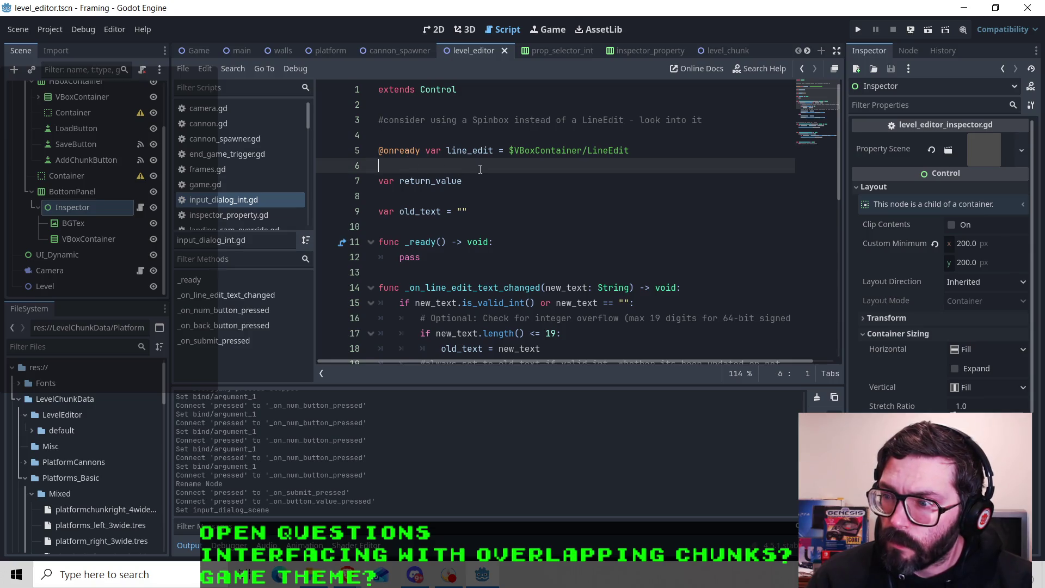
pyautogui.write('@onre')
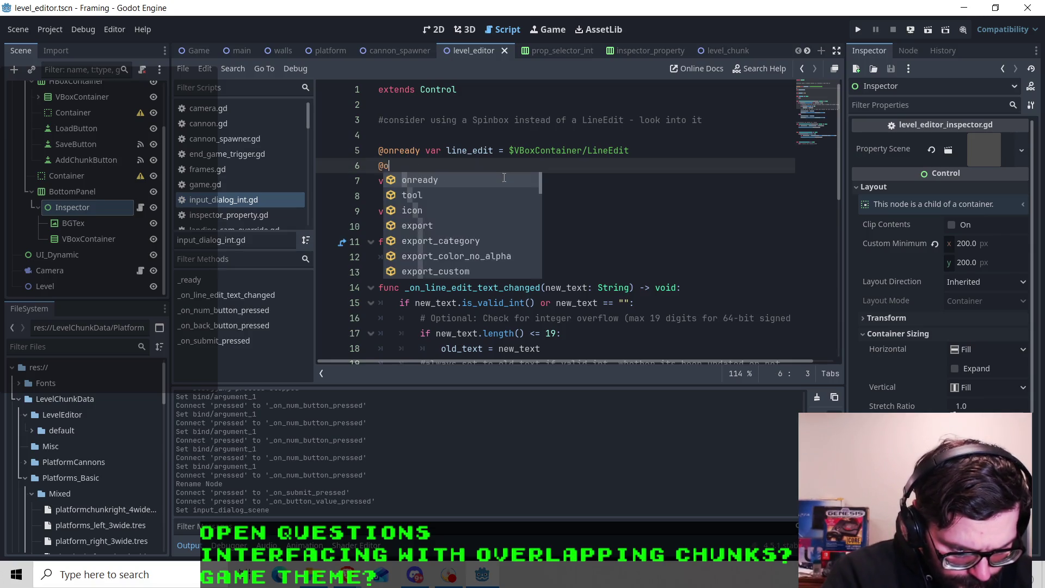
pyautogui.write('ady var')
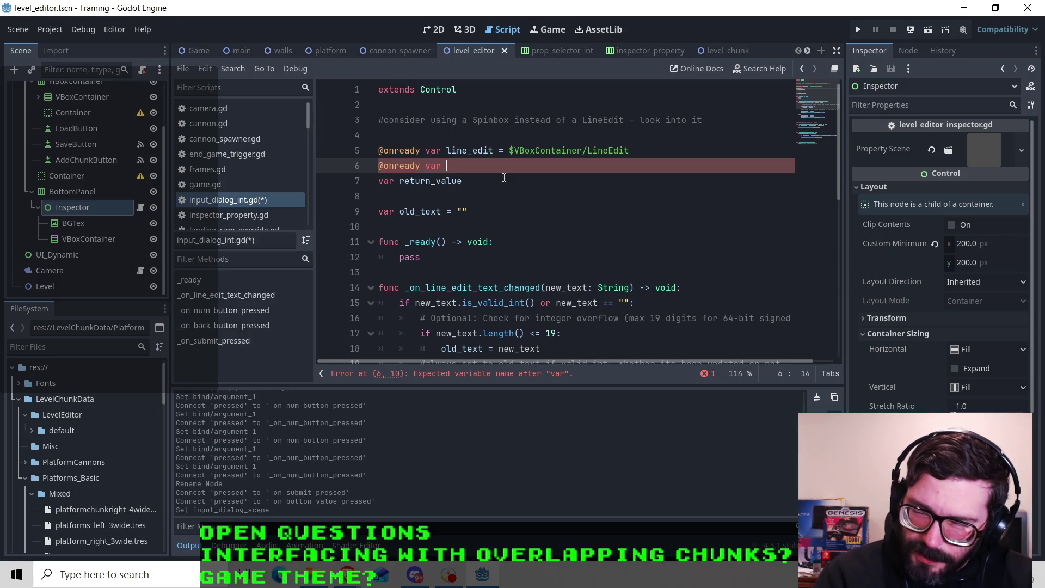
# Turn line 6 into plain var prop_selector, save, then visit inspector_property.gd and prop_selector_int
pyautogui.hotkey('ctrl', 'Return')
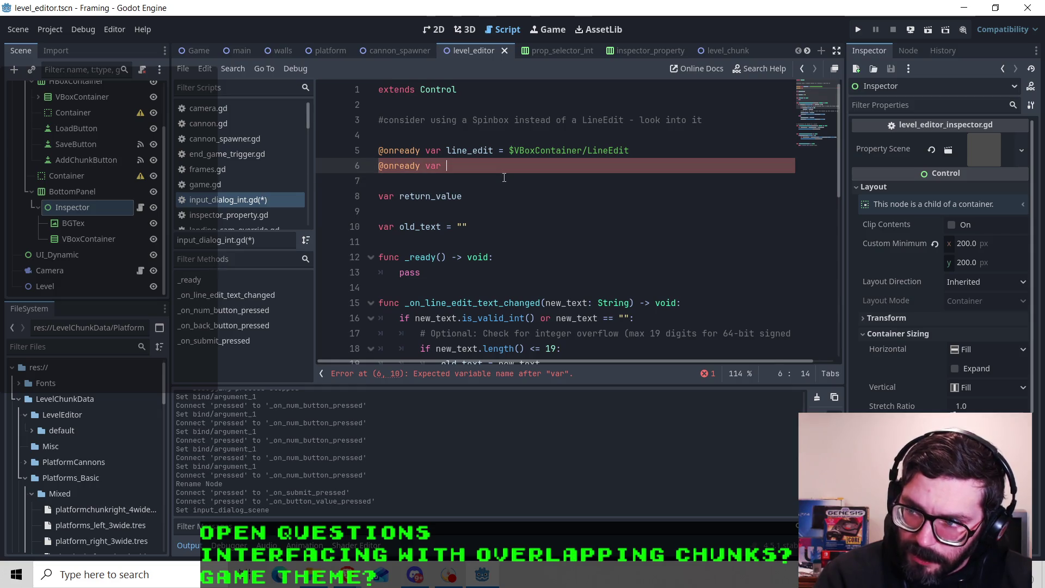
pyautogui.press('BackSpace')
pyautogui.press('BackSpace')
pyautogui.press('BackSpace')
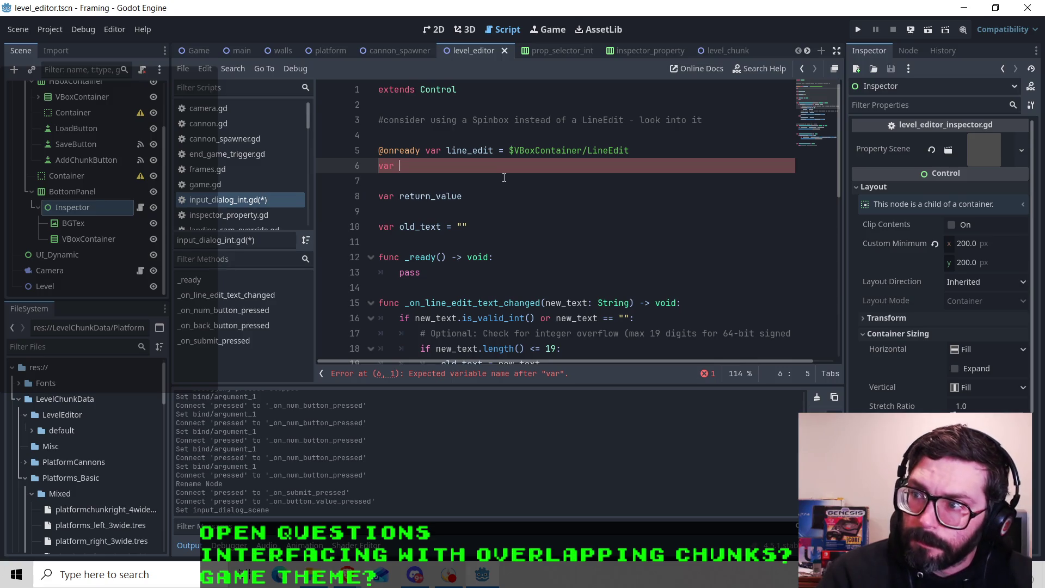
pyautogui.write('parent_p')
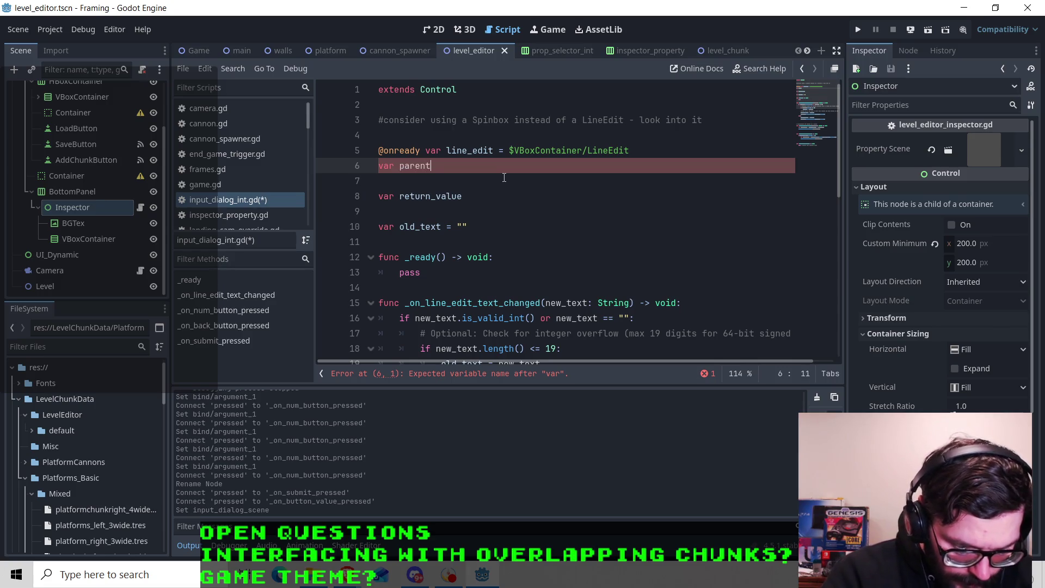
pyautogui.write('rop_seletor')
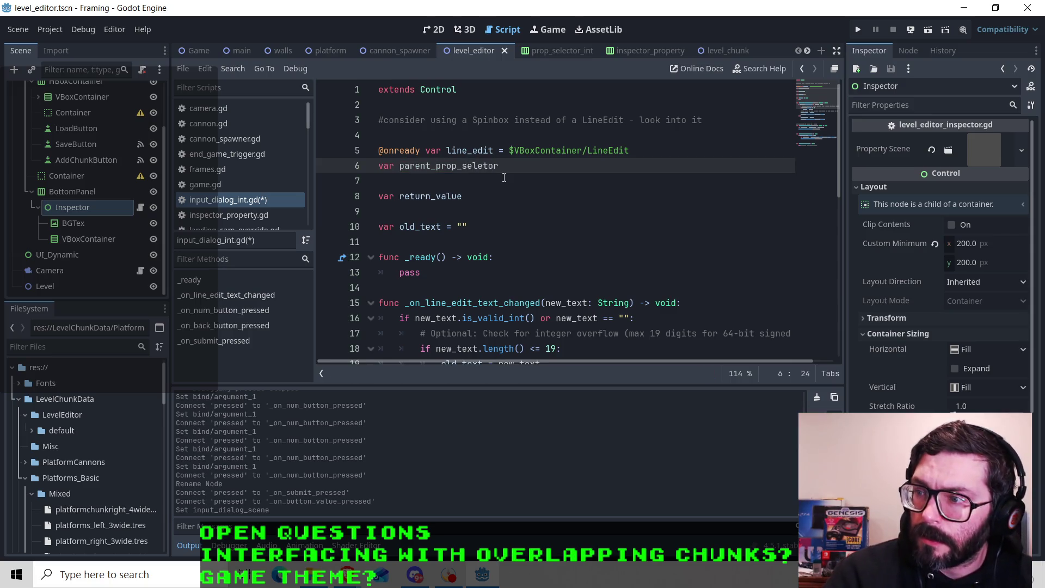
pyautogui.press('Left')
pyautogui.press('Left')
pyautogui.press('Left')
pyautogui.write('c')
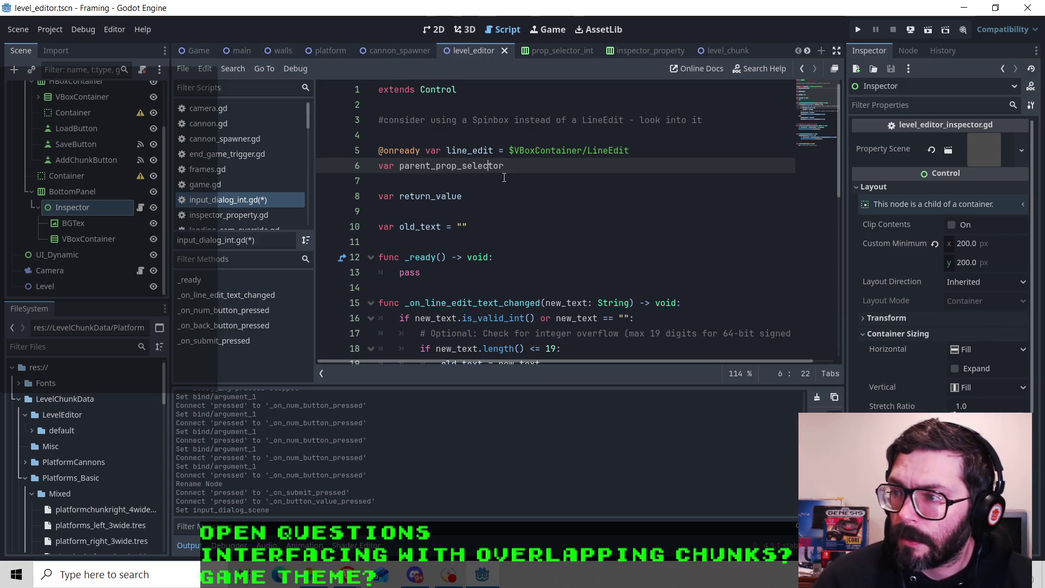
pyautogui.click(425, 166)
pyautogui.moveTo(425, 165); pyautogui.dragTo(399, 165)
pyautogui.press('BackSpace')
pyautogui.click(467, 163)
pyautogui.hotkey('ctrl', 's')
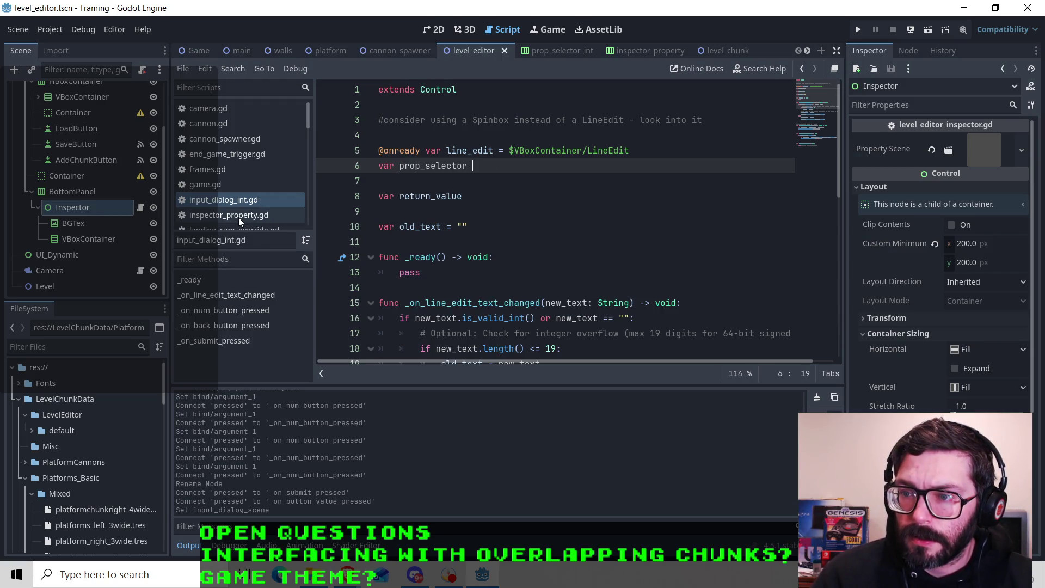
pyautogui.click(238, 217)
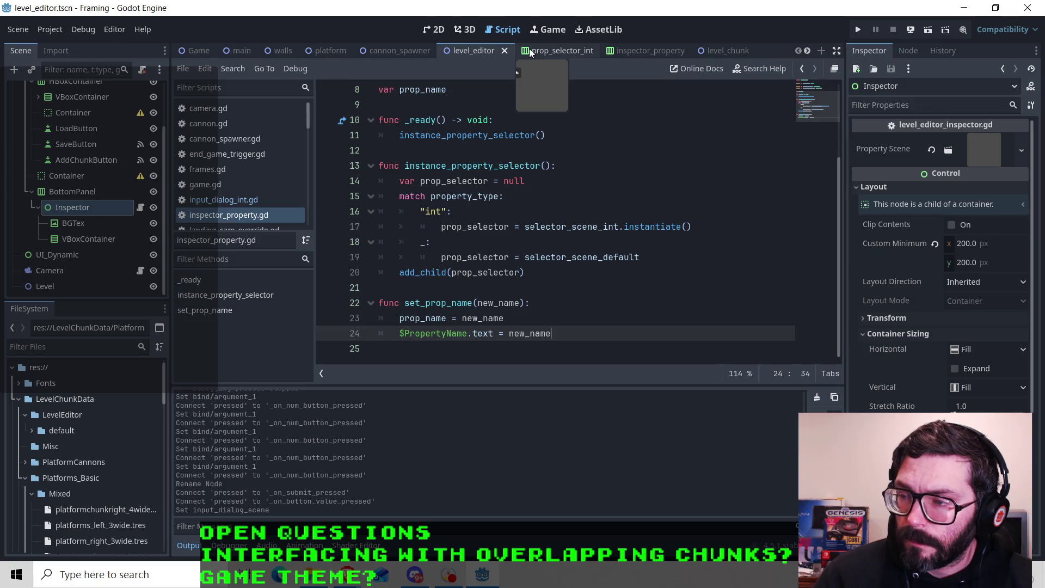
pyautogui.click(546, 54)
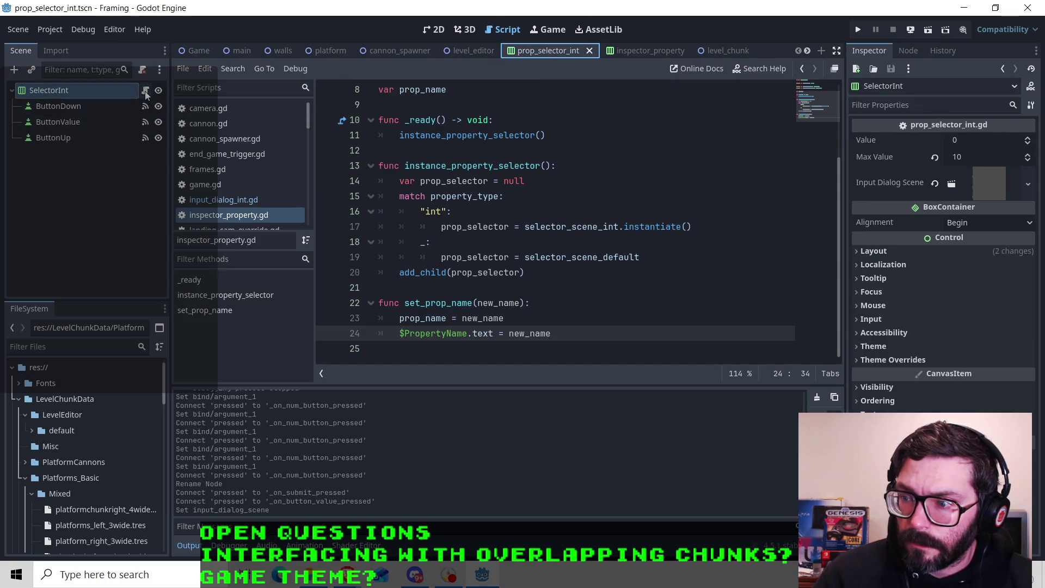
# Add input_dialog.prop_selector = self after the instantiate line in prop_selector_int.gd and save
pyautogui.scroll(-1, 269, 201)
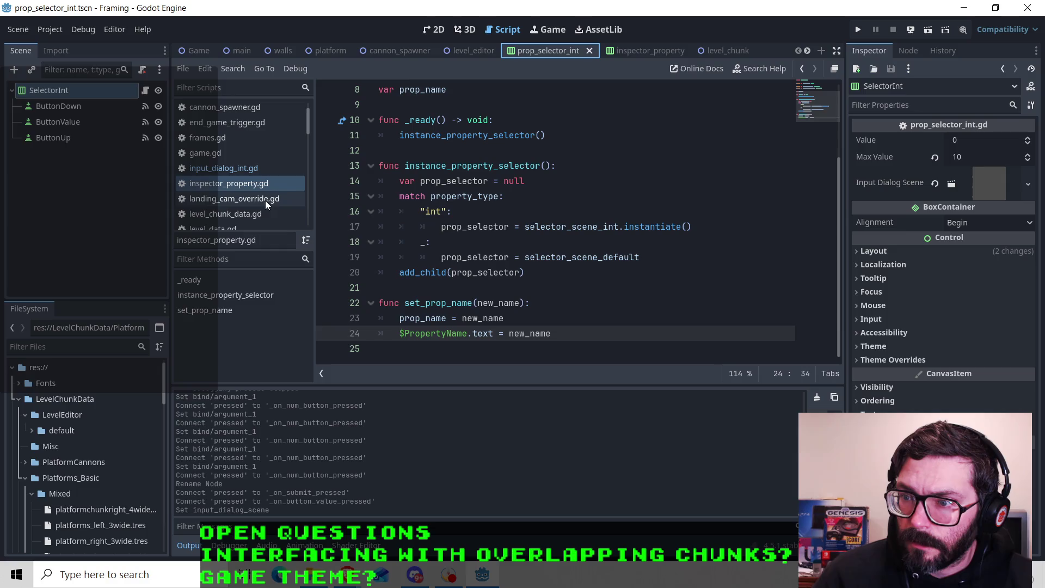
pyautogui.click(145, 89)
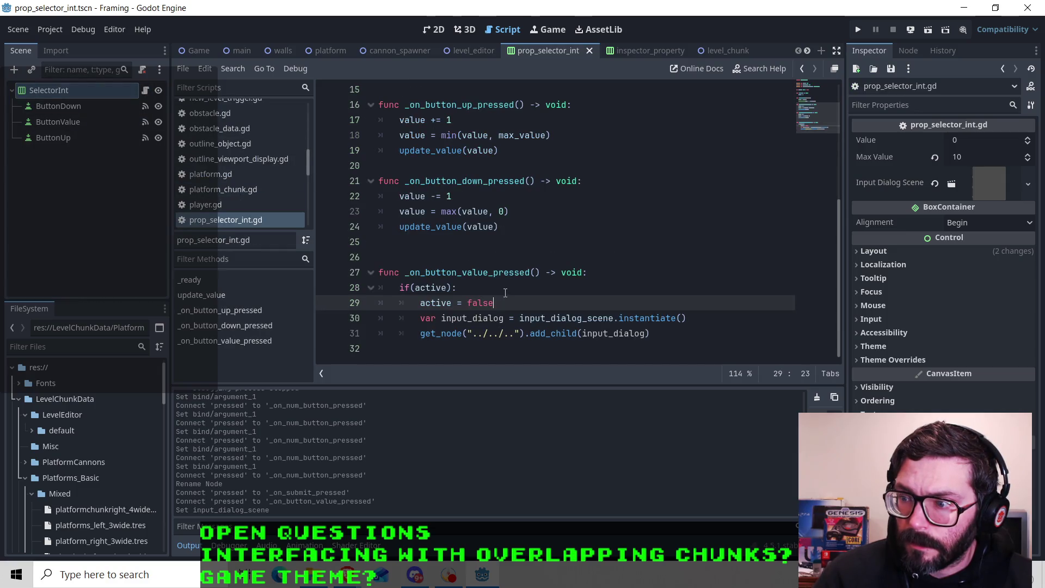
pyautogui.click(665, 334)
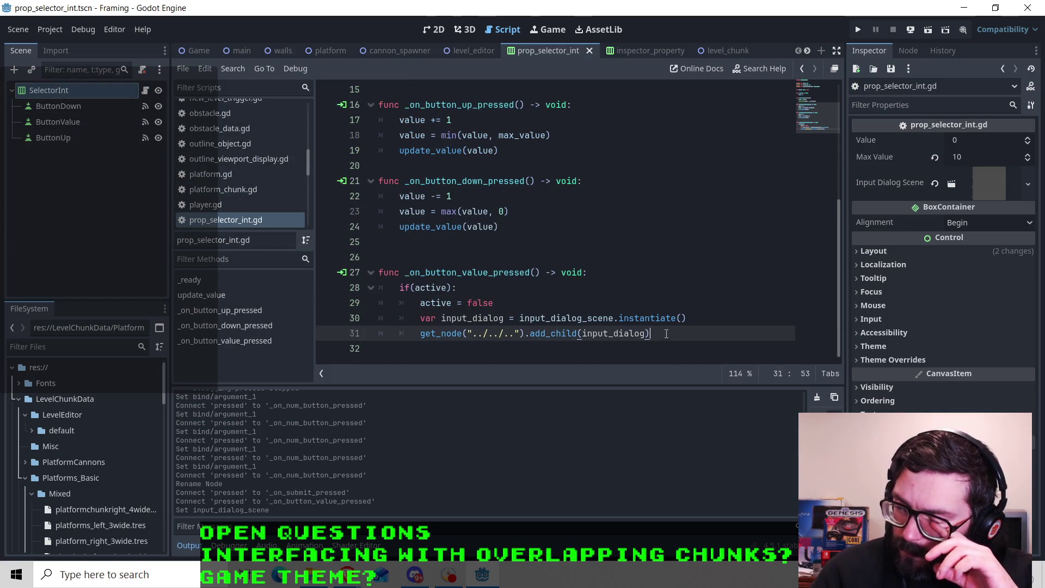
pyautogui.click(694, 322)
pyautogui.press('Return')
pyautogui.write('input_d')
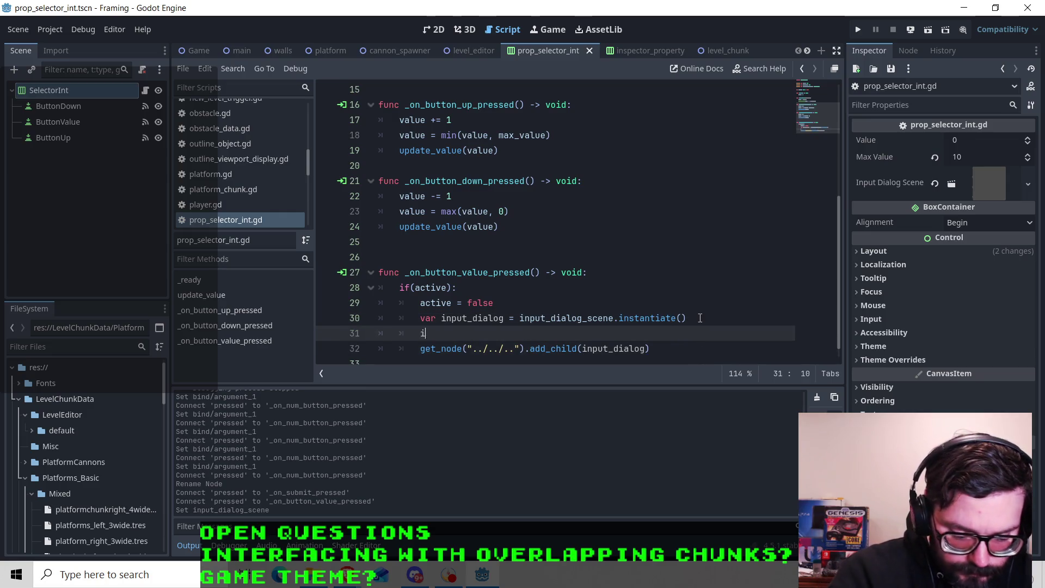
pyautogui.write('ialog.')
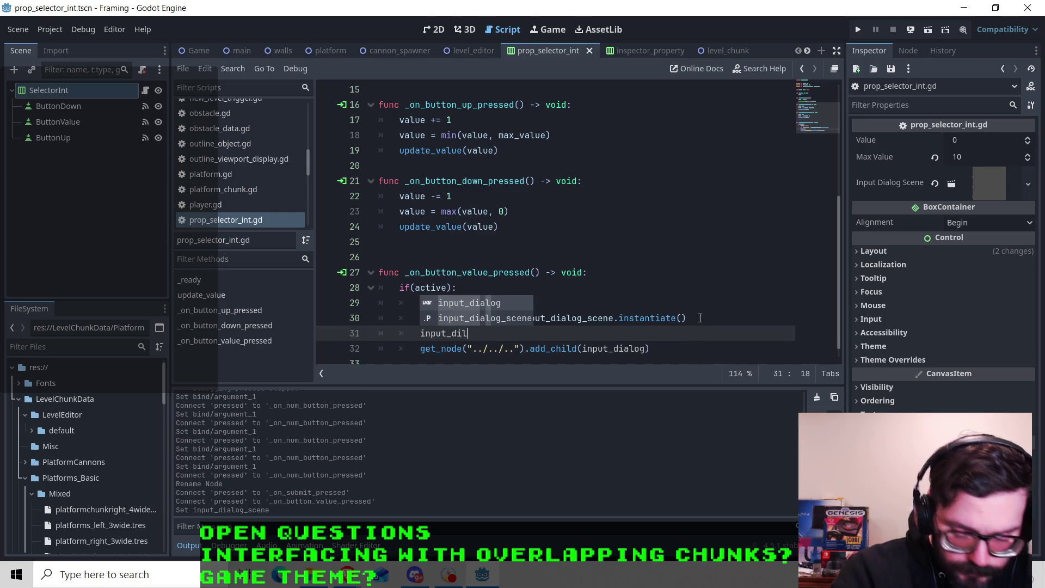
pyautogui.write('prop_sele')
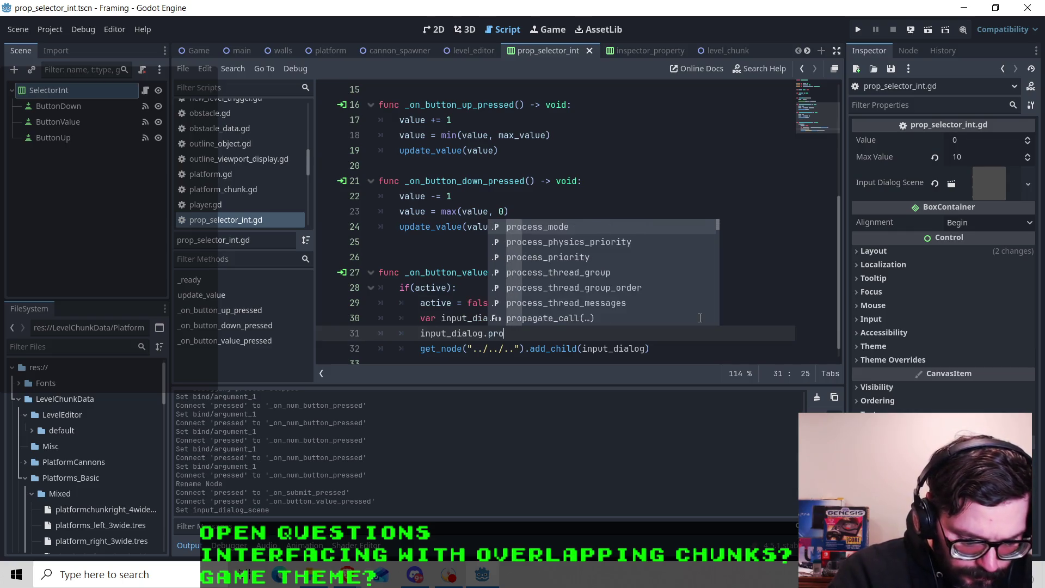
pyautogui.write('ctor')
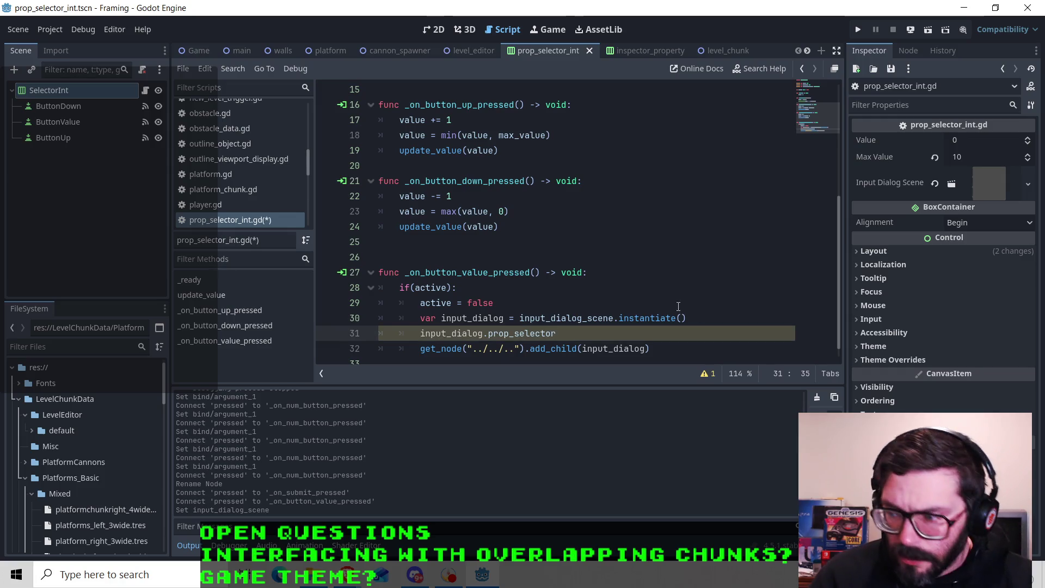
pyautogui.write(' =')
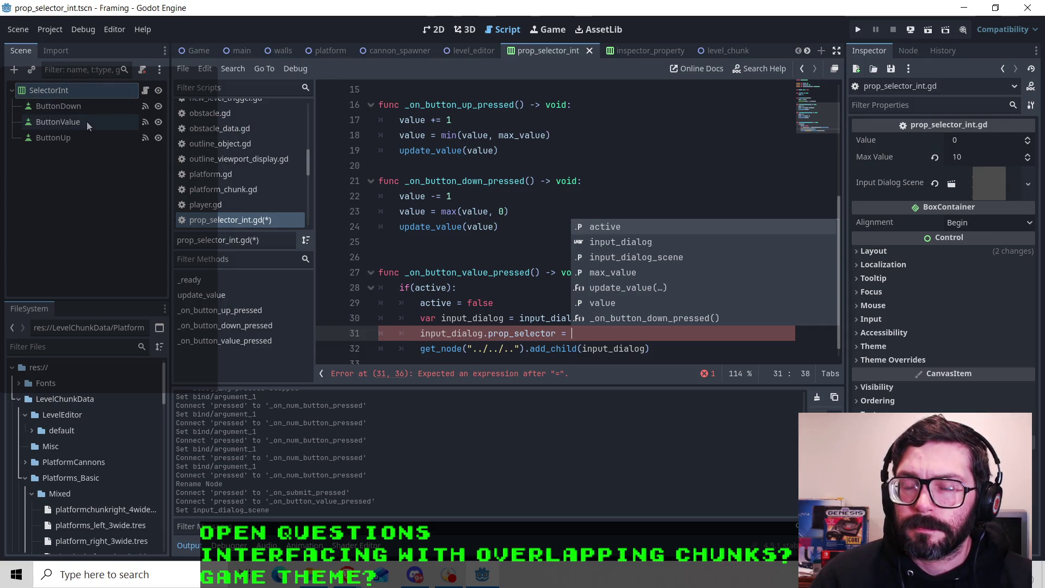
pyautogui.click(584, 335)
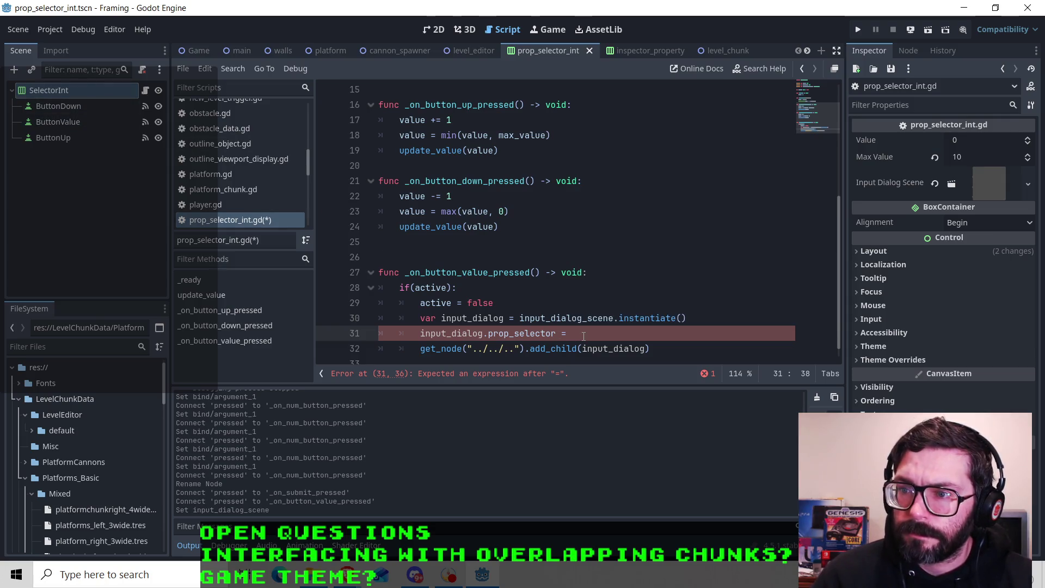
pyautogui.write('self')
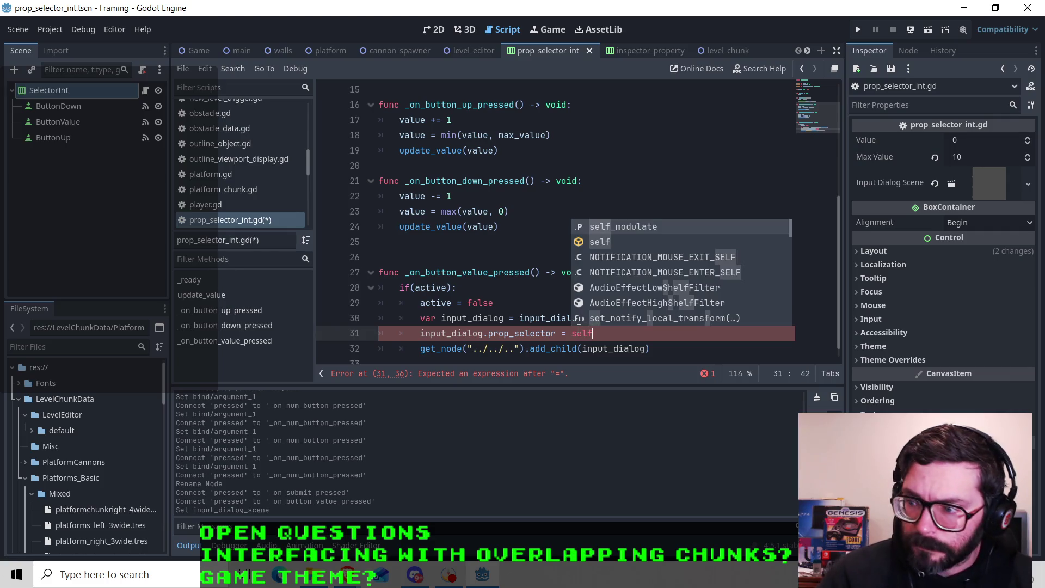
pyautogui.press('Escape')
pyautogui.hotkey('ctrl', 's')
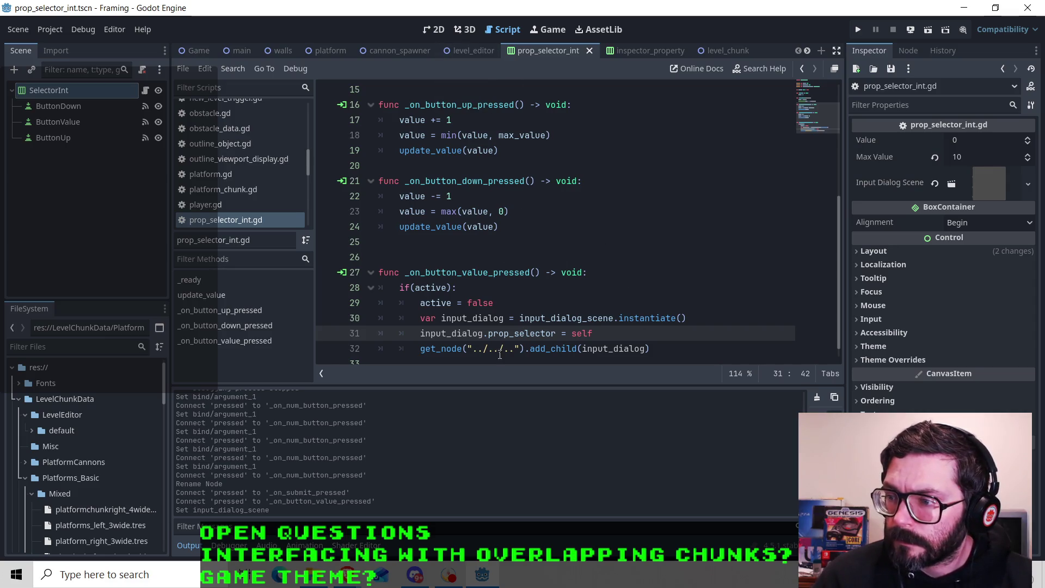
# Glance at the inspector_property and level_chunk scenes, then return to prop_selector_int's code
pyautogui.click(634, 51)
pyautogui.click(713, 49)
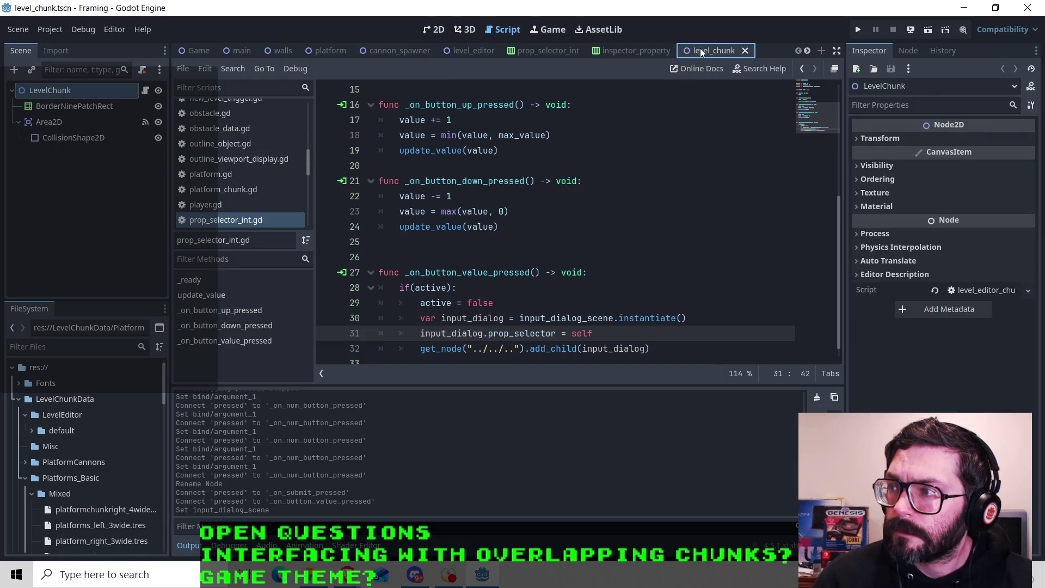
pyautogui.click(547, 52)
pyautogui.click(612, 332)
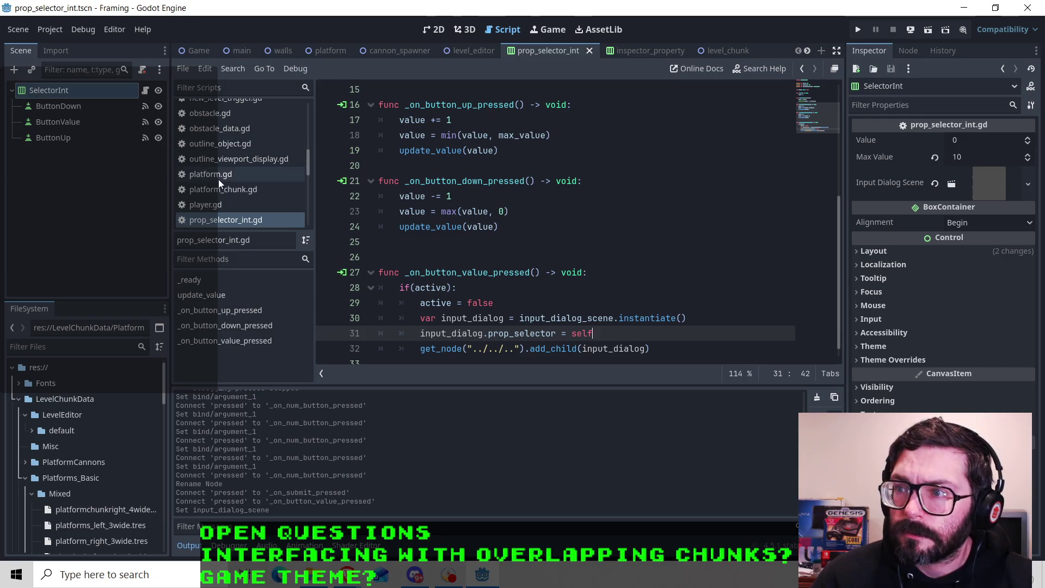
pyautogui.scroll(3, 238, 202)
pyautogui.scroll(6, 237, 203)
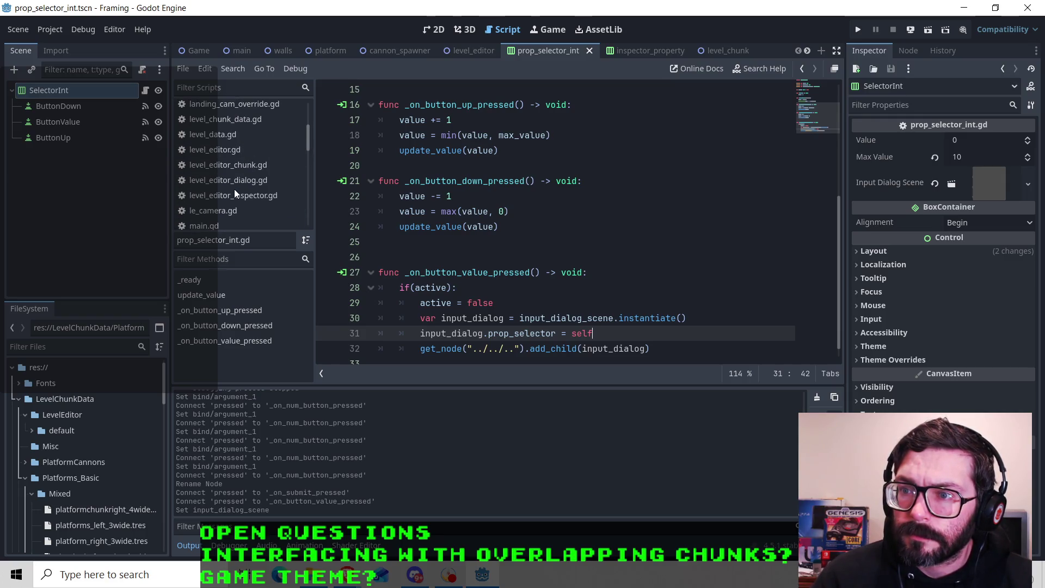
# Replace pass in _on_submit_pressed with prop_selector.active = true, with an empty line above
pyautogui.click(229, 136)
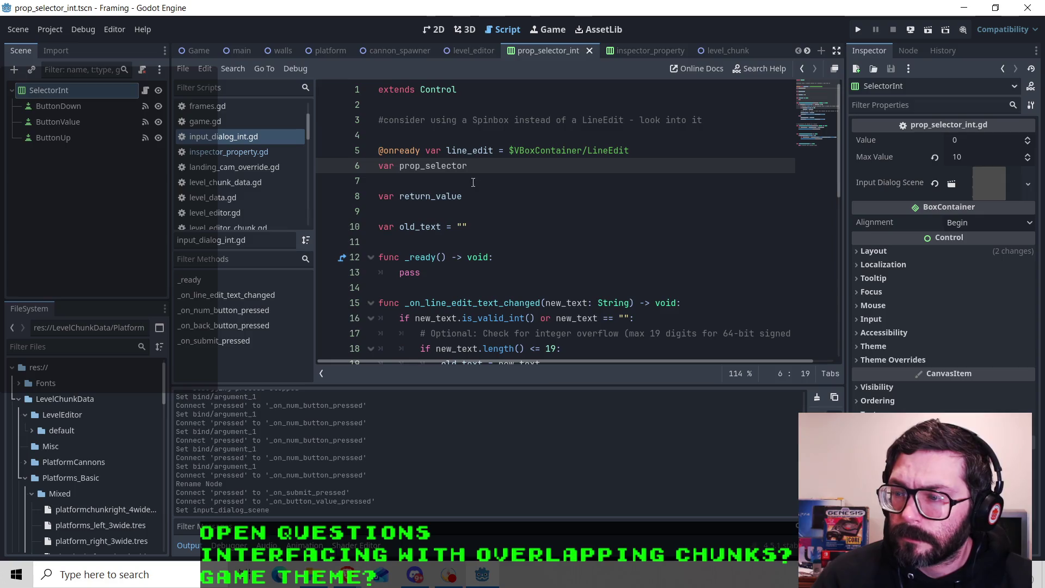
pyautogui.scroll(-8, 493, 161)
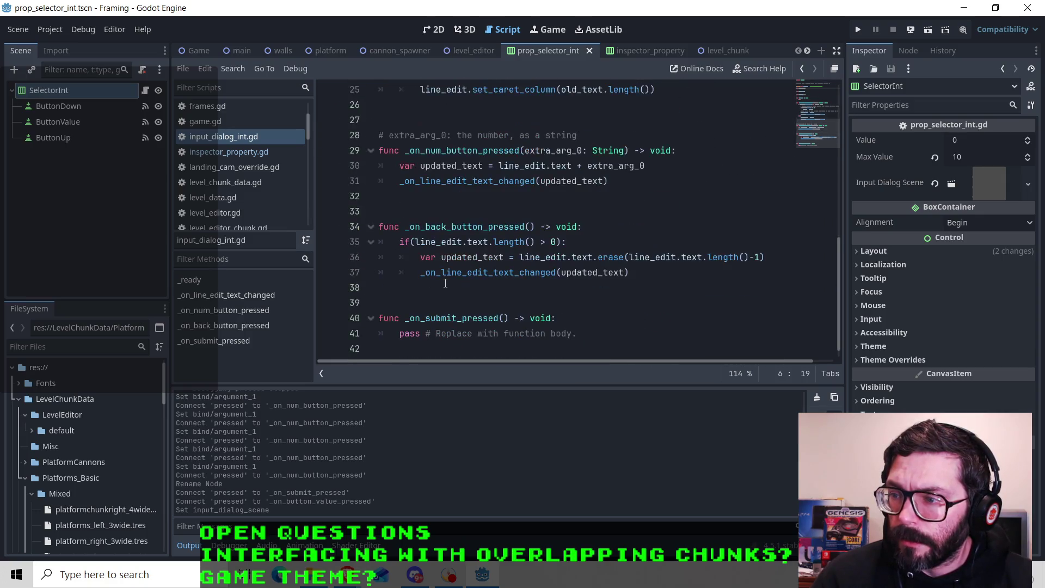
pyautogui.moveTo(578, 317); pyautogui.dragTo(399, 318)
pyautogui.write('prop_sele')
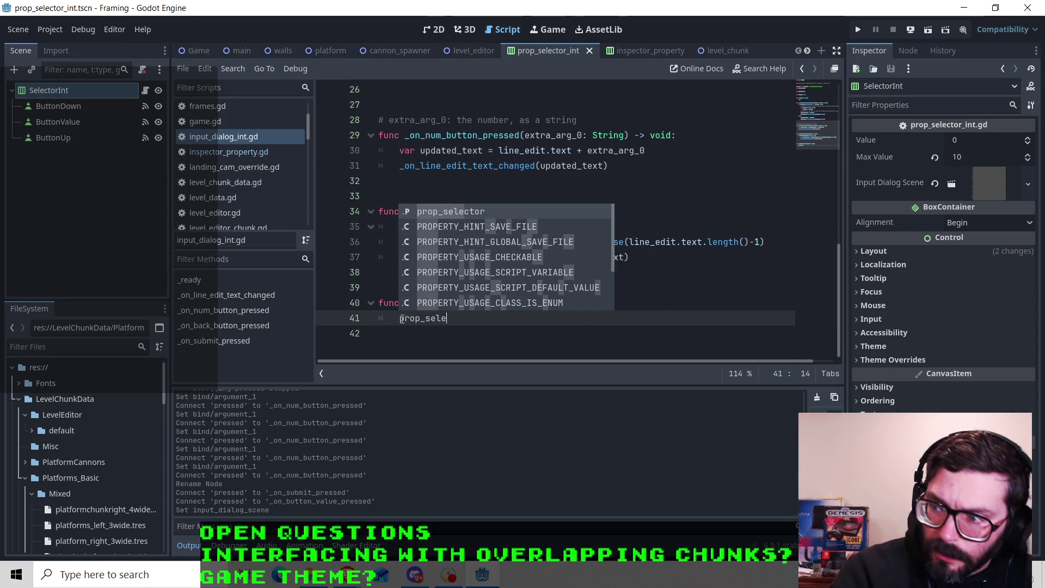
pyautogui.press('Return')
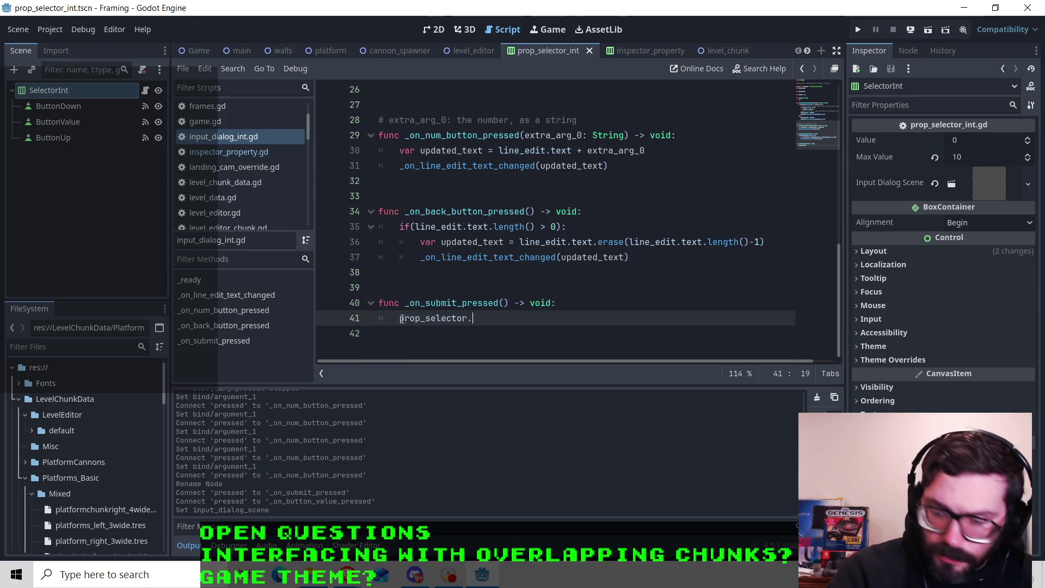
pyautogui.write('active = true')
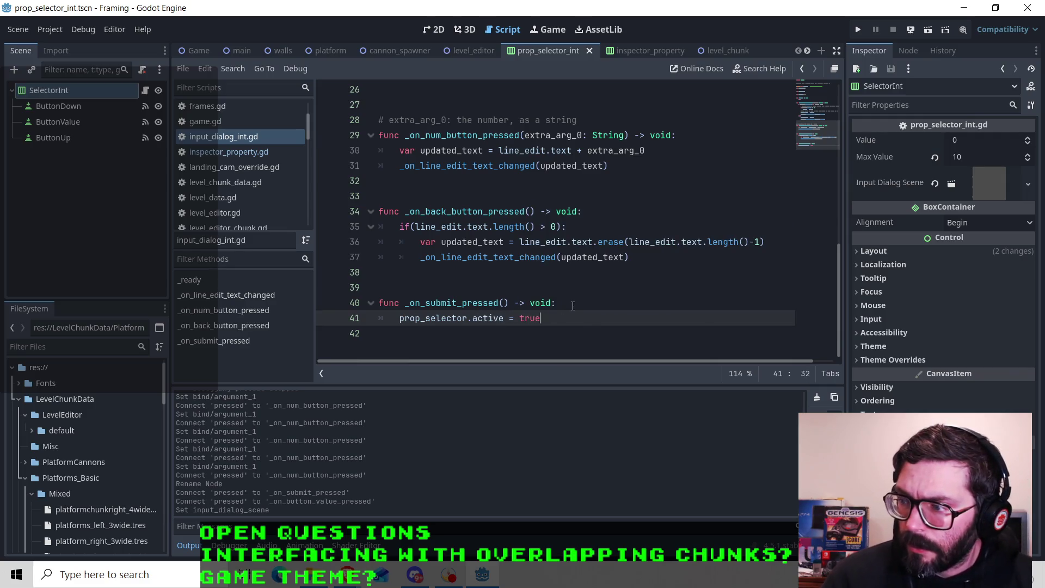
pyautogui.hotkey('ctrl', 'shift', 'Return')
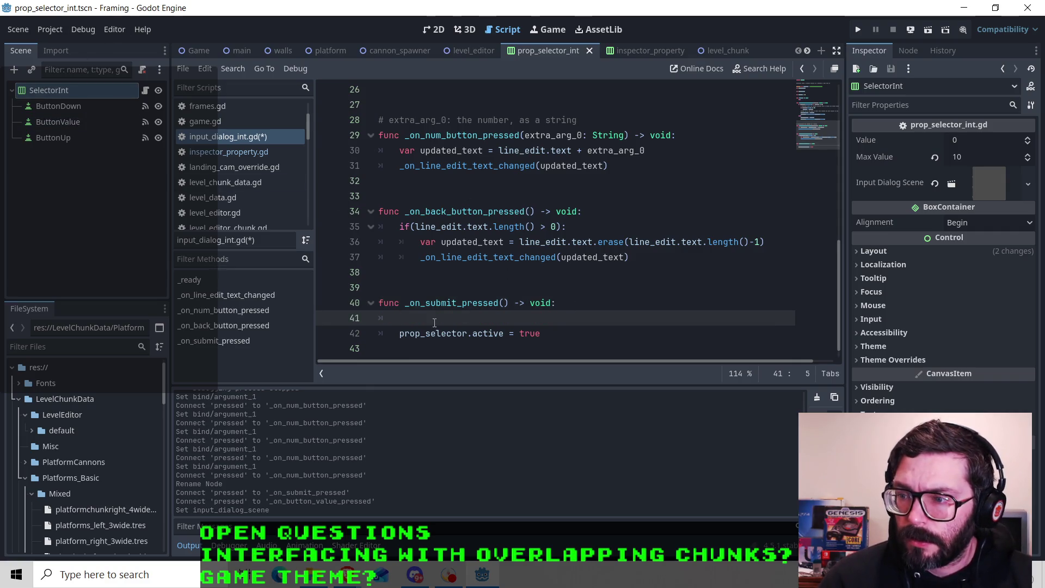
pyautogui.click(69, 92)
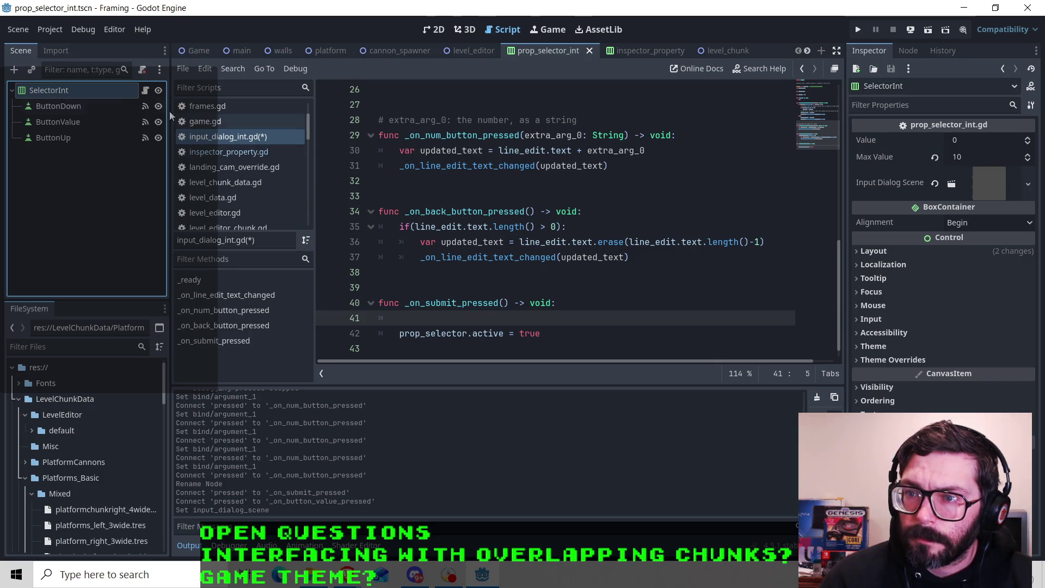
pyautogui.click(147, 90)
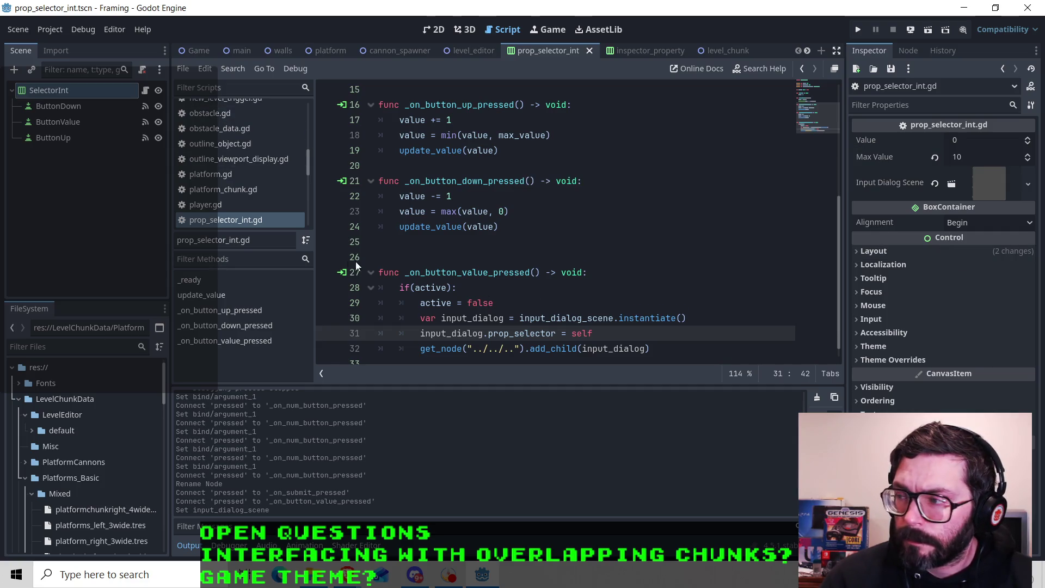
pyautogui.scroll(2, 381, 256)
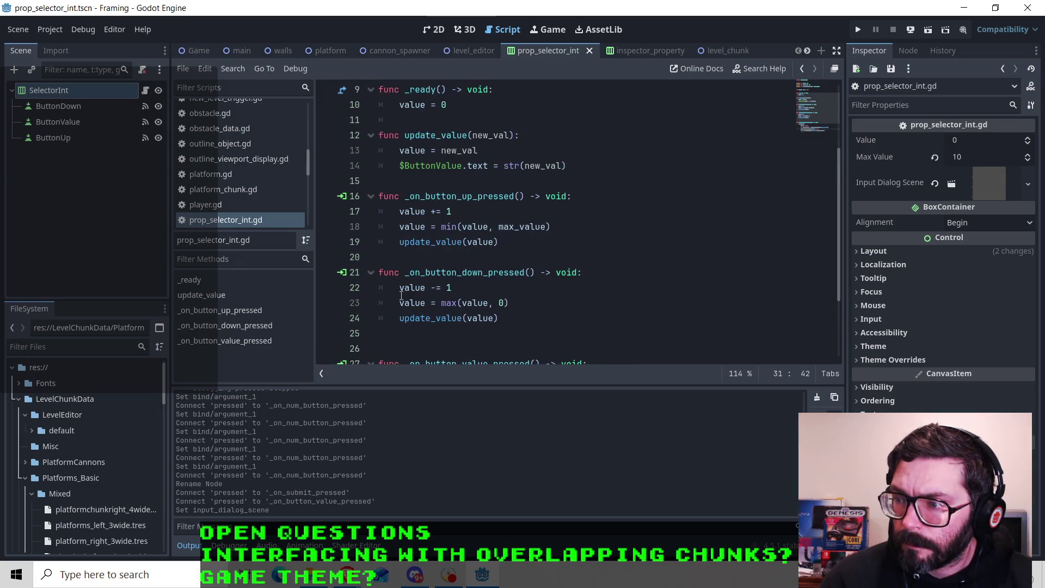
pyautogui.click(479, 302)
pyautogui.click(468, 287)
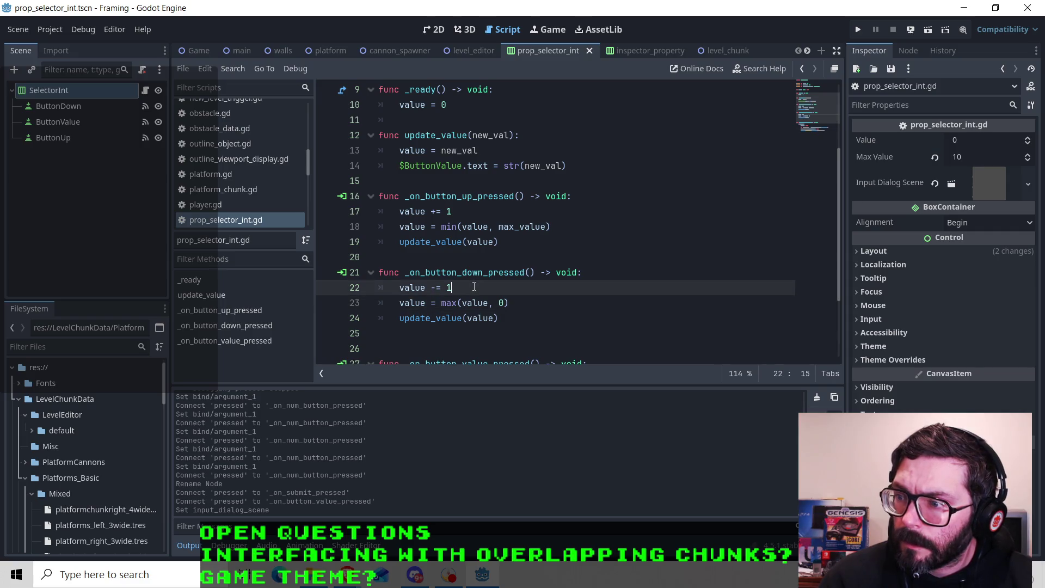
pyautogui.click(500, 317)
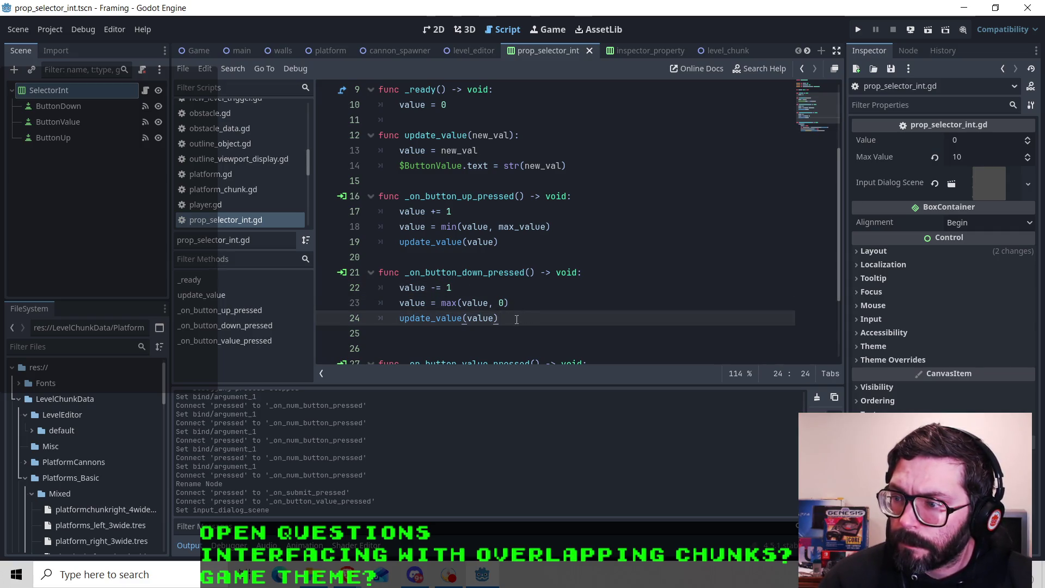
pyautogui.click(411, 339)
pyautogui.scroll(-1, 549, 307)
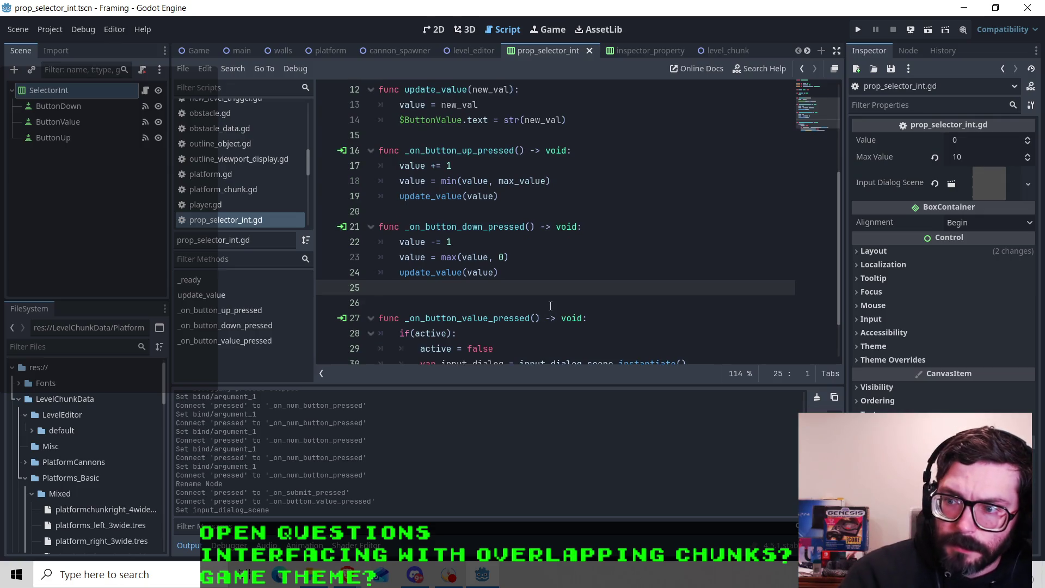
# Declare a new set_value(new_val) function below _on_button_down_pressed
pyautogui.press('Return')
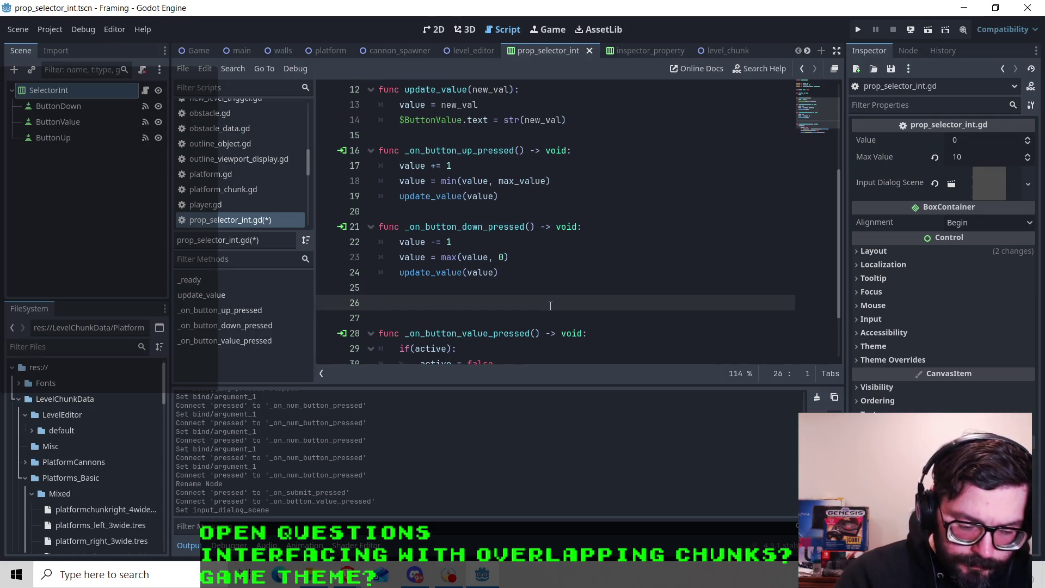
pyautogui.write('func set_va')
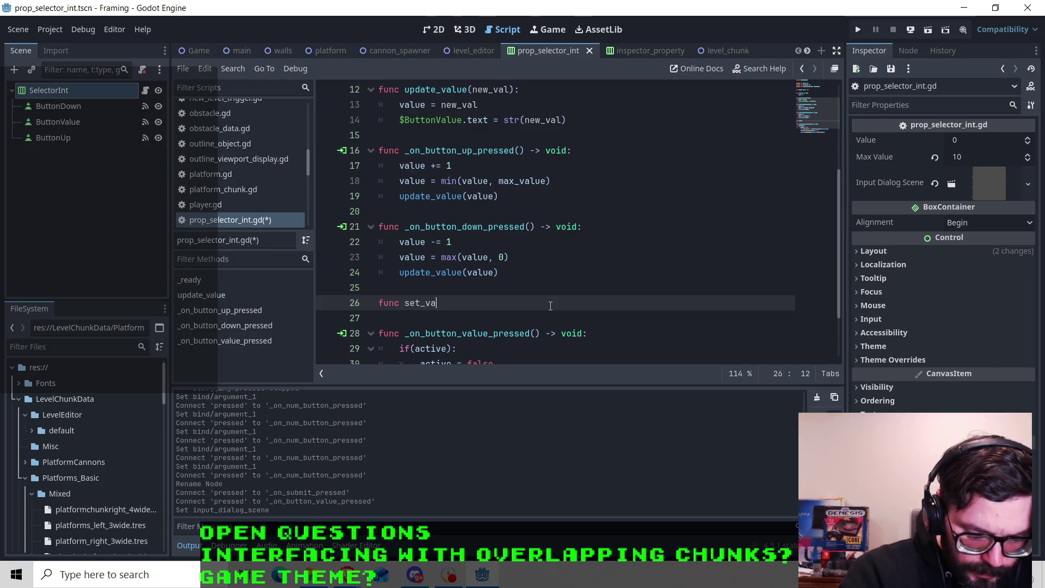
pyautogui.write('lue():')
pyautogui.press('Return')
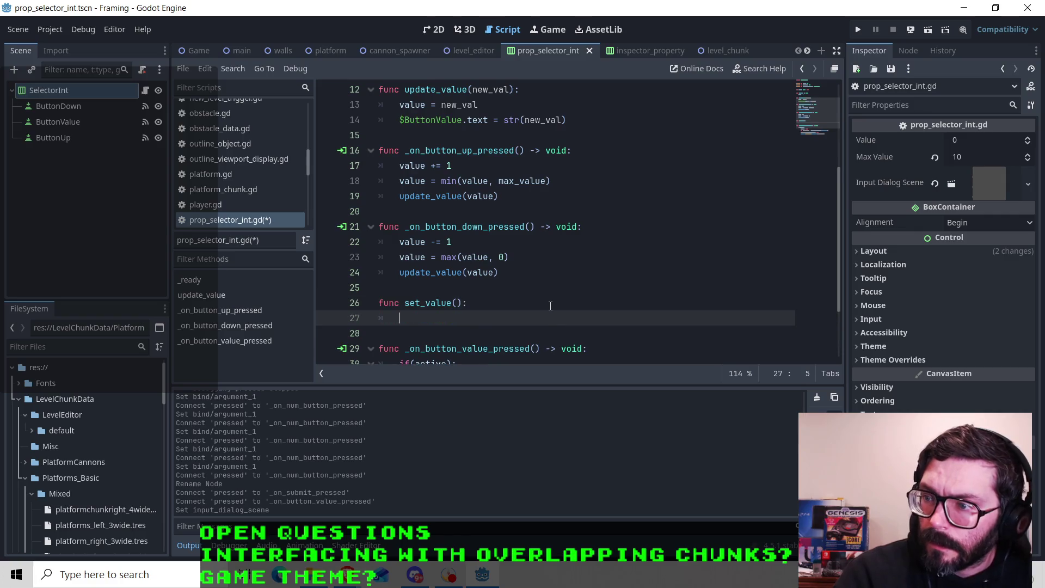
pyautogui.click(455, 303)
pyautogui.write('new_val')
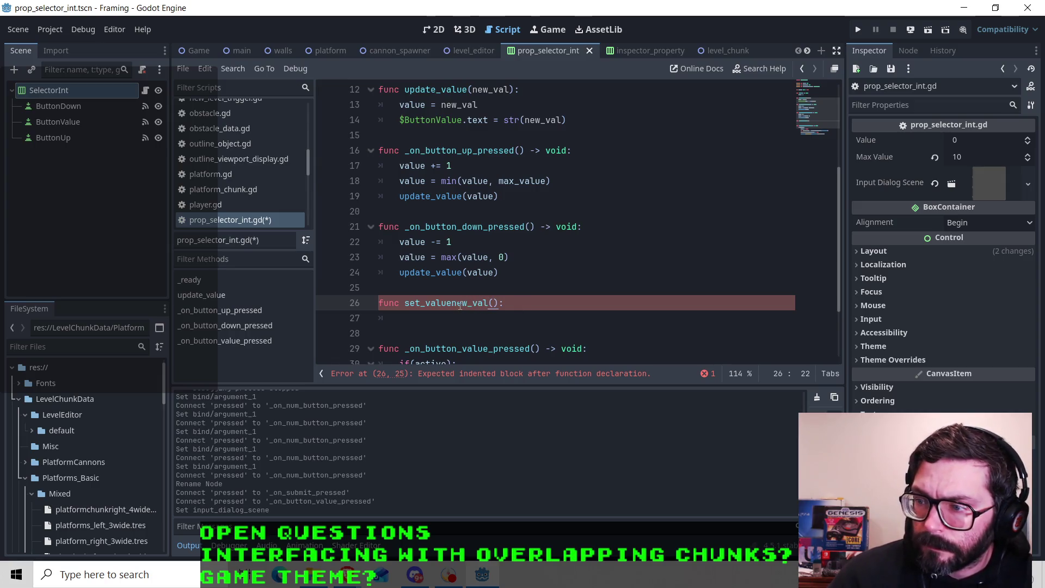
pyautogui.press('BackSpace')
pyautogui.press('BackSpace')
pyautogui.press('BackSpace')
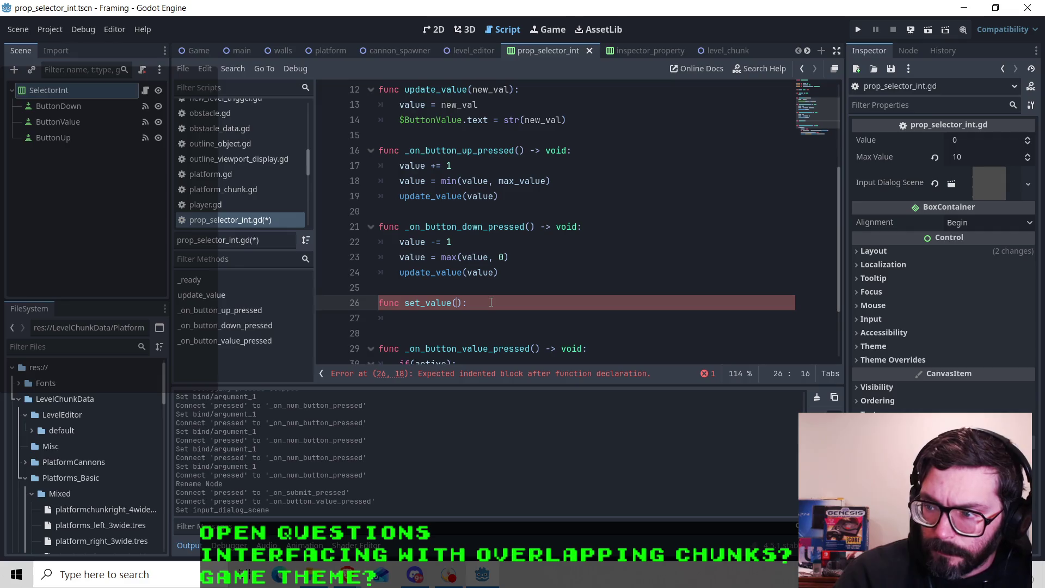
pyautogui.press('Right')
pyautogui.write('new_val')
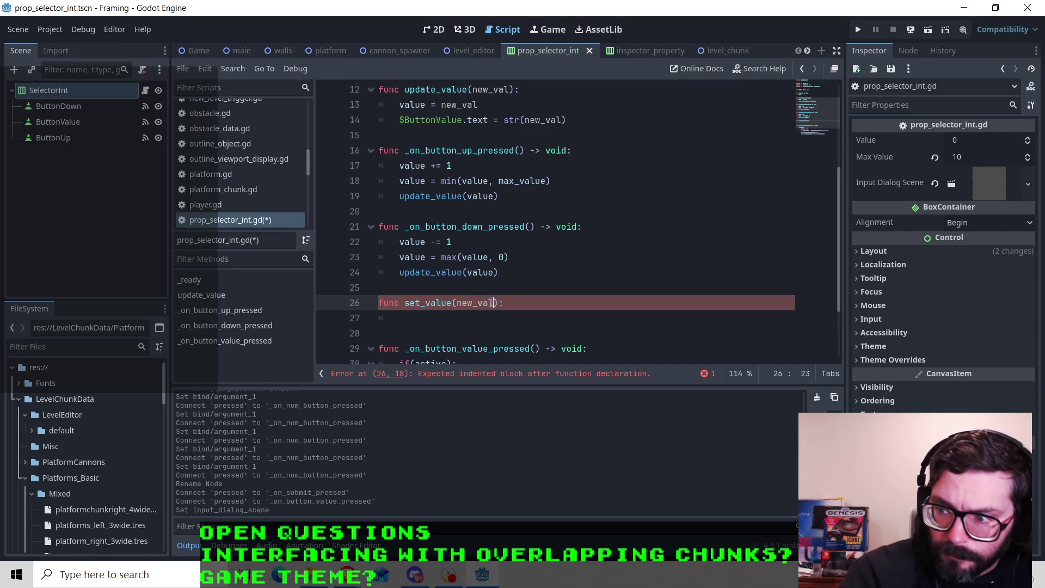
# Give set_value a body: value = new_val, then value = clamp(value, 0, max_value)
pyautogui.press('Down')
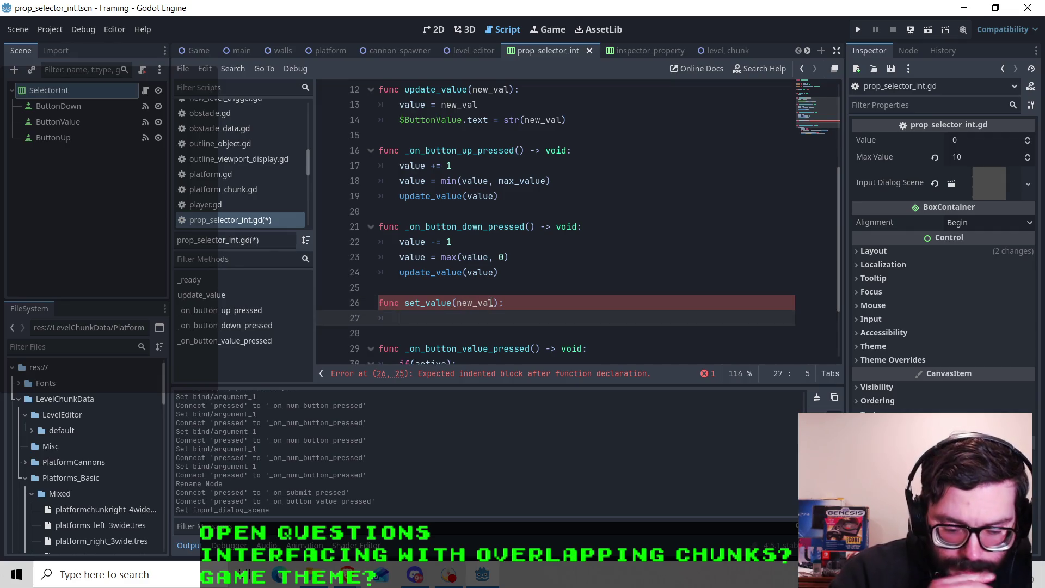
pyautogui.write('value = new_va')
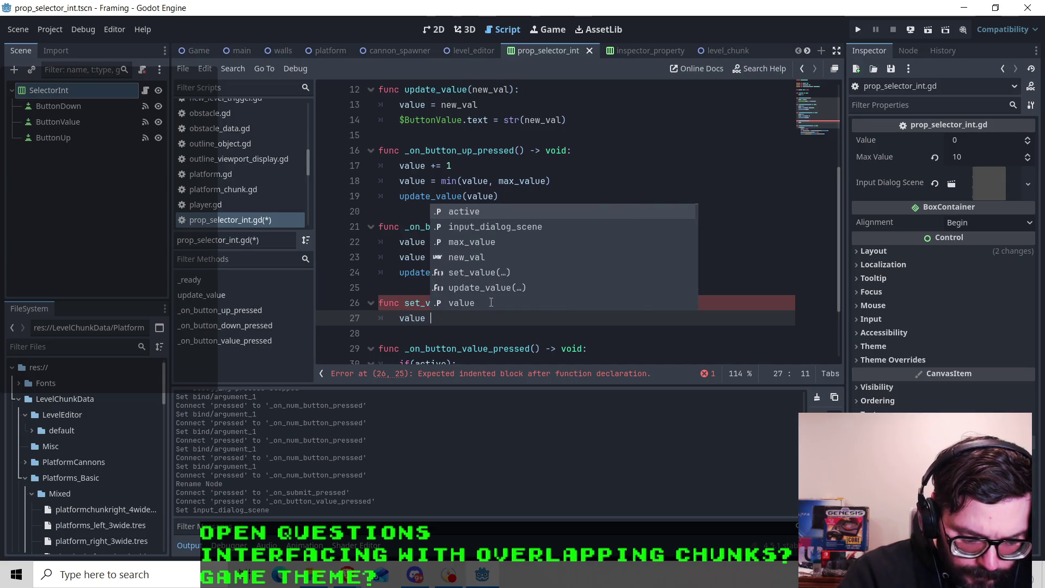
pyautogui.write('l')
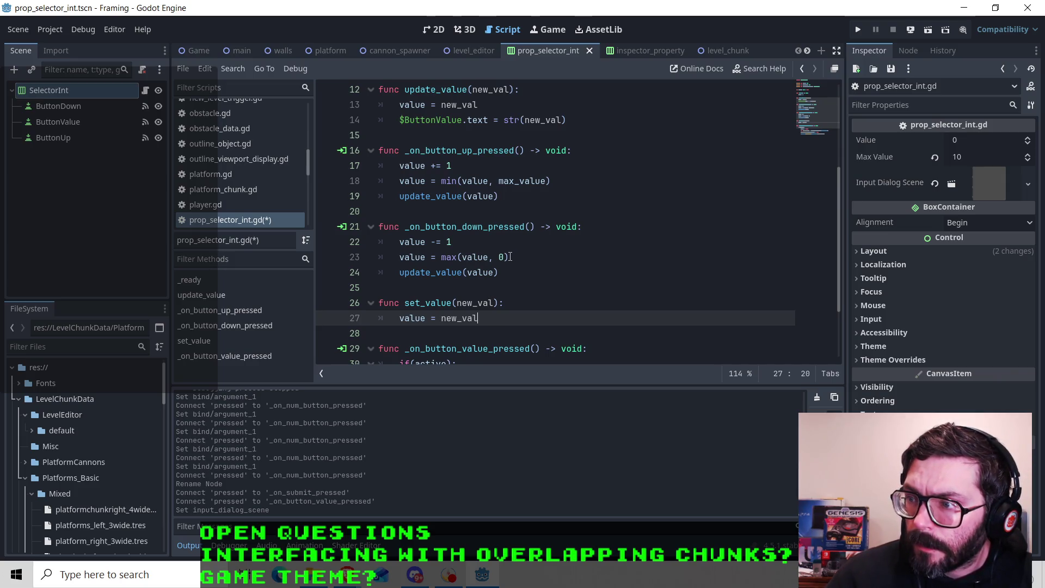
pyautogui.press('Return')
pyautogui.write('value = cla')
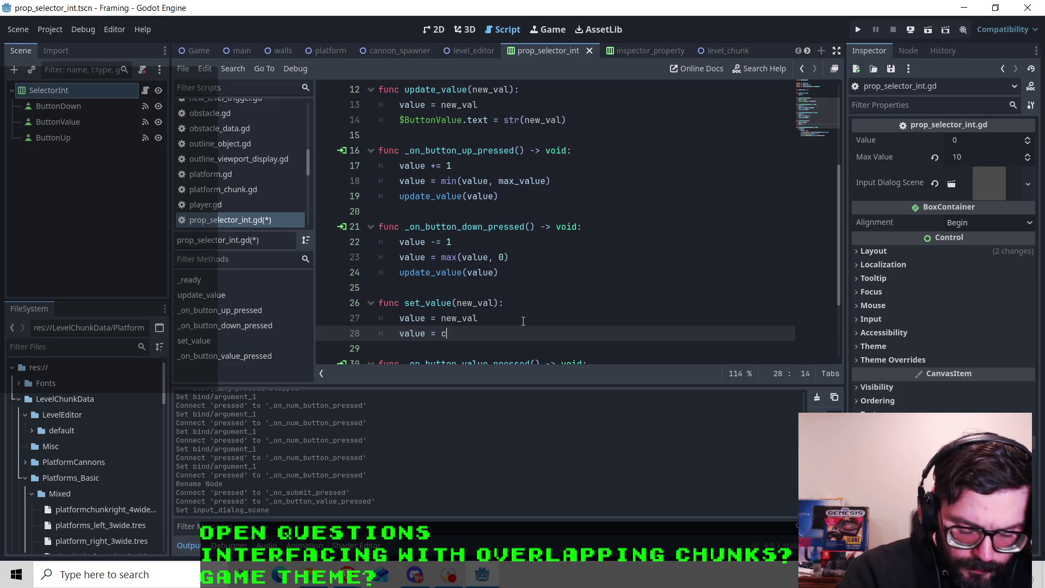
pyautogui.write('mp(')
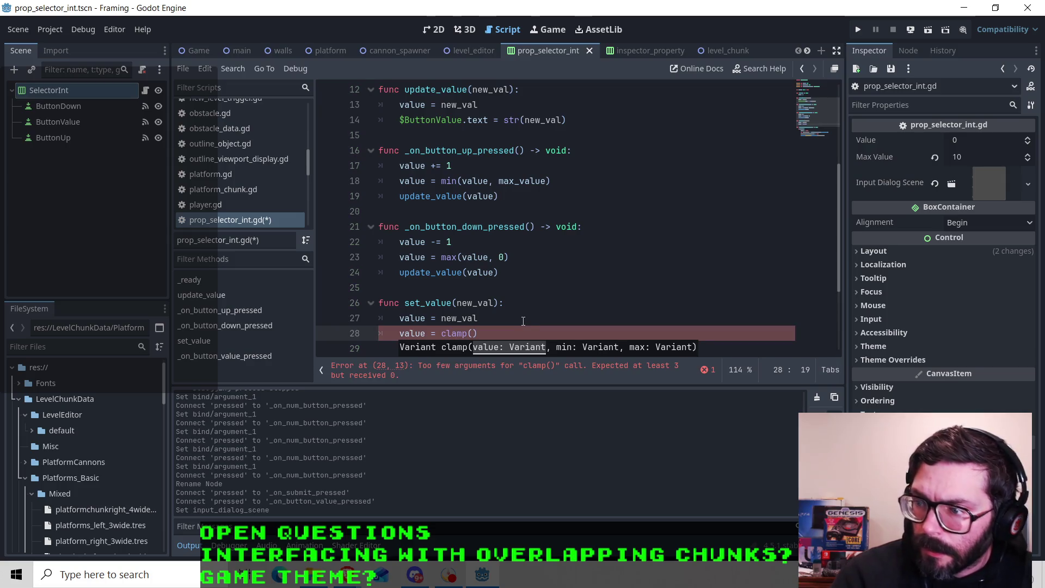
pyautogui.write('value')
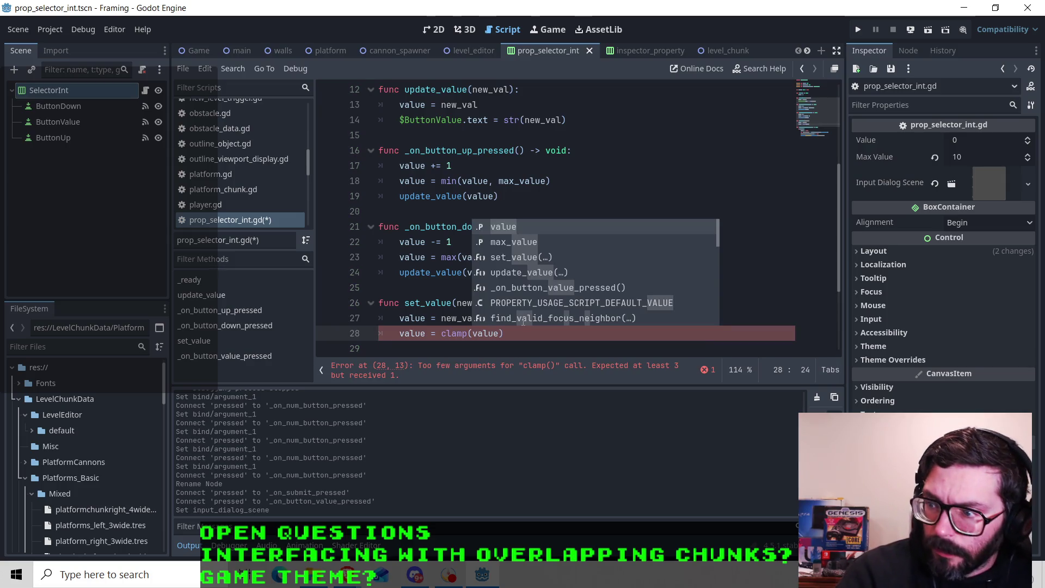
pyautogui.write(',')
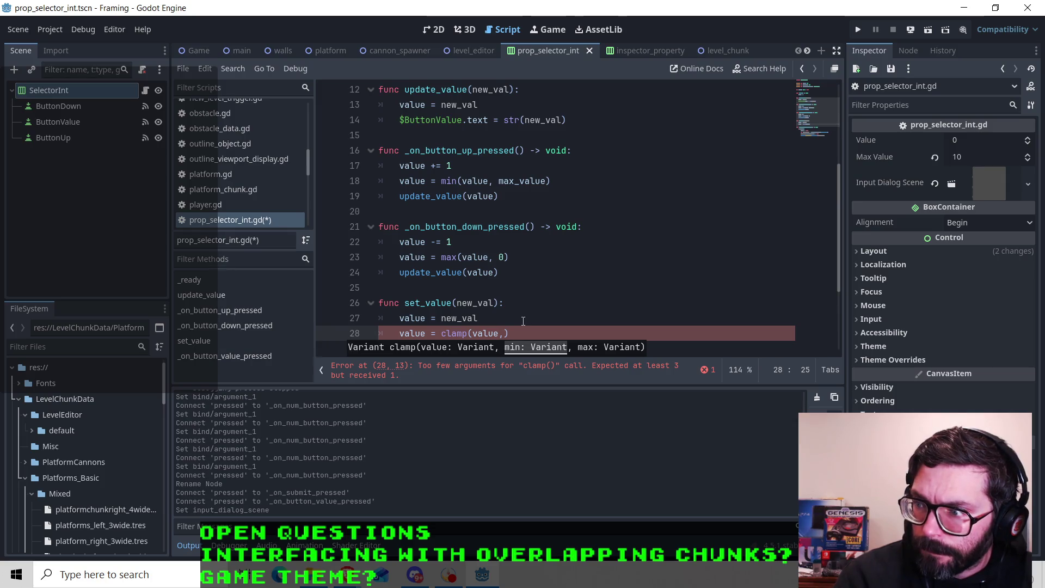
pyautogui.write('0,max_')
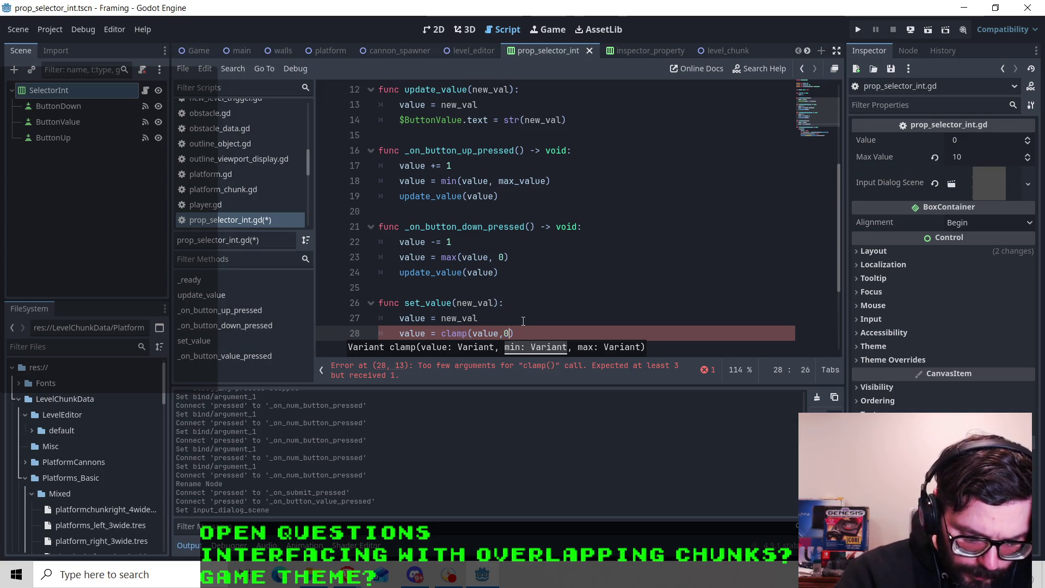
pyautogui.press('Return')
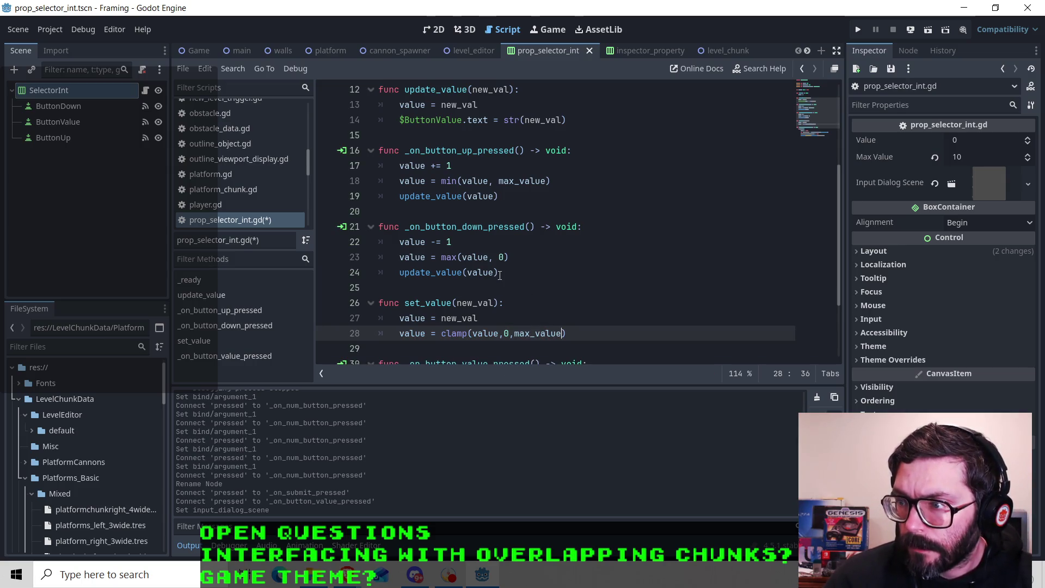
# Copy update_value(value) from line 24 and paste it after the clamp line
pyautogui.moveTo(500, 276); pyautogui.dragTo(400, 273)
pyautogui.rightClick(420, 277)
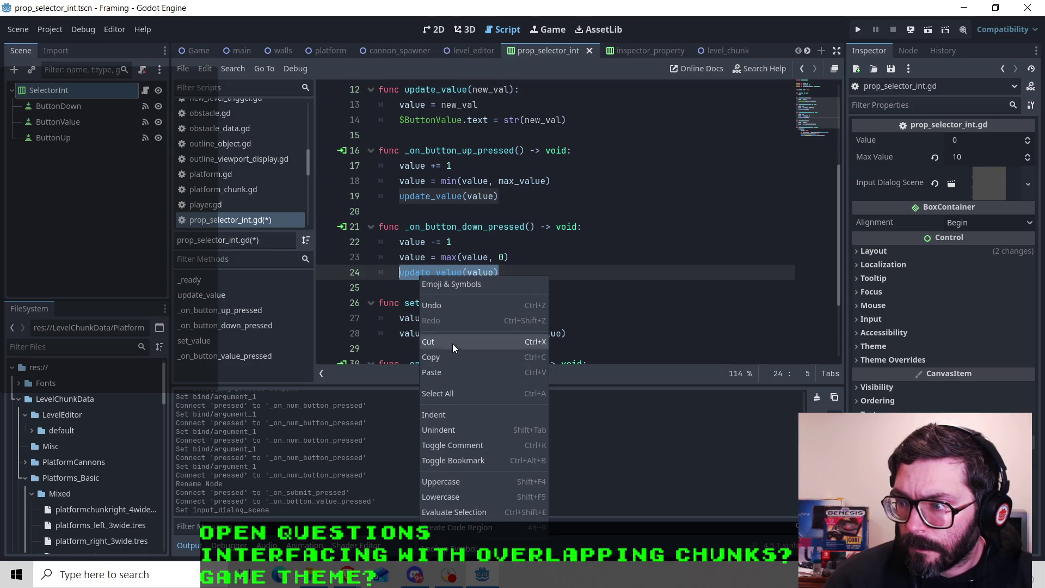
pyautogui.click(432, 358)
pyautogui.click(504, 347)
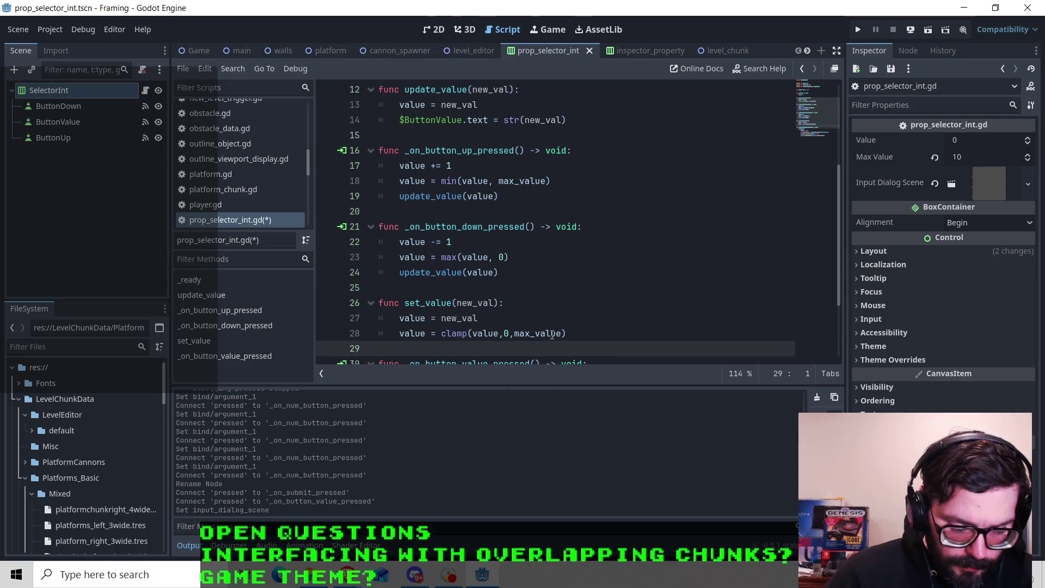
pyautogui.hotkey('ctrl', 'v')
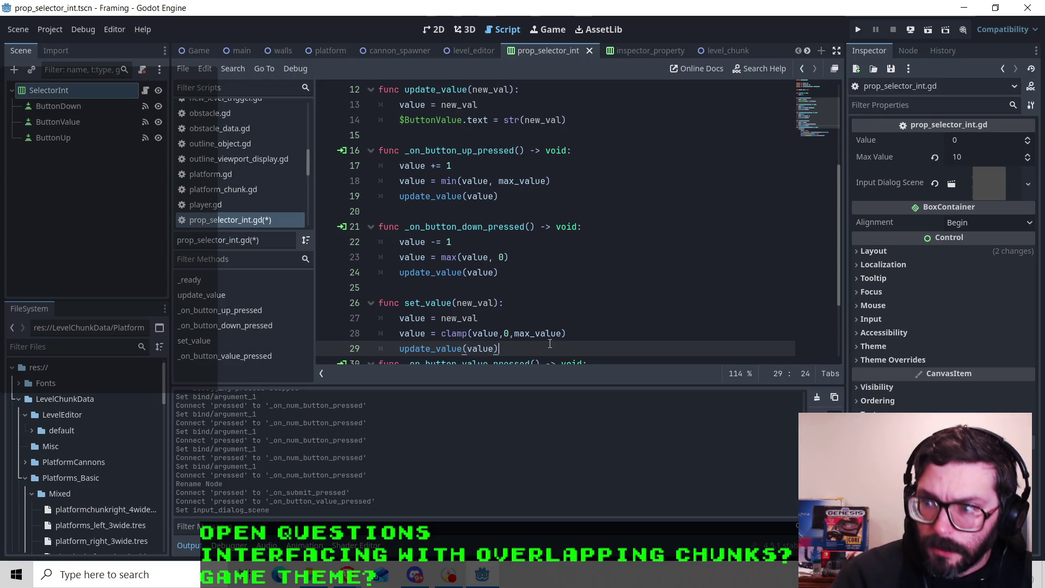
pyautogui.press('Return')
pyautogui.scroll(2, 490, 293)
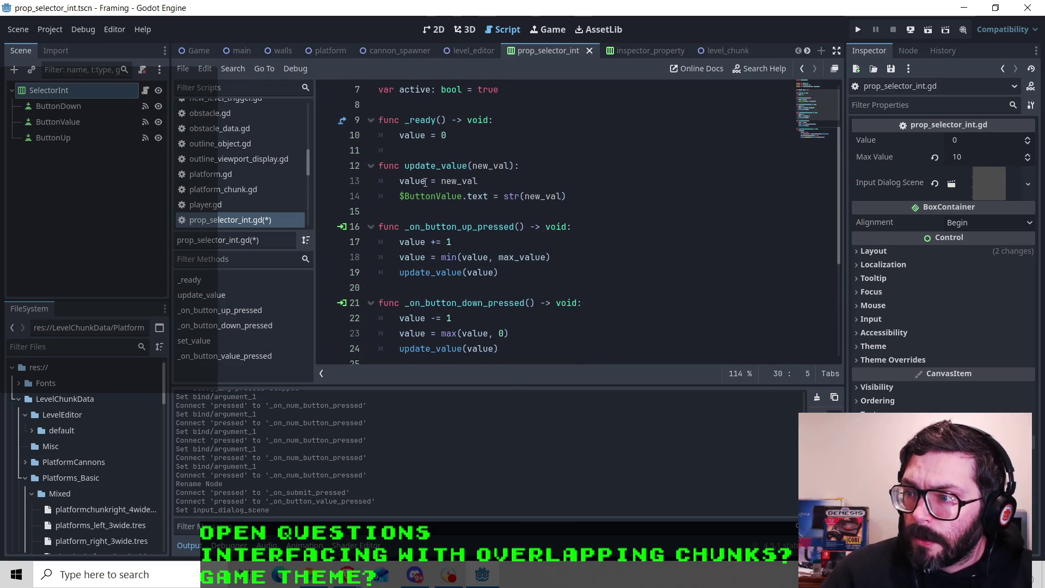
pyautogui.click(486, 196)
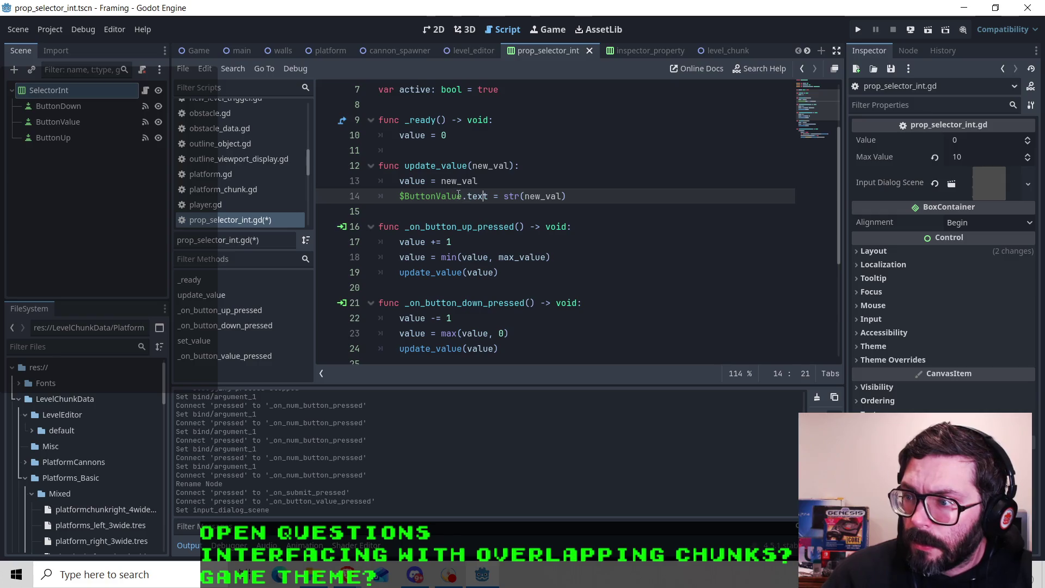
pyautogui.scroll(-3, 463, 188)
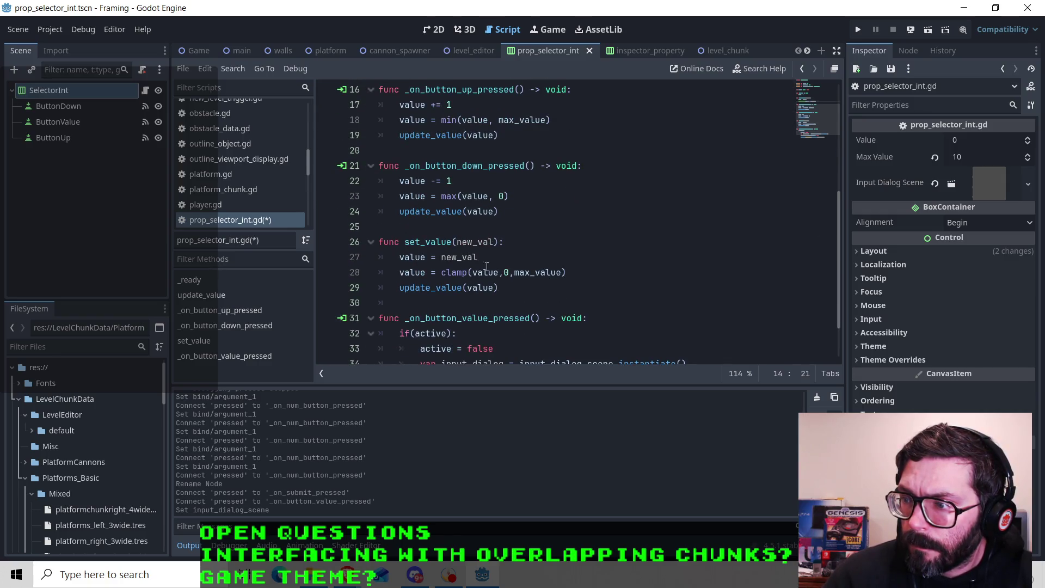
pyautogui.click(489, 262)
pyautogui.click(508, 293)
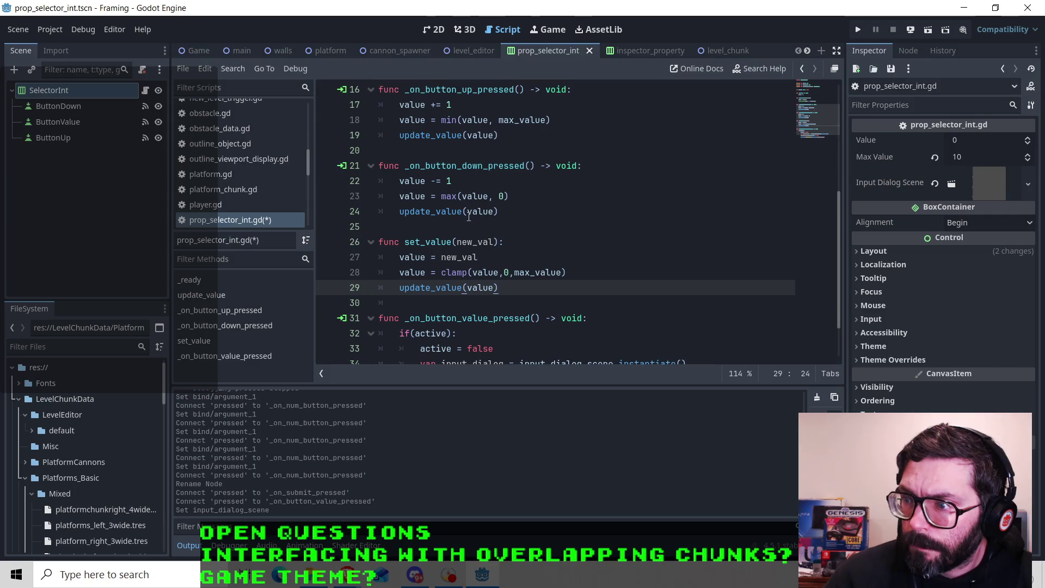
pyautogui.scroll(1, 474, 261)
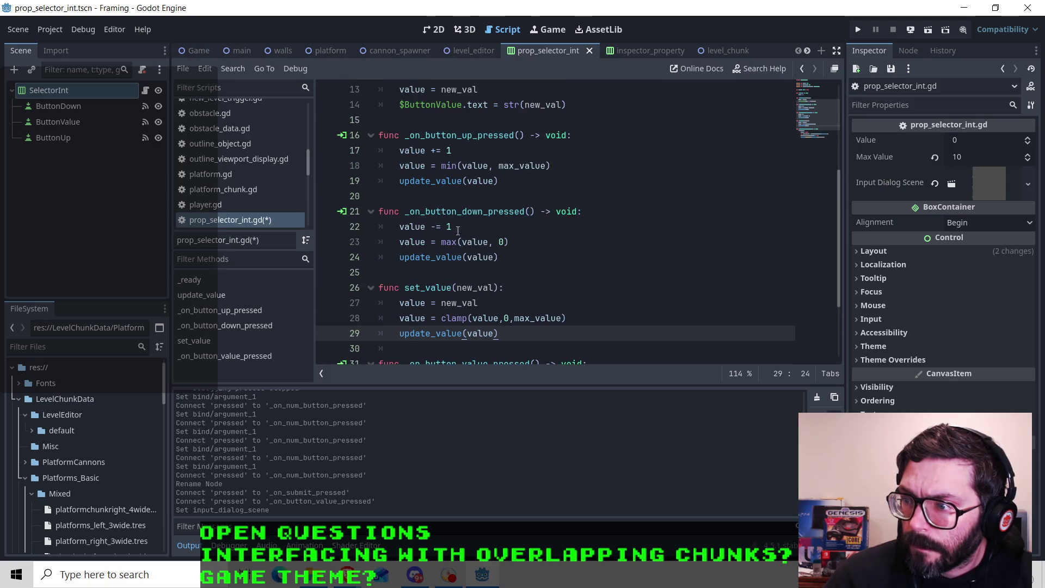
pyautogui.click(433, 232)
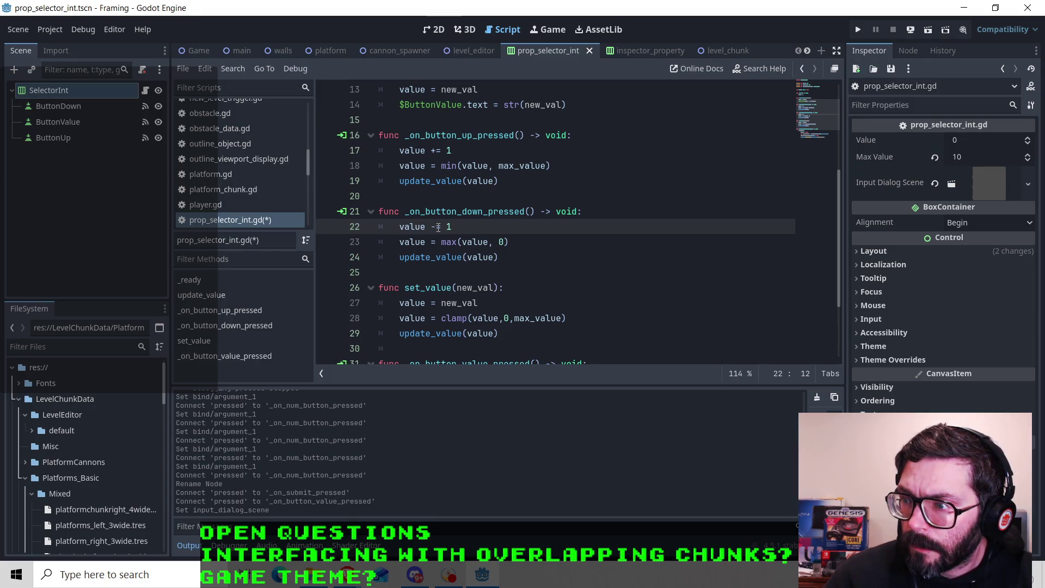
pyautogui.moveTo(479, 236)
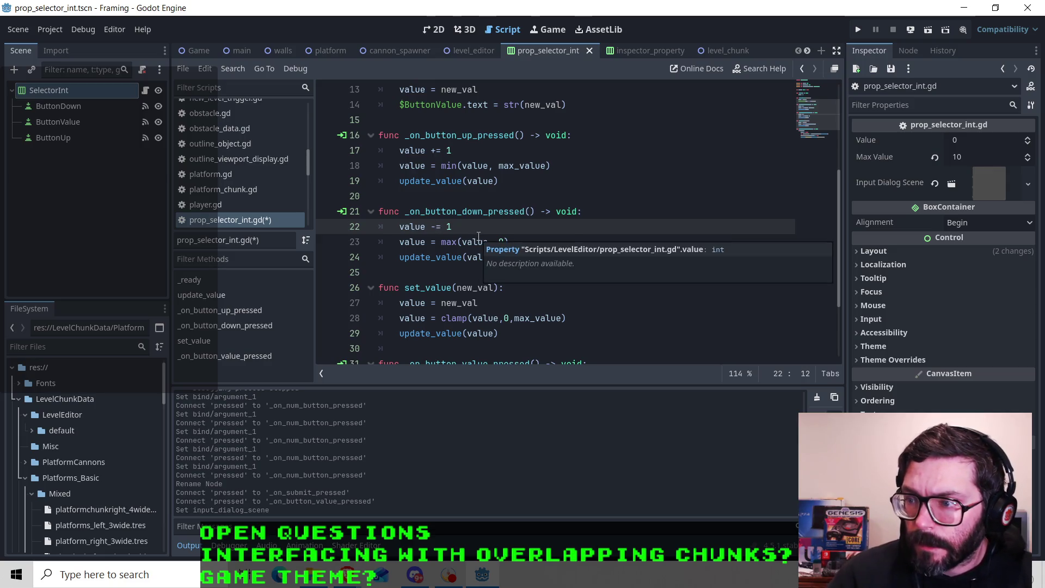
# Make the down handler call set_value(value - 1) and delete its leftover clamp lines
pyautogui.press('BackSpace')
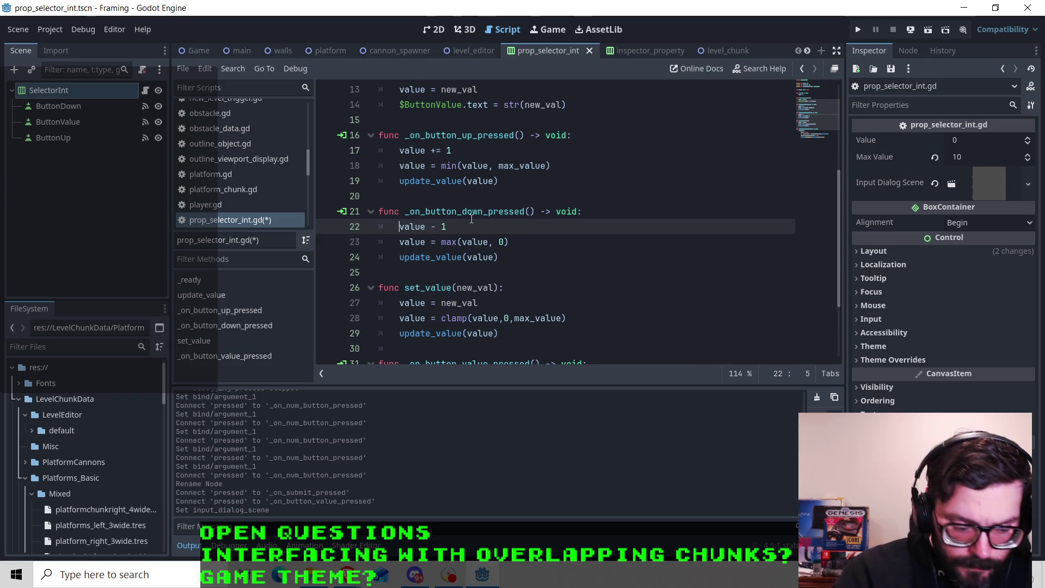
pyautogui.write('set_value')
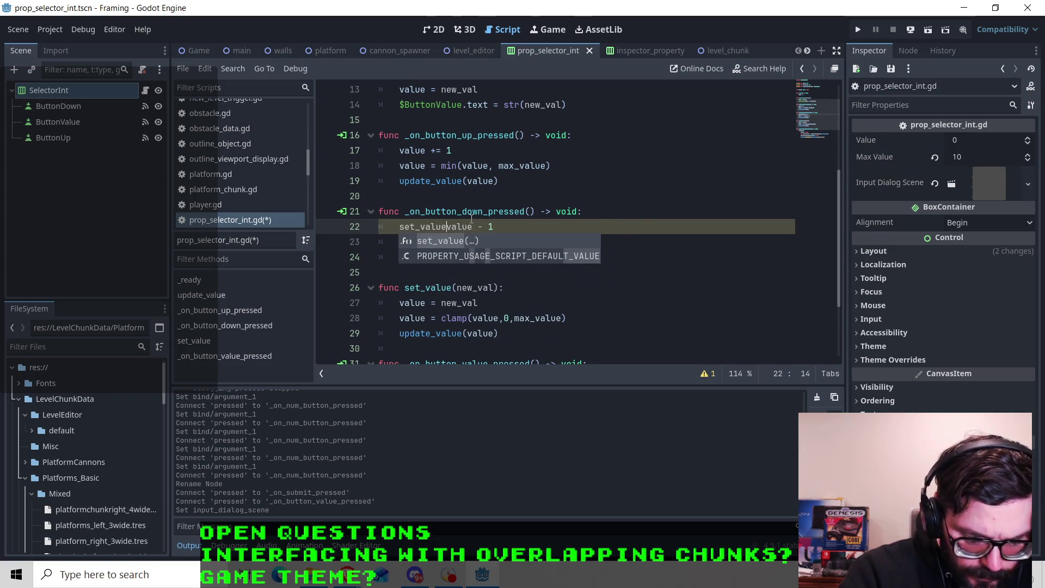
pyautogui.press('Return')
pyautogui.click(471, 223)
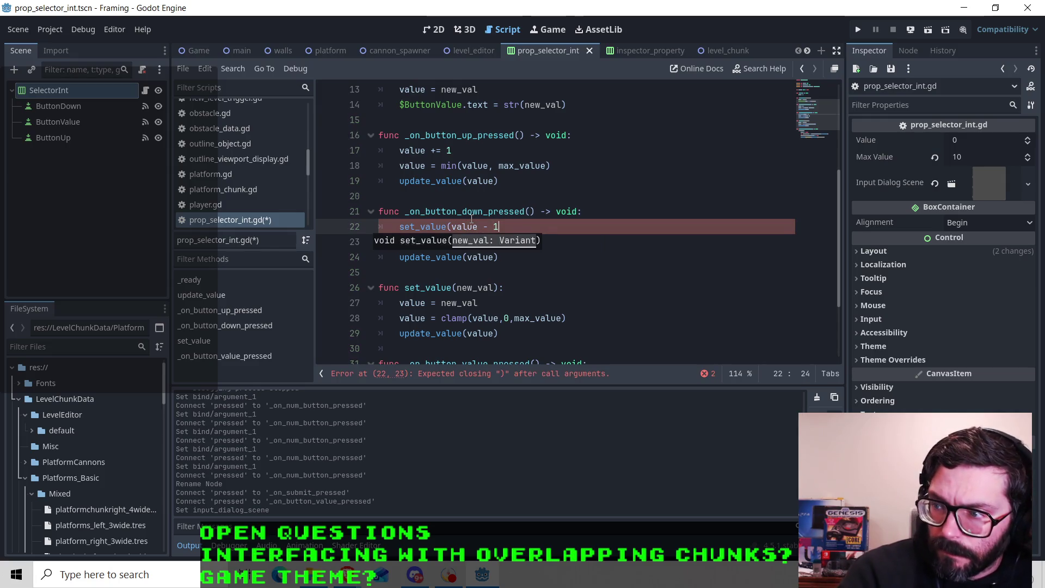
pyautogui.press('End')
pyautogui.write(')')
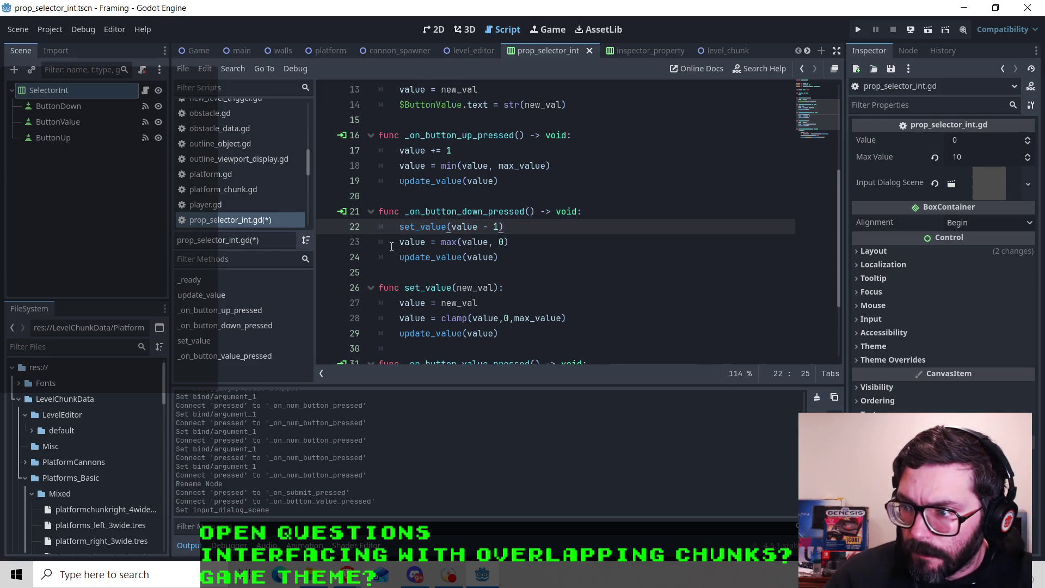
pyautogui.moveTo(391, 246); pyautogui.dragTo(552, 259)
pyautogui.press('BackSpace')
pyautogui.press('BackSpace')
pyautogui.press('BackSpace')
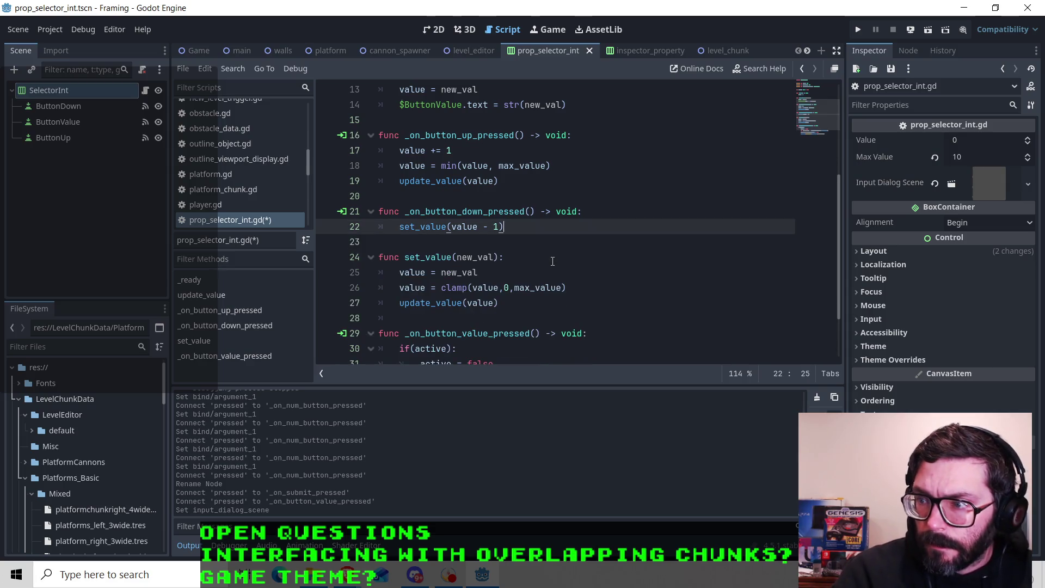
# Make the up handler call set_value(value + 1) and delete the old increment and min-clamp lines
pyautogui.click(580, 137)
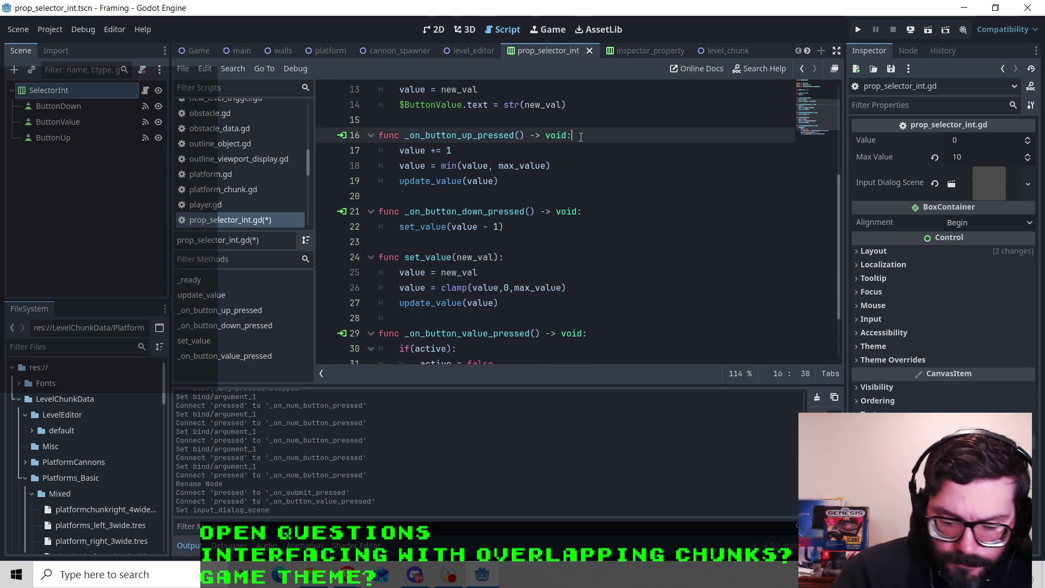
pyautogui.press('Return')
pyautogui.write('set_value')
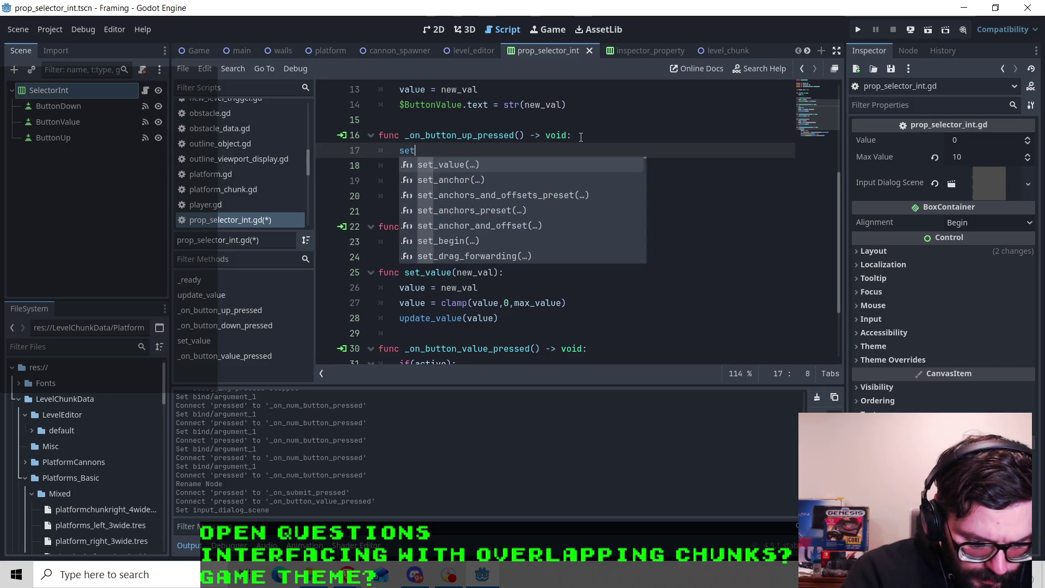
pyautogui.write('(value+1')
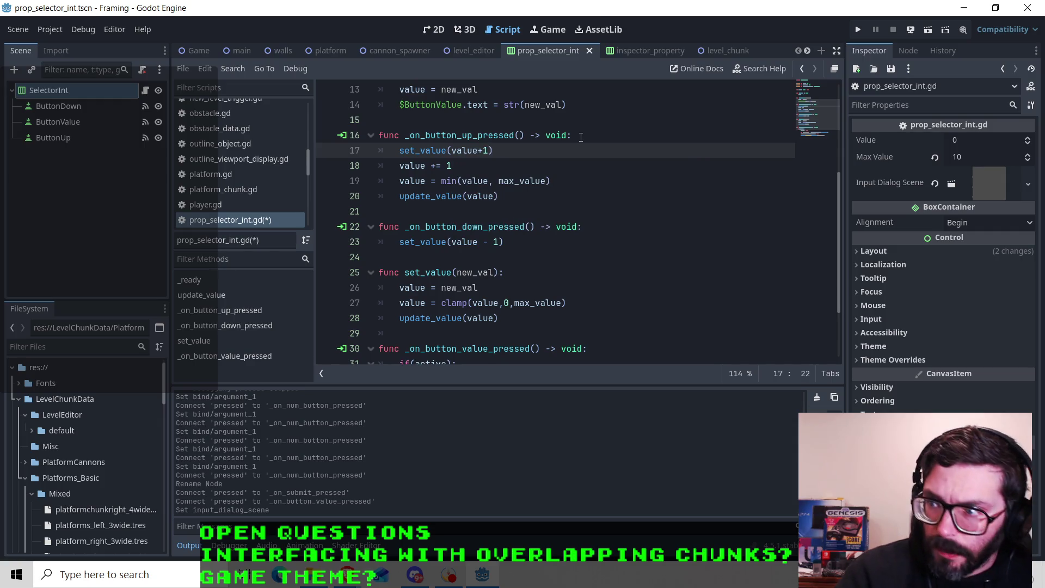
pyautogui.press('Left')
pyautogui.press('Left')
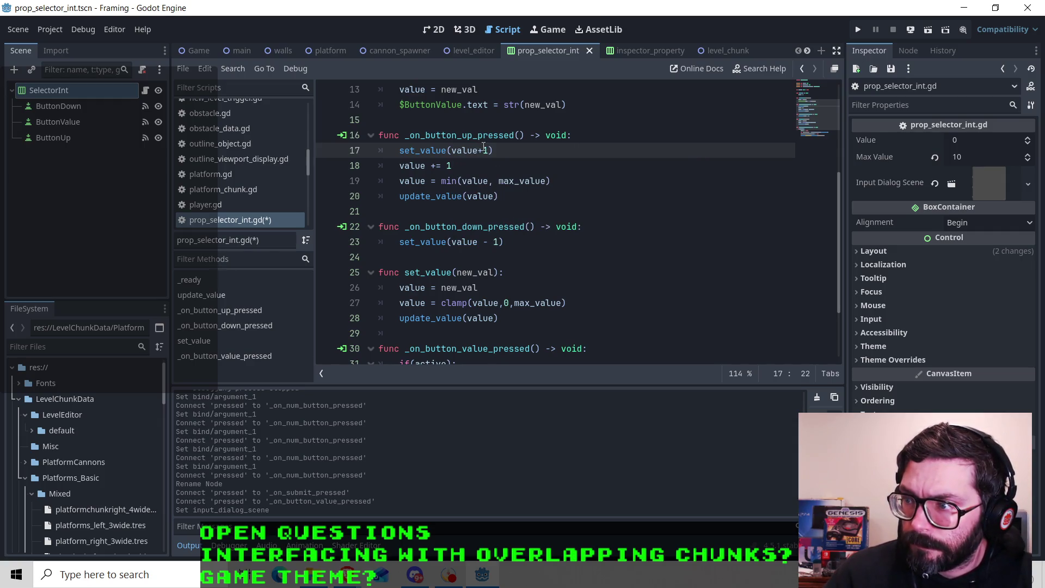
pyautogui.press('Right')
pyautogui.moveTo(505, 193); pyautogui.dragTo(371, 177)
pyautogui.hotkey('shift', 'Up')
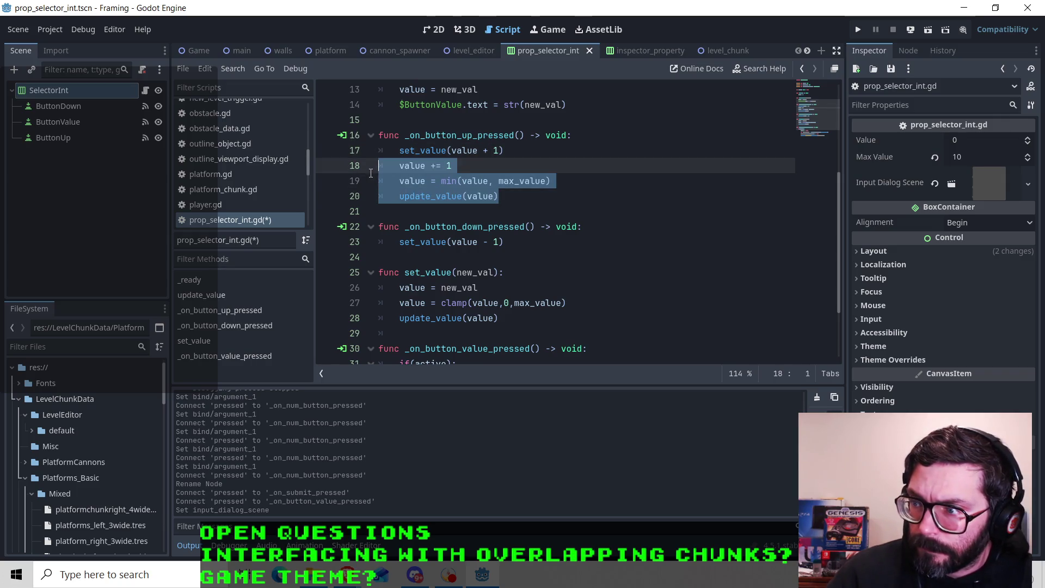
pyautogui.press('BackSpace')
pyautogui.press('BackSpace')
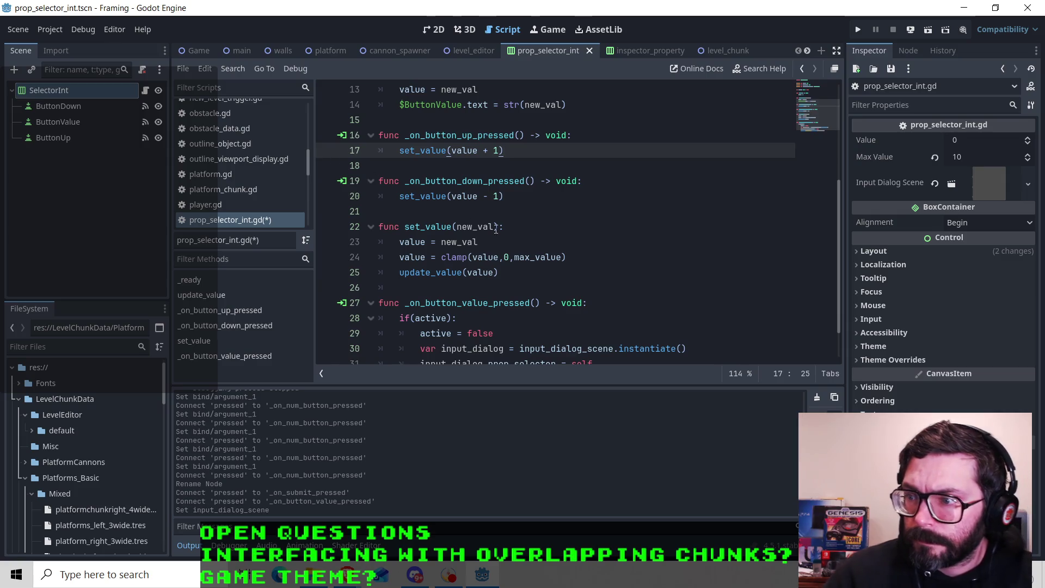
# Check the rest of the script and save prop_selector_int.gd
pyautogui.click(449, 271)
pyautogui.click(536, 270)
pyautogui.scroll(-1, 526, 240)
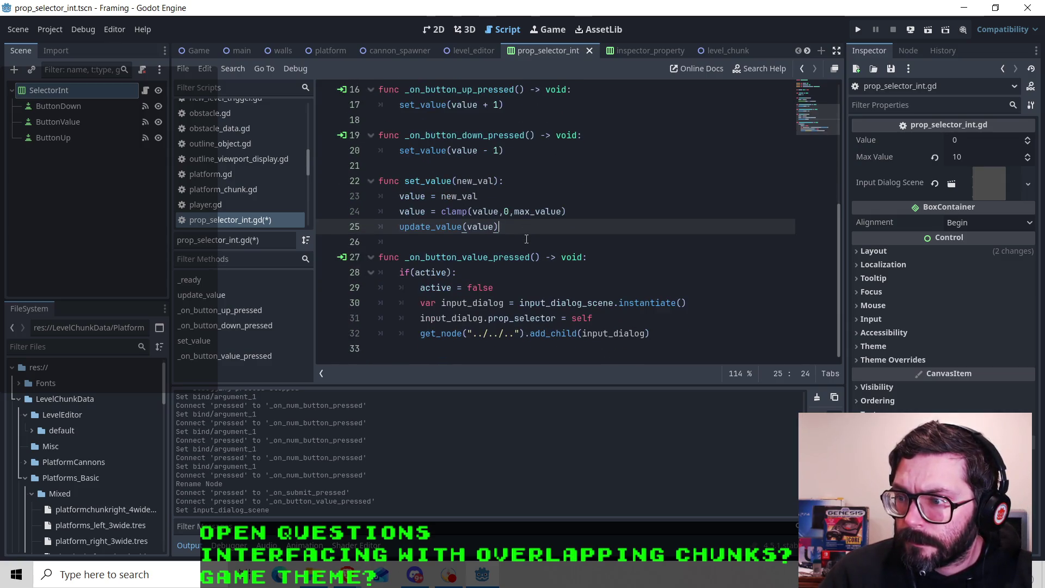
pyautogui.click(500, 314)
pyautogui.press('Up')
pyautogui.press('Up')
pyautogui.press('Up')
pyautogui.press('Down')
pyautogui.press('Down')
pyautogui.press('Down')
pyautogui.press('Up')
pyautogui.click(499, 289)
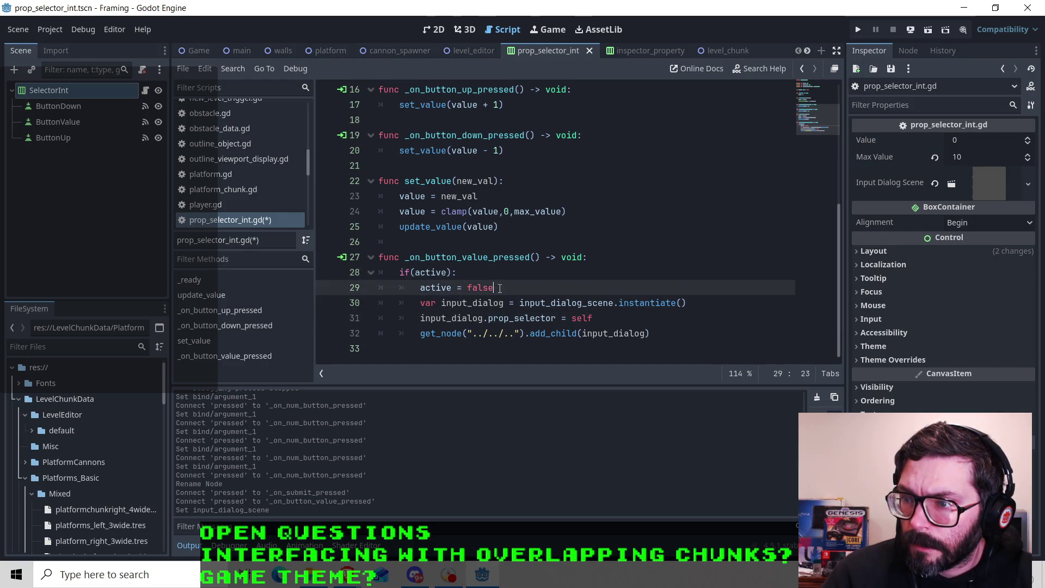
pyautogui.hotkey('ctrl', 's')
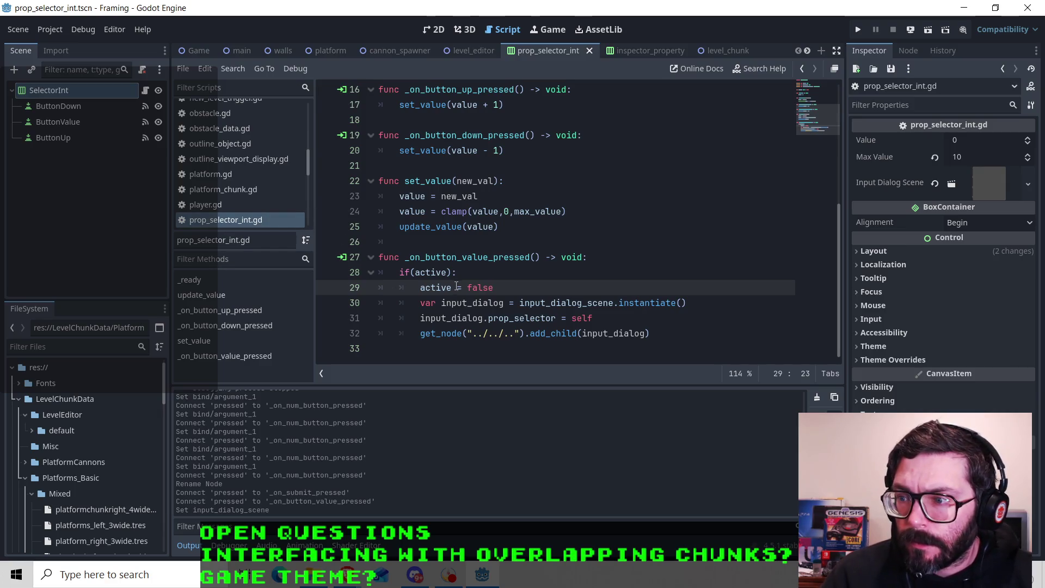
pyautogui.scroll(5, 229, 196)
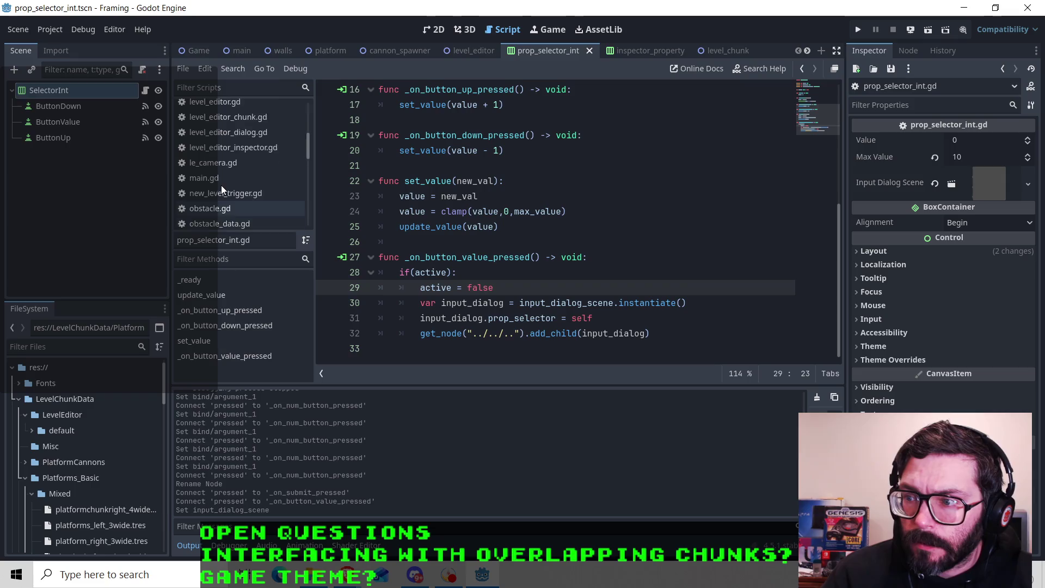
pyautogui.scroll(2, 226, 180)
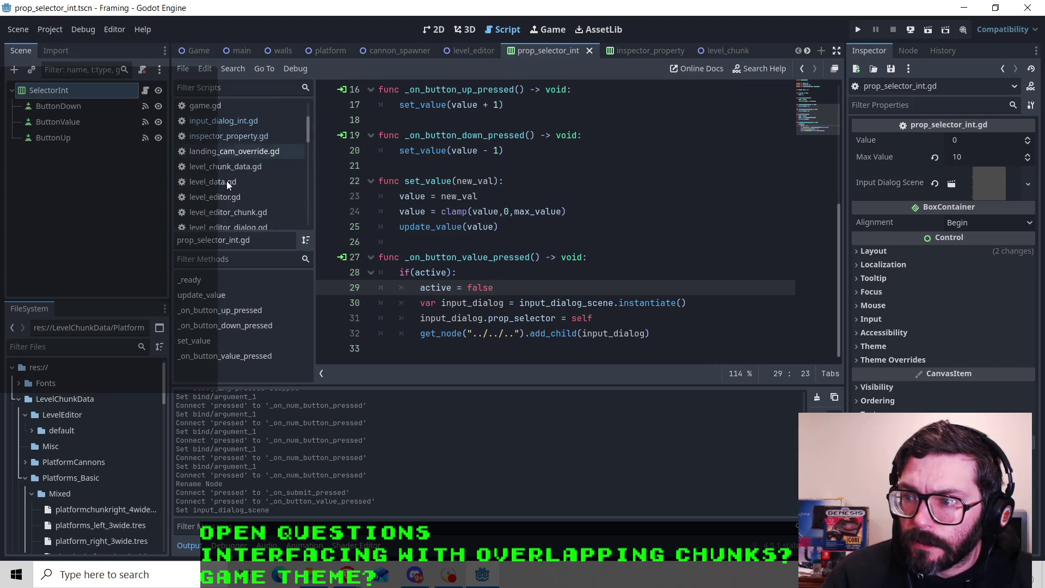
# Open input_dialog_int.gd and start a prop_selector.set_value( call in _on_submit_pressed
pyautogui.scroll(1, 282, 201)
pyautogui.scroll(1, 235, 195)
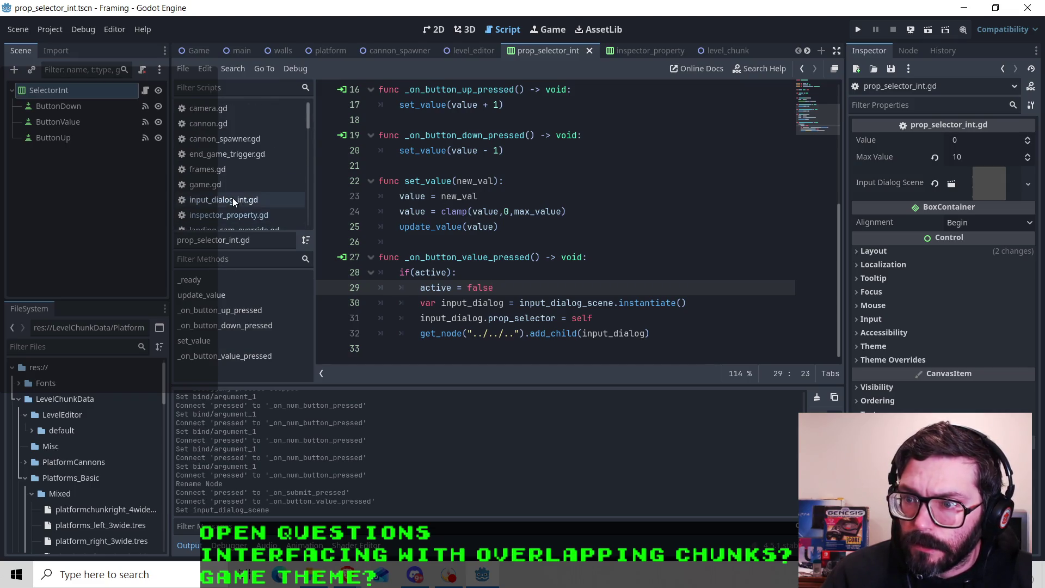
pyautogui.click(233, 198)
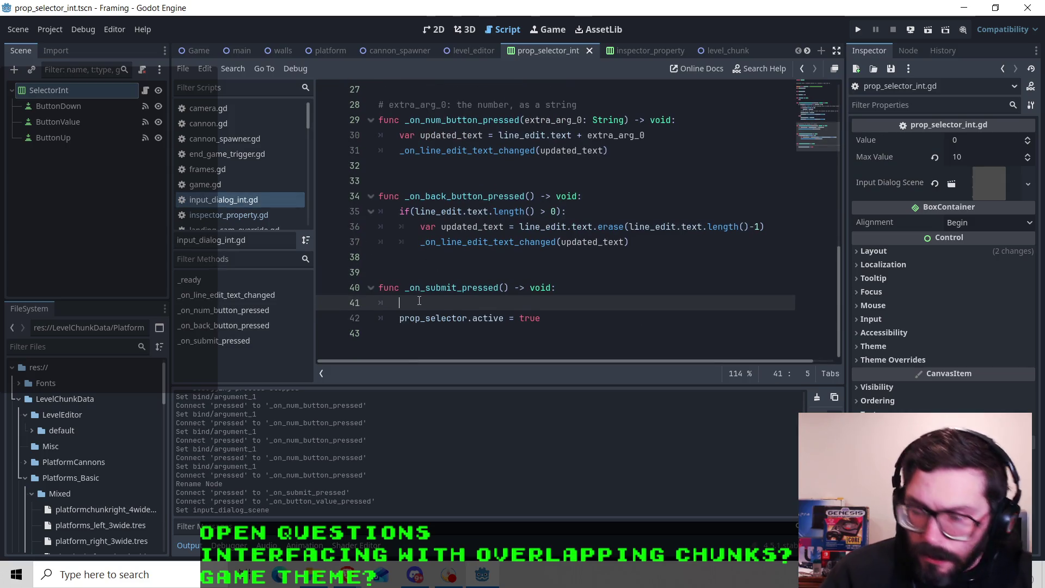
pyautogui.write('prop_selecto')
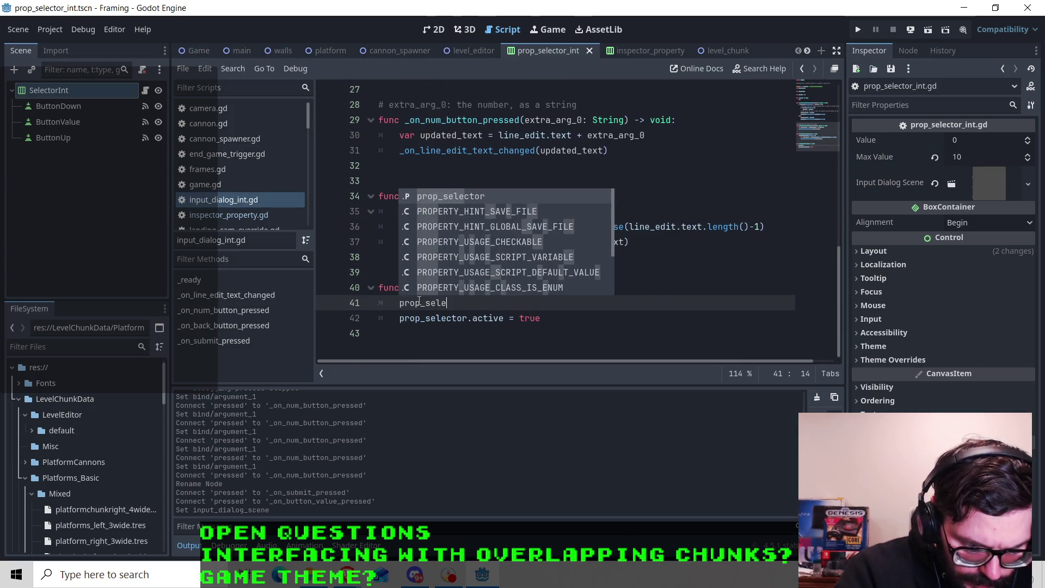
pyautogui.write('r.value')
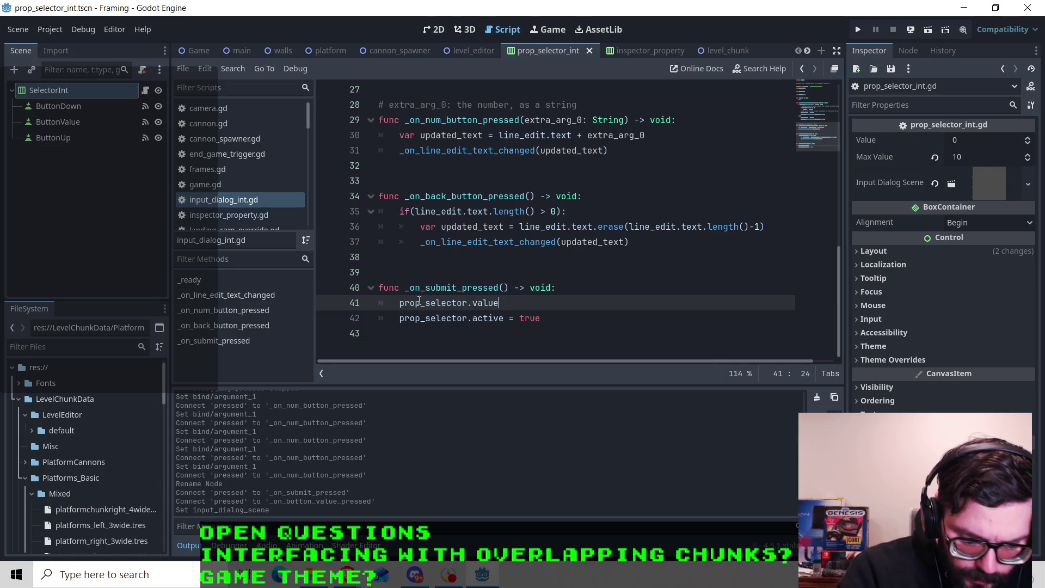
pyautogui.press('Left')
pyautogui.press('Left')
pyautogui.press('Left')
pyautogui.write('set_value')
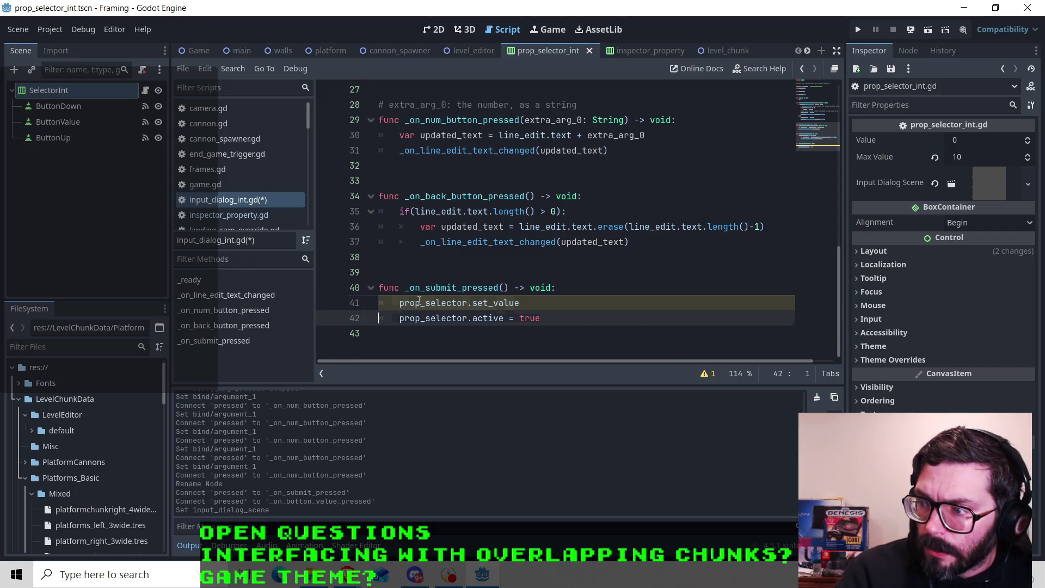
pyautogui.write('(')
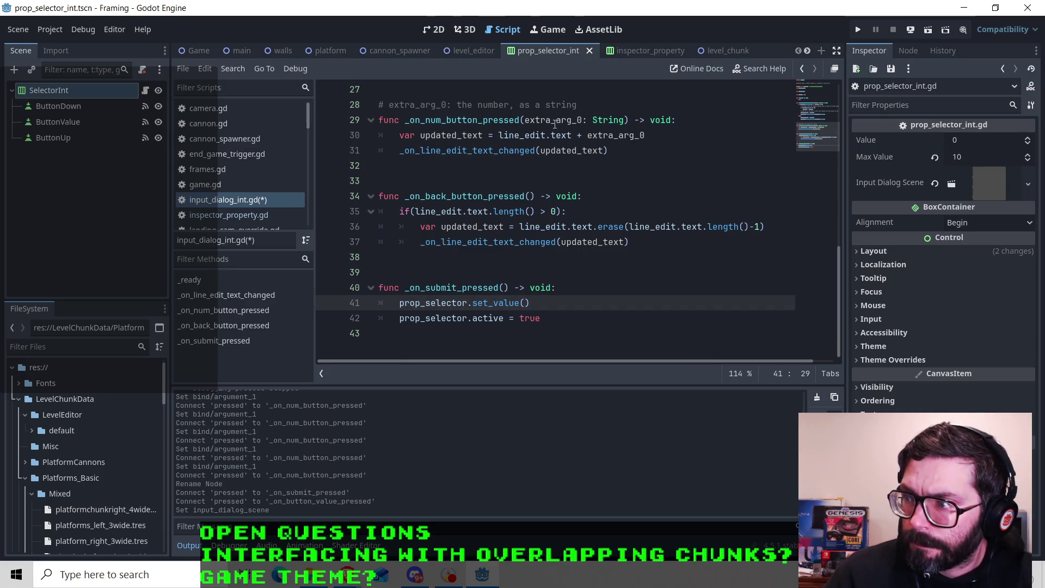
# Copy line_edit.text from line 30 into the set_value parentheses
pyautogui.moveTo(572, 136); pyautogui.dragTo(499, 136)
pyautogui.rightClick(528, 140)
pyautogui.click(545, 224)
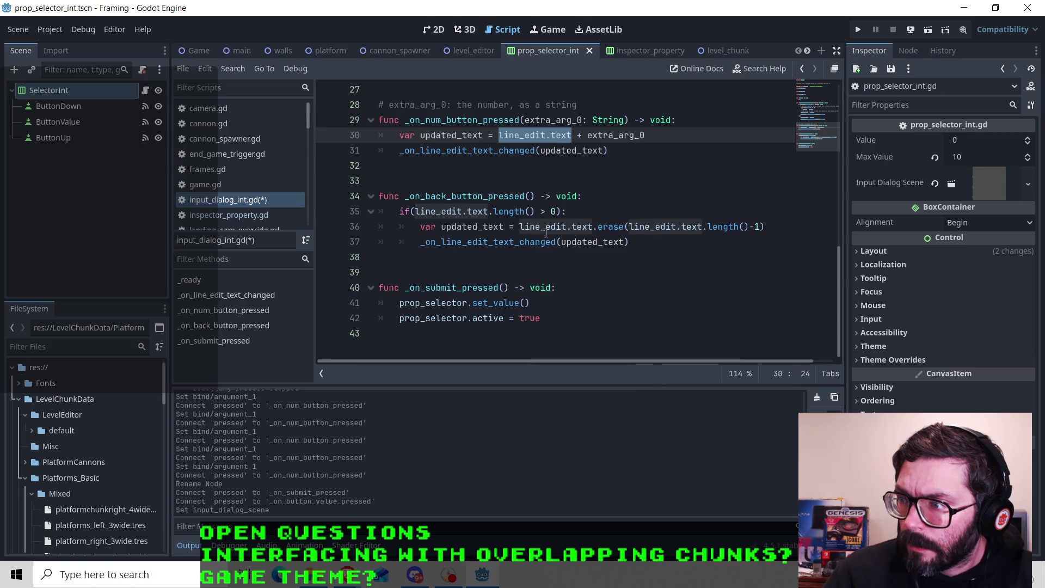
pyautogui.click(524, 303)
pyautogui.hotkey('ctrl', 'v')
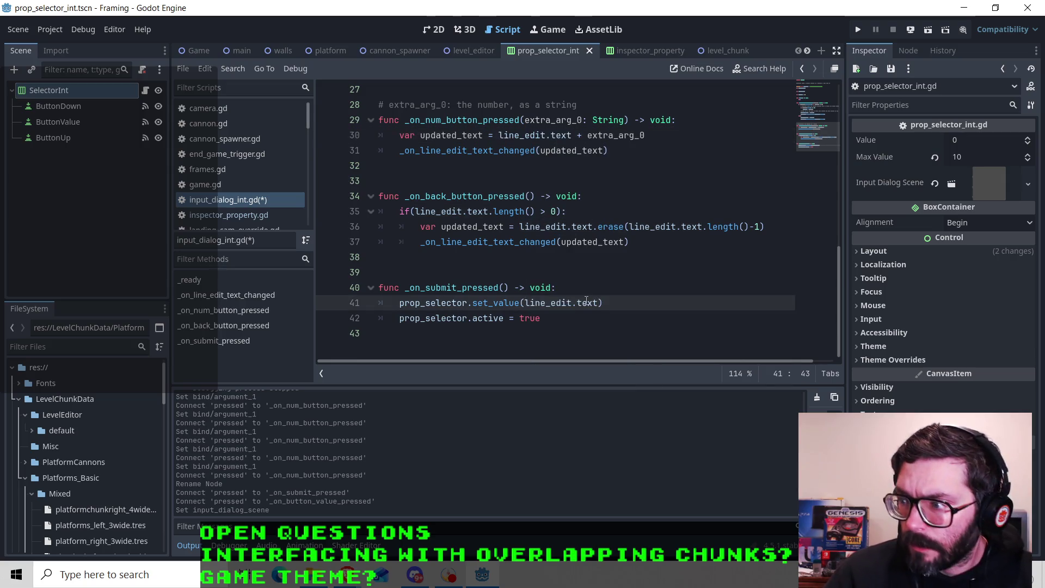
# Wrap the argument on line 41 so it reads set_value(int(line_edit.text))
pyautogui.scroll(5, 581, 299)
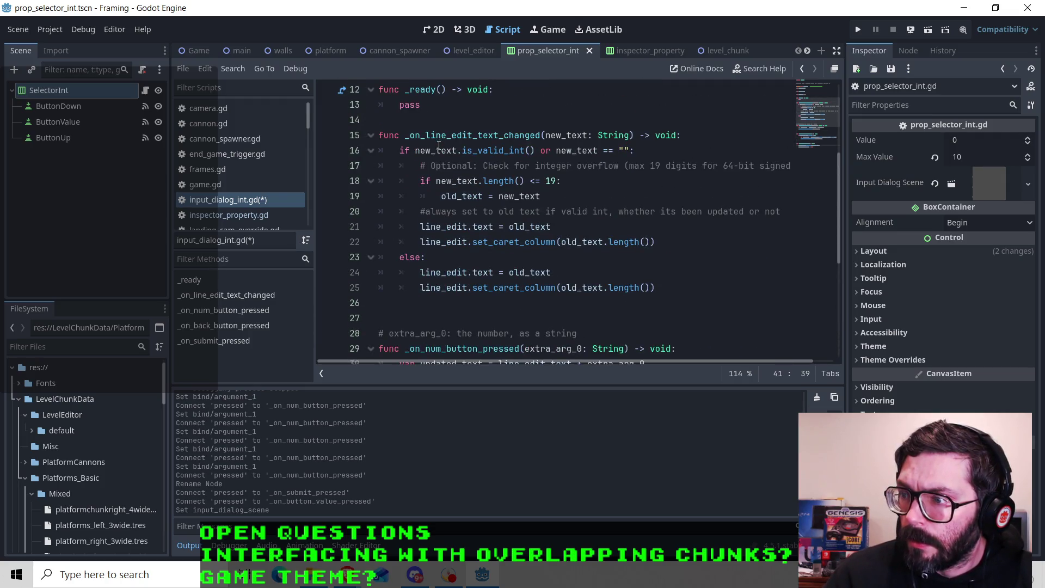
pyautogui.moveTo(479, 155)
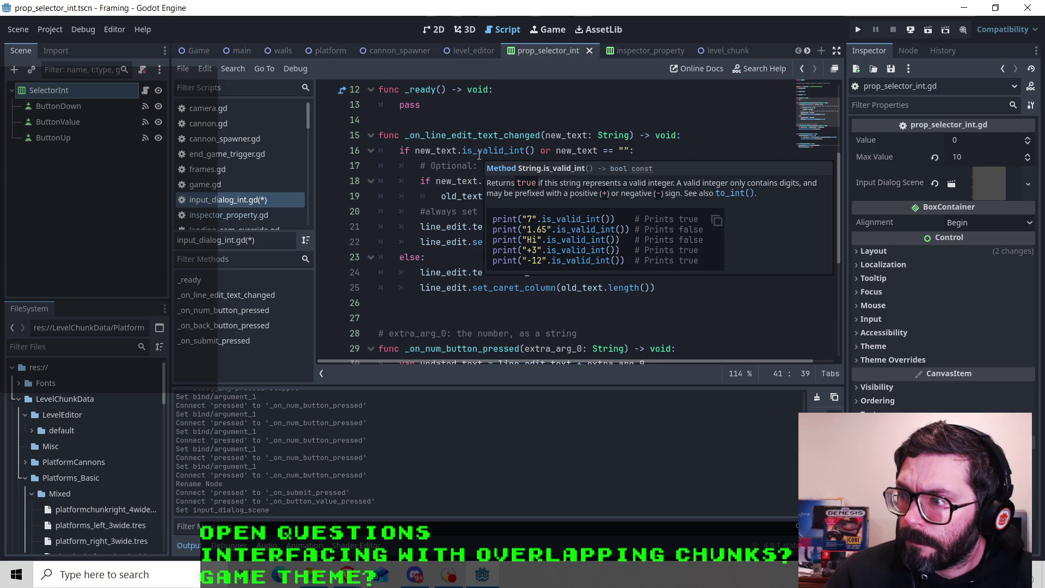
pyautogui.scroll(-5, 521, 226)
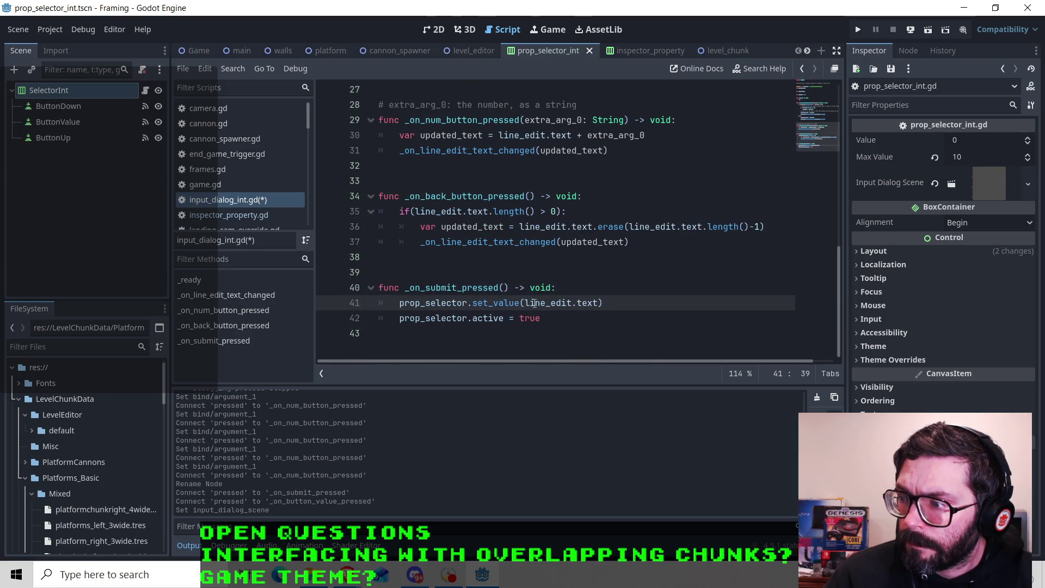
pyautogui.click(599, 303)
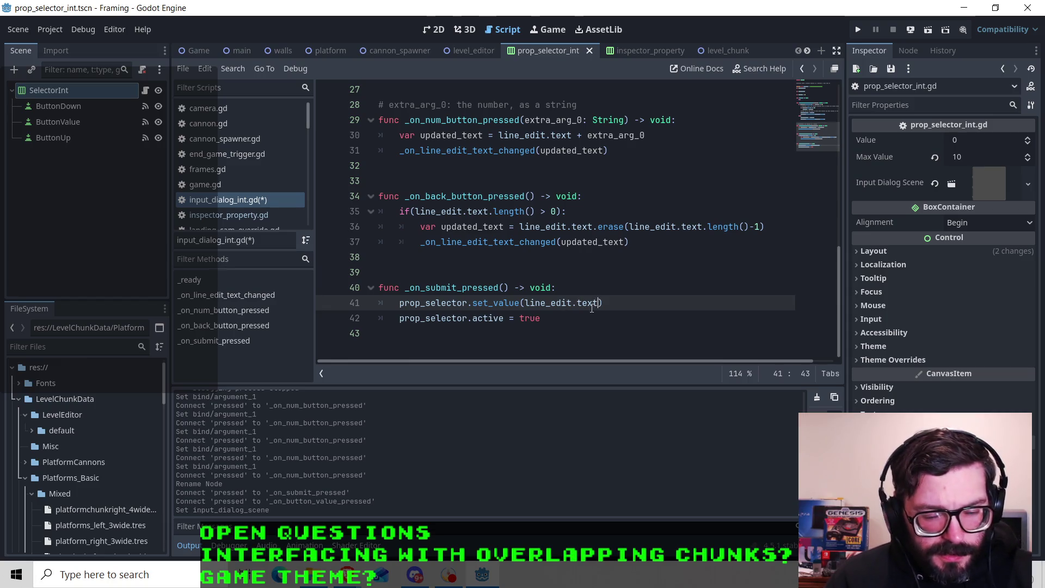
pyautogui.hotkey('ctrl', 'Left')
pyautogui.hotkey('ctrl', 'Left')
pyautogui.hotkey('ctrl', 'Left')
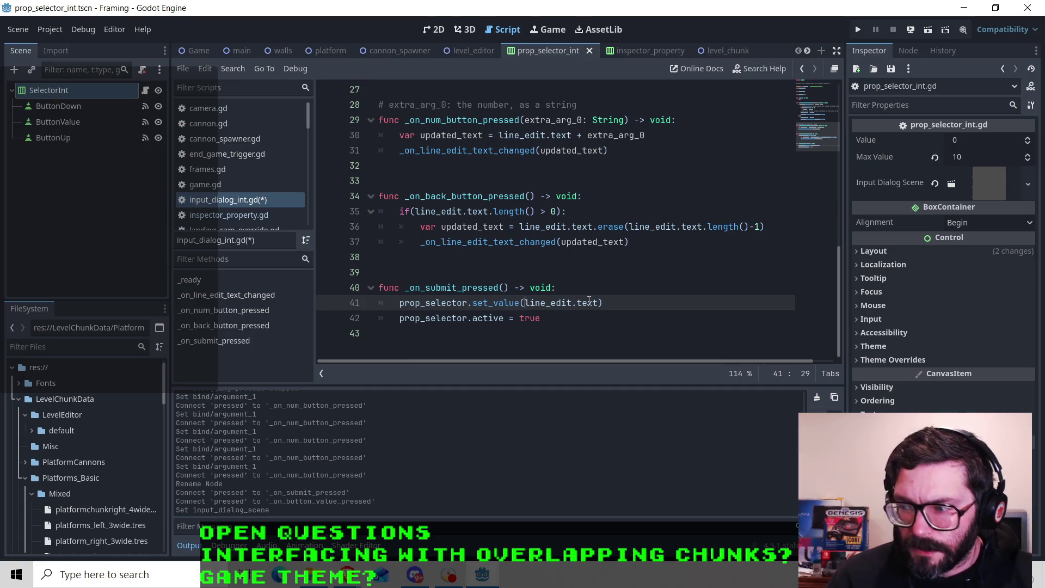
pyautogui.write('int(')
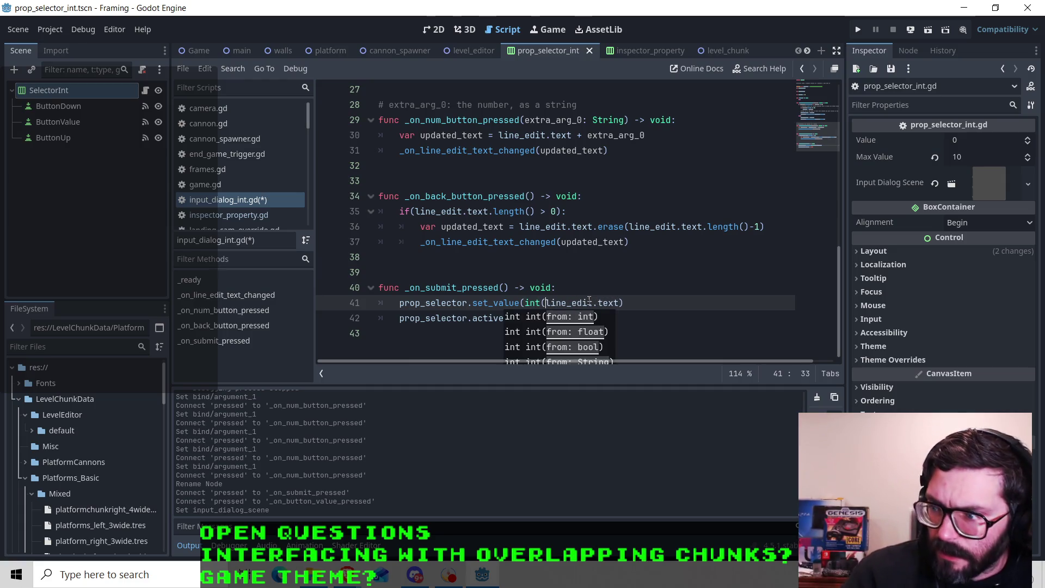
pyautogui.press('End')
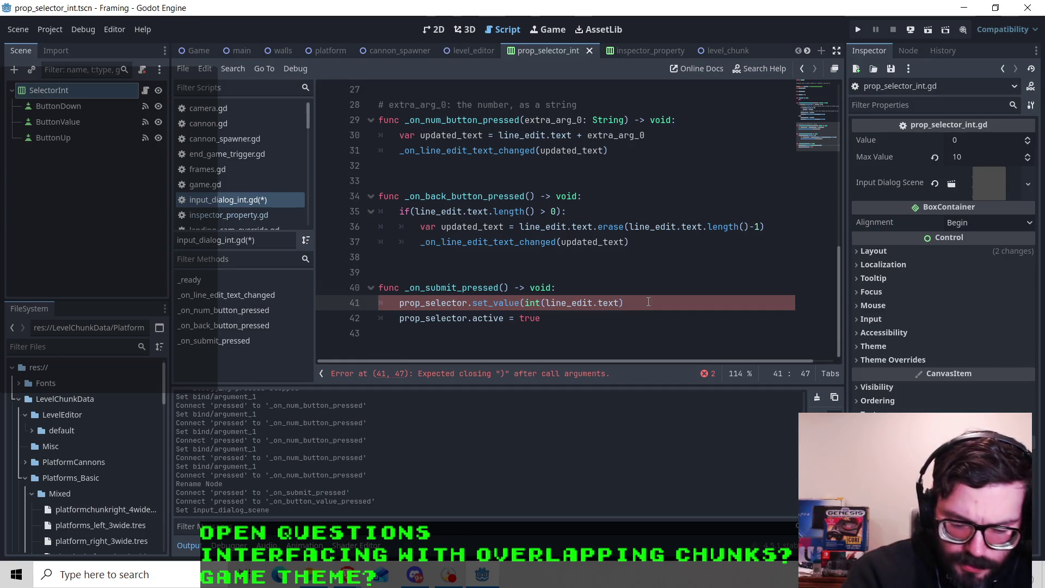
pyautogui.write(')')
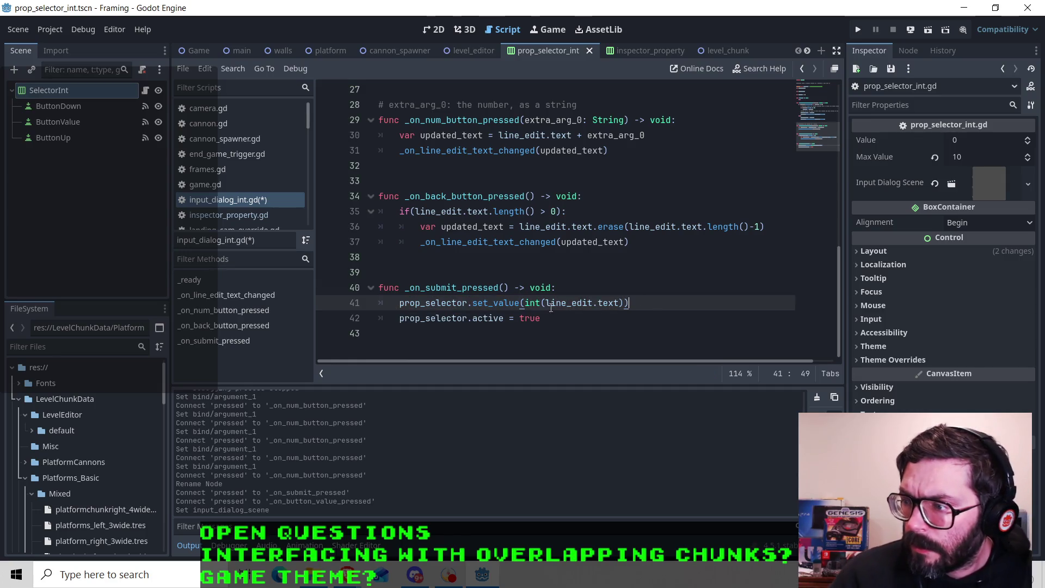
pyautogui.moveTo(539, 304)
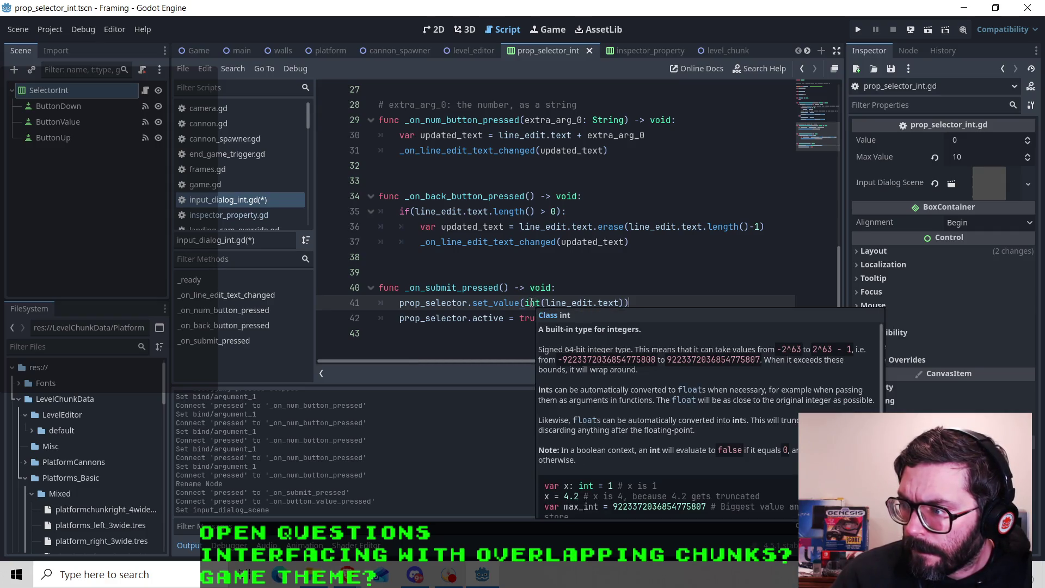
# Add a temporary int("12") test line, then delete it
pyautogui.press('Return')
pyautogui.write('int(')
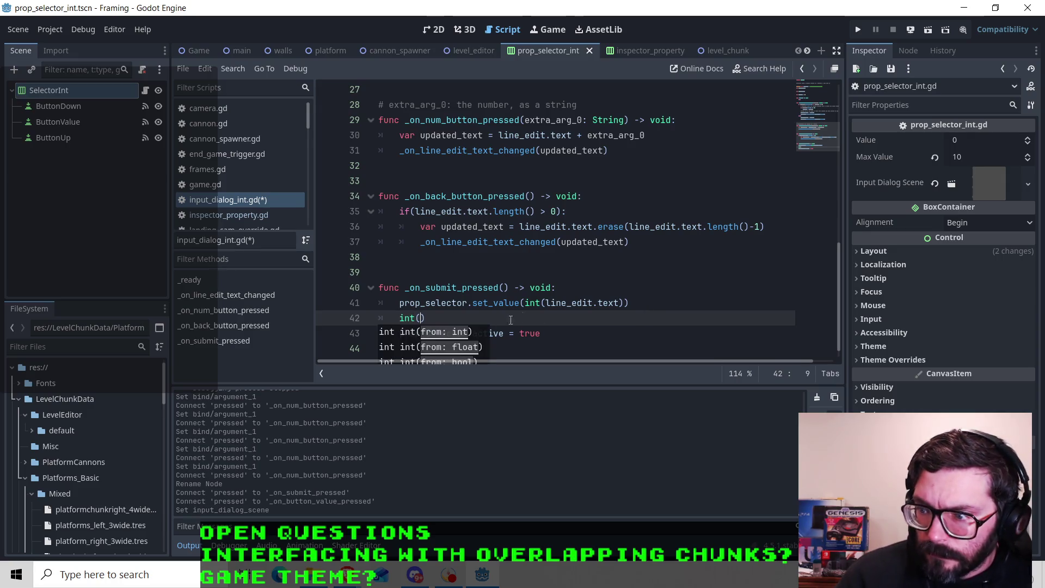
pyautogui.scroll(-1, 438, 338)
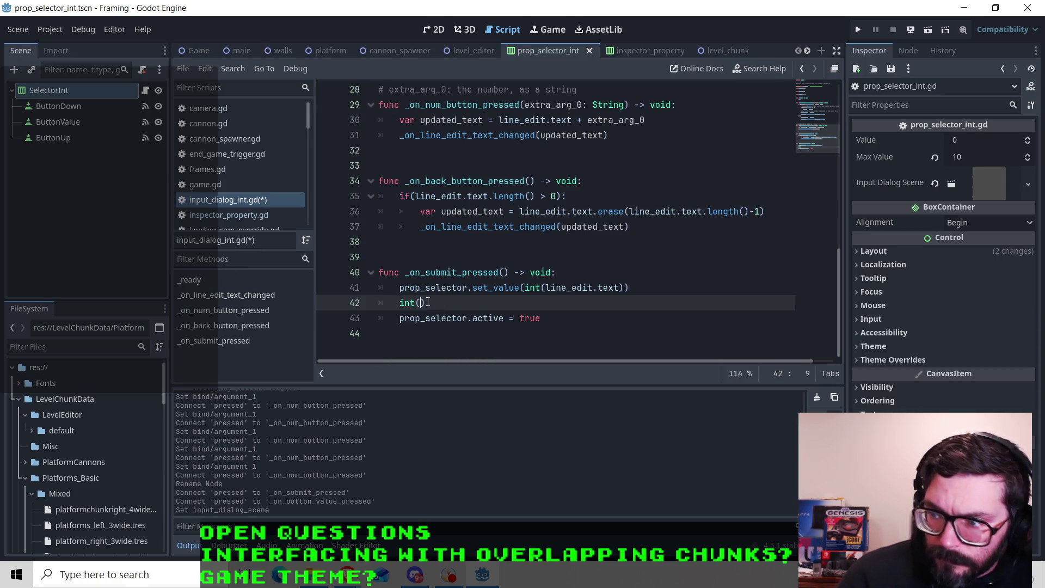
pyautogui.write('"12')
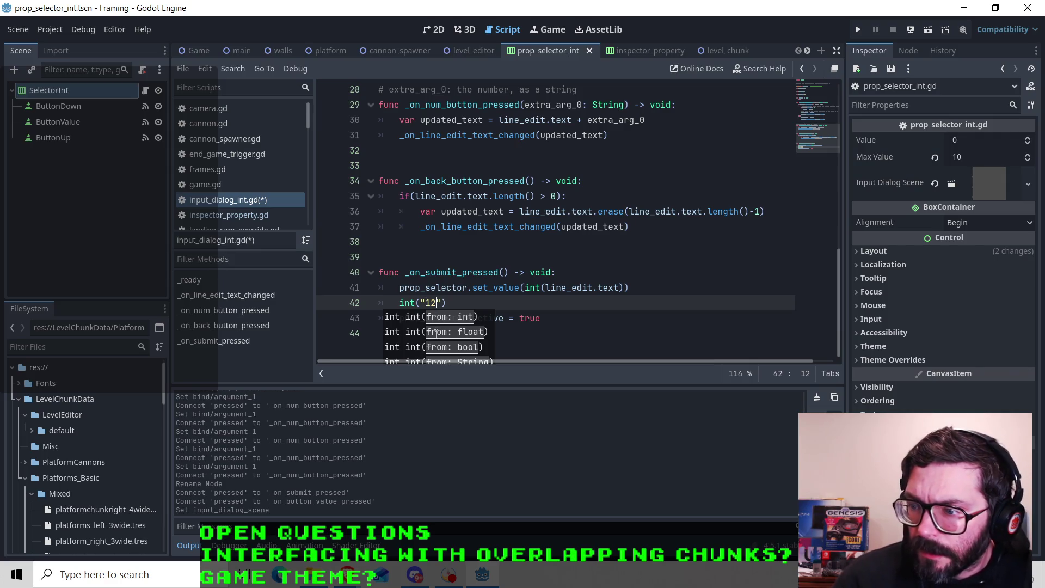
pyautogui.write('")')
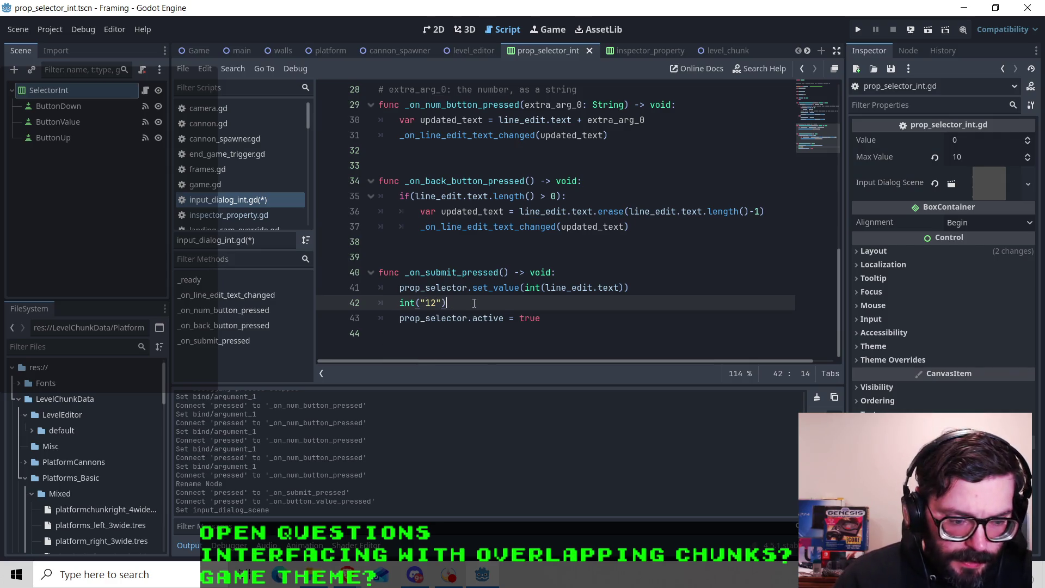
pyautogui.moveTo(456, 303); pyautogui.dragTo(400, 303)
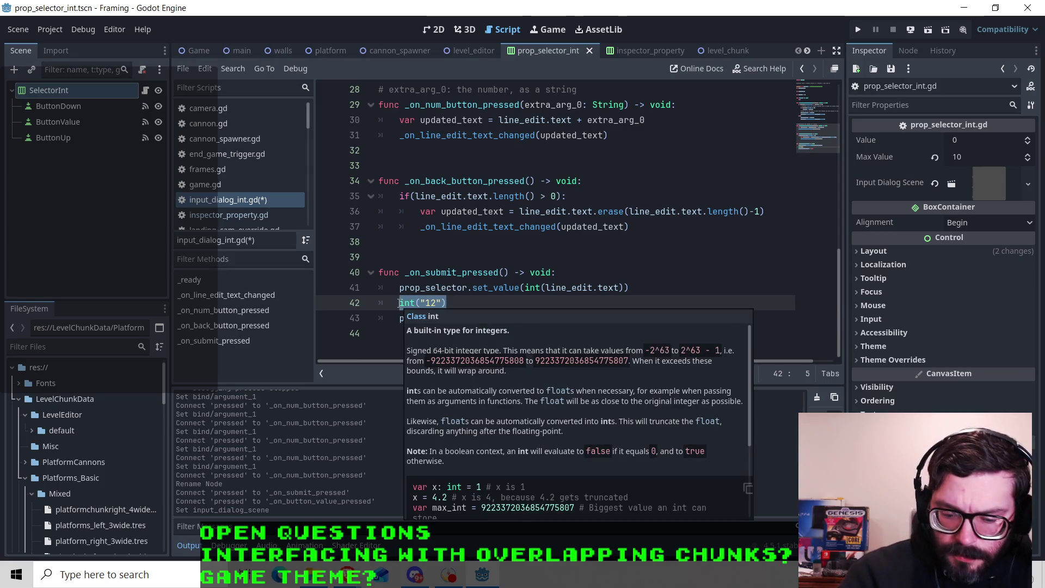
pyautogui.press('BackSpace')
pyautogui.press('BackSpace')
pyautogui.press('BackSpace')
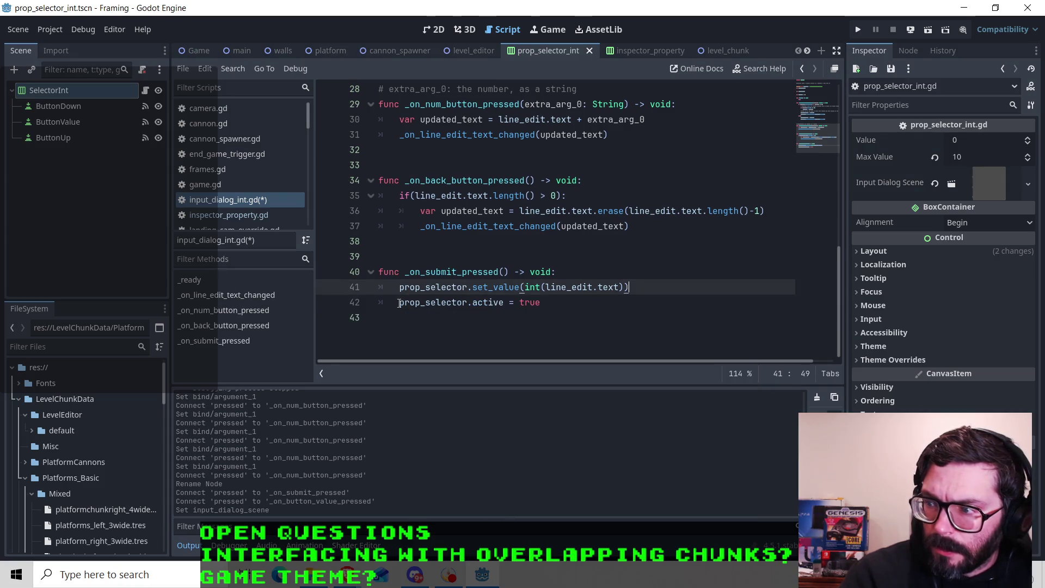
pyautogui.scroll(1, 542, 292)
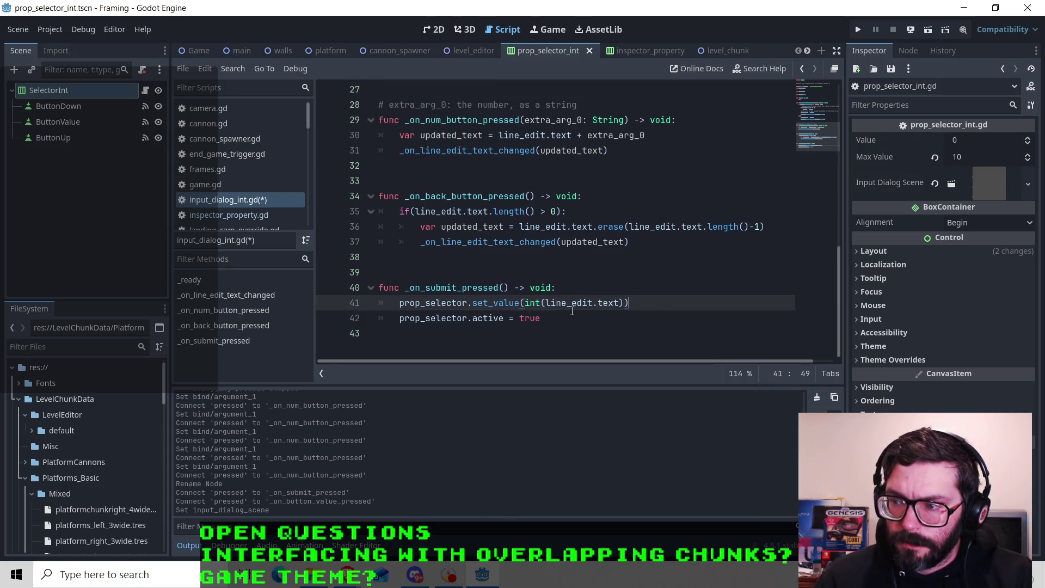
# Review the set_value call and the prop_selector.active = true line in the submit handler
pyautogui.click(574, 318)
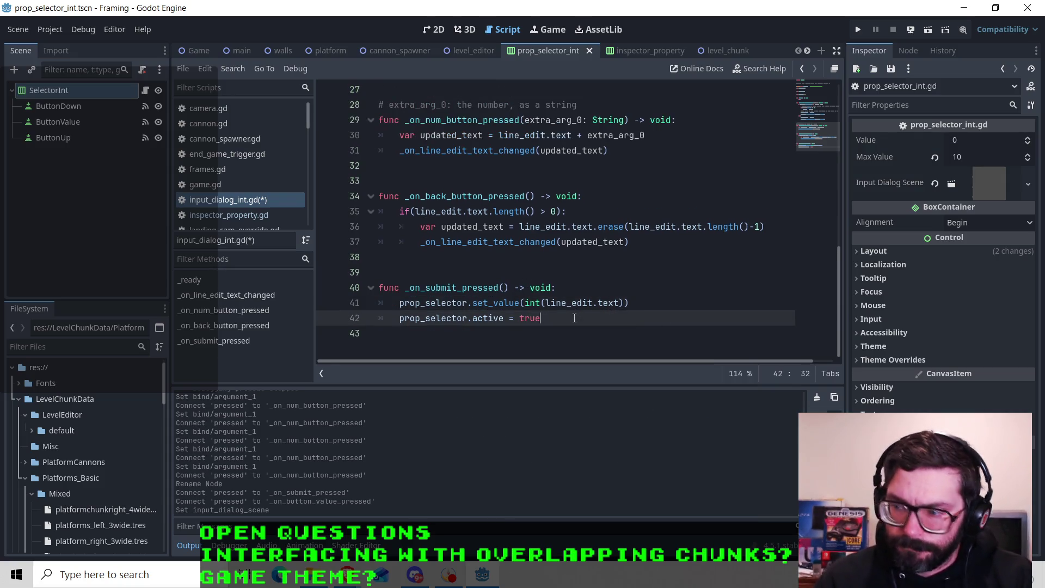
pyautogui.click(647, 303)
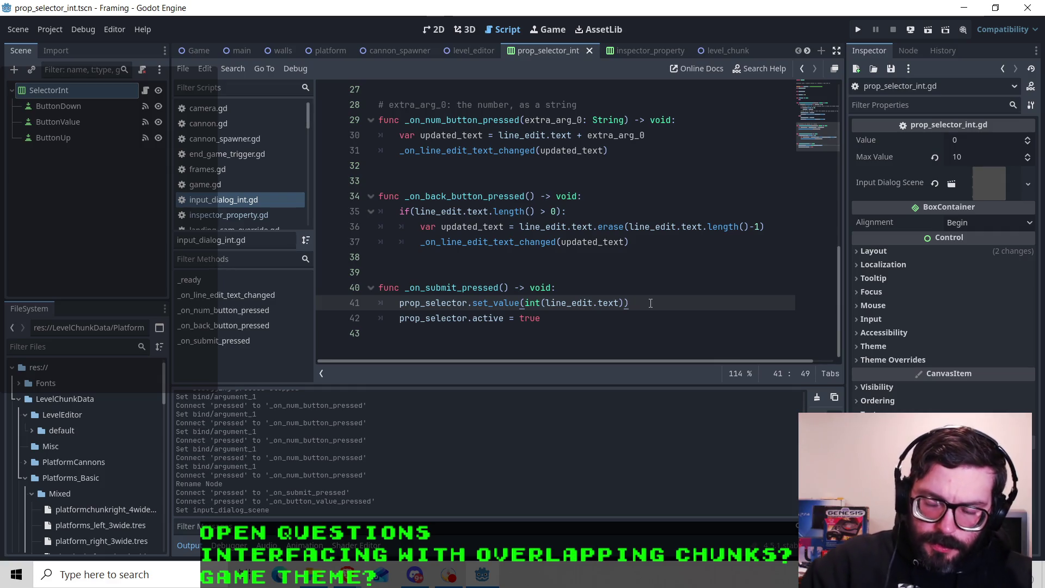
pyautogui.click(496, 320)
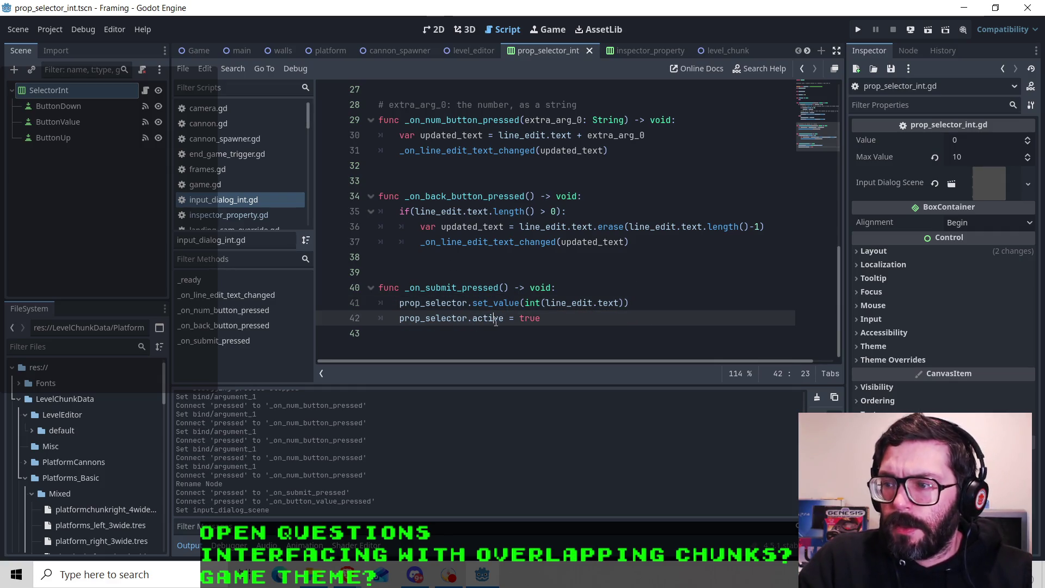
pyautogui.click(495, 303)
pyautogui.click(454, 320)
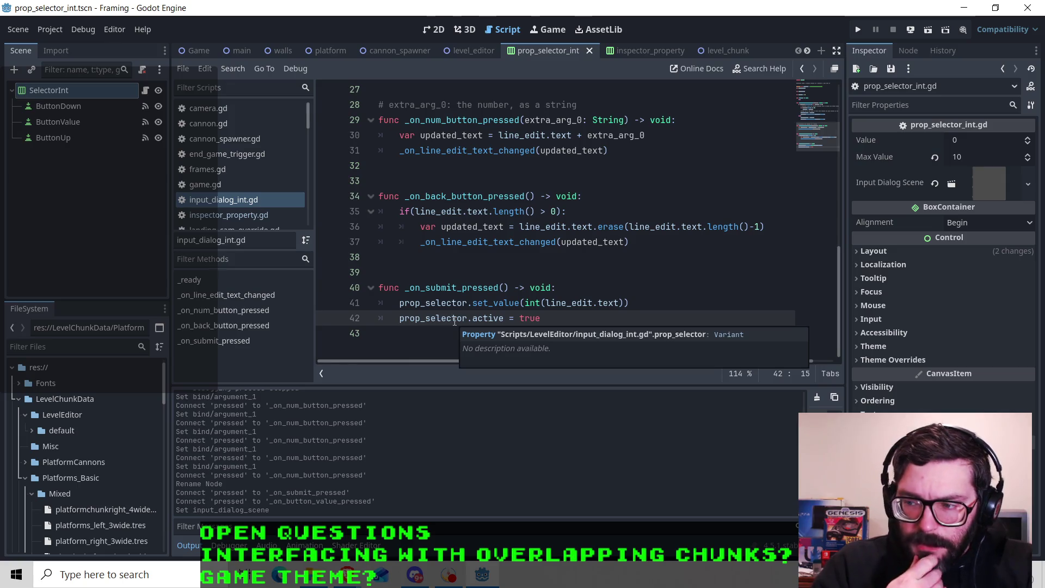
pyautogui.press('Left')
pyautogui.press('Left')
pyautogui.press('Left')
# Append queue_free() after prop_selector.active = true and save input_dialog_int.gd
pyautogui.click(566, 321)
pyautogui.press('Return')
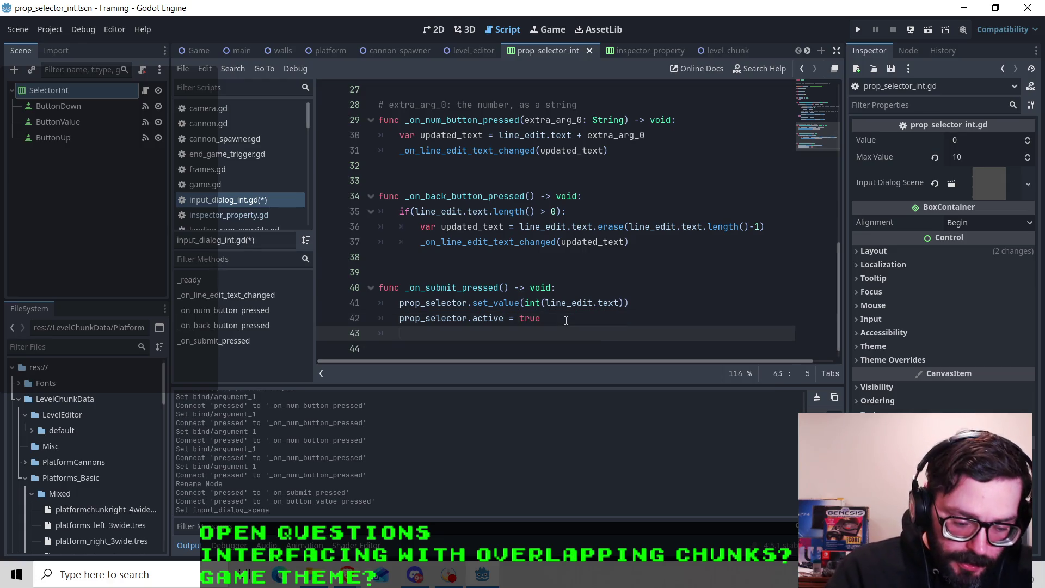
pyautogui.write('queue_free')
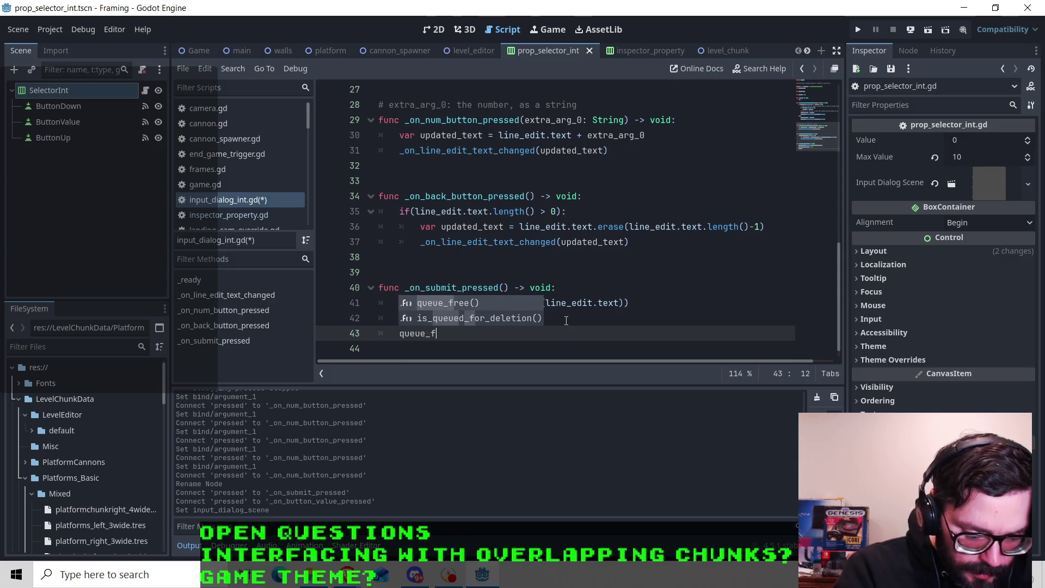
pyautogui.press('Return')
pyautogui.hotkey('ctrl', 's')
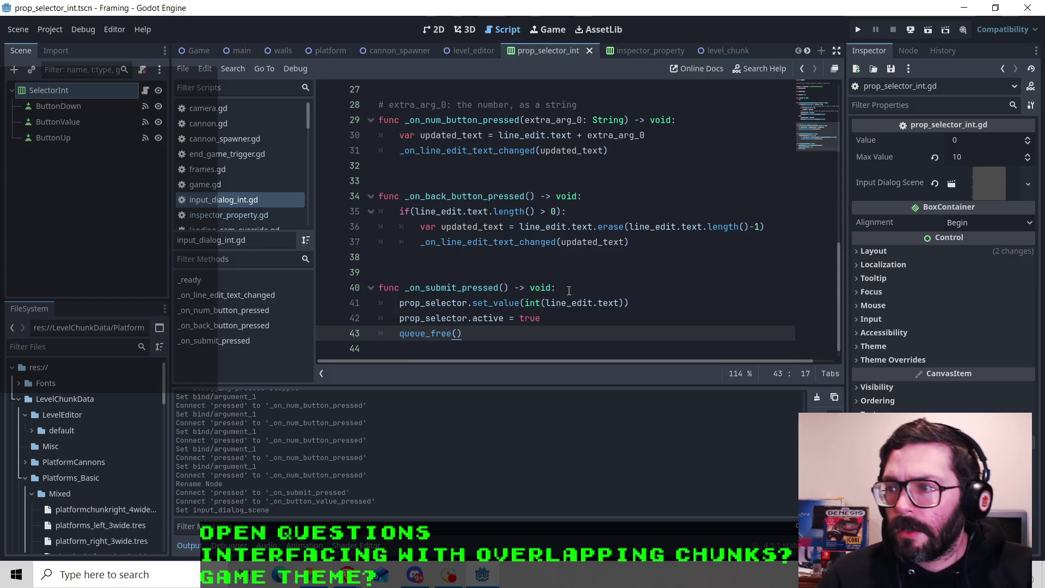
# Step through the finished _on_submit_pressed lines to check them
pyautogui.click(586, 293)
pyautogui.press('Down')
pyautogui.press('Down')
pyautogui.press('Down')
pyautogui.press('Up')
pyautogui.press('Down')
pyautogui.press('Up')
pyautogui.press('Up')
pyautogui.press('Up')
pyautogui.press('Down')
pyautogui.press('Down')
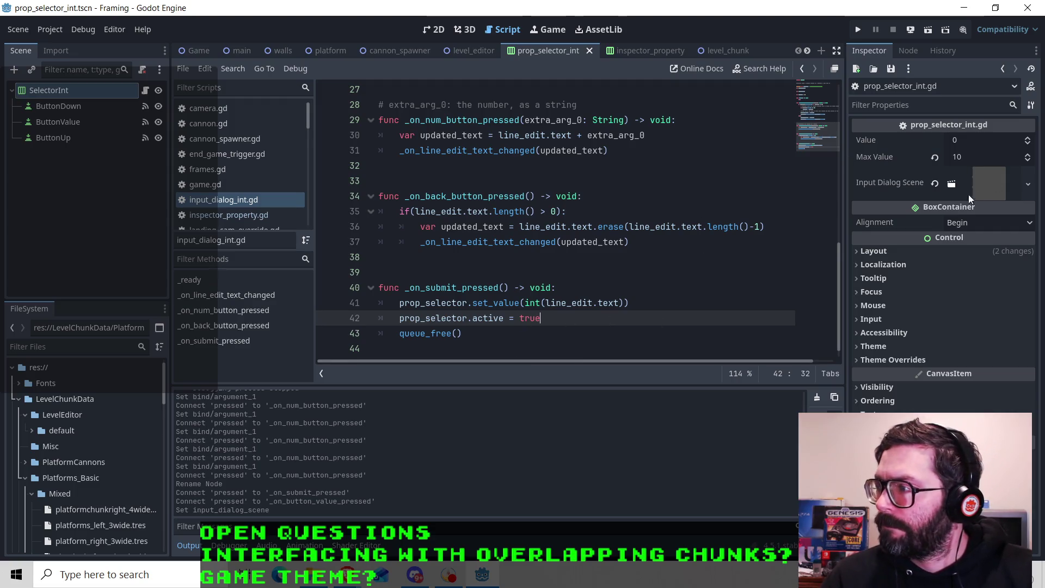
pyautogui.moveTo(994, 185)
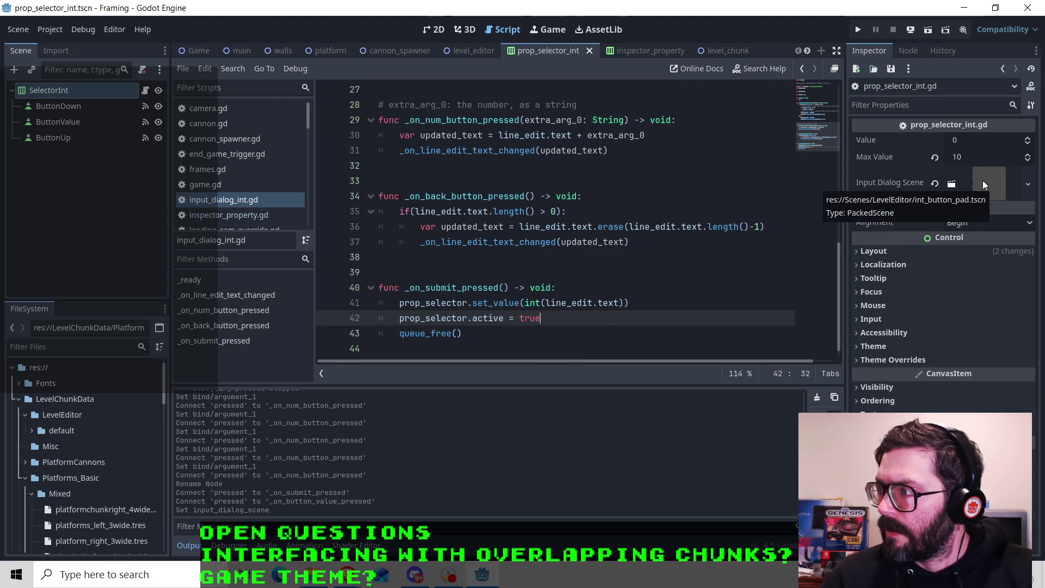
# Set the selector's Max Value to 999 in the Inspector and save the scene
pyautogui.click(978, 158)
pyautogui.write('999')
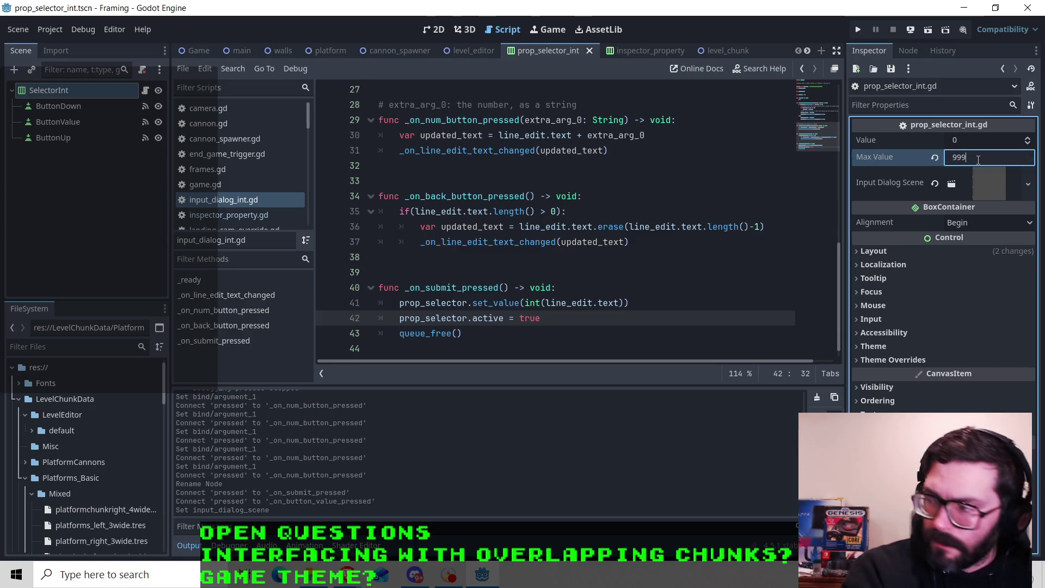
pyautogui.press('Return')
pyautogui.hotkey('ctrl', 's')
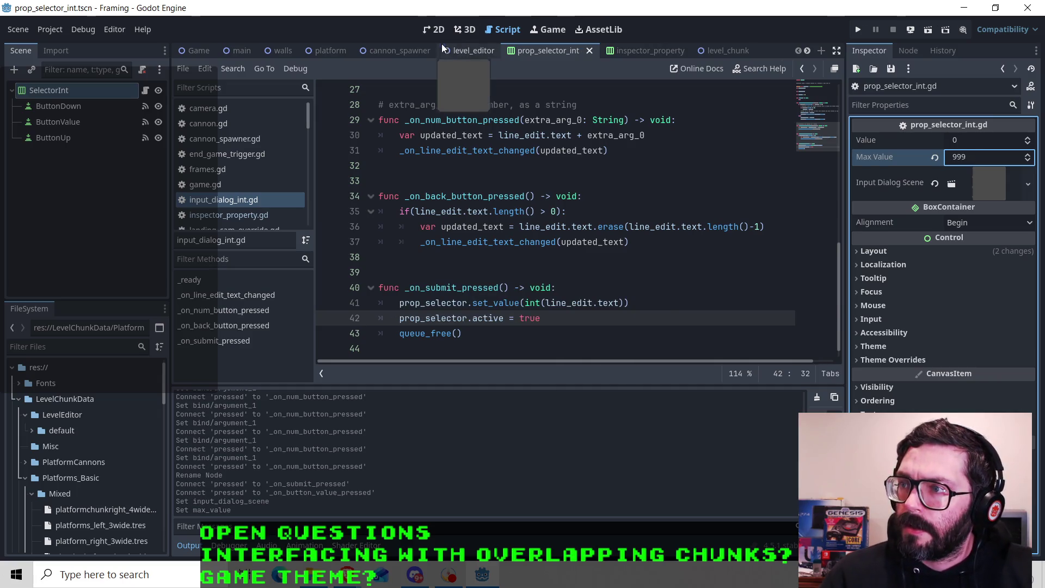
# Switch to the 2D view, open the level_editor scene and run it
pyautogui.click(433, 34)
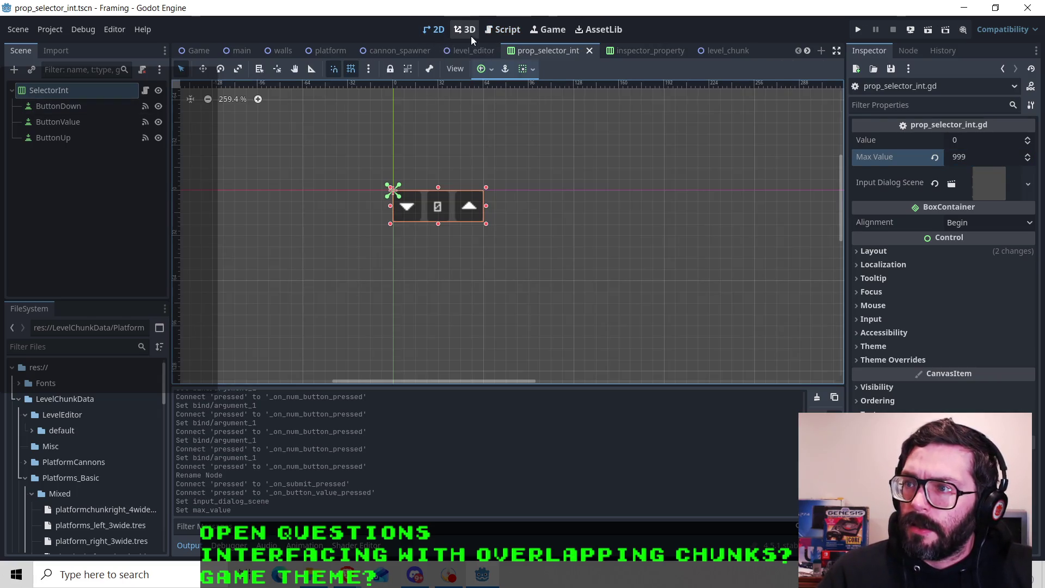
pyautogui.click(470, 53)
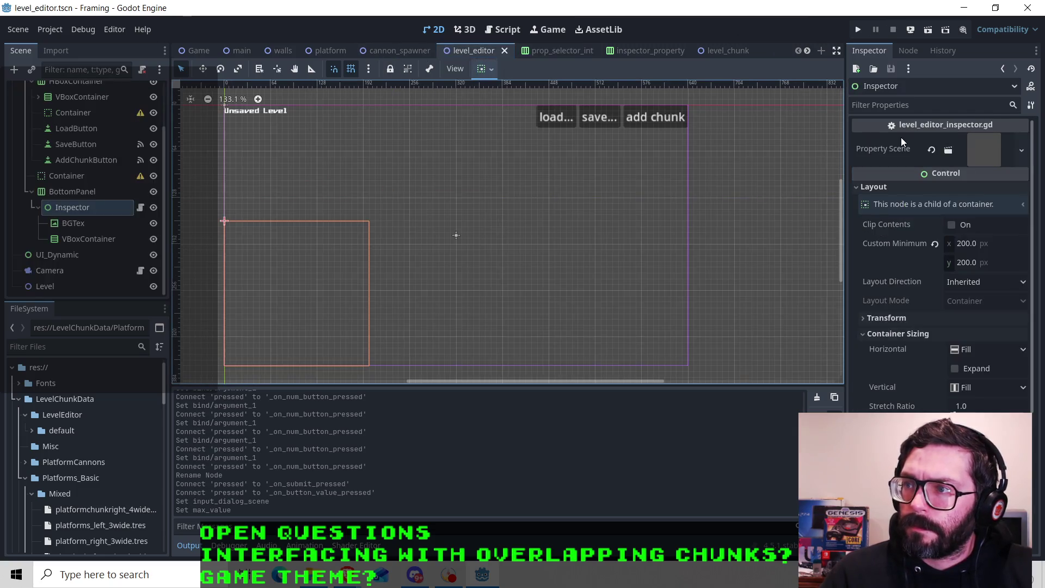
pyautogui.click(930, 31)
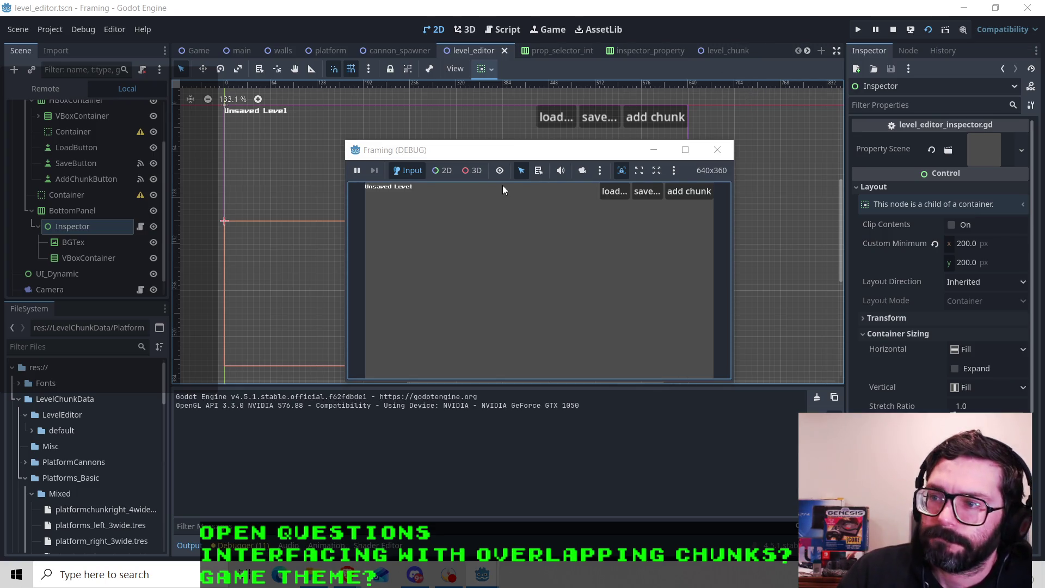
# In the running level editor, add a chunk, try obstacle_data_oneway's arrows, and open its number pad
pyautogui.click(695, 192)
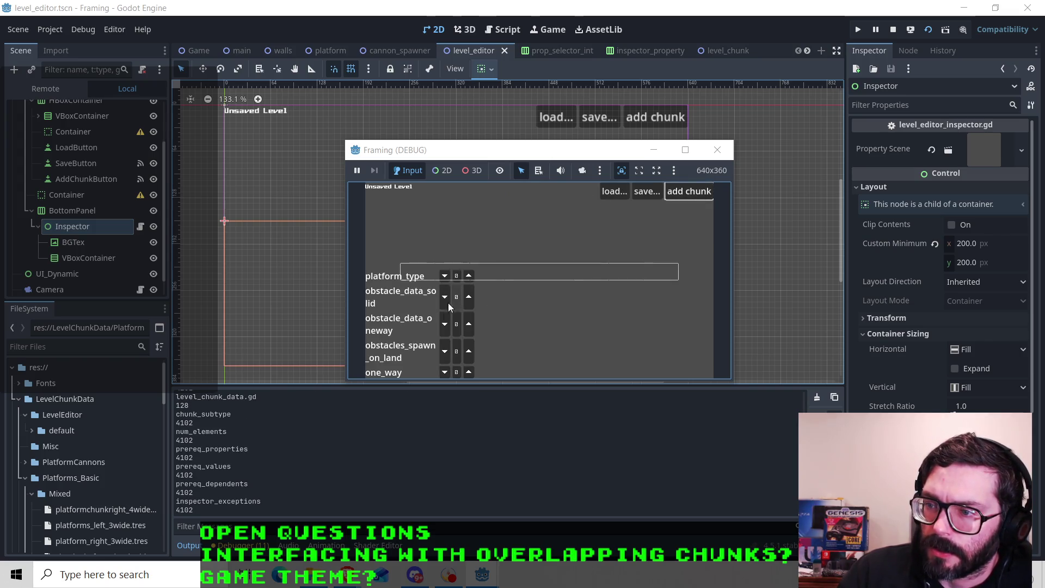
pyautogui.doubleClick(468, 325)
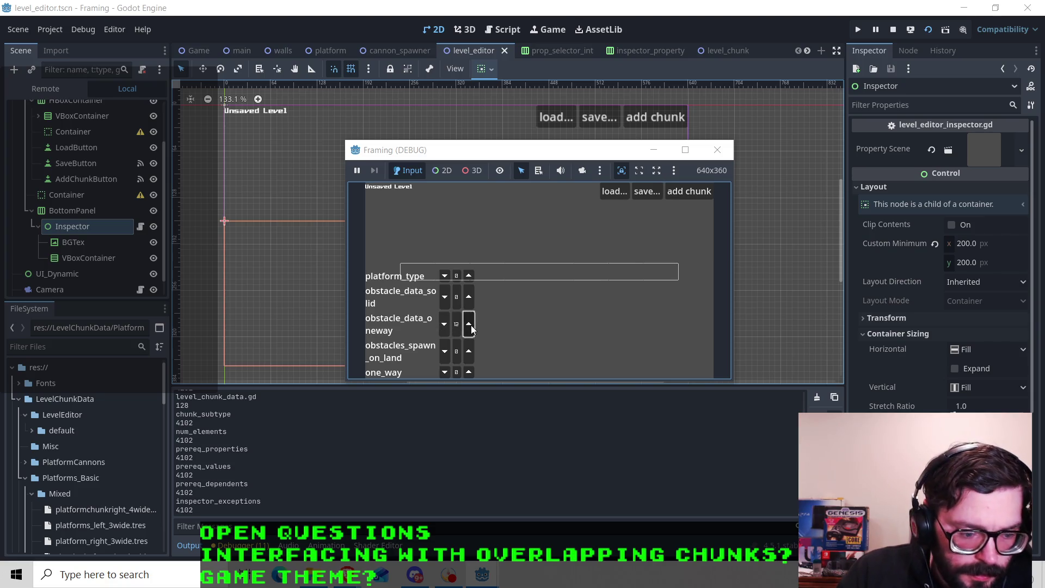
pyautogui.click(441, 329)
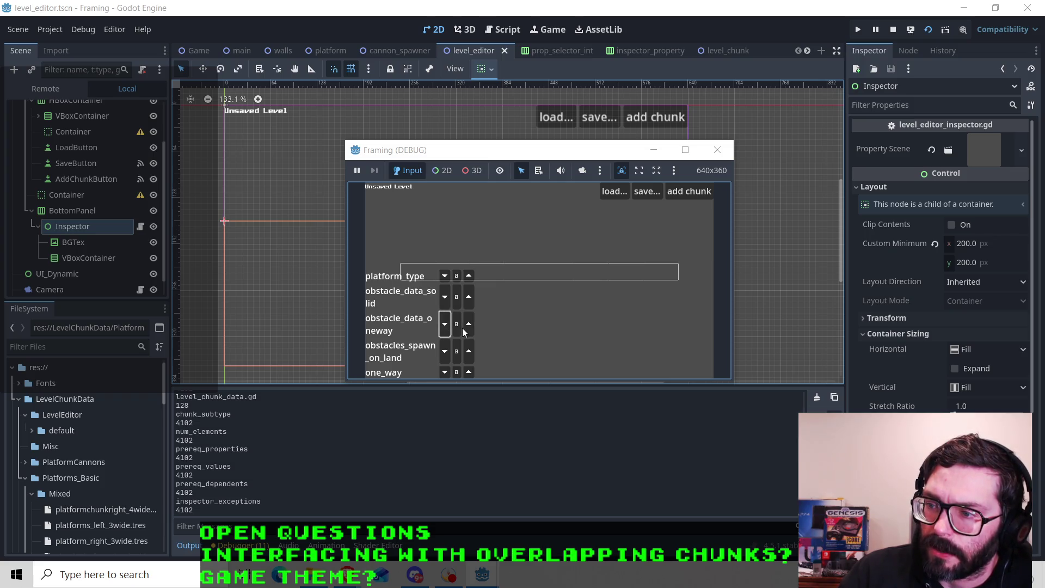
pyautogui.click(456, 325)
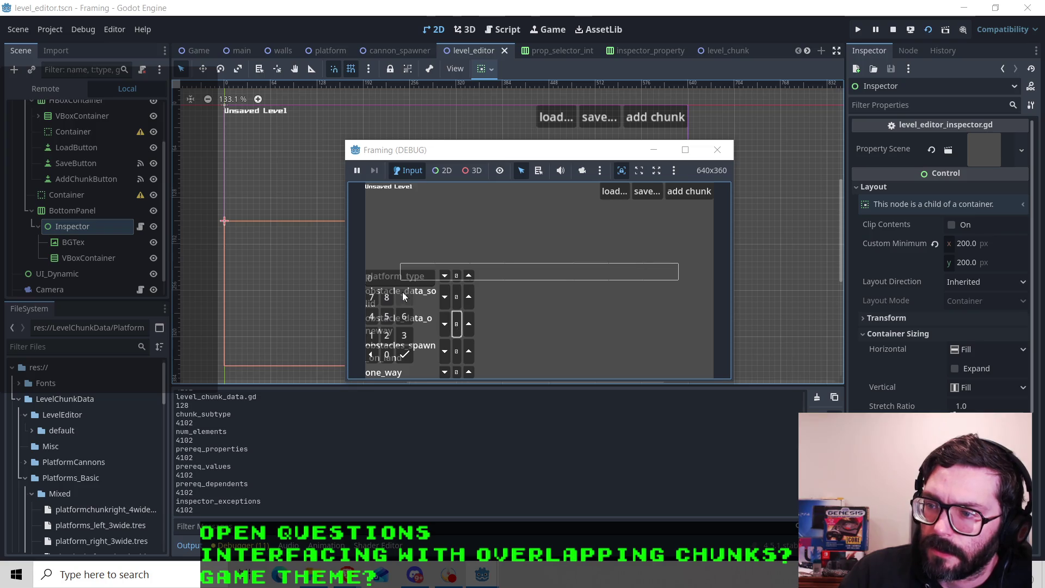
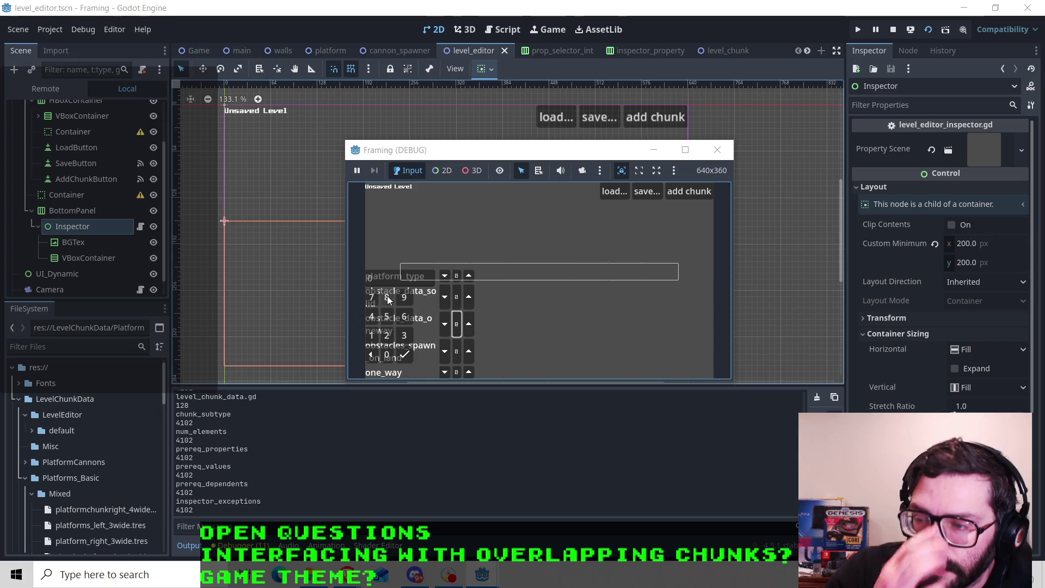
# Enter 65 for obstacle_data_oneway on the in-game keypad and confirm it
pyautogui.click(404, 324)
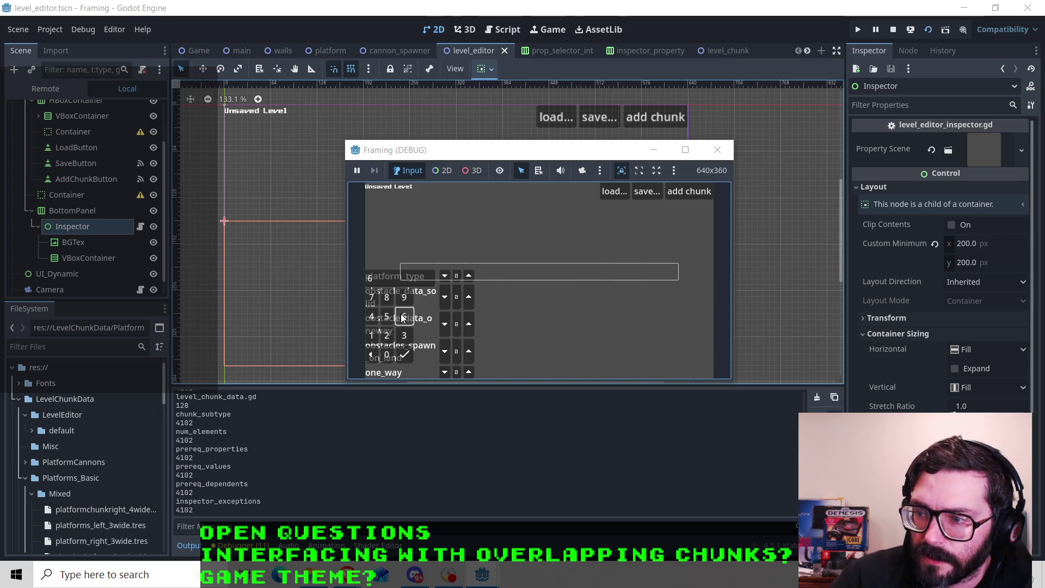
pyautogui.click(387, 321)
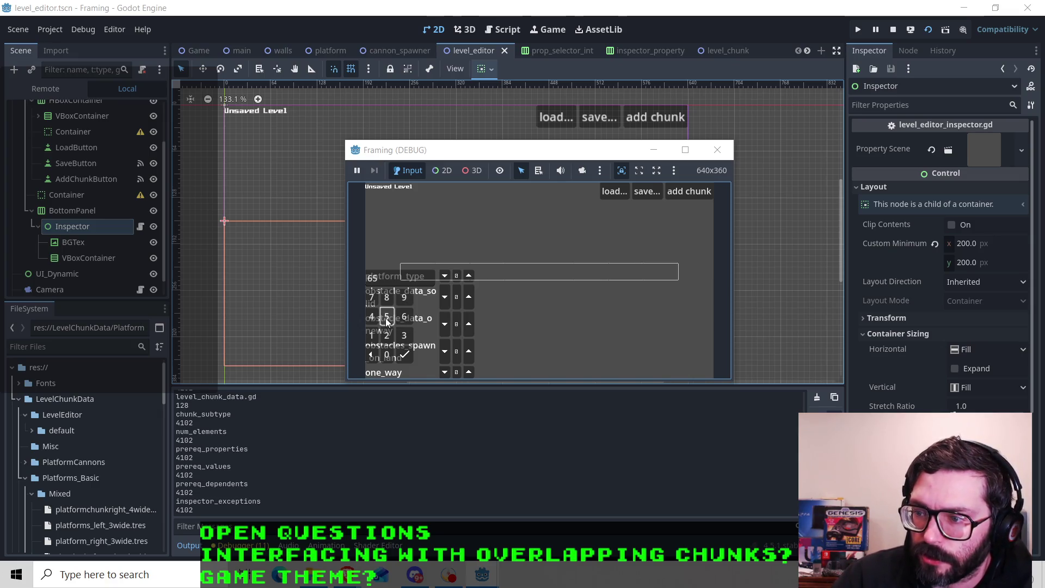
pyautogui.click(406, 353)
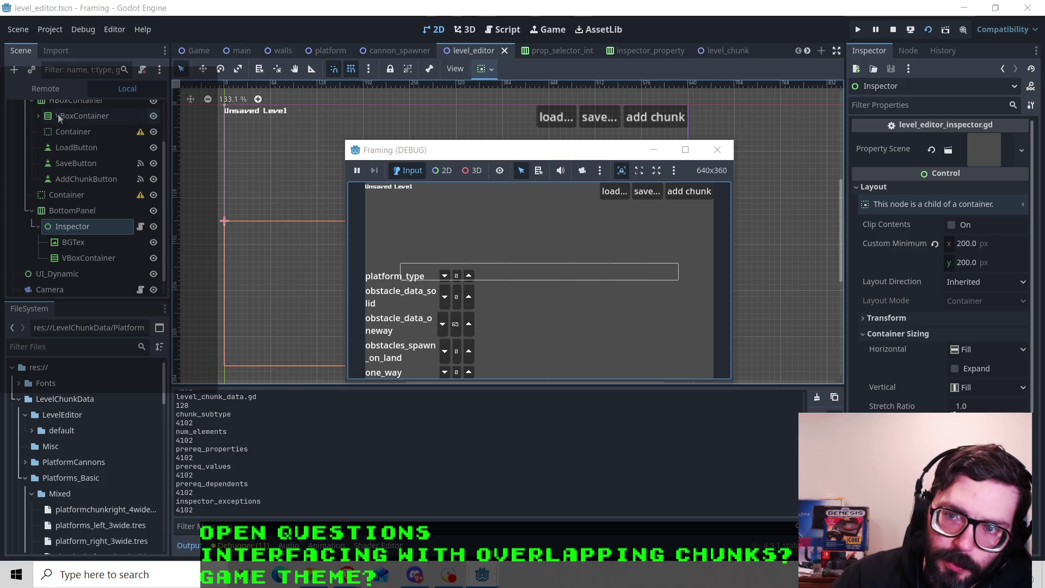
pyautogui.click(45, 88)
# Expand LevelEditor in the Remote tree and briefly look inside Level > LevelChunk
pyautogui.click(18, 126)
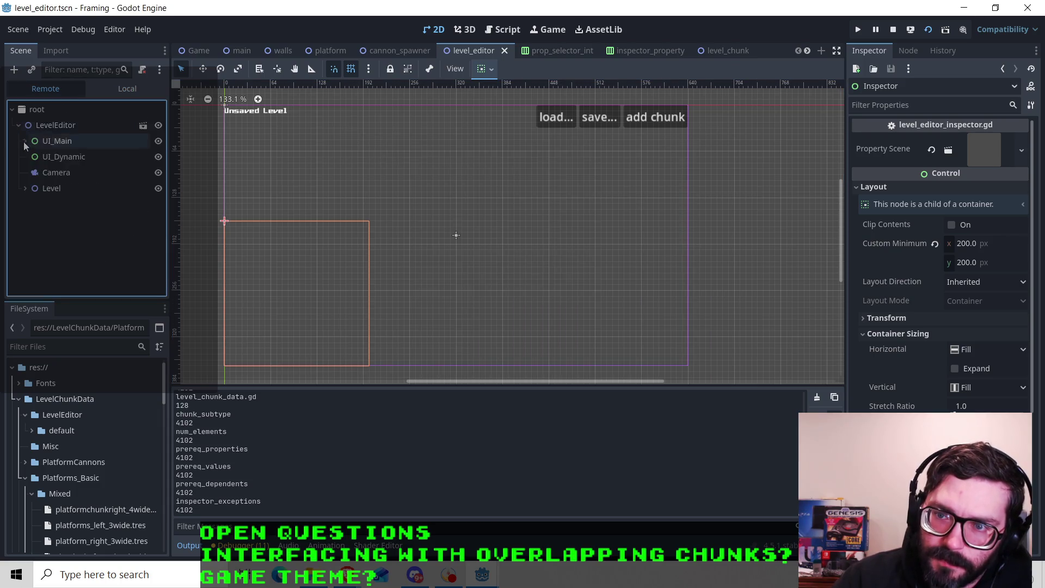
pyautogui.click(26, 188)
pyautogui.click(32, 204)
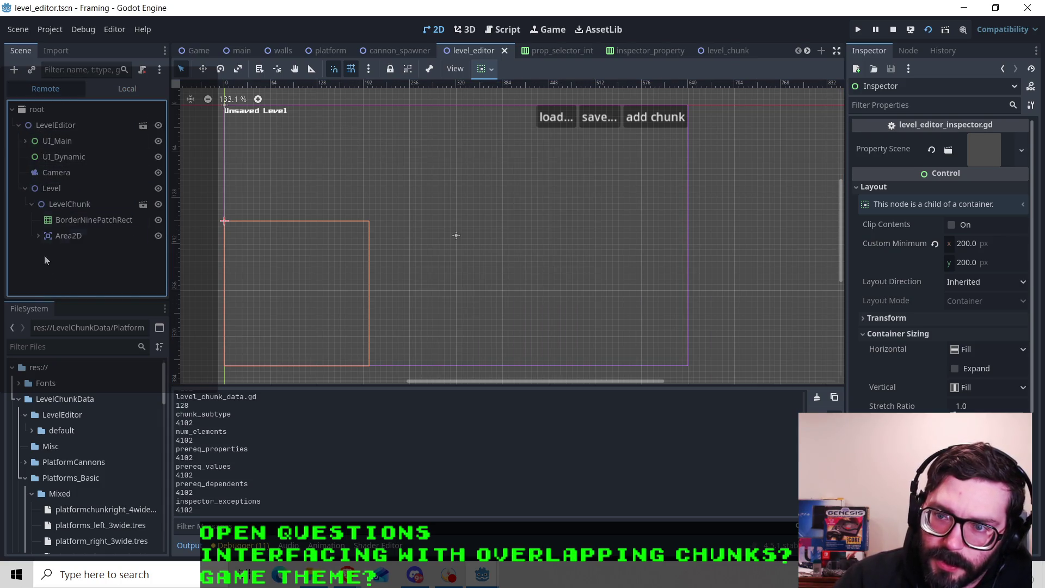
pyautogui.click(25, 189)
# Expand UI_Main > VBoxContainer > BottomPanel > Inspector and its VBoxContainer in the Remote tree
pyautogui.click(25, 141)
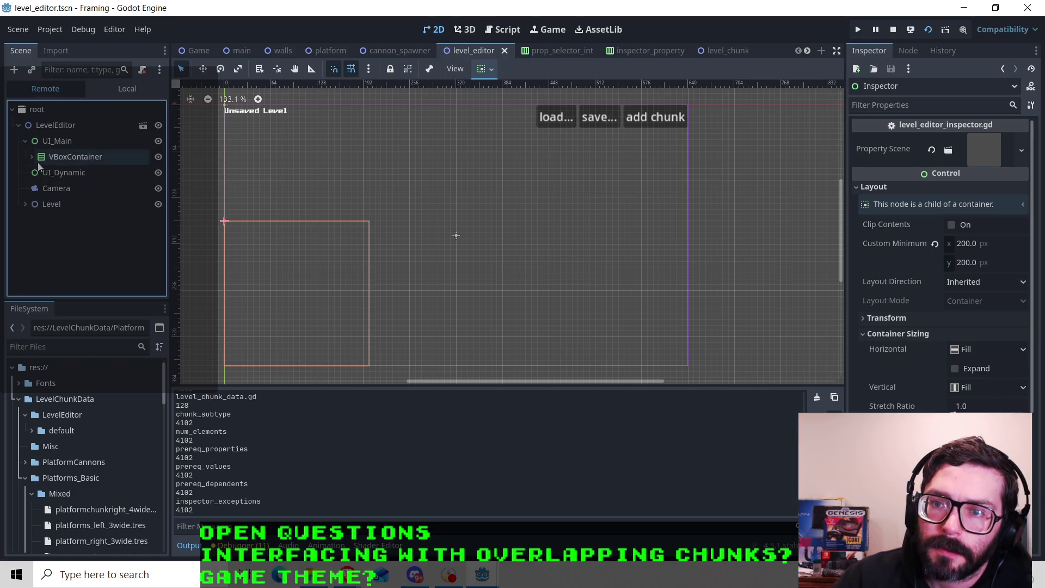
pyautogui.click(32, 157)
pyautogui.click(38, 205)
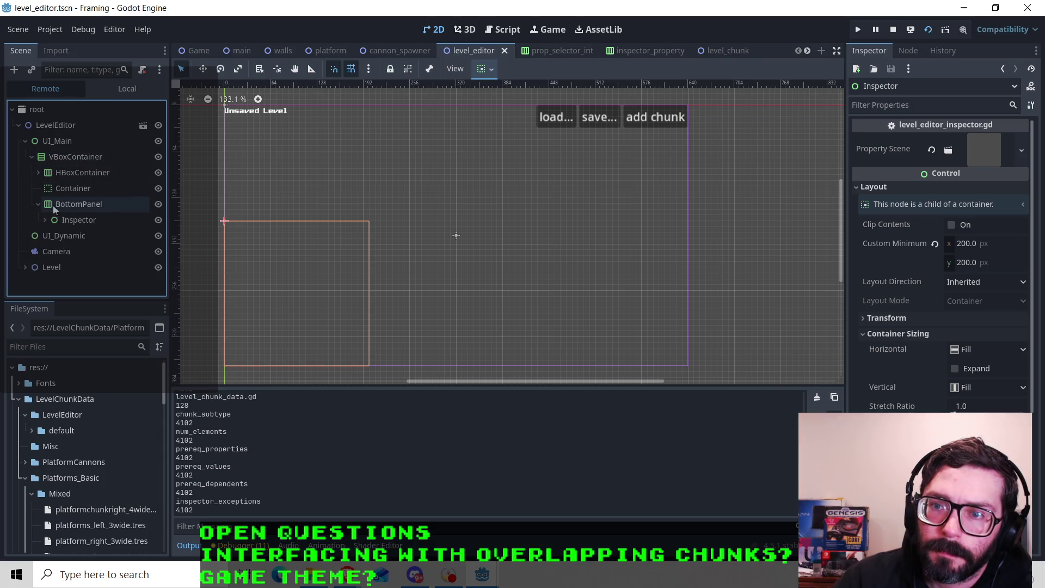
pyautogui.click(69, 220)
pyautogui.click(44, 221)
pyautogui.click(52, 252)
pyautogui.scroll(-3, 54, 258)
pyautogui.moveTo(483, 574)
pyautogui.click(556, 537)
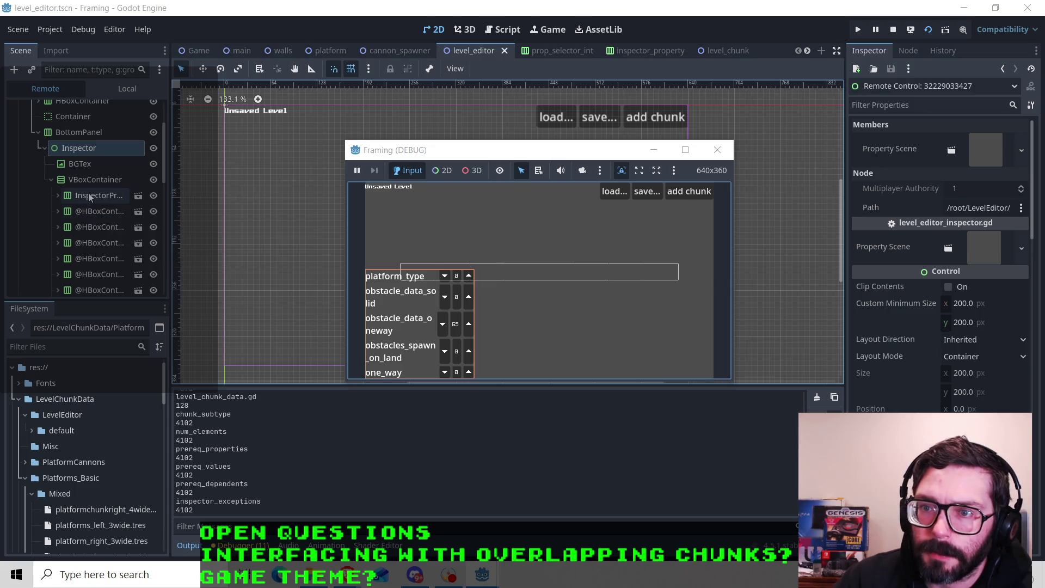
# Inspect the property row, PropertyName label and the SelectorInt holding 65, then stop the game
pyautogui.click(96, 226)
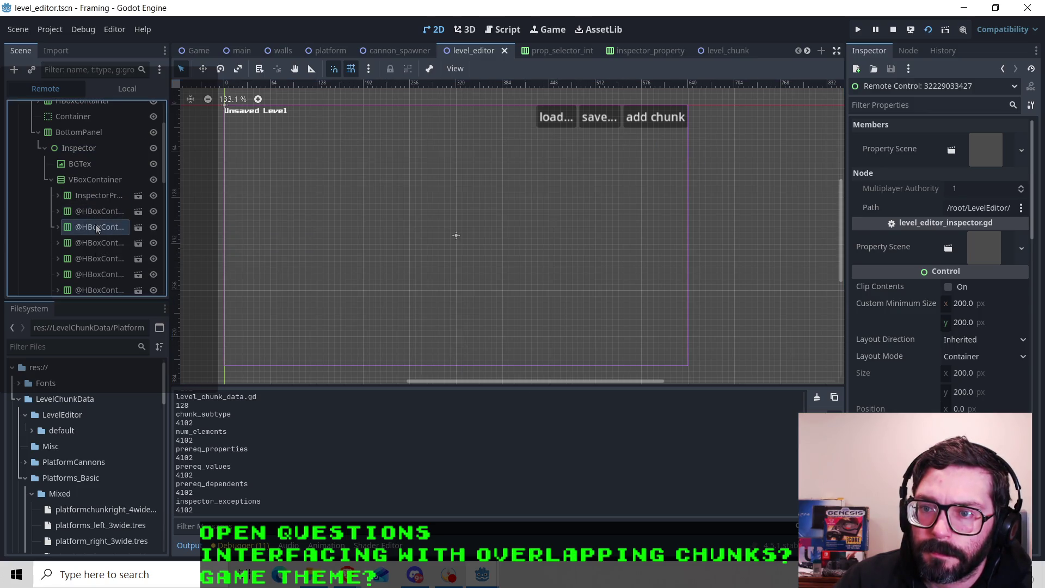
pyautogui.click(99, 244)
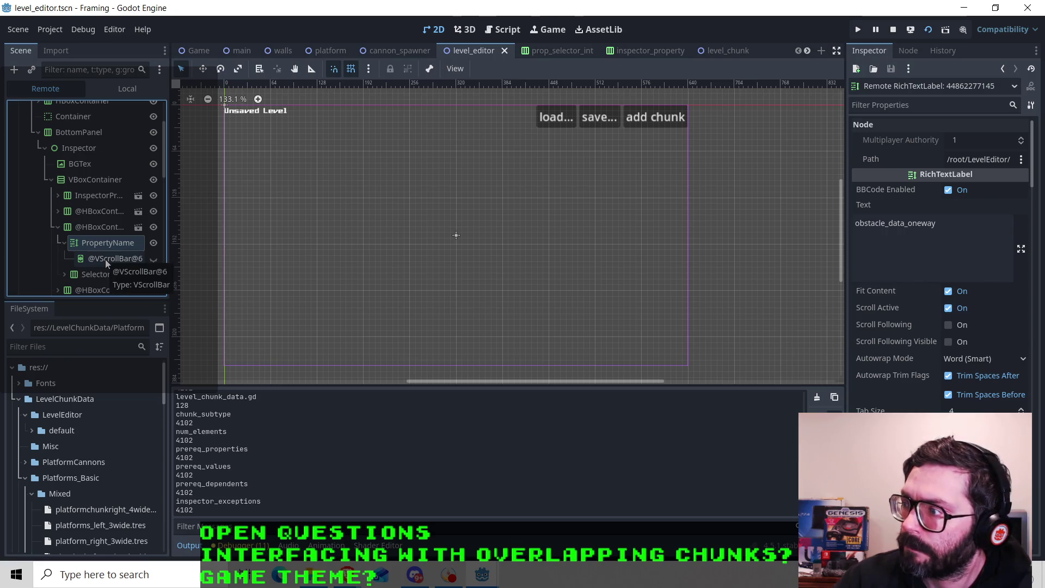
pyautogui.click(98, 275)
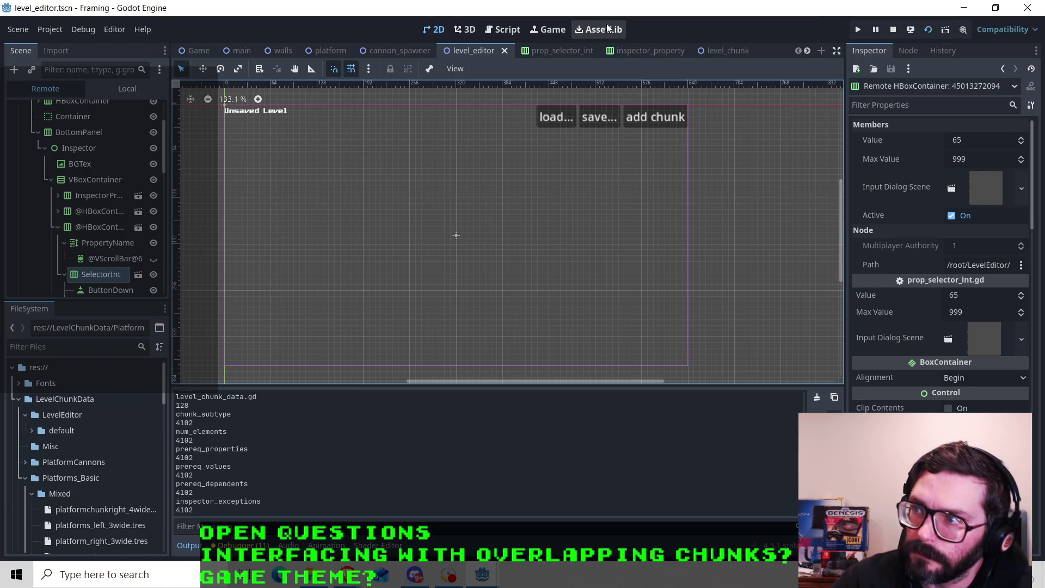
pyautogui.click(893, 30)
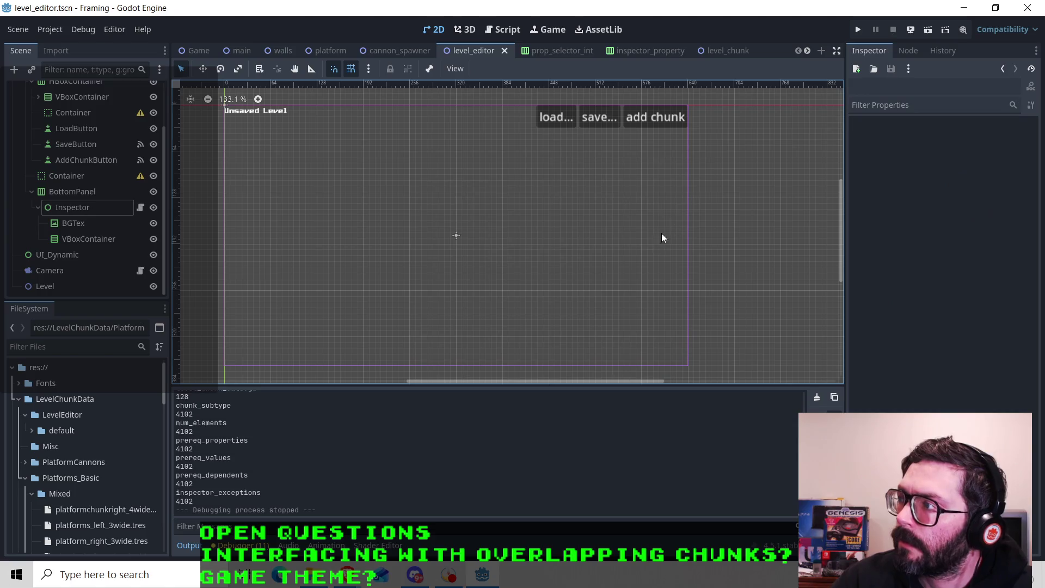
# In the Script workspace, open prop_selector_int.gd after briefly viewing inspector_property.gd
pyautogui.click(499, 28)
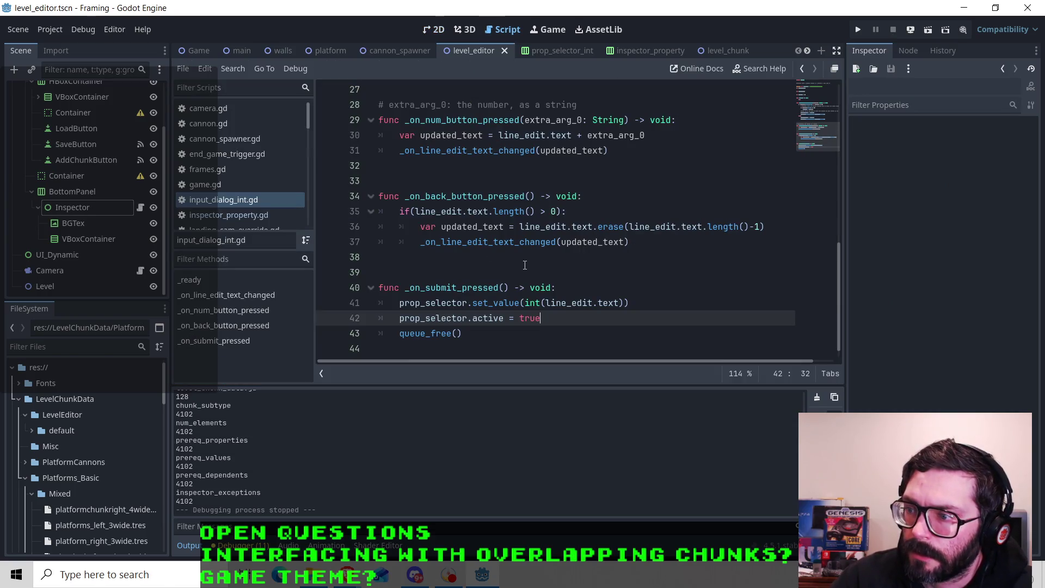
pyautogui.scroll(10, 479, 297)
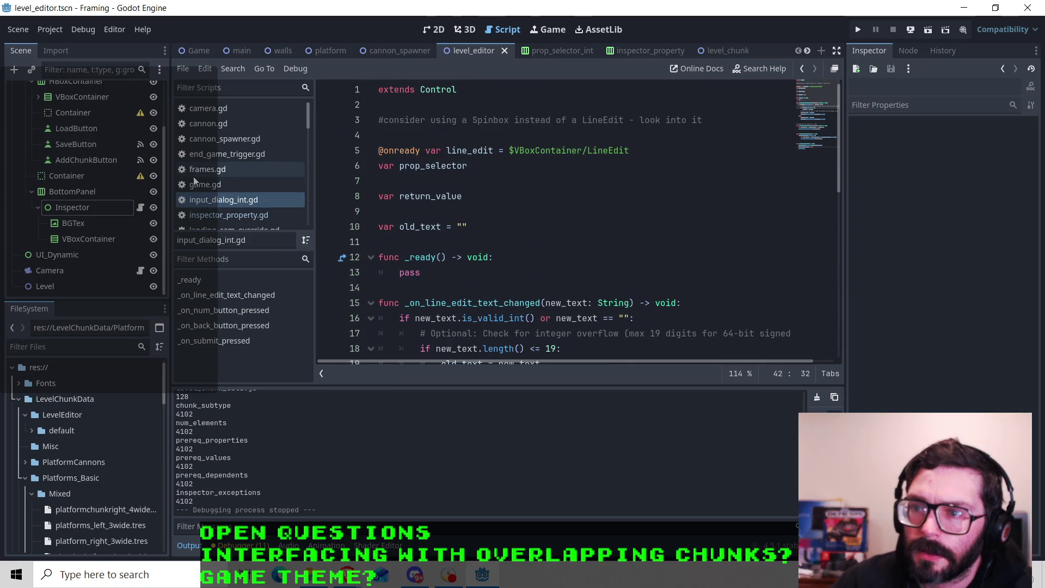
pyautogui.click(251, 215)
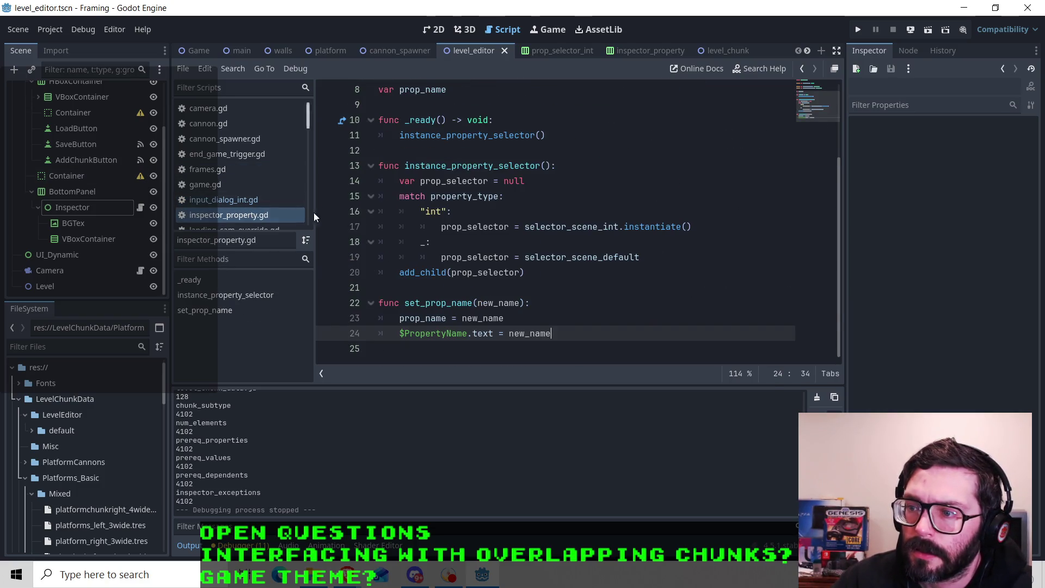
pyautogui.scroll(-5, 259, 195)
pyautogui.scroll(-4, 258, 193)
pyautogui.click(235, 172)
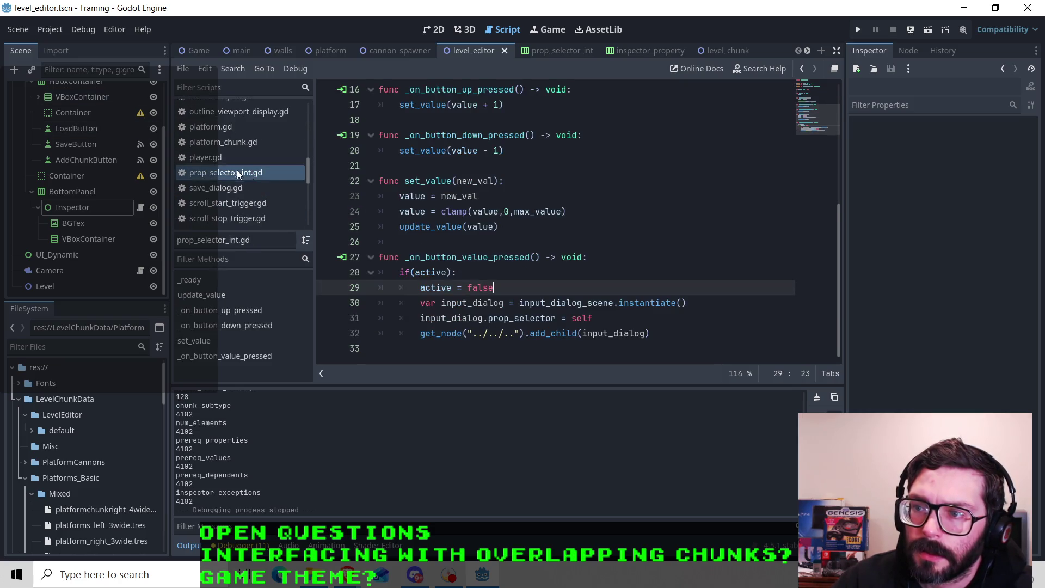
pyautogui.scroll(2, 507, 275)
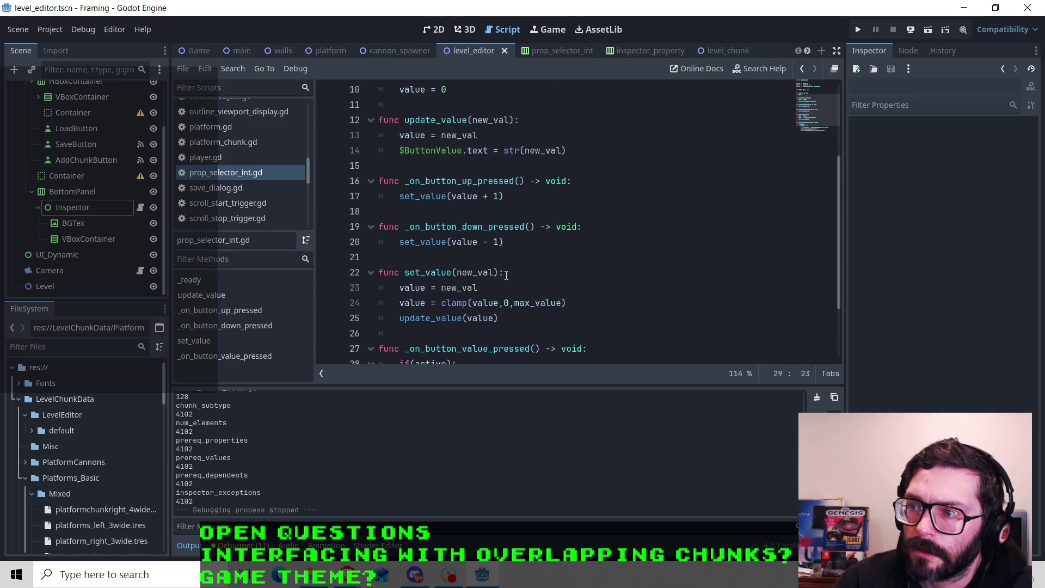
pyautogui.scroll(-1, 506, 274)
# Copy the if(active): check and wrap the up-button handler's set_value call in it
pyautogui.moveTo(458, 318); pyautogui.dragTo(399, 318)
pyautogui.hotkey('ctrl', 'c')
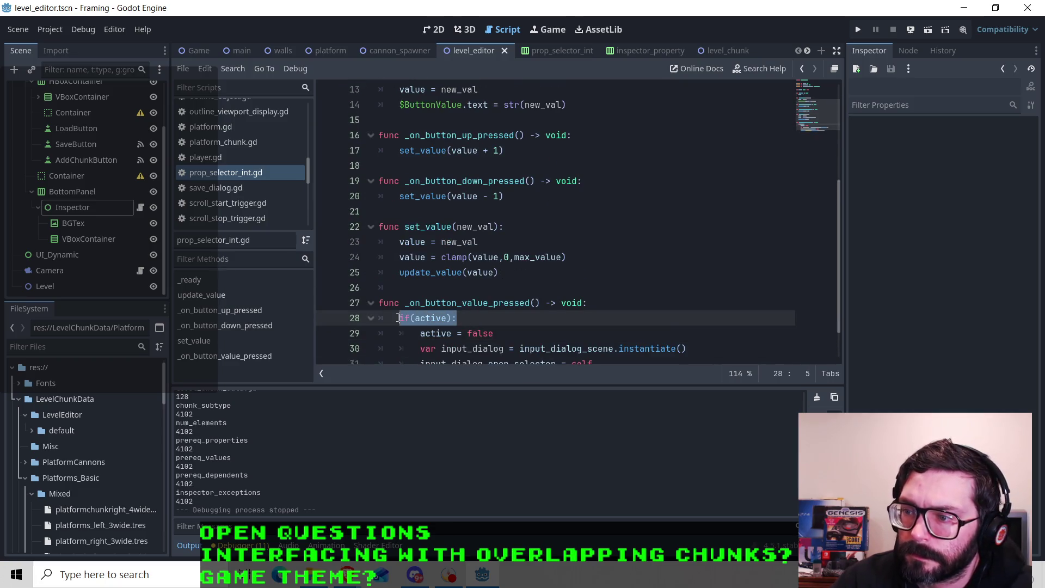
pyautogui.click(468, 155)
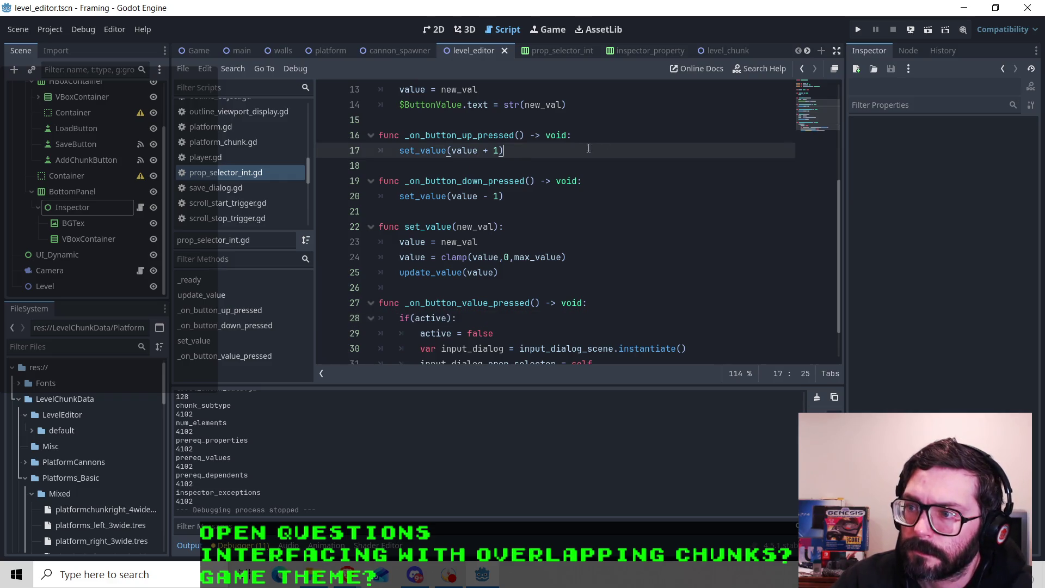
pyautogui.click(609, 140)
pyautogui.press('Return')
pyautogui.hotkey('ctrl', 'v')
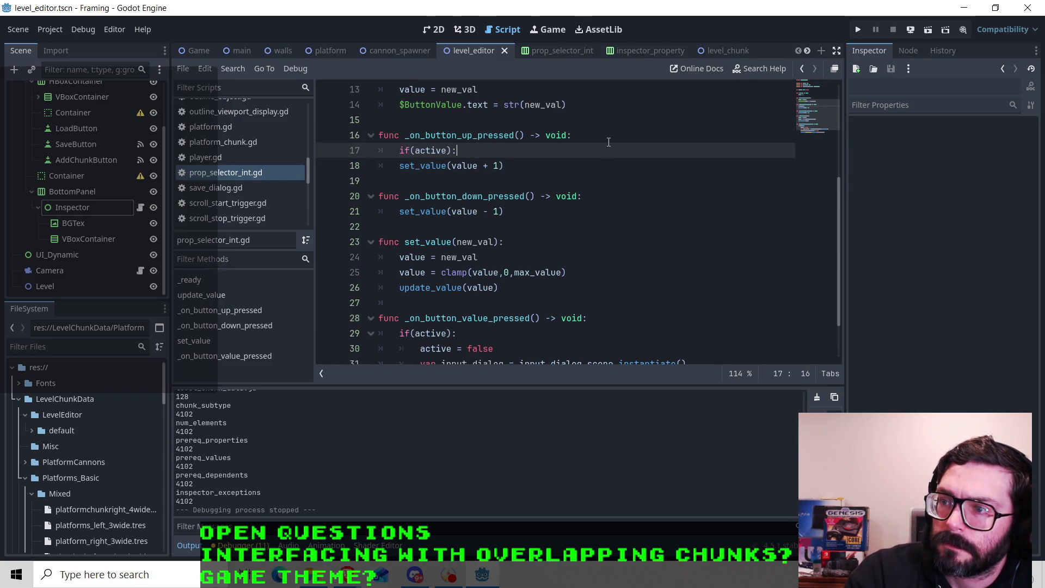
pyautogui.press('Down')
pyautogui.press('Tab')
# Wrap the down-button handler's set_value call in if(active): too and save the script
pyautogui.click(592, 197)
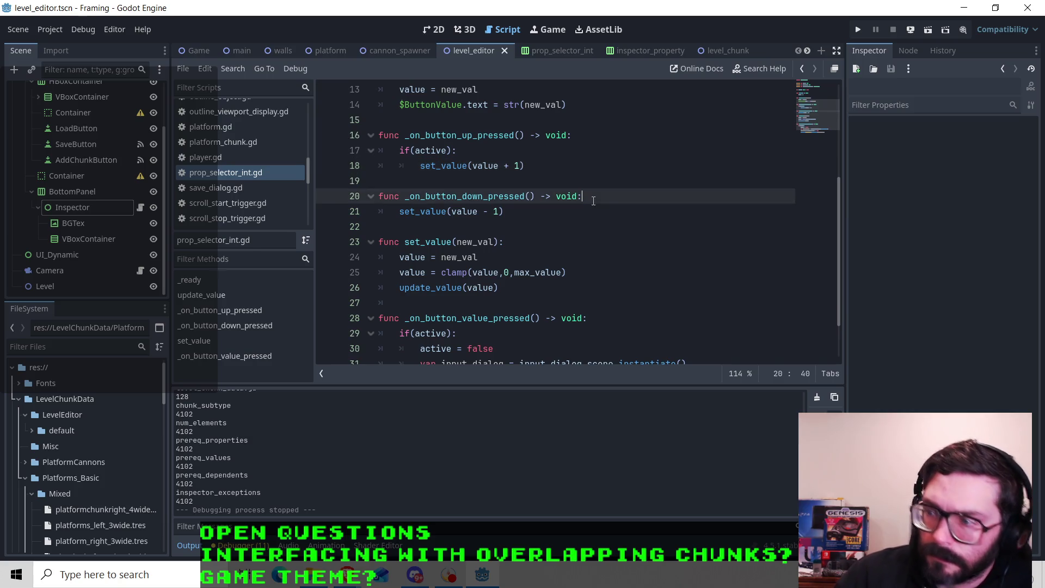
pyautogui.press('Return')
pyautogui.hotkey('ctrl', 'v')
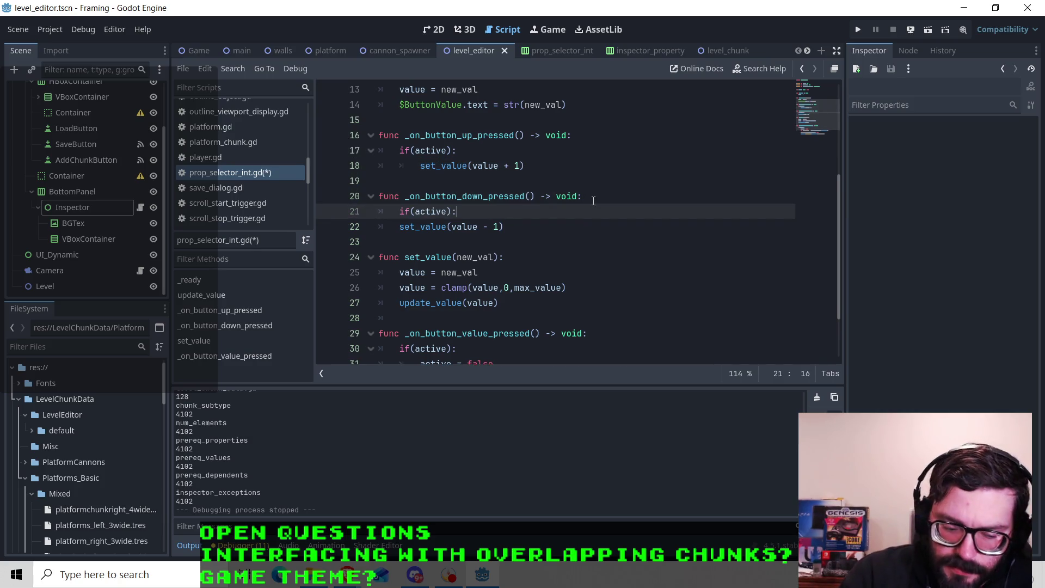
pyautogui.press('Down')
pyautogui.press('Tab')
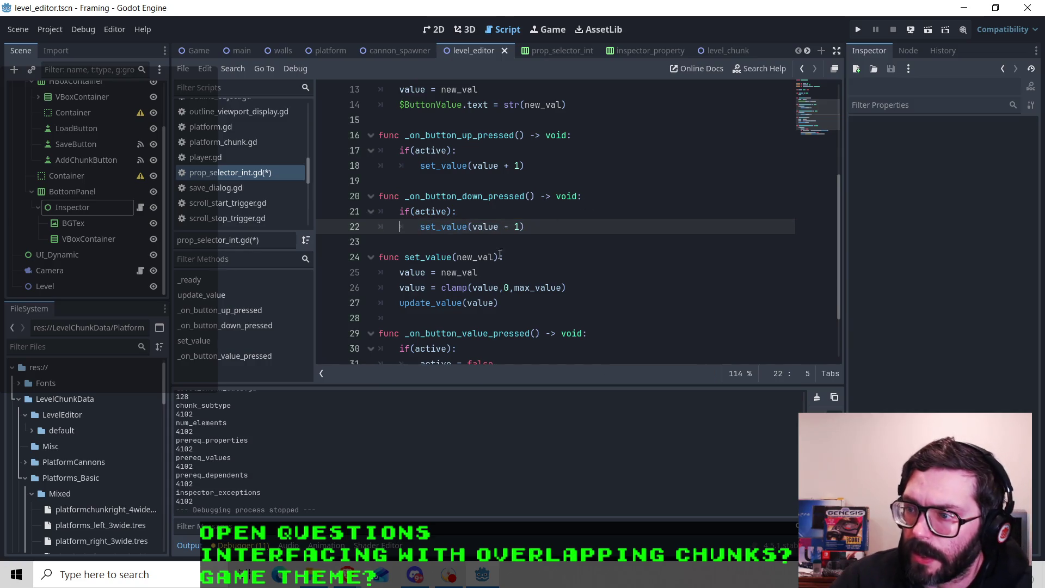
pyautogui.click(504, 254)
pyautogui.scroll(4, 483, 224)
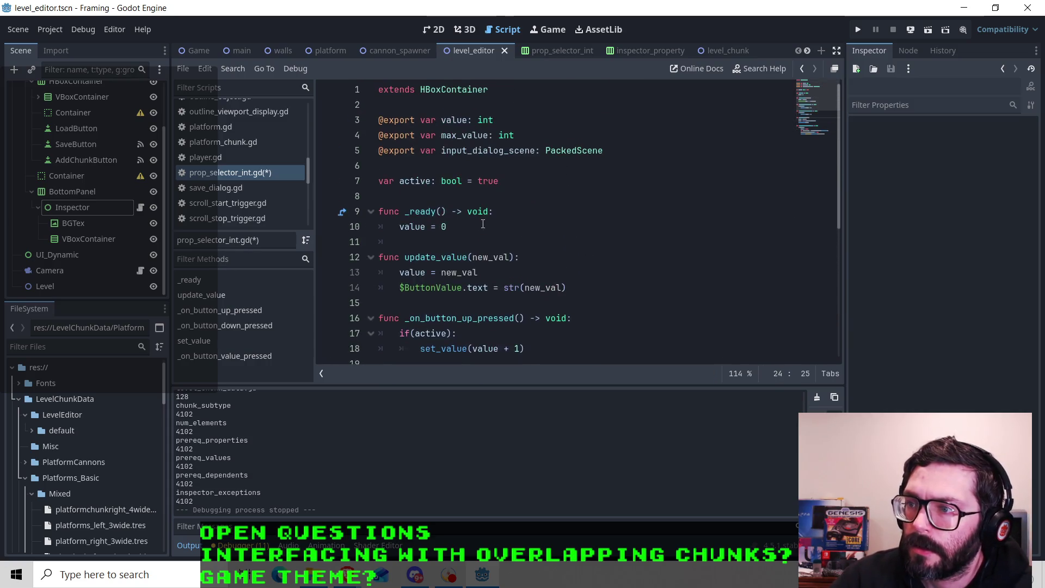
pyautogui.scroll(-4, 482, 224)
pyautogui.hotkey('ctrl', 's')
# Review the saved up and down handlers, then open the Project menu
pyautogui.click(551, 213)
pyautogui.click(560, 226)
pyautogui.scroll(-1, 566, 233)
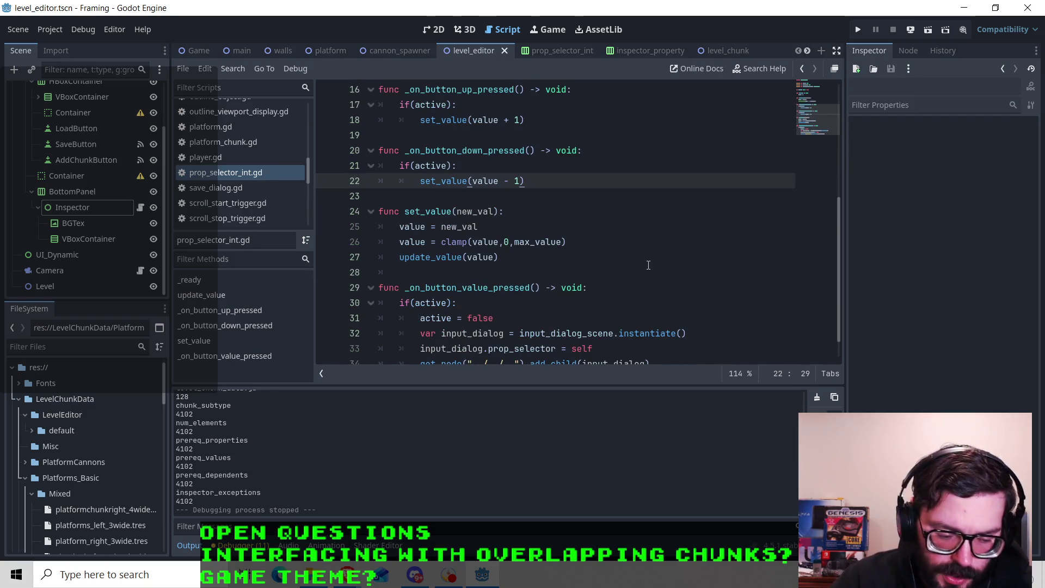
pyautogui.scroll(-1, 644, 263)
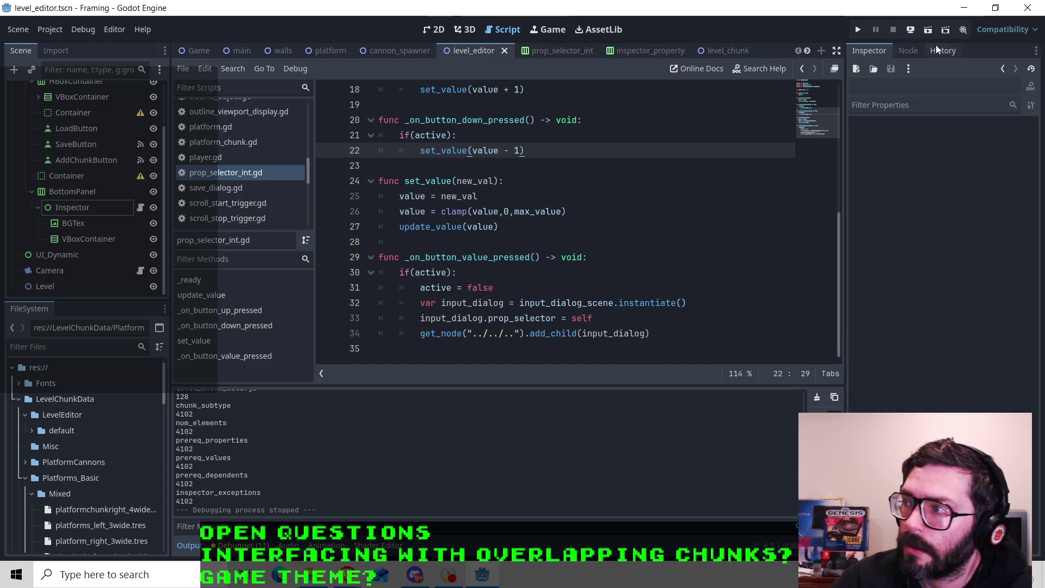
pyautogui.click(50, 29)
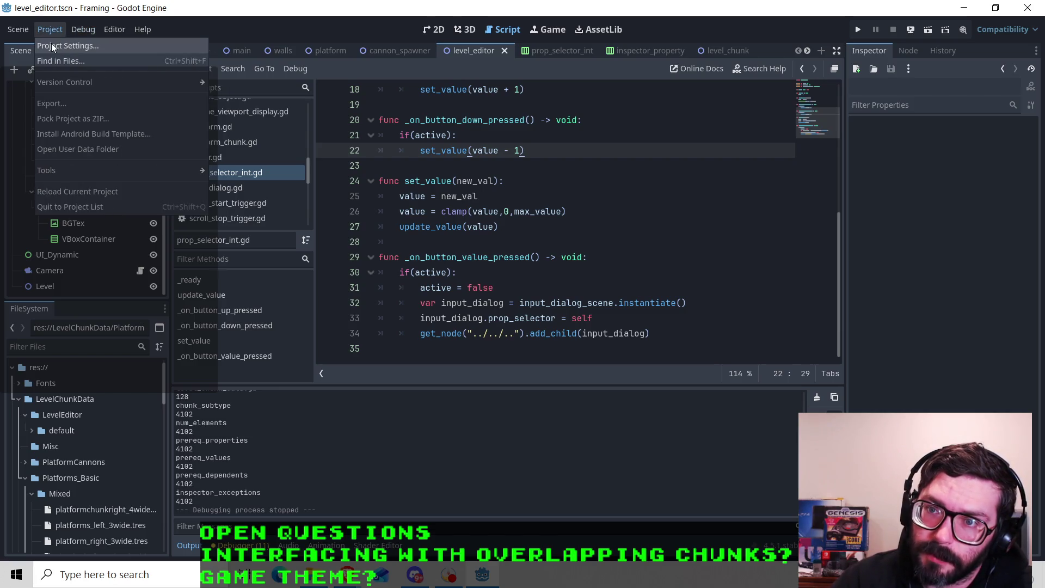
# Confirm Display > Window mode stays Windowed in Project Settings, then run the project
pyautogui.click(52, 45)
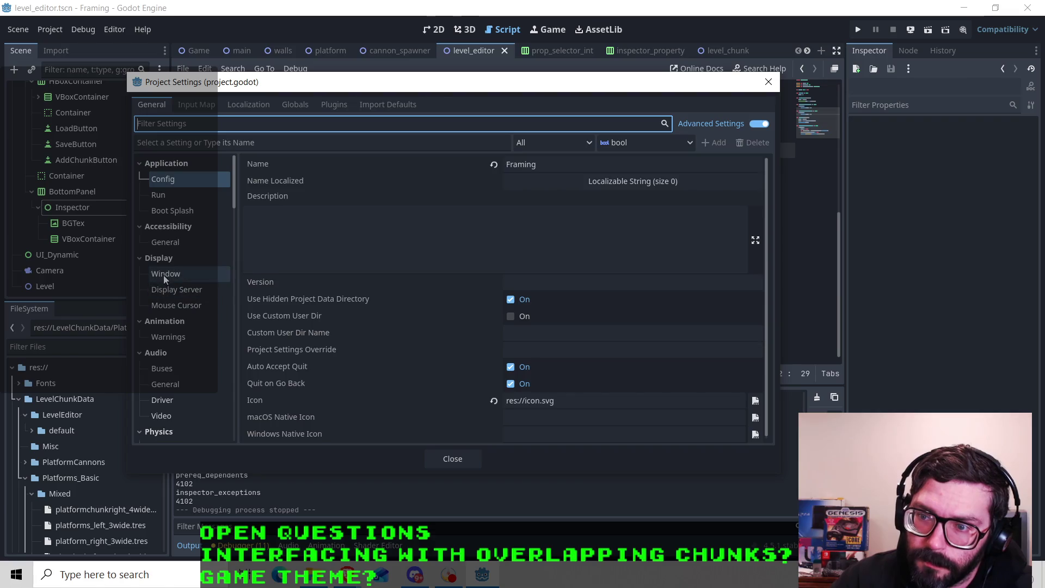
pyautogui.click(163, 275)
pyautogui.click(524, 227)
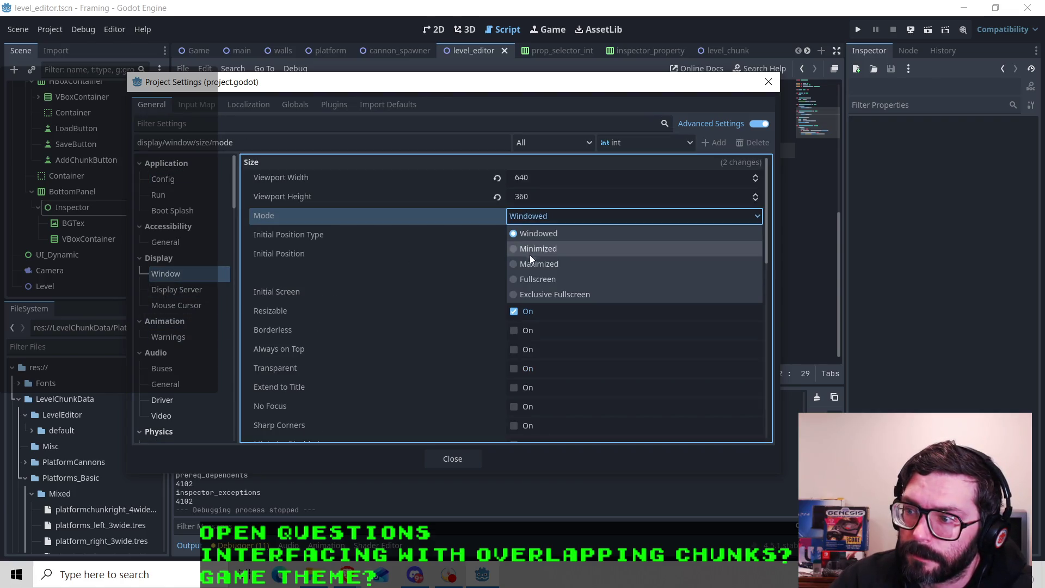
pyautogui.click(530, 253)
pyautogui.click(457, 459)
pyautogui.click(857, 30)
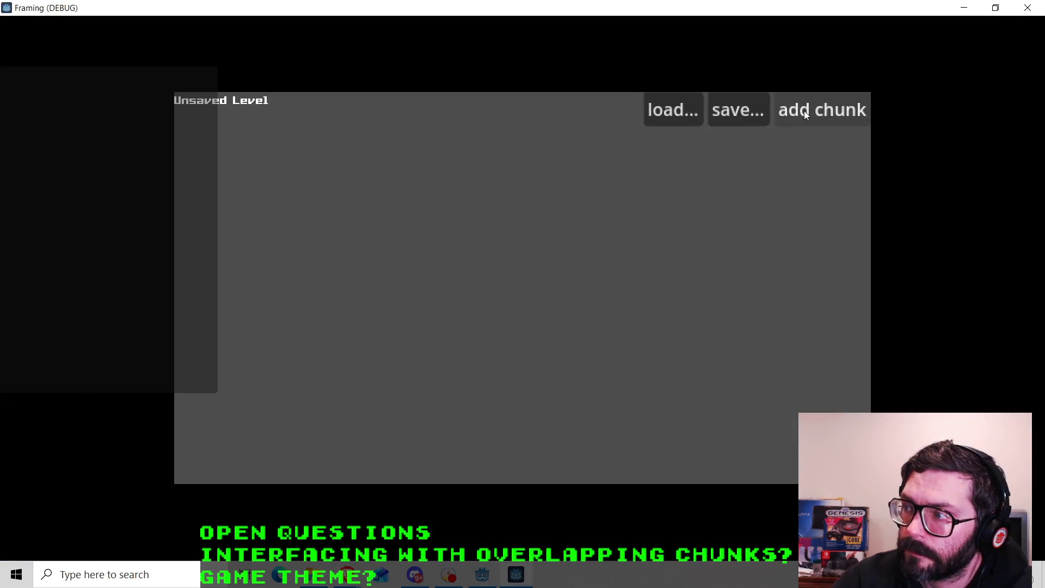
# Add a chunk, bump obstacle_data_oneway, then enter 8965 on the keypad, which clamps to 999
pyautogui.click(804, 109)
pyautogui.click(439, 273)
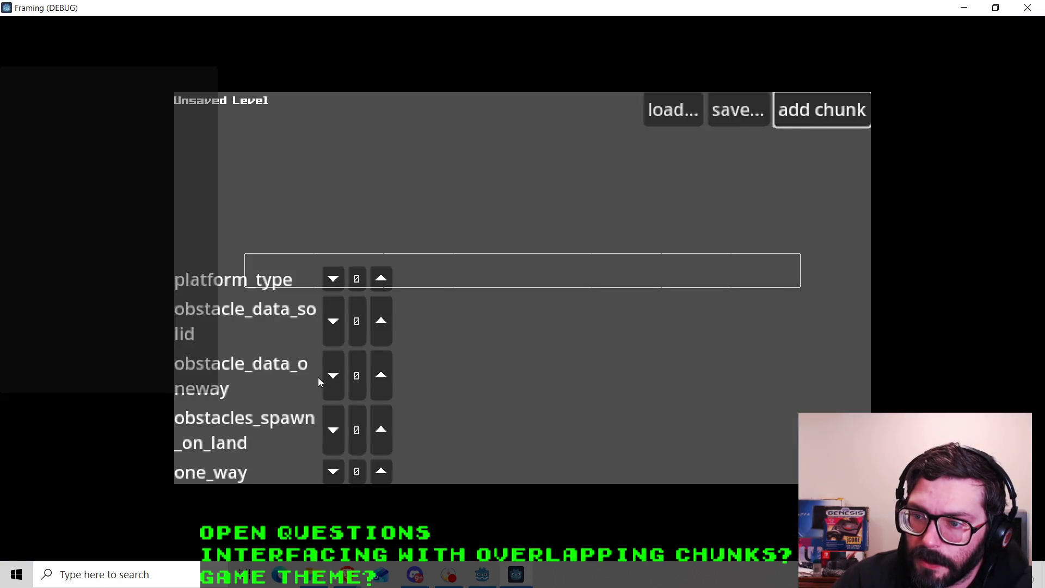
pyautogui.click(382, 377)
pyautogui.click(382, 377)
pyautogui.click(355, 380)
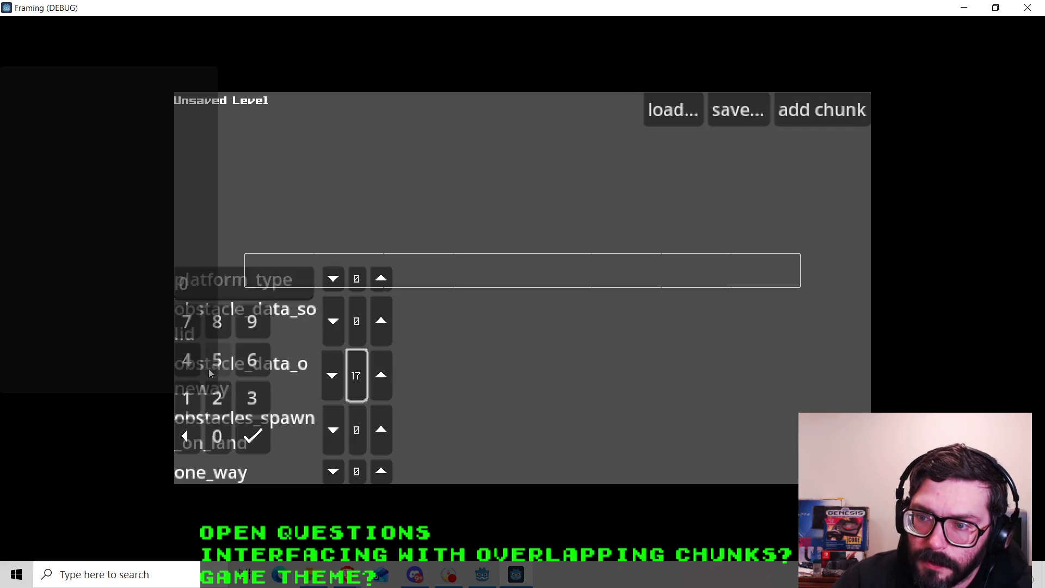
pyautogui.click(219, 331)
pyautogui.click(246, 333)
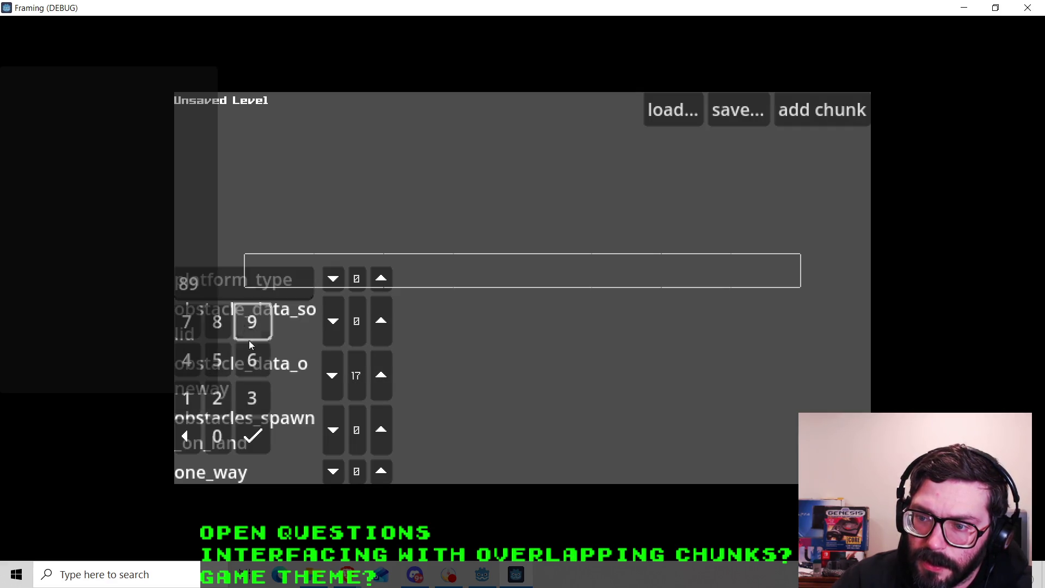
pyautogui.click(249, 363)
pyautogui.click(224, 368)
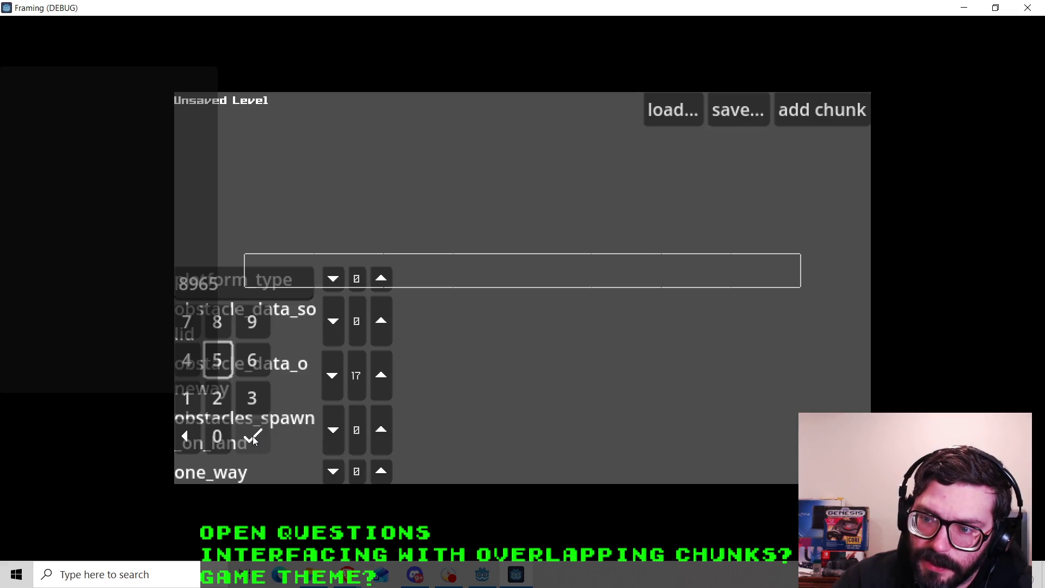
pyautogui.click(253, 439)
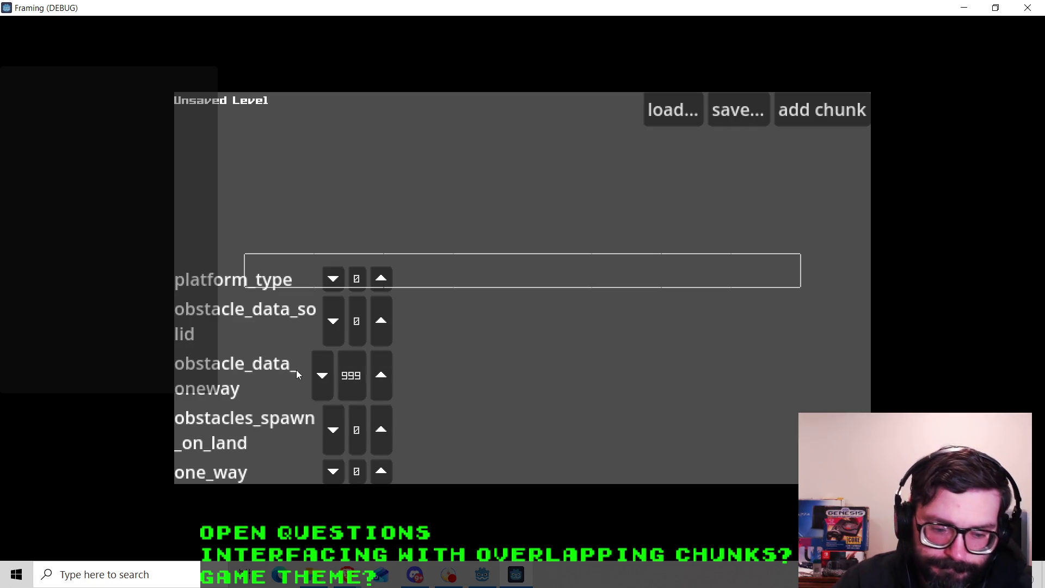
# Enter 52 for obstacle_data_oneway on the keypad, then stop the game from the editor
pyautogui.click(346, 387)
pyautogui.click(214, 374)
pyautogui.click(221, 395)
pyautogui.click(253, 436)
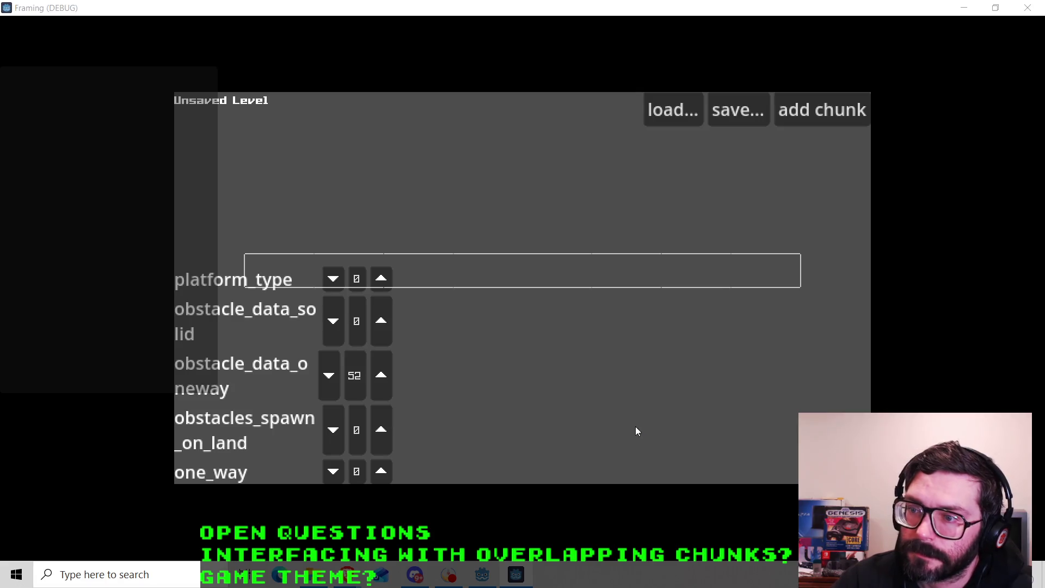
pyautogui.hotkey('alt', 'Tab')
pyautogui.click(893, 33)
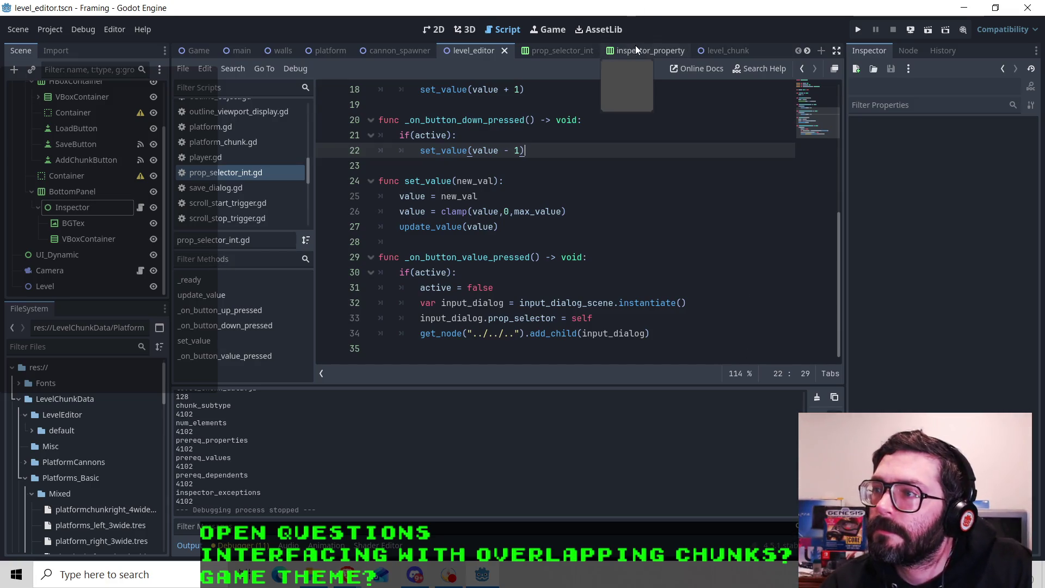
# In the 2D view, close the cannon_spawner scene tab and switch to int_button_pad
pyautogui.click(436, 30)
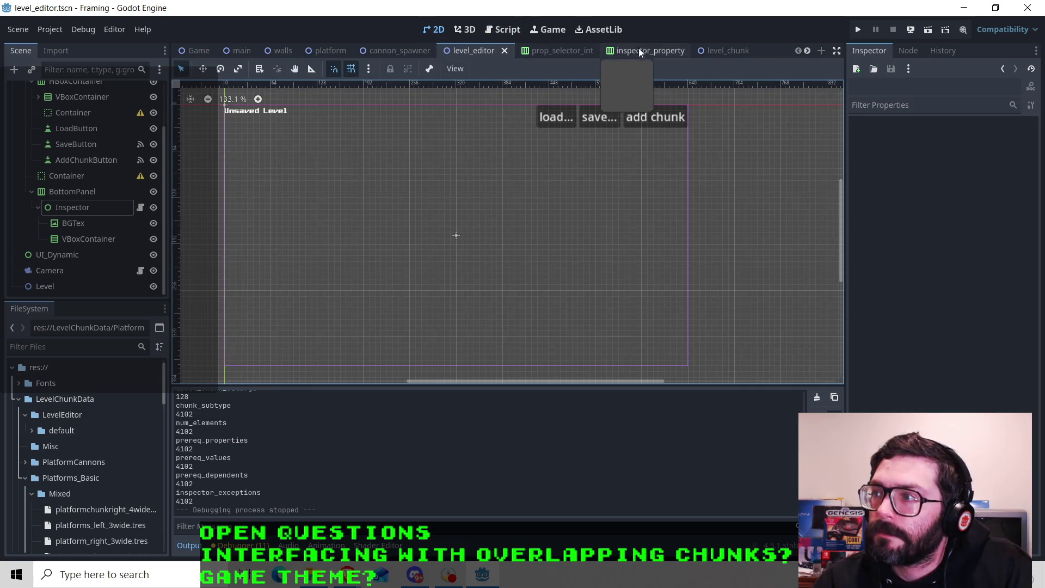
pyautogui.click(706, 53)
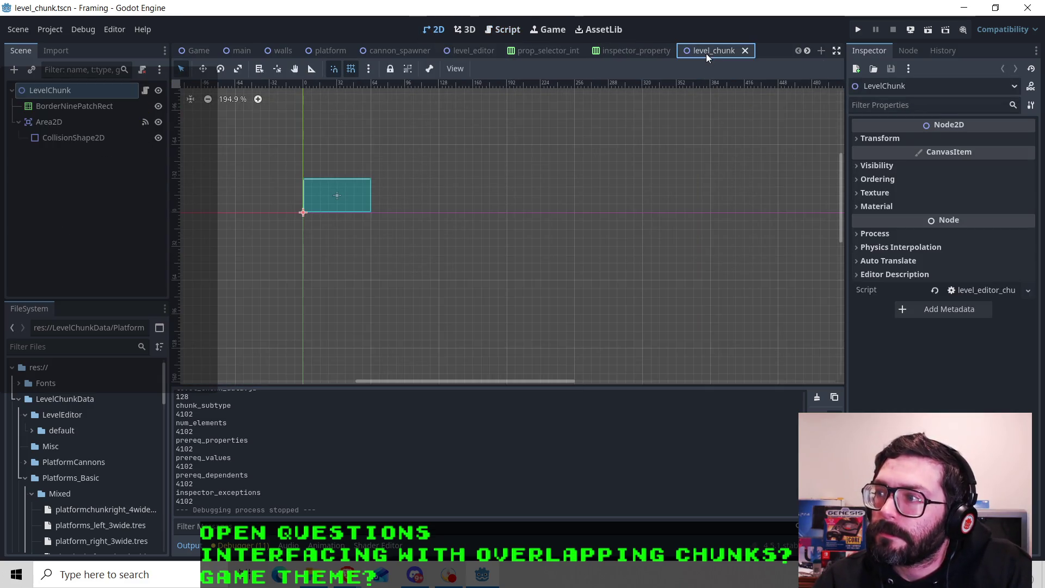
pyautogui.click(518, 50)
pyautogui.click(473, 50)
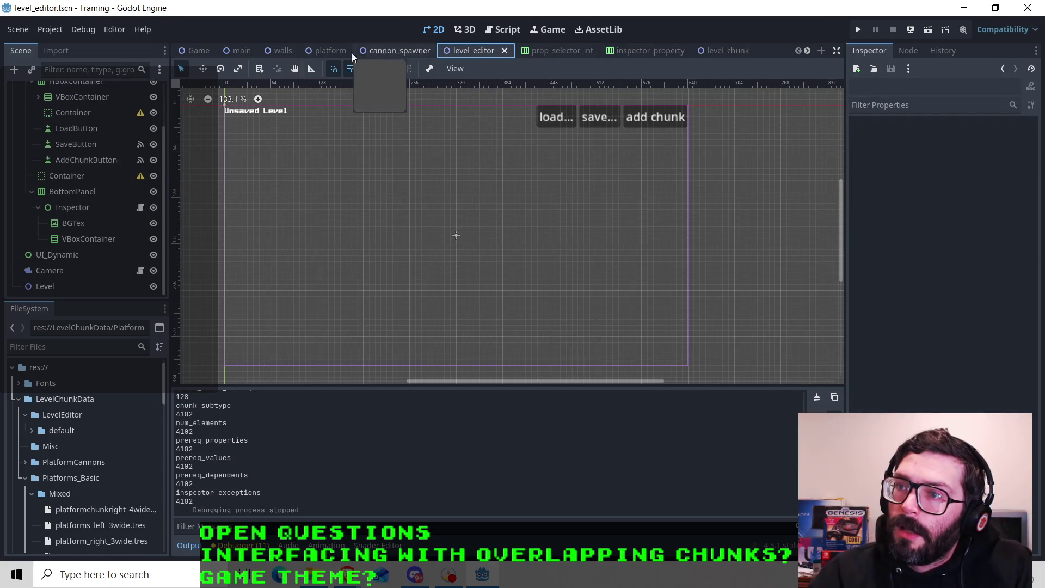
pyautogui.click(728, 48)
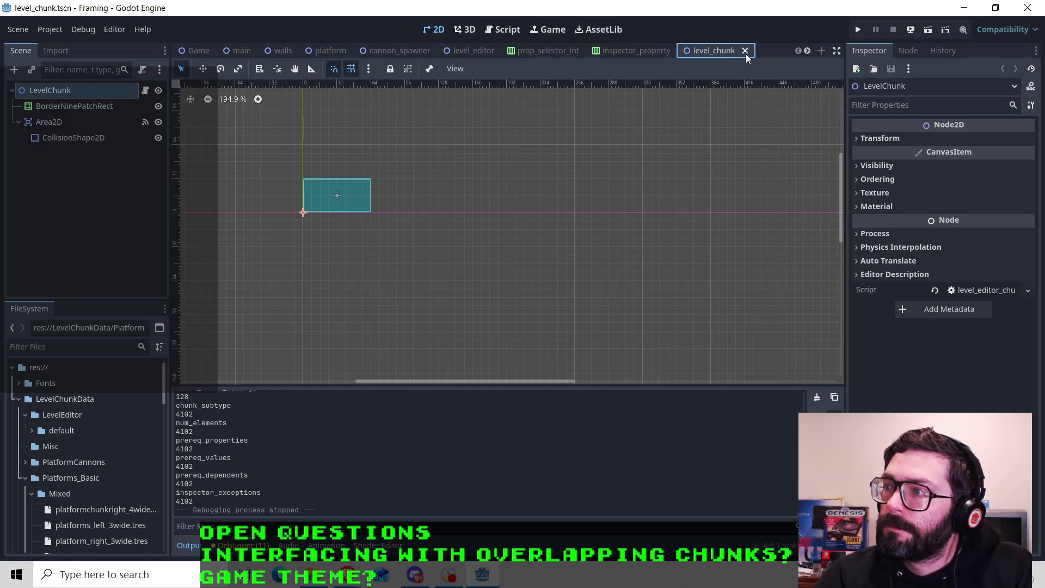
pyautogui.click(394, 50)
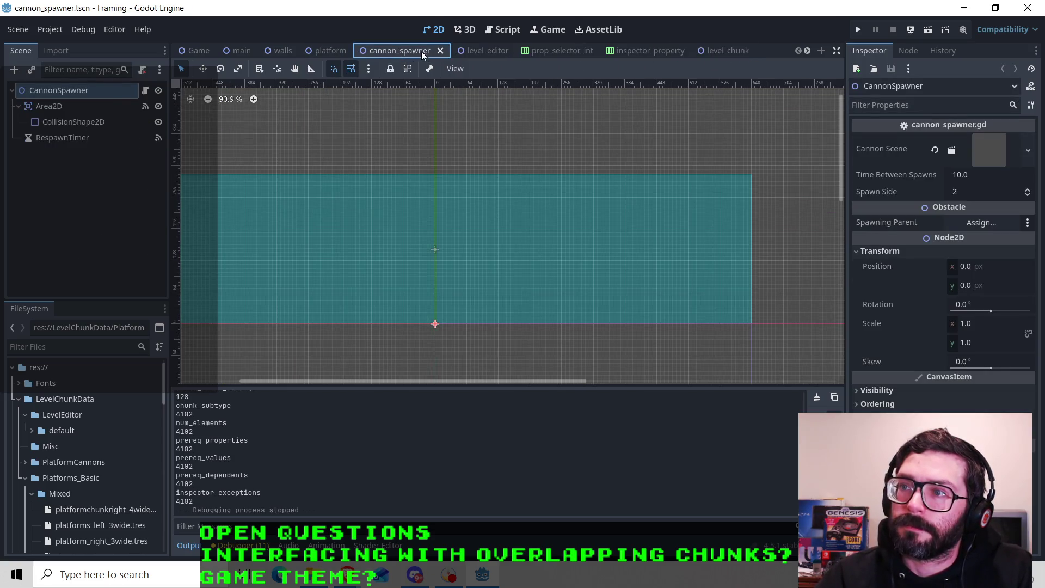
pyautogui.click(441, 51)
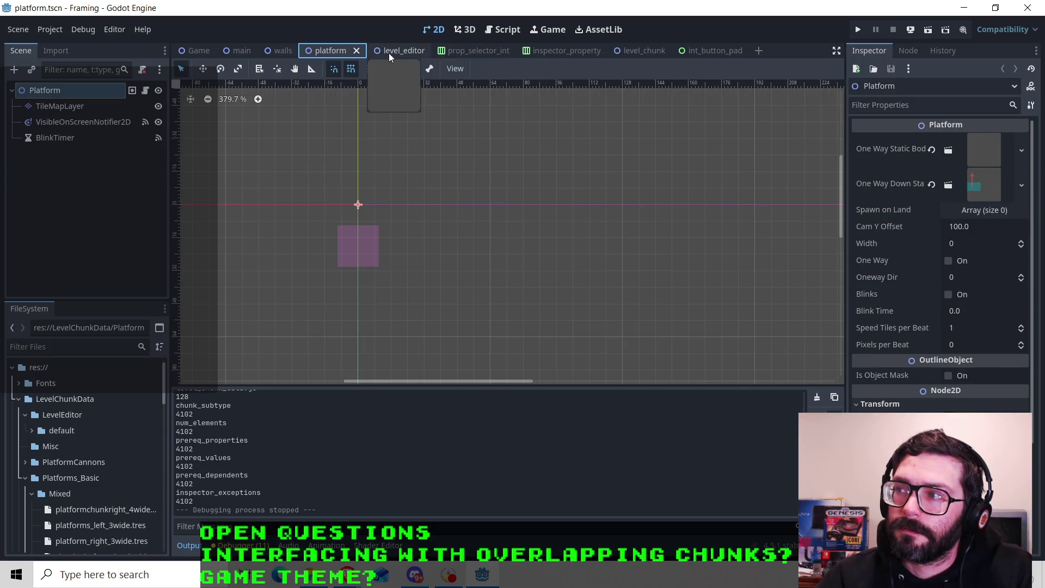
pyautogui.click(710, 50)
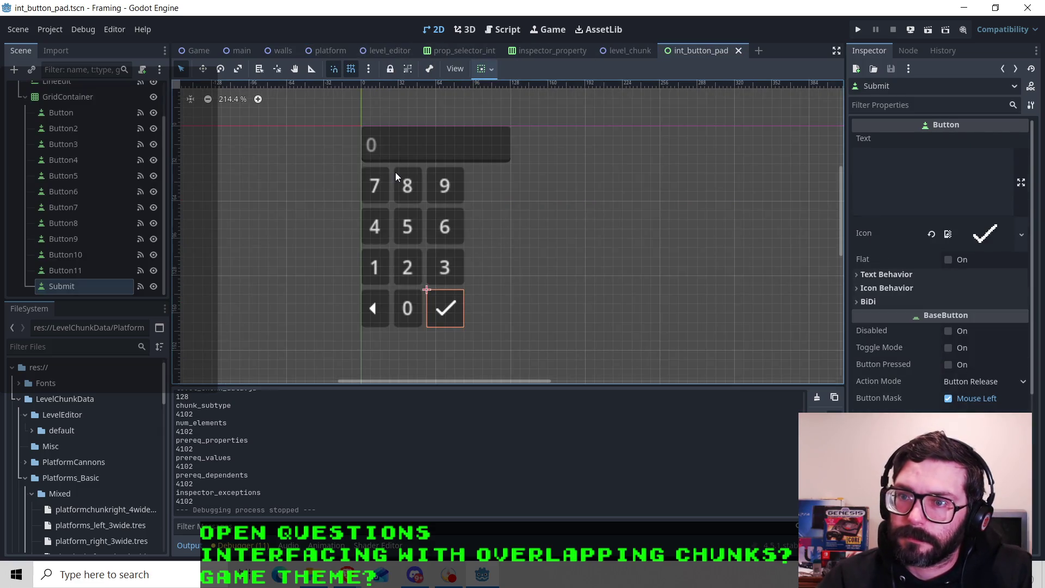
# Collapse GridContainer, select VBoxContainer and read its 128 × 172 px Transform size
pyautogui.scroll(2, 65, 164)
pyautogui.click(24, 139)
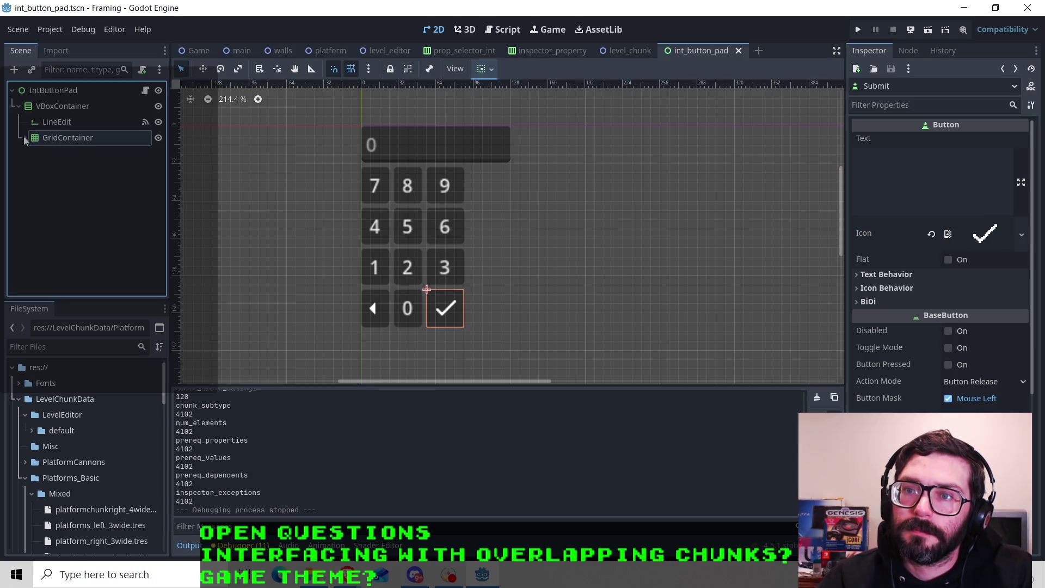
pyautogui.click(54, 106)
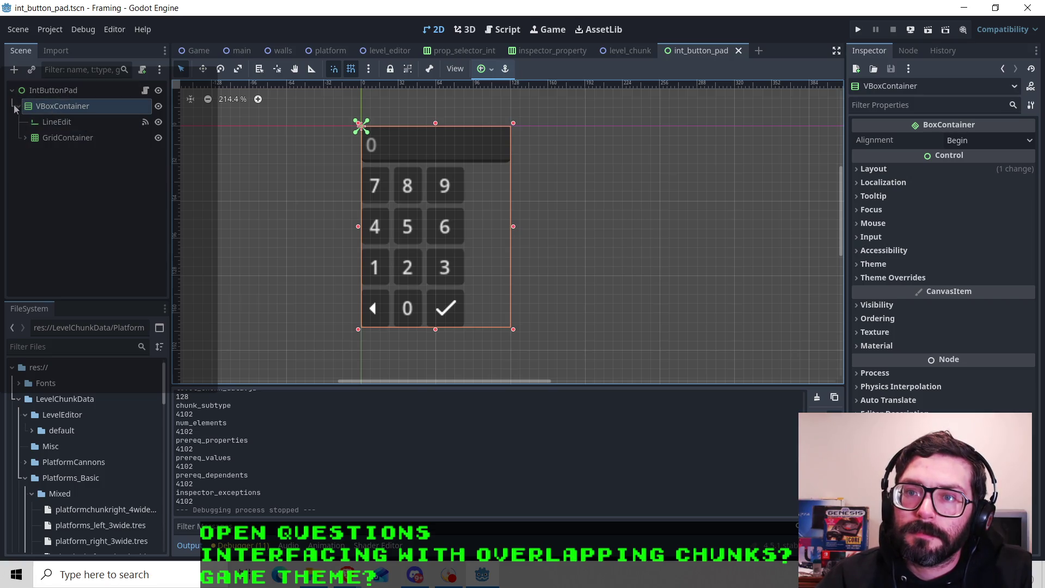
pyautogui.click(40, 92)
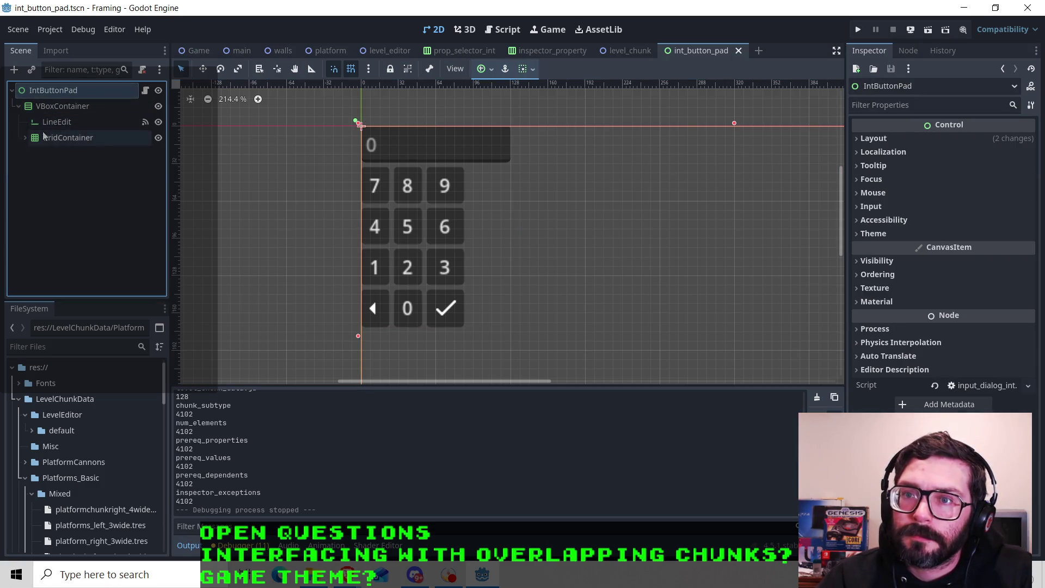
pyautogui.click(18, 106)
pyautogui.click(18, 106)
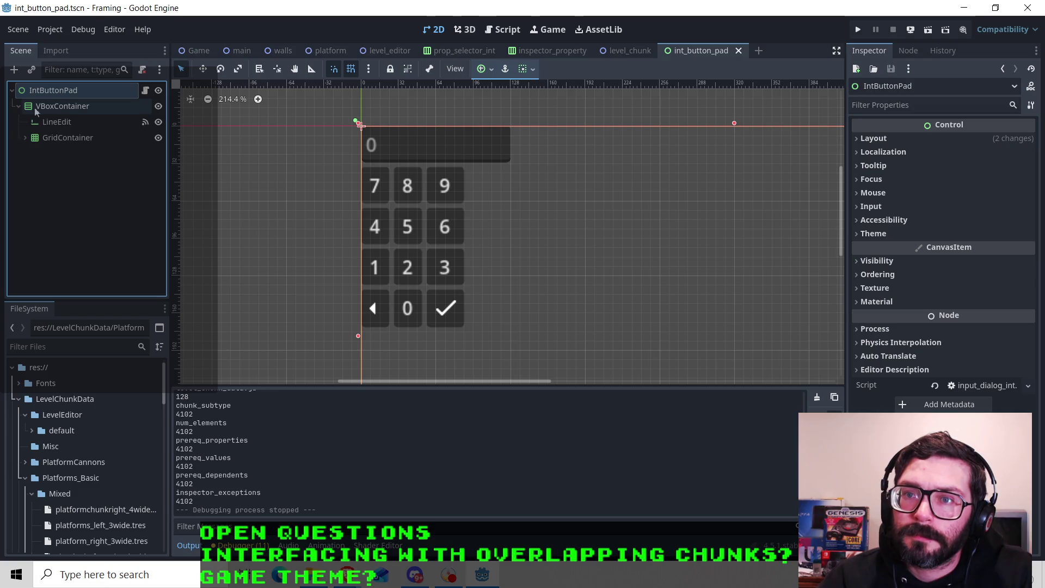
pyautogui.click(31, 107)
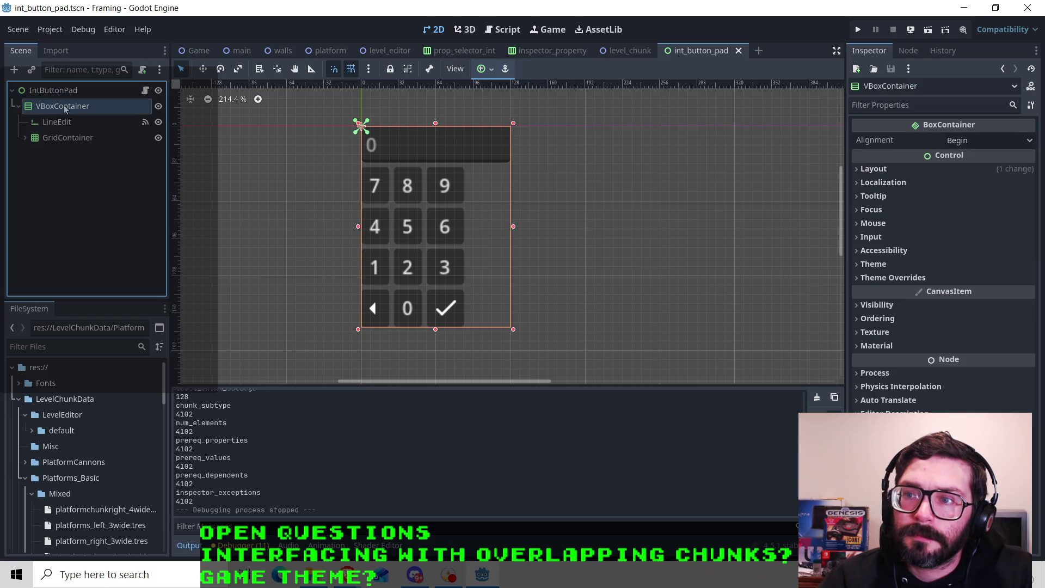
pyautogui.click(873, 169)
pyautogui.click(880, 300)
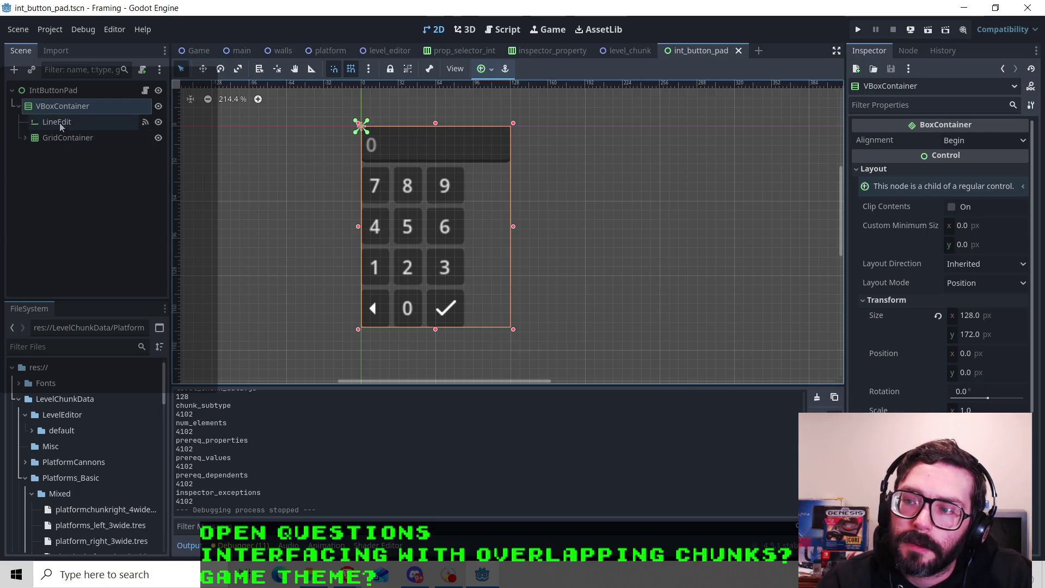
pyautogui.click(79, 92)
pyautogui.rightClick(78, 92)
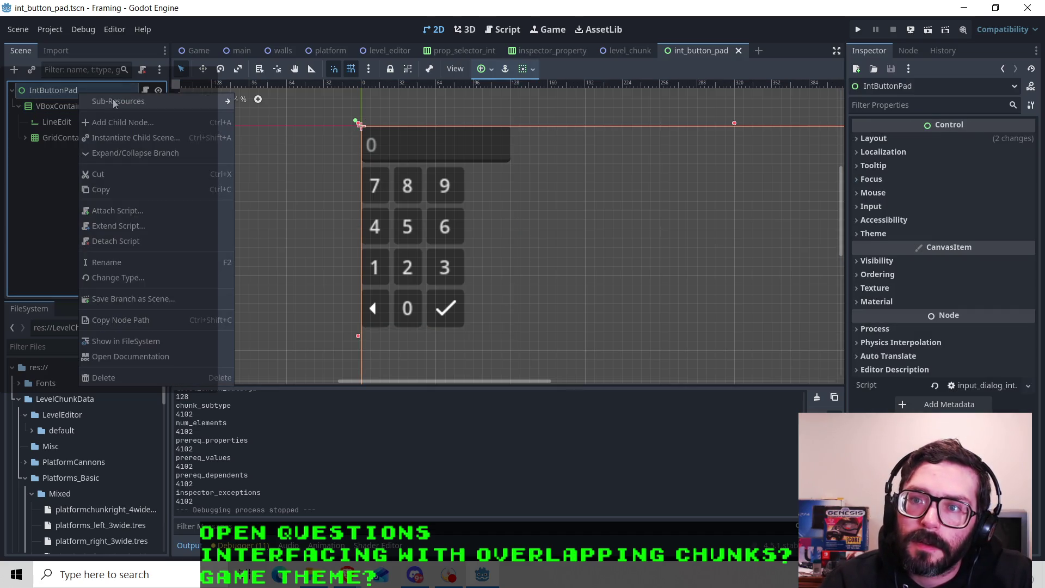
# Add a TextureRect child to IntButtonPad and stretch it over the keypad to 128 × 172
pyautogui.click(116, 123)
pyautogui.write('texturere')
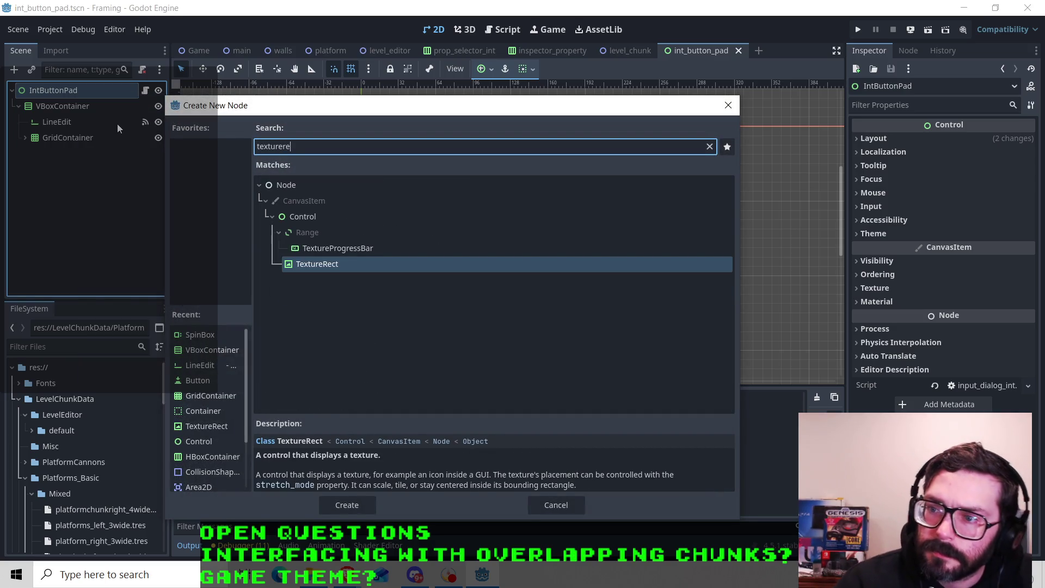
pyautogui.press('Return')
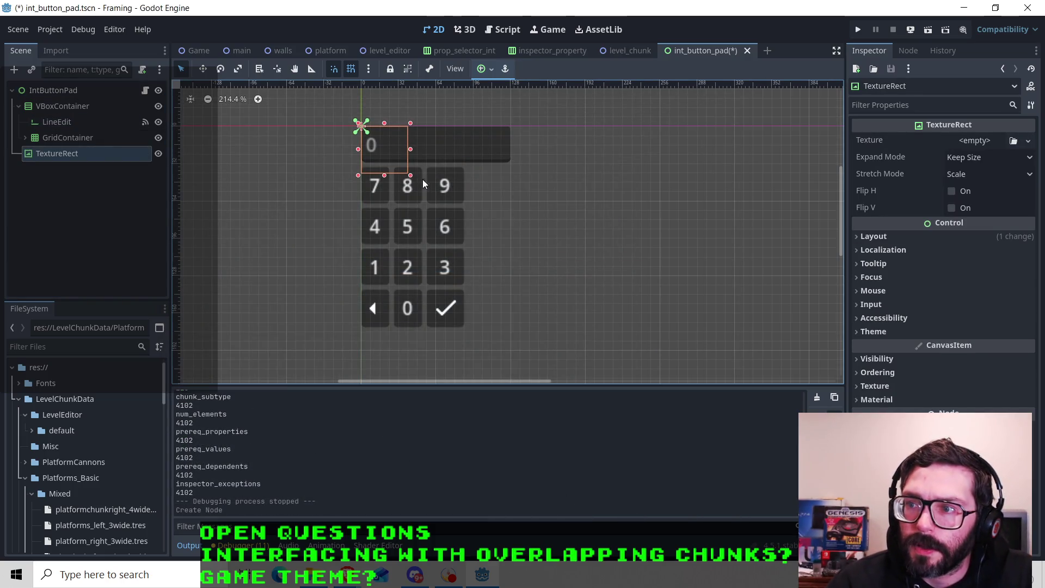
pyautogui.moveTo(410, 175); pyautogui.dragTo(512, 330)
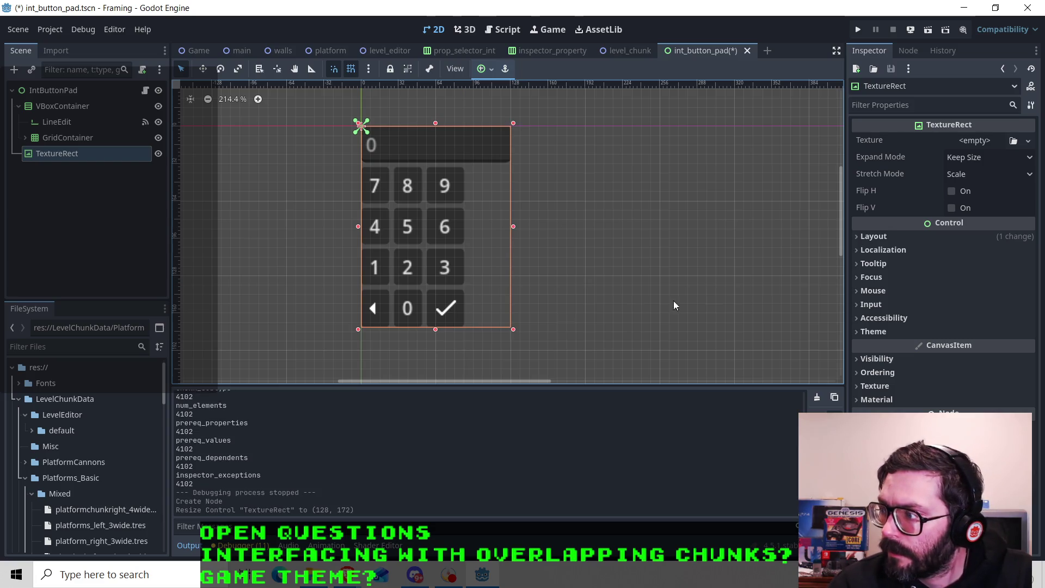
pyautogui.click(899, 237)
pyautogui.click(887, 370)
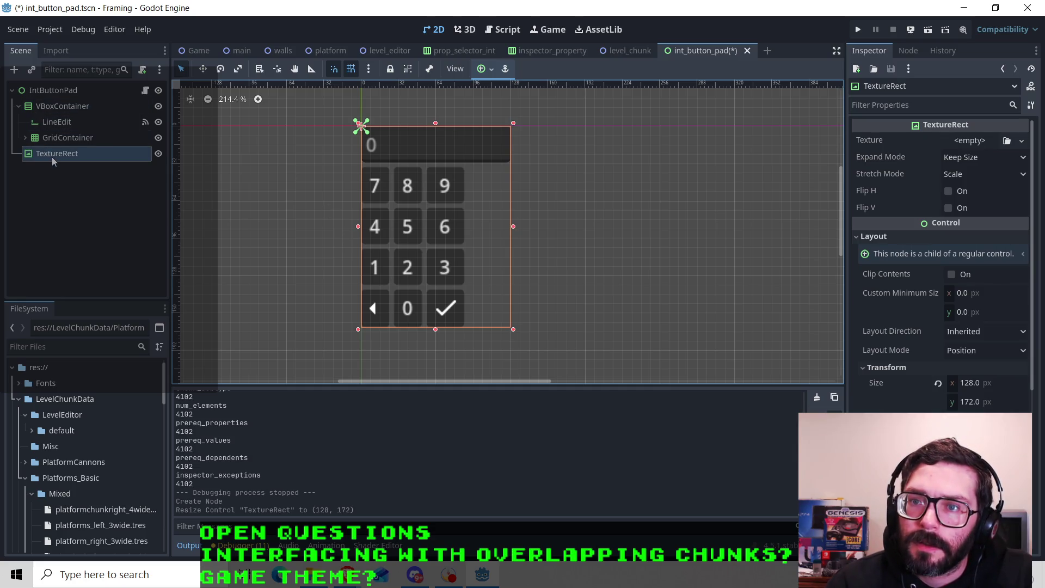
# Load Sprites/Environment/plain_black.png as its texture and move the TextureRect above VBoxContainer
pyautogui.click(968, 142)
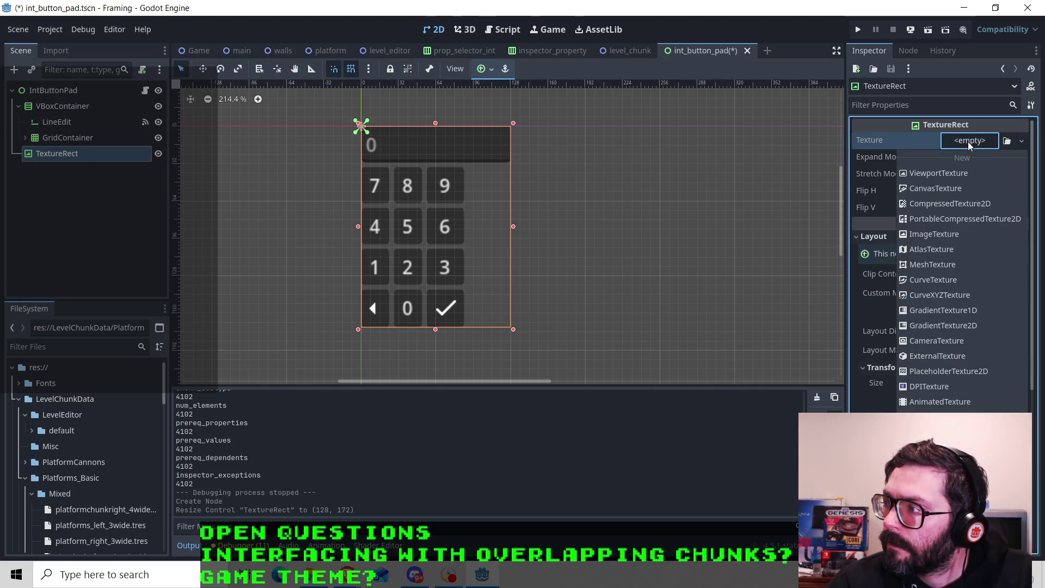
pyautogui.press('Escape')
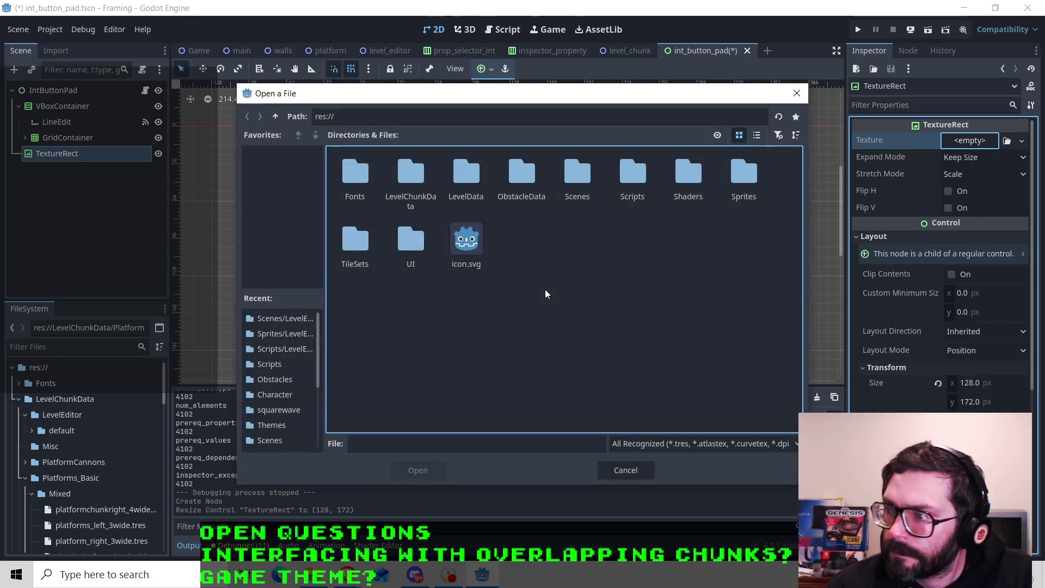
pyautogui.doubleClick(741, 189)
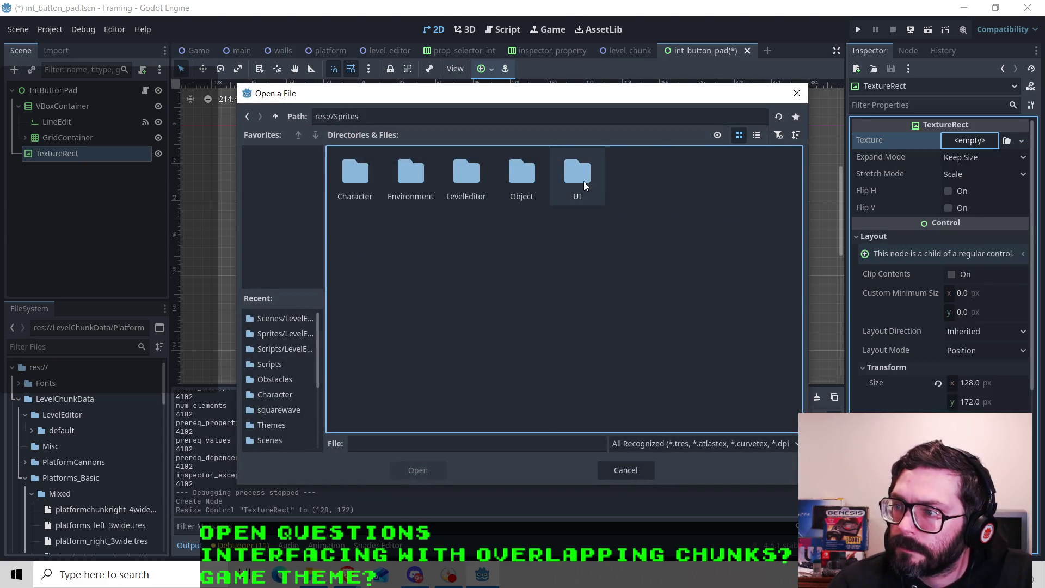
pyautogui.doubleClick(581, 179)
pyautogui.click(356, 182)
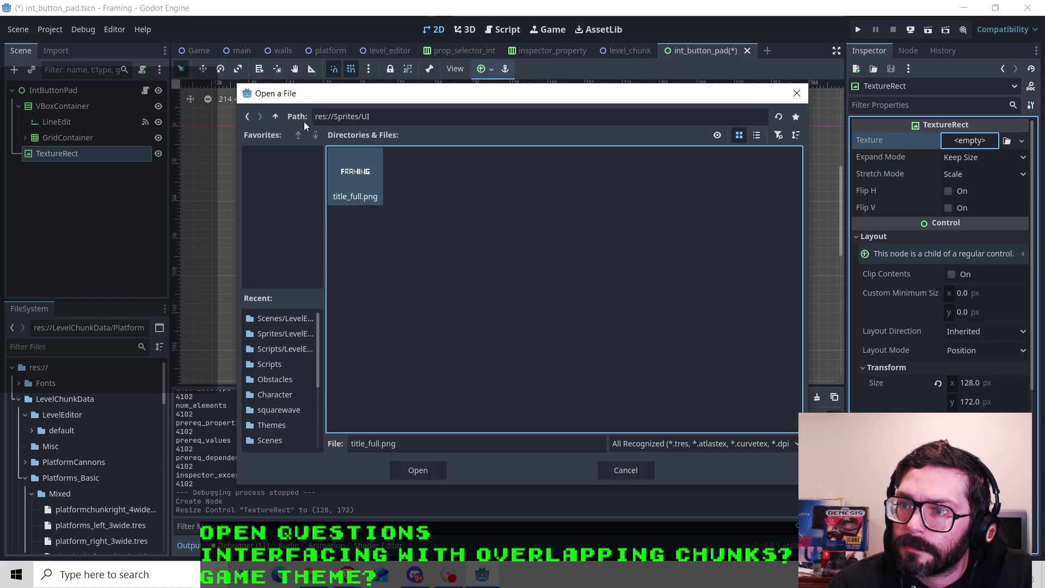
pyautogui.click(275, 116)
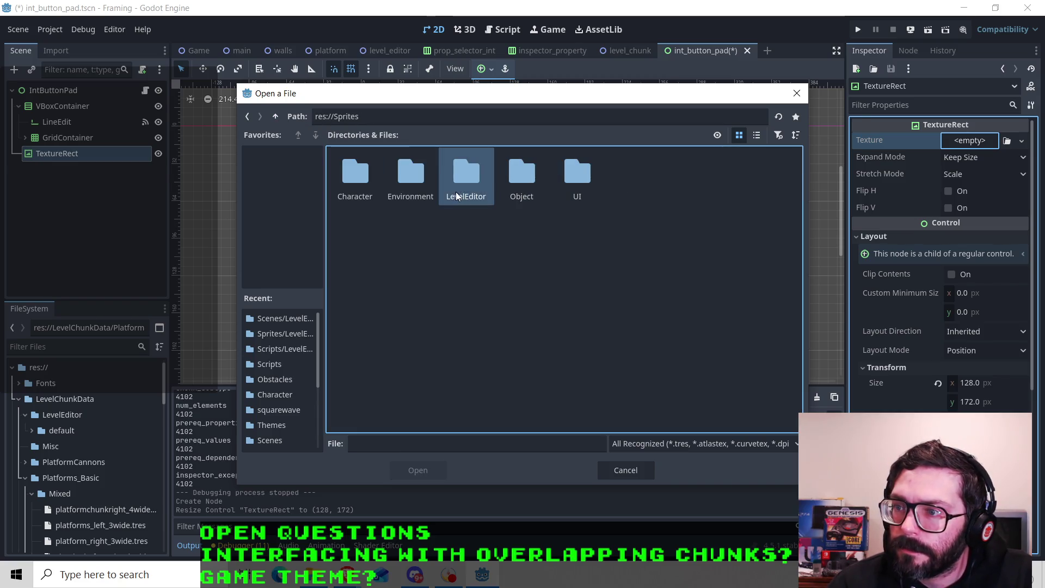
pyautogui.doubleClick(414, 183)
pyautogui.click(381, 185)
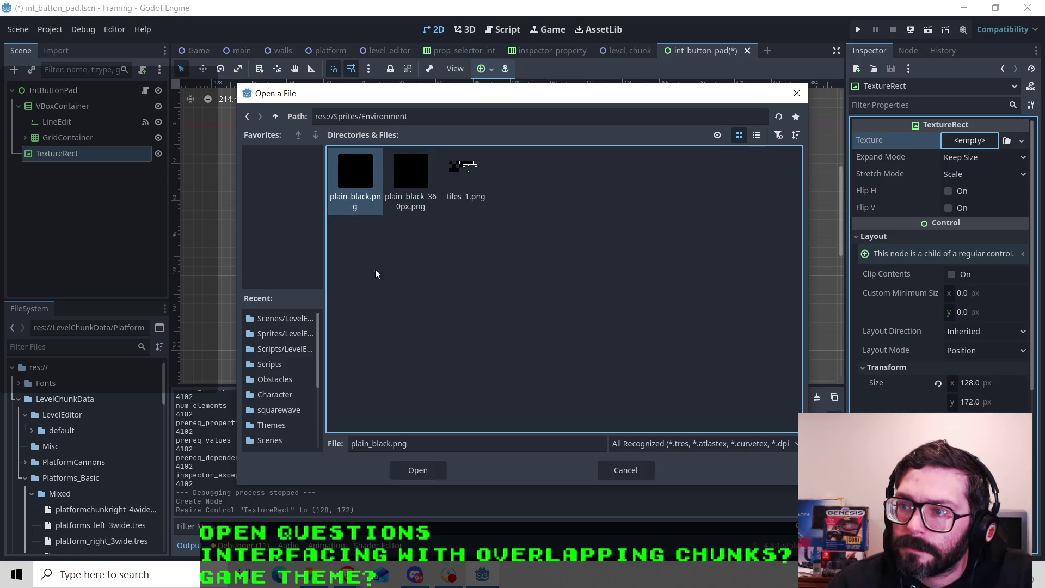
pyautogui.click(432, 474)
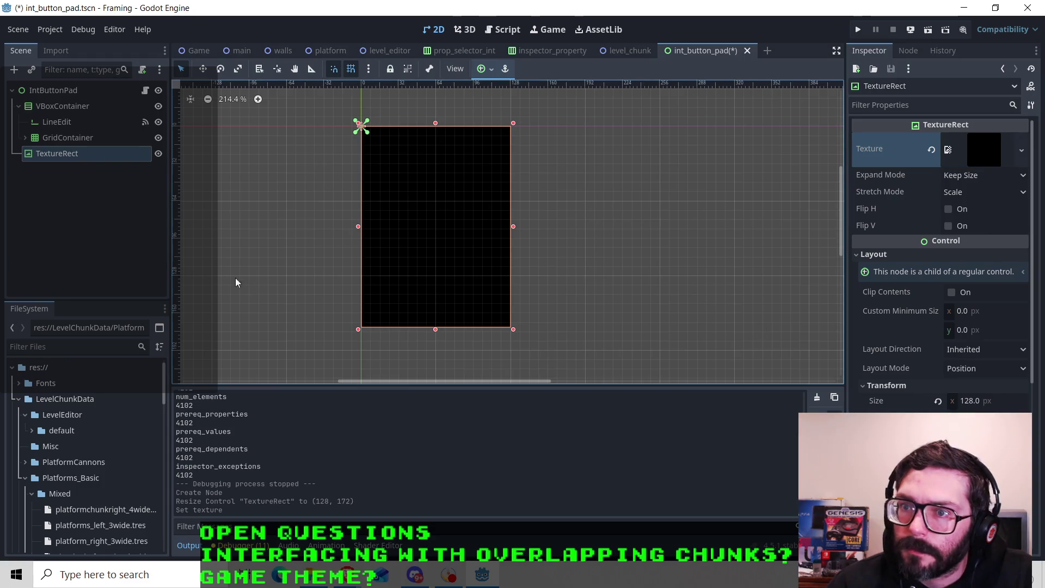
pyautogui.moveTo(53, 154); pyautogui.dragTo(61, 101)
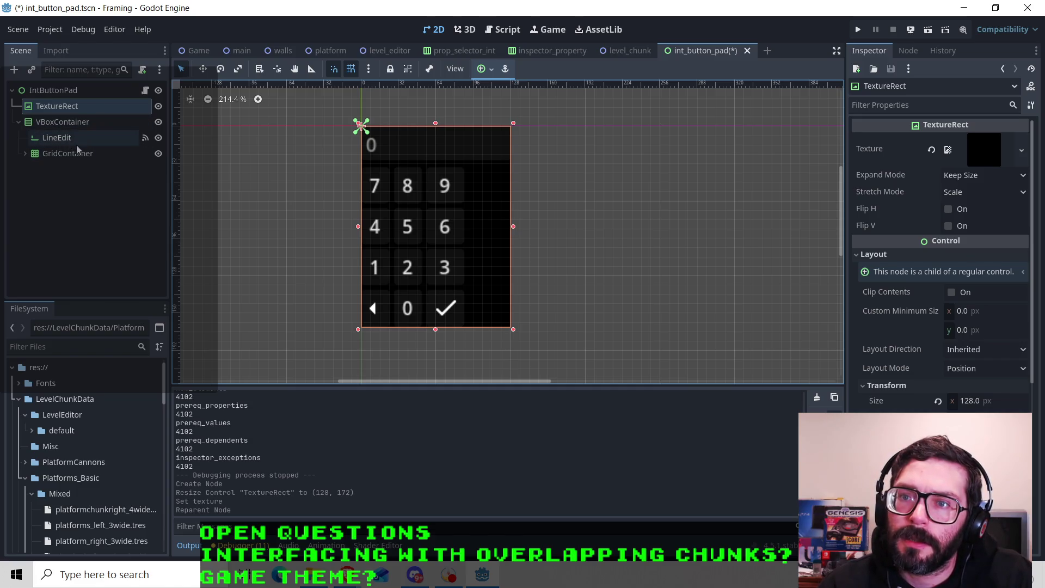
pyautogui.click(24, 154)
# Save int_button_pad, then run the level_editor scene as the current scene
pyautogui.click(65, 169)
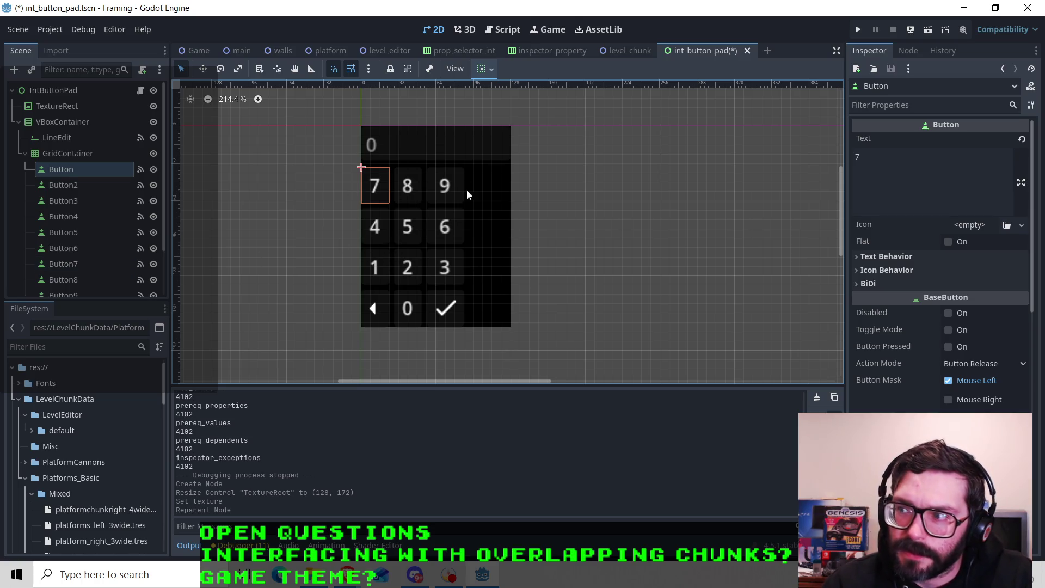
pyautogui.hotkey('ctrl', 's')
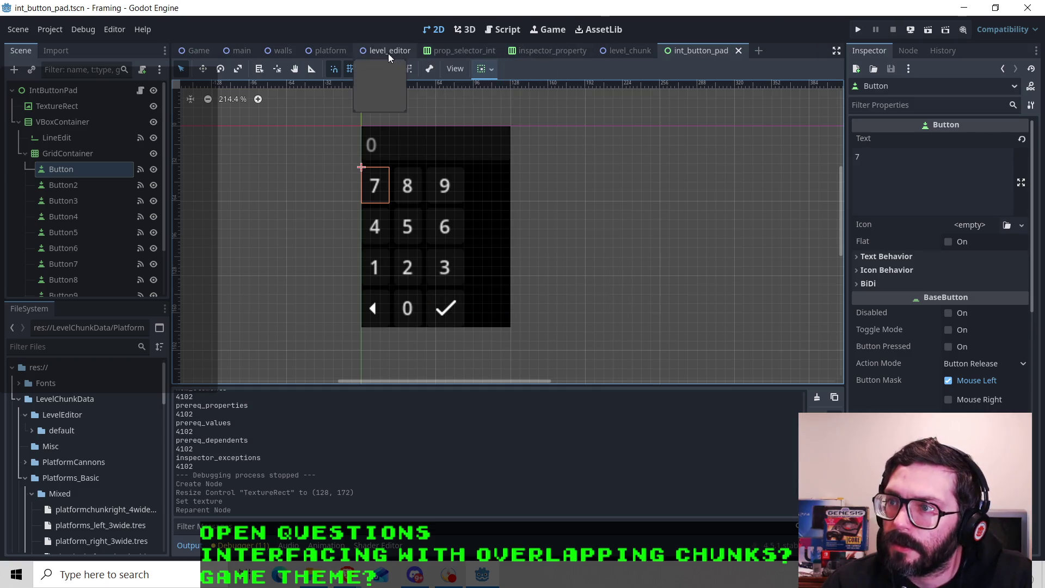
pyautogui.click(387, 52)
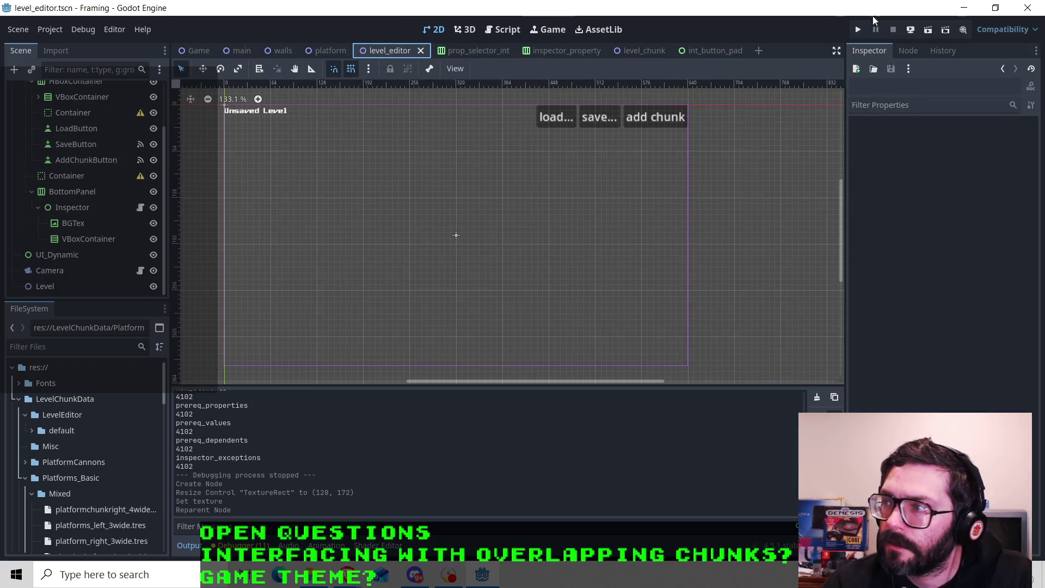
pyautogui.click(928, 35)
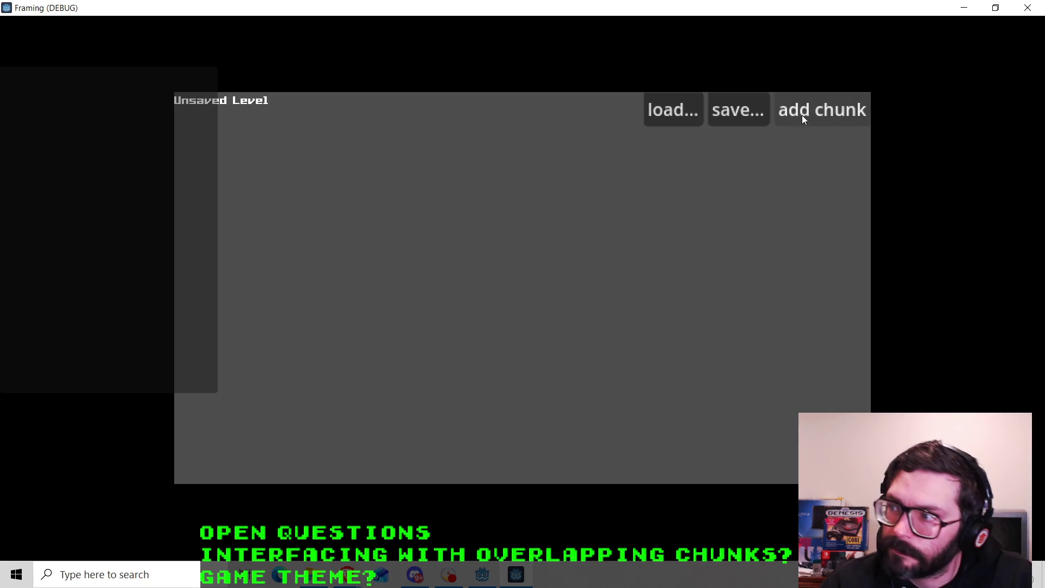
# Add a chunk and enter 75 for its obstacle_data_oneway on the keypad
pyautogui.click(804, 119)
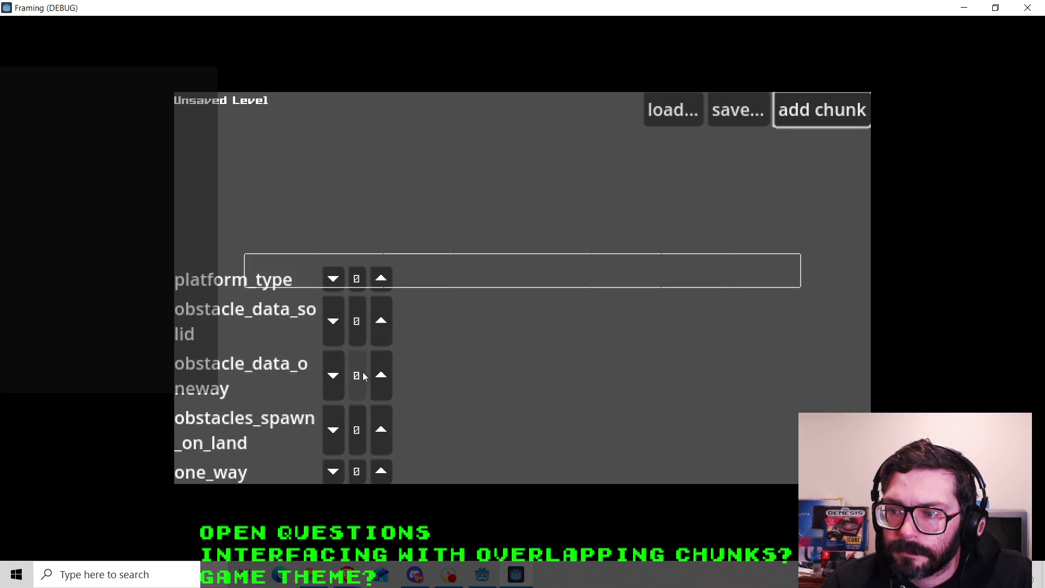
pyautogui.click(358, 376)
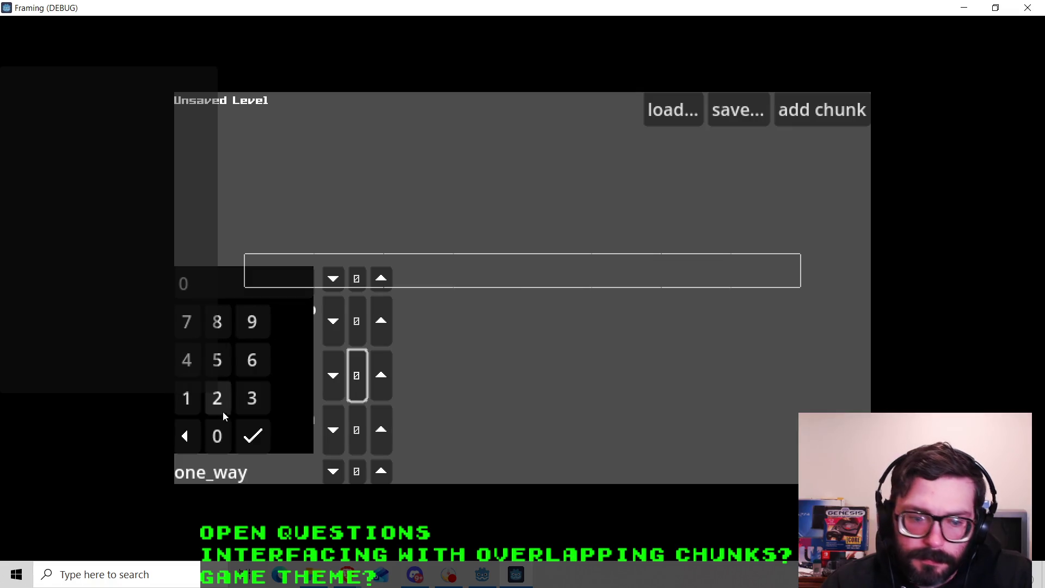
pyautogui.click(186, 325)
pyautogui.click(217, 360)
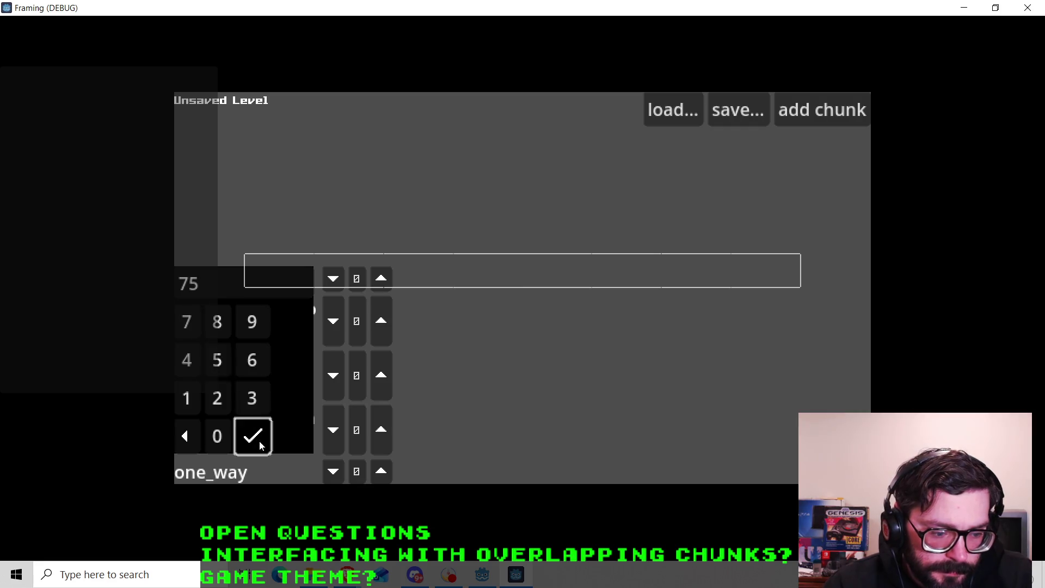
pyautogui.click(259, 440)
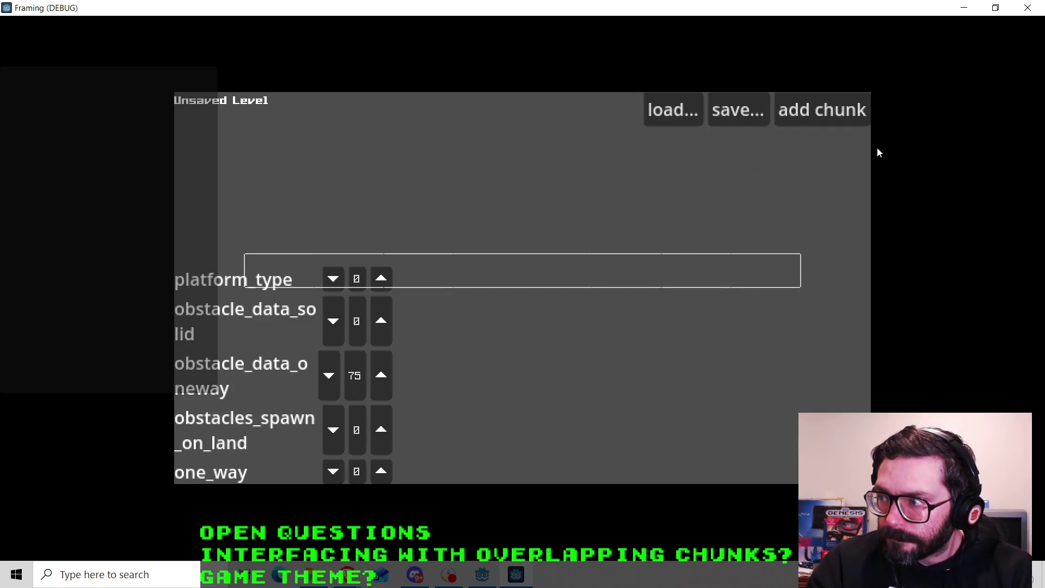
# Close the Framing (DEBUG) game window to end the debugging session
pyautogui.click(1028, 8)
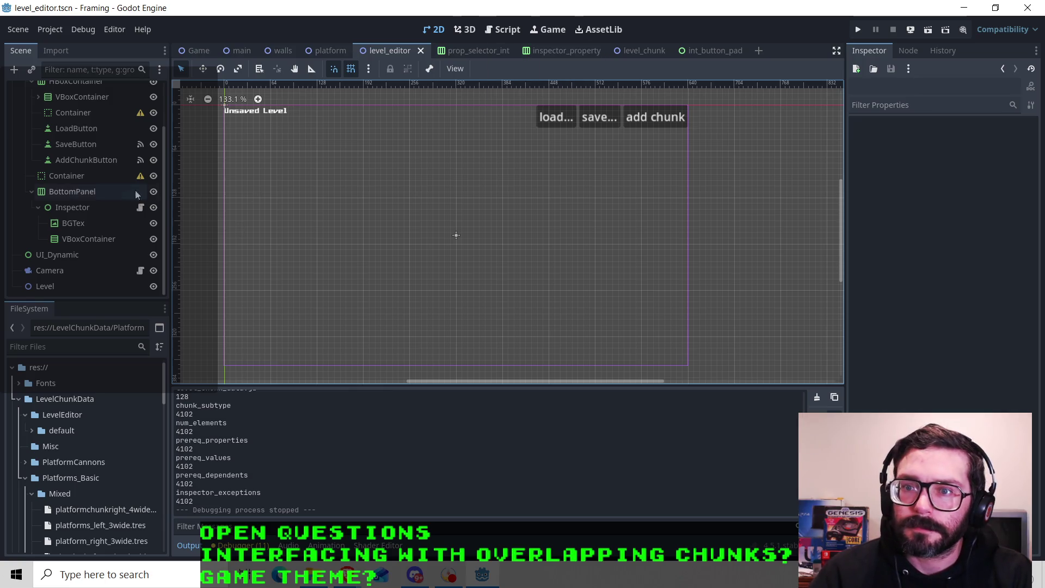
# Load res://Sprites/Environment/plain_black.png as BGTex's texture
pyautogui.click(92, 208)
pyautogui.click(96, 227)
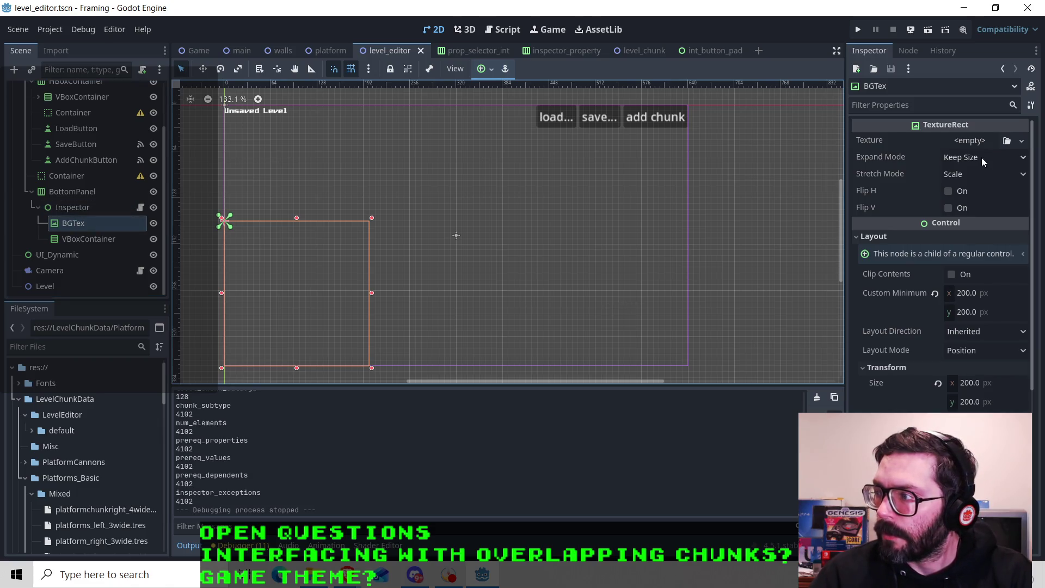
pyautogui.click(1021, 141)
pyautogui.click(930, 428)
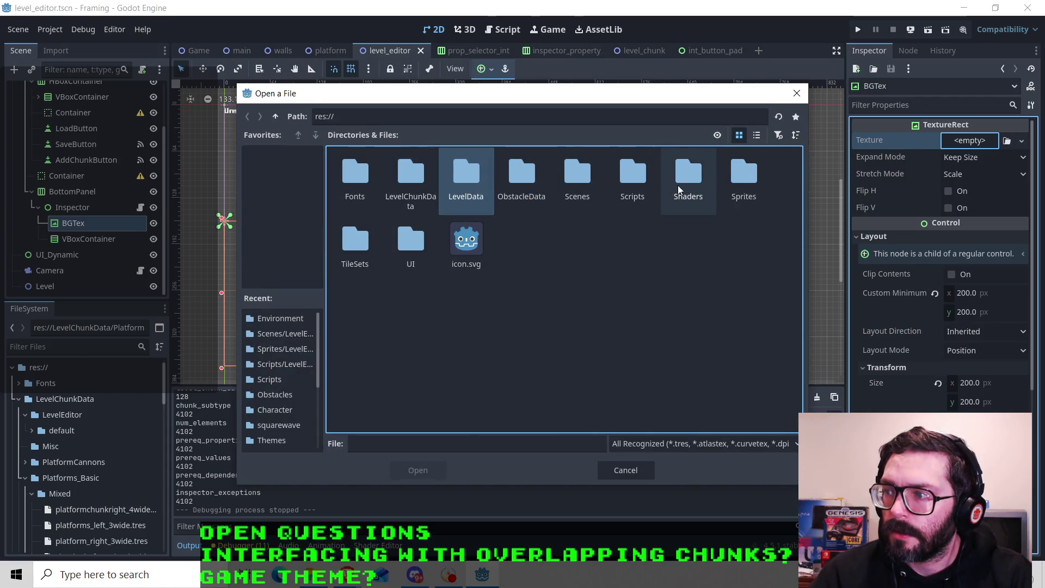
pyautogui.doubleClick(755, 185)
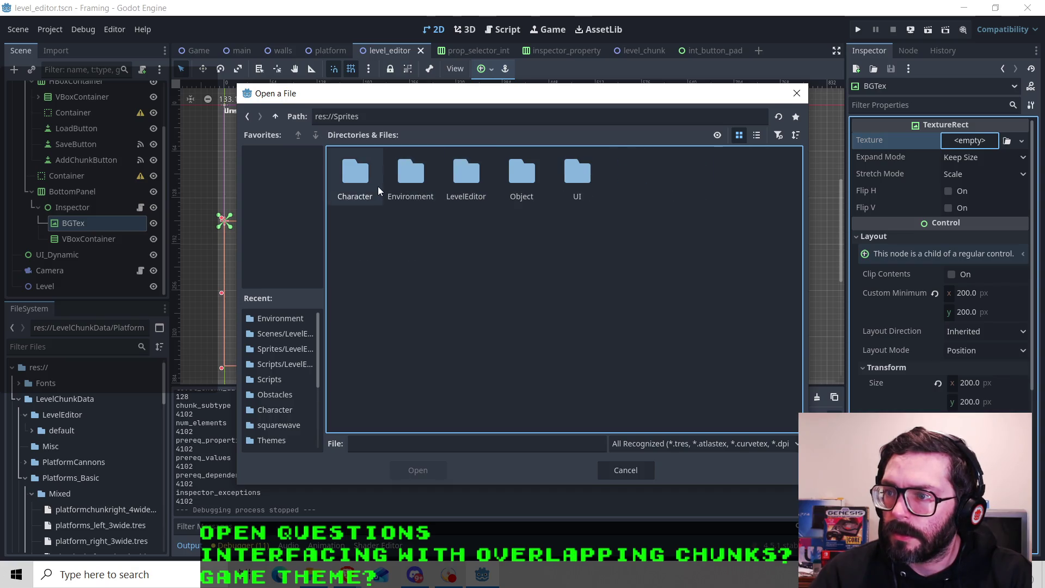
pyautogui.doubleClick(412, 179)
pyautogui.click(355, 181)
pyautogui.doubleClick(353, 181)
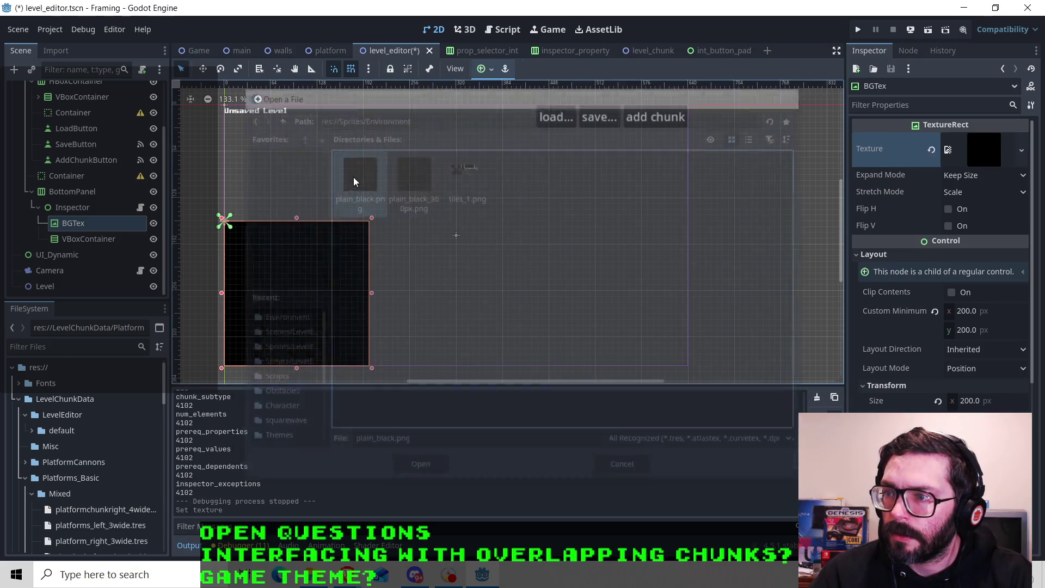
# Lower BGTex's Modulate alpha to 122 (ffffff7a), save the scene, and go to the script editor
pyautogui.scroll(-5, 934, 287)
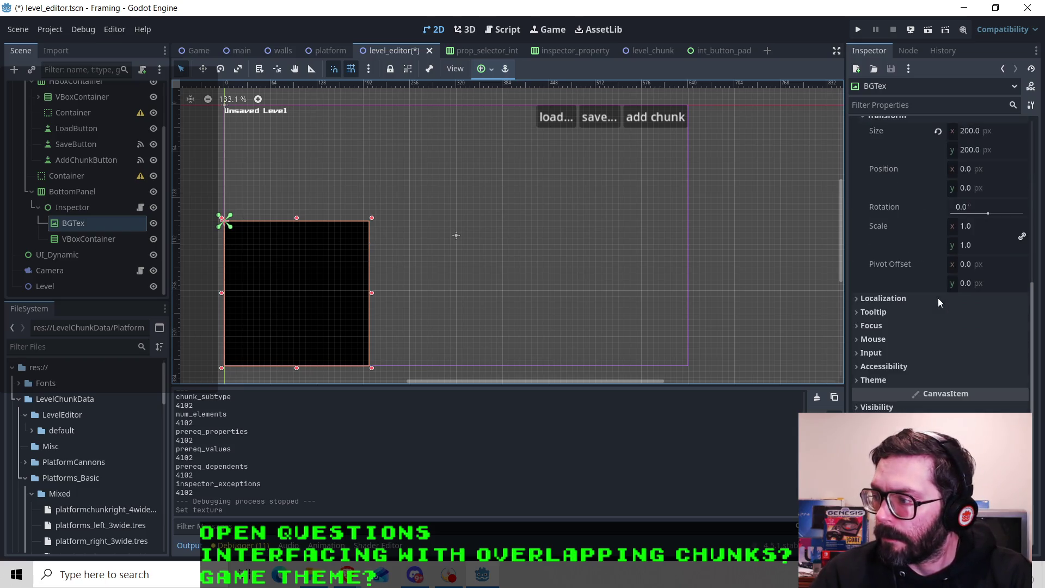
pyautogui.click(980, 435)
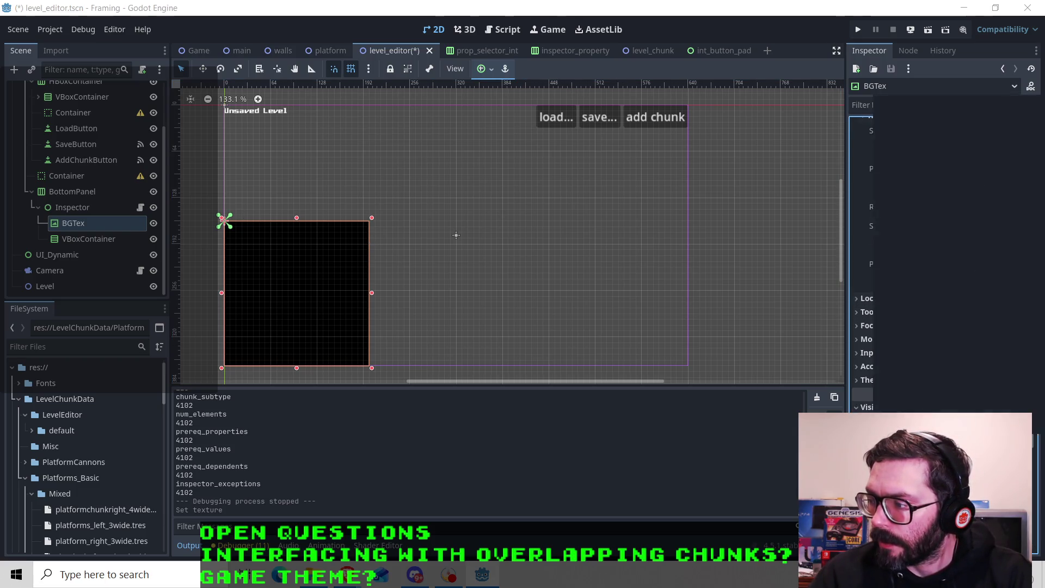
pyautogui.moveTo(991, 361); pyautogui.dragTo(939, 362)
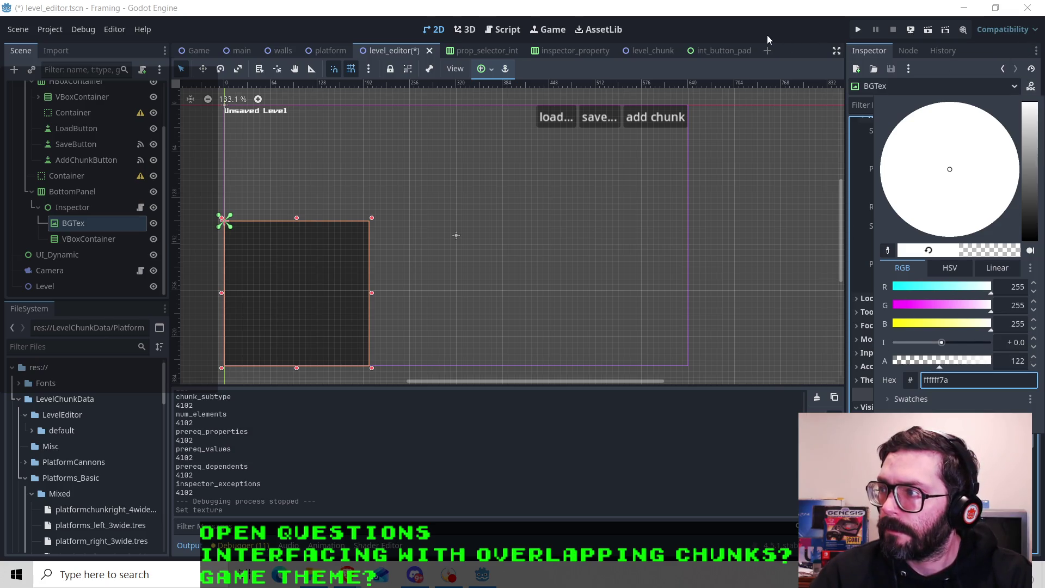
pyautogui.click(560, 284)
pyautogui.hotkey('ctrl', 's')
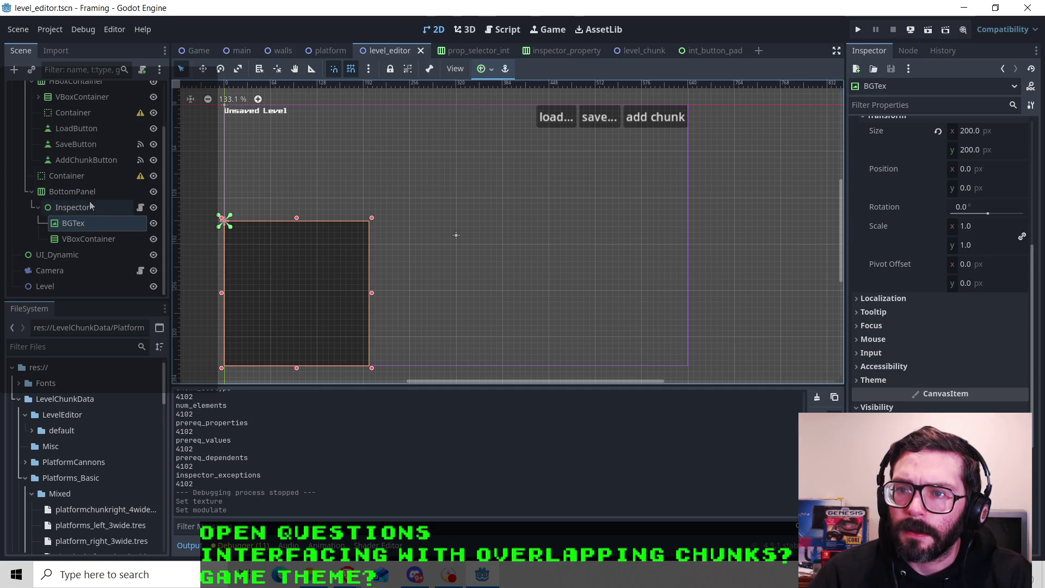
pyautogui.click(497, 31)
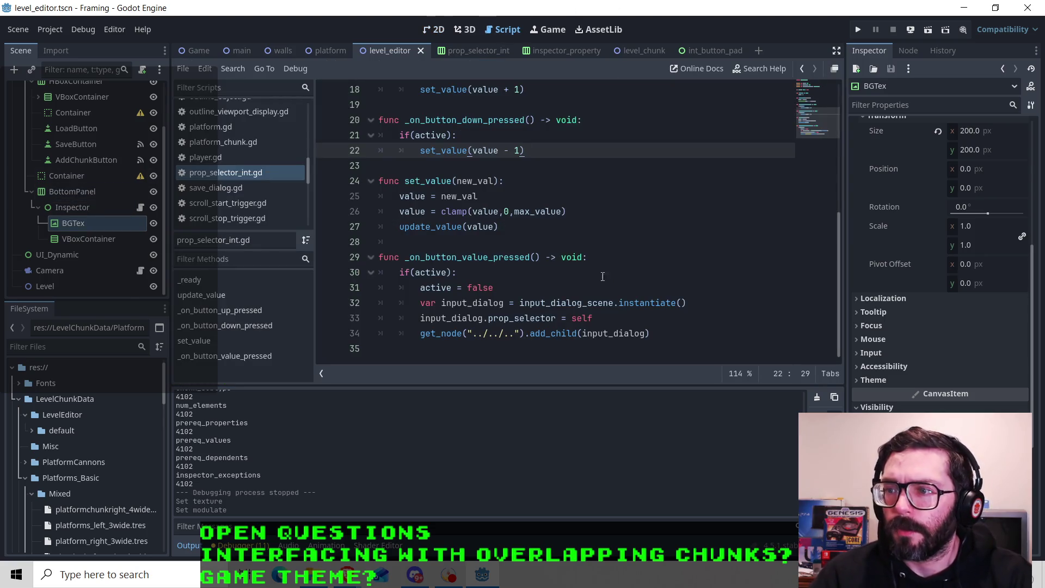
# Open level_editor_chunk.gd and check the show_inspector call on line 27
pyautogui.scroll(5, 254, 200)
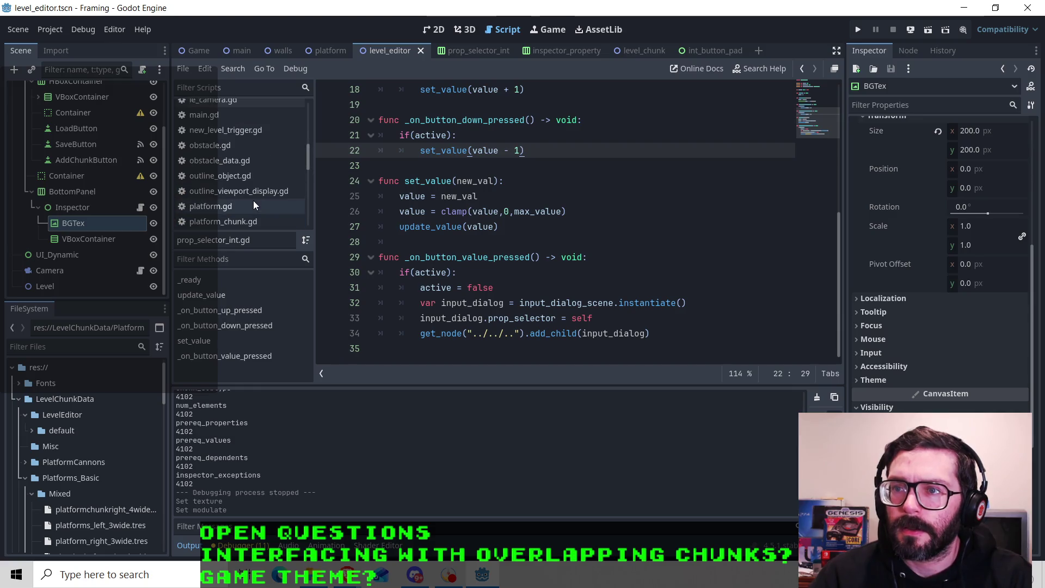
pyautogui.click(234, 163)
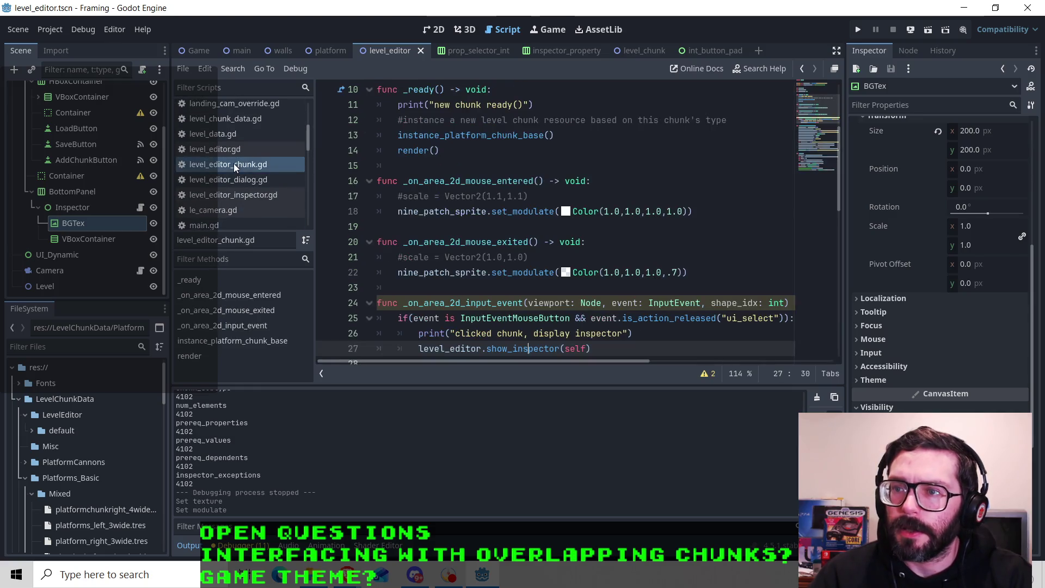
pyautogui.scroll(-4, 452, 172)
pyautogui.click(607, 164)
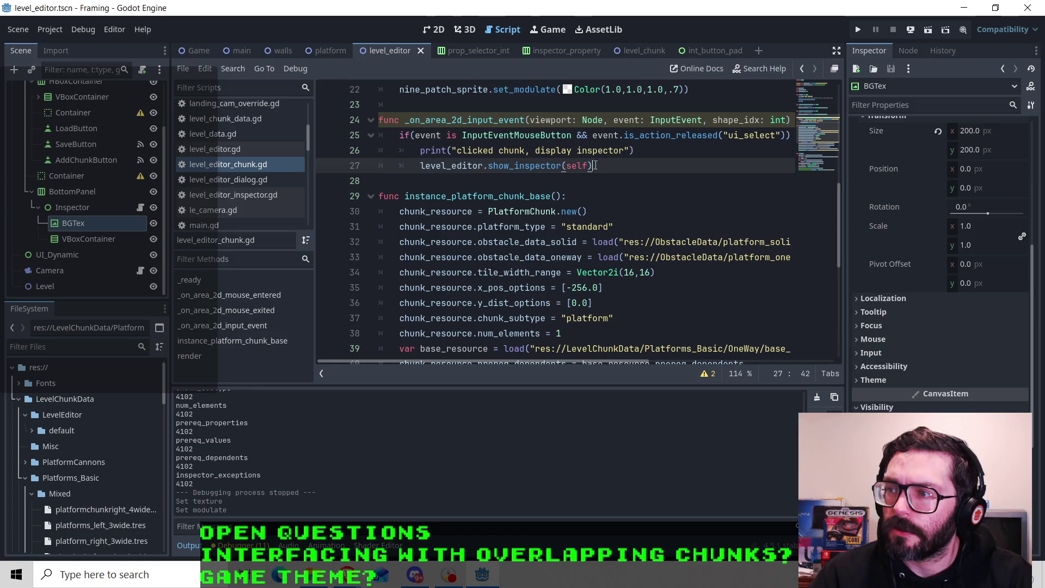
pyautogui.click(525, 166)
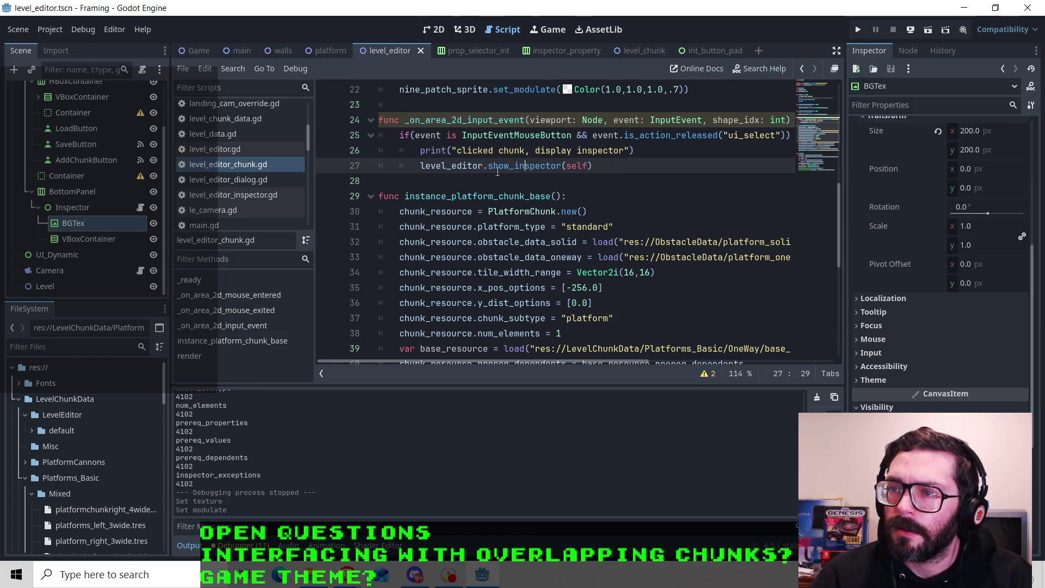
# In level_editor.gd, find show_inspector and select its inspector.visible = true line
pyautogui.click(230, 147)
pyautogui.scroll(-3, 476, 223)
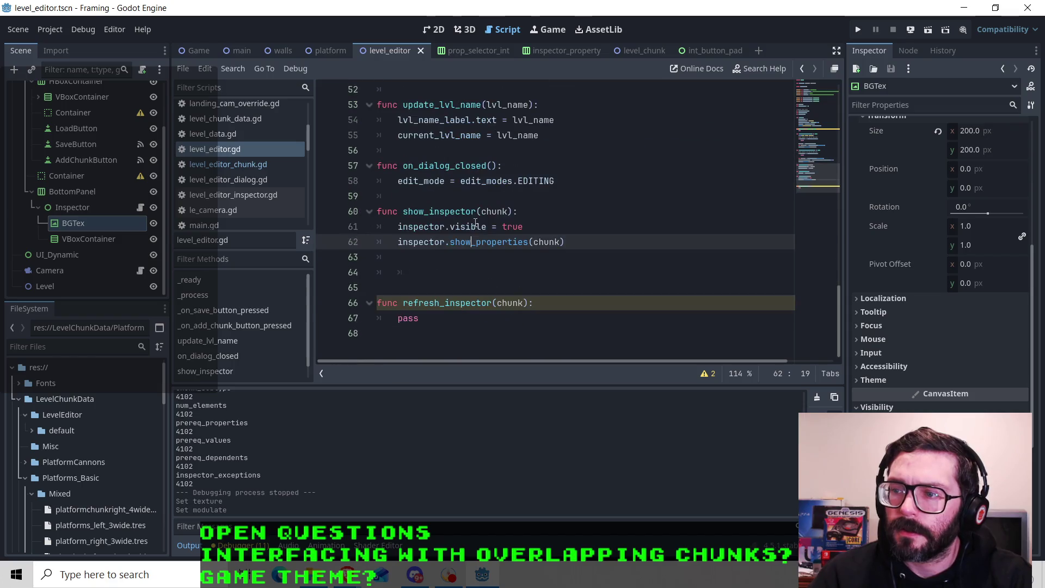
pyautogui.press('Up')
pyautogui.press('Up')
pyautogui.press('Down')
pyautogui.press('Up')
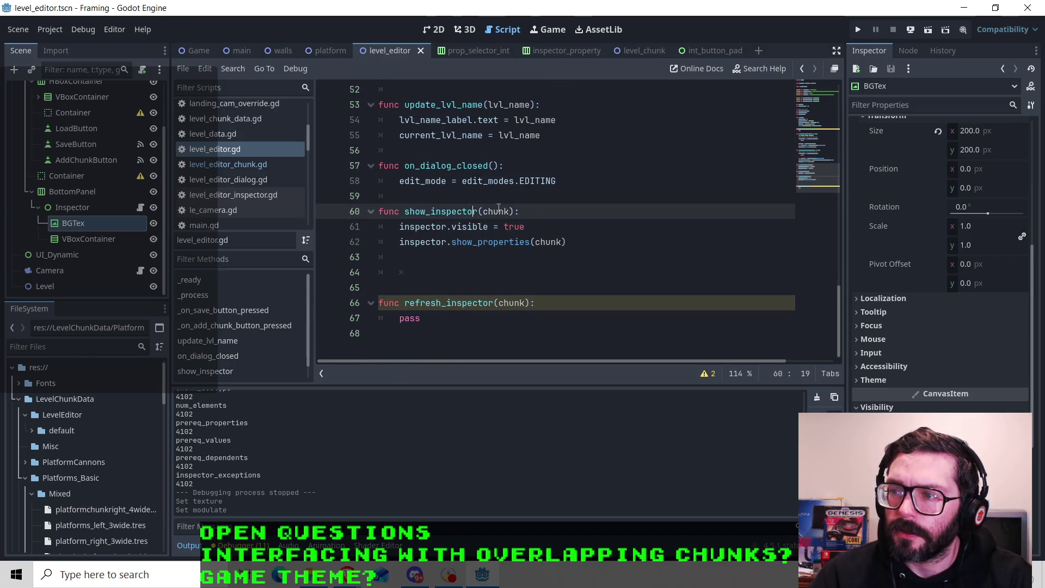
pyautogui.press('Down')
pyautogui.press('Down')
pyautogui.press('Down')
pyautogui.click(425, 248)
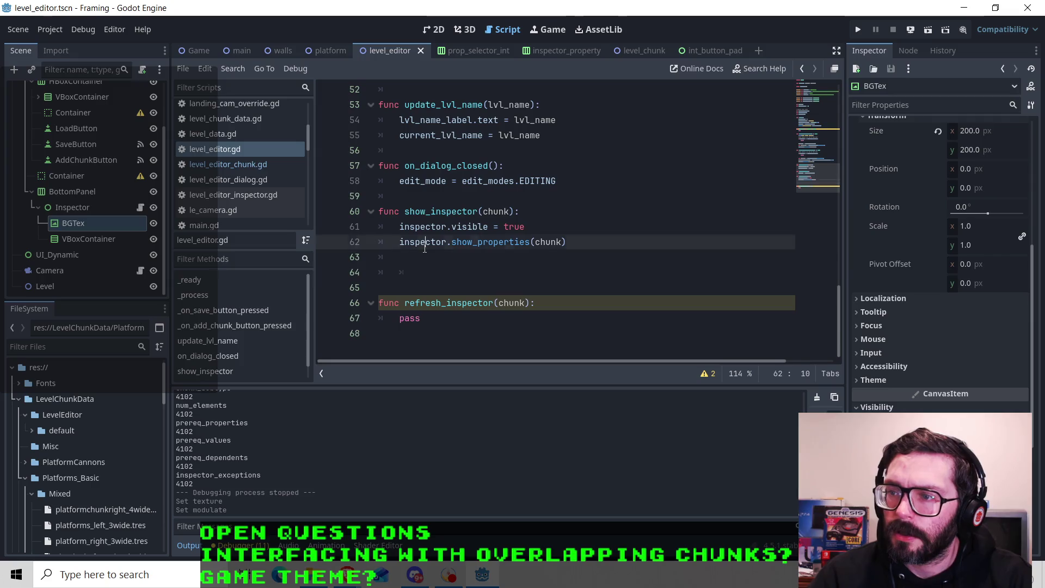
pyautogui.press('Down')
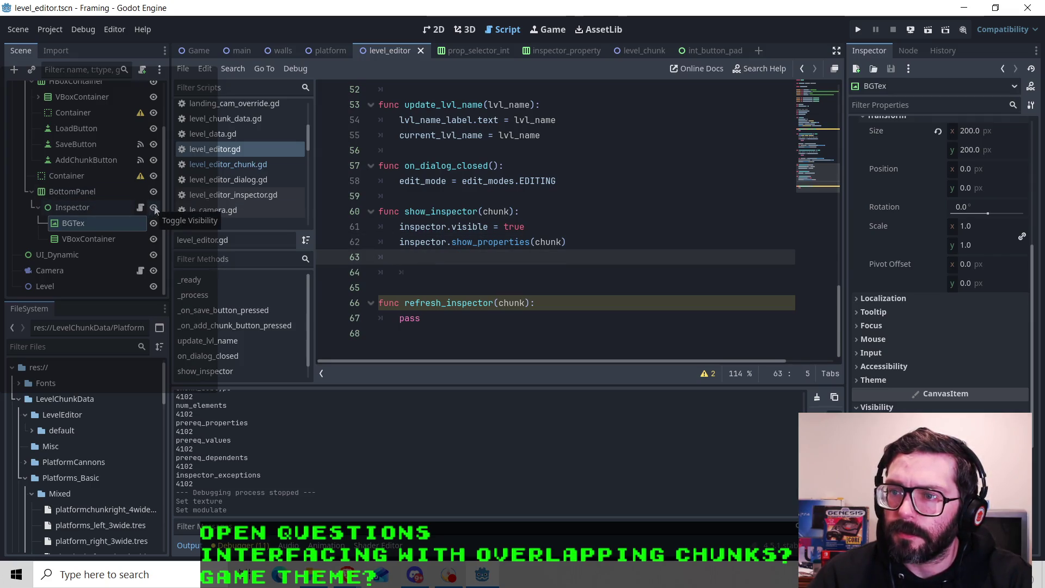
pyautogui.scroll(10, 576, 240)
pyautogui.scroll(1, 577, 239)
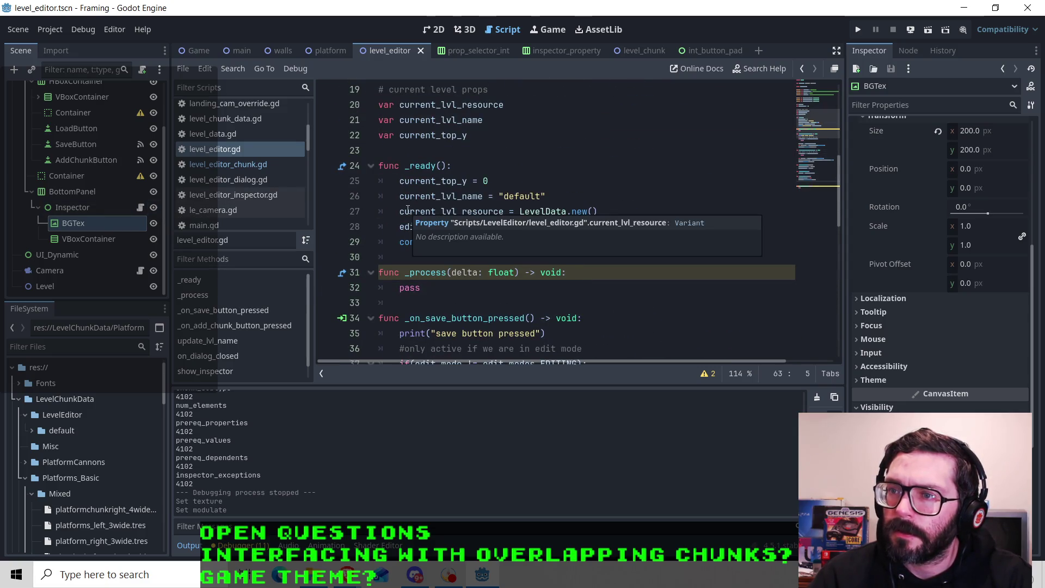
pyautogui.scroll(-10, 408, 209)
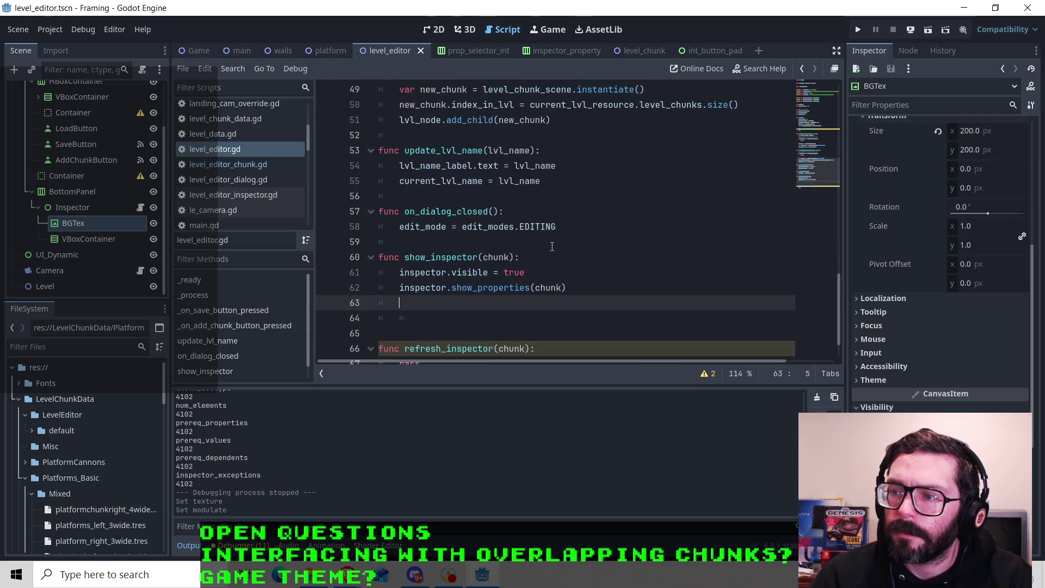
pyautogui.moveTo(539, 272); pyautogui.dragTo(400, 272)
# Copy the inspector.visible = true line and place the cursor after _ready's dialog_closed connect line
pyautogui.rightClick(419, 275)
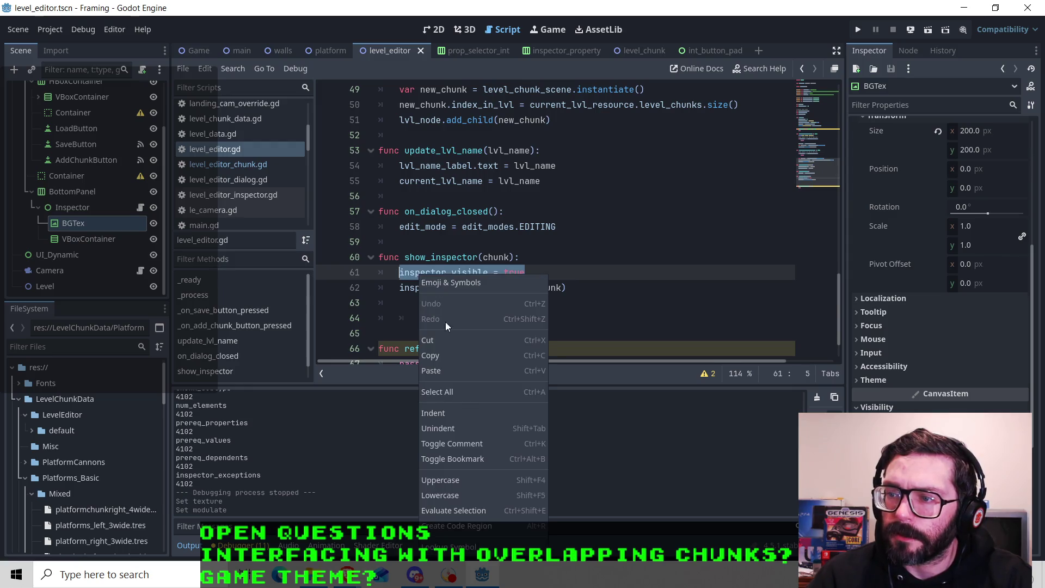
pyautogui.click(440, 355)
pyautogui.scroll(12, 545, 246)
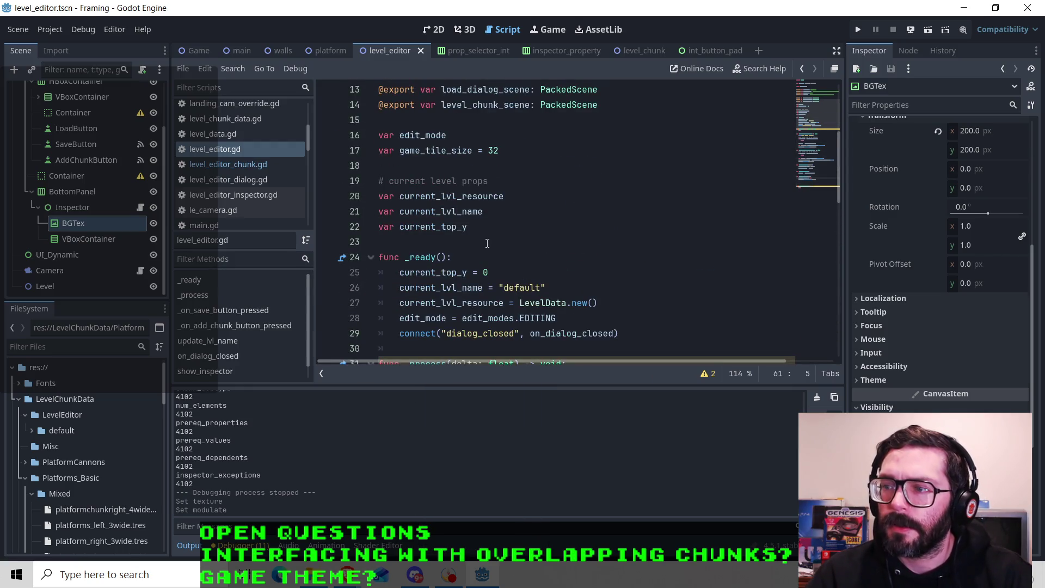
pyautogui.click(481, 228)
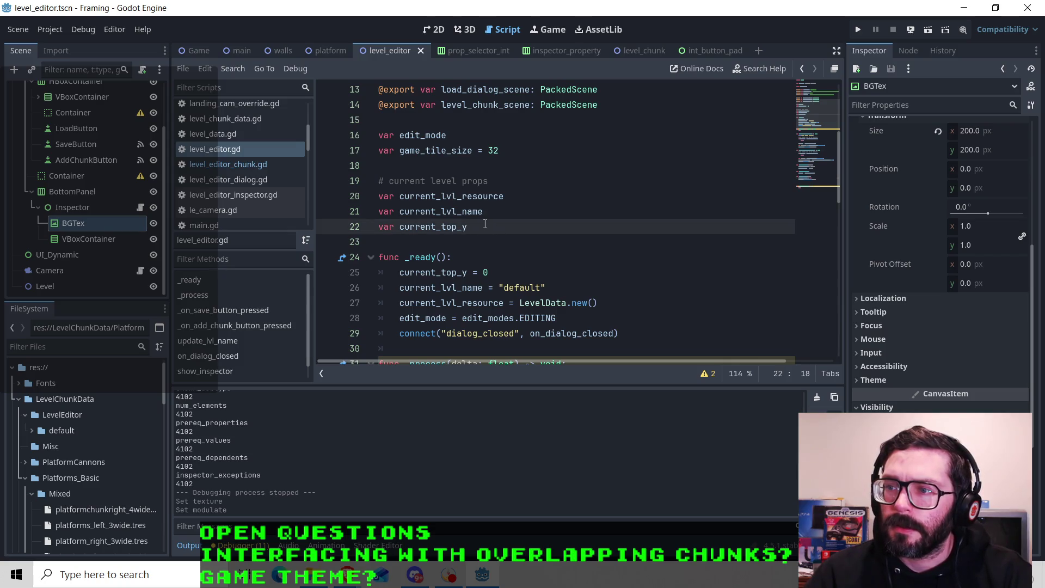
pyautogui.scroll(-2, 486, 226)
pyautogui.click(485, 225)
pyautogui.press('Up')
pyautogui.press('Up')
pyautogui.press('Up')
pyautogui.scroll(-1, 486, 202)
pyautogui.scroll(1, 507, 177)
pyautogui.click(591, 223)
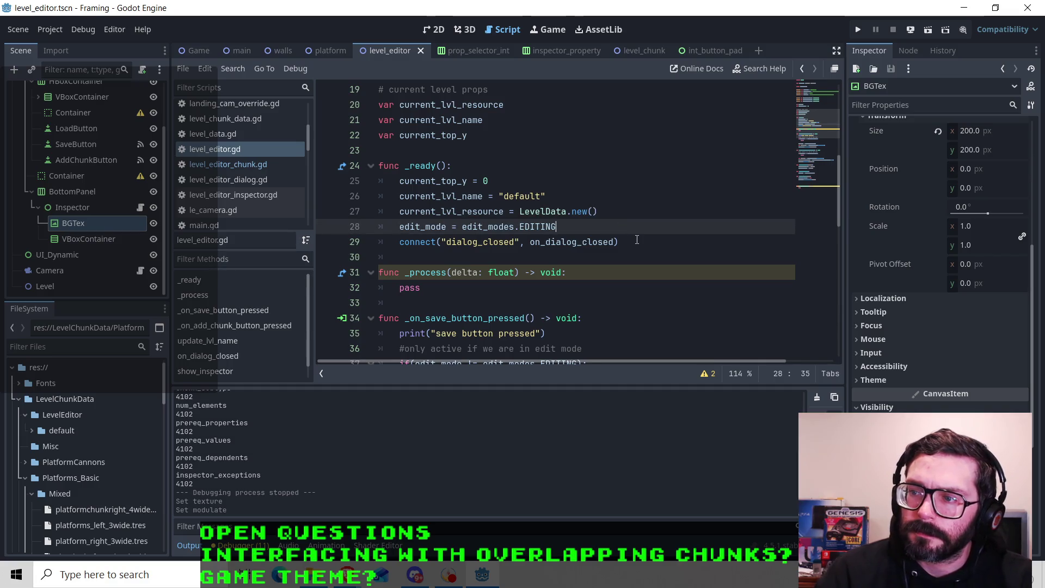
pyautogui.click(637, 240)
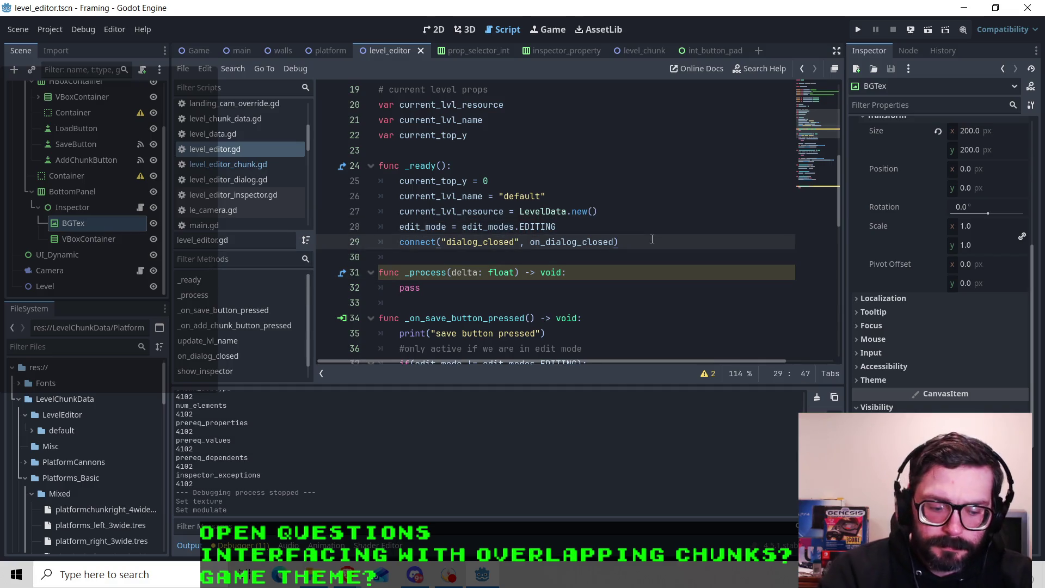
# Add inspector.visible = false on a new line there, save, and run the project
pyautogui.press('Return')
pyautogui.write('inspector.visible = tr')
pyautogui.press('BackSpace')
pyautogui.press('BackSpace')
pyautogui.write('fals')
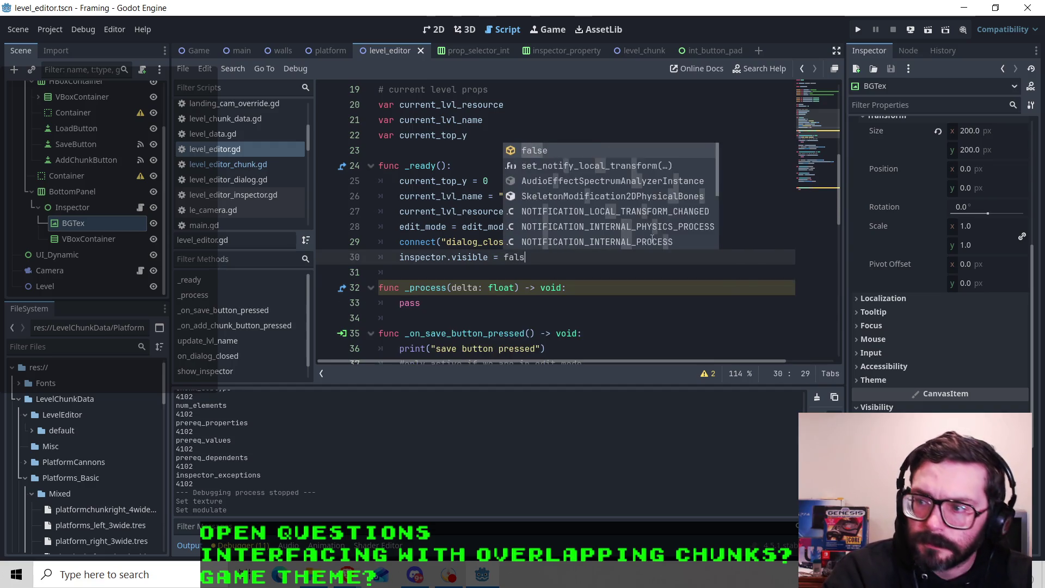
pyautogui.write('e')
pyautogui.hotkey('ctrl', 's')
pyautogui.click(858, 33)
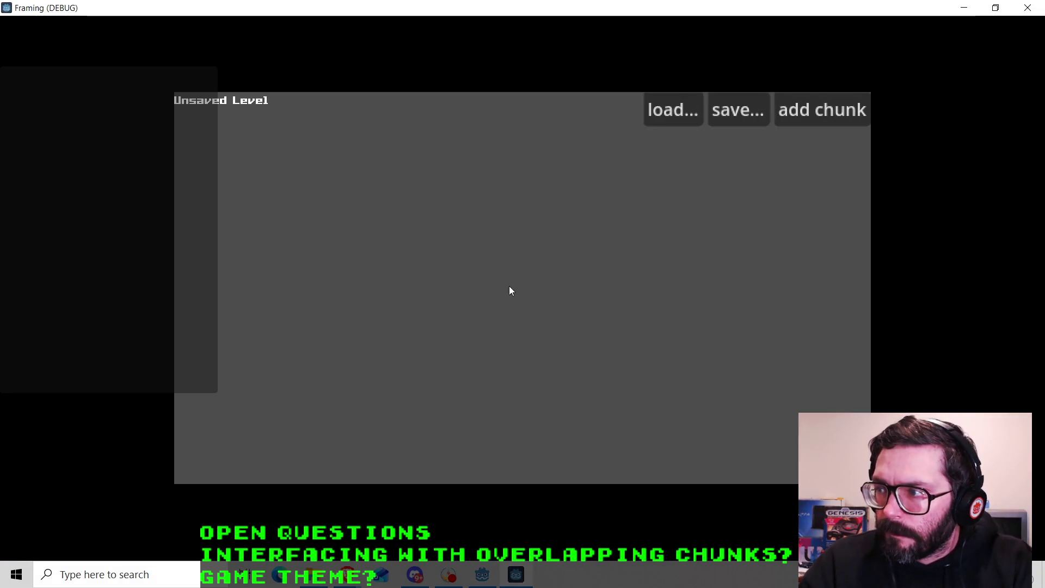
pyautogui.click(822, 110)
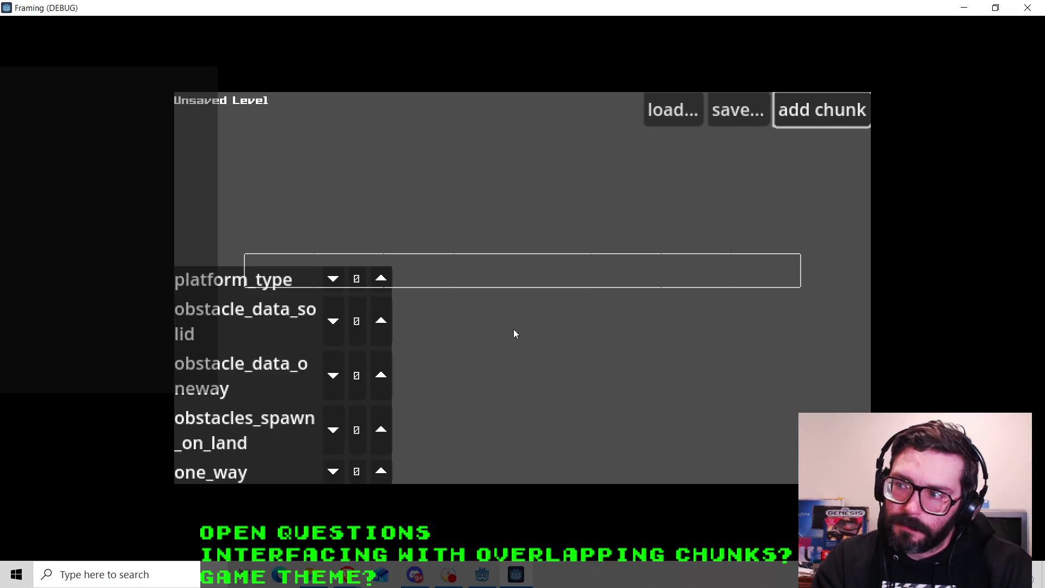
pyautogui.click(1028, 8)
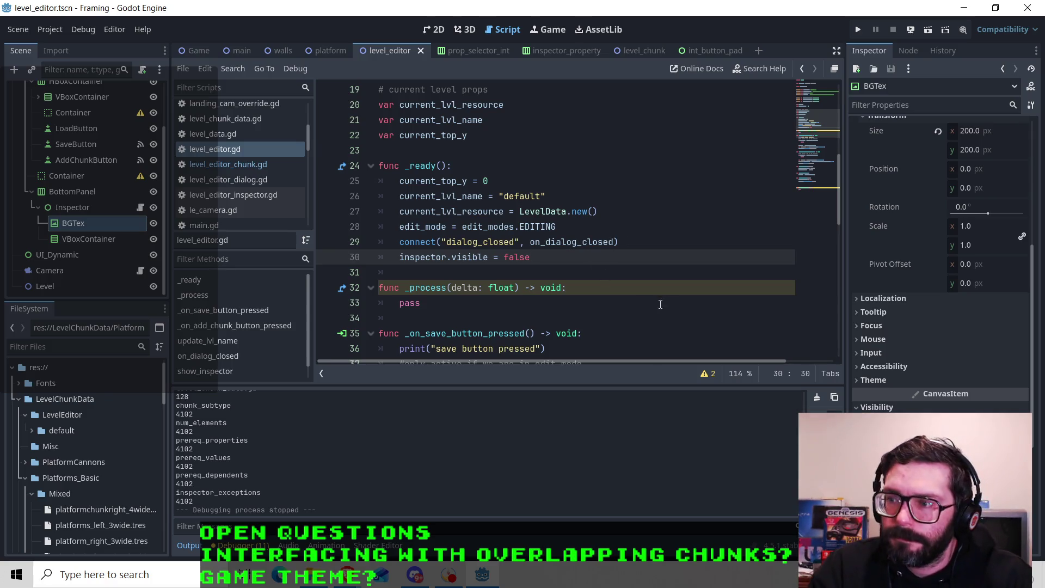
# Return to level_editor's 2D canvas and inspect the VBoxContainer and Inspector nodes
pyautogui.press('Up')
pyautogui.press('Down')
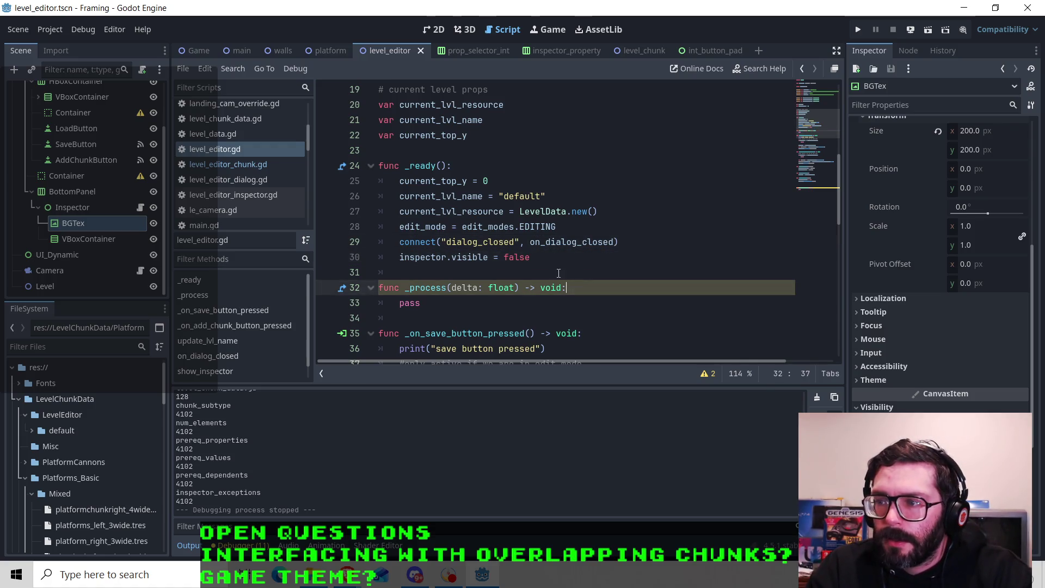
pyautogui.click(434, 29)
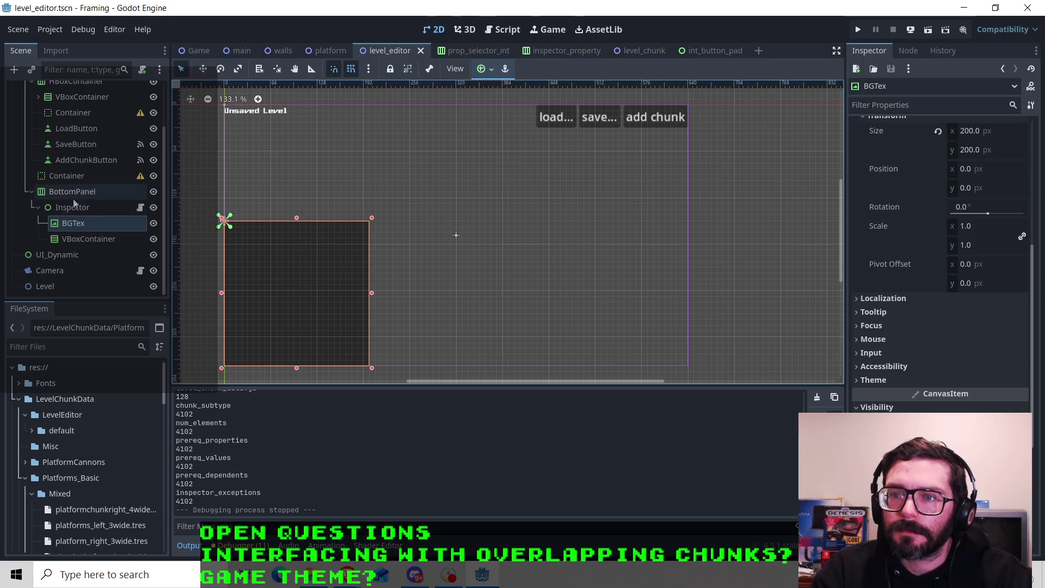
pyautogui.click(79, 239)
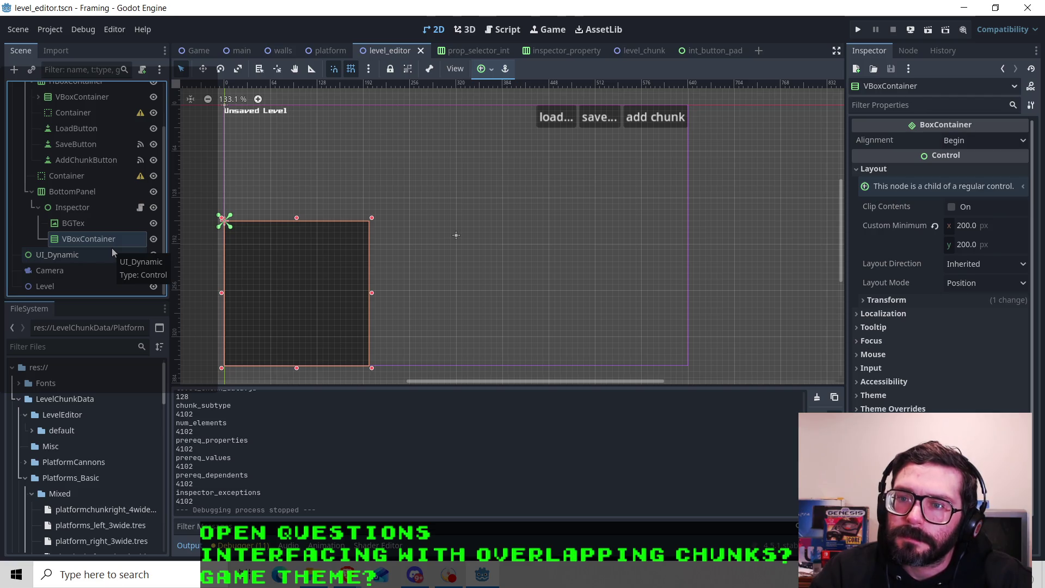
pyautogui.click(81, 208)
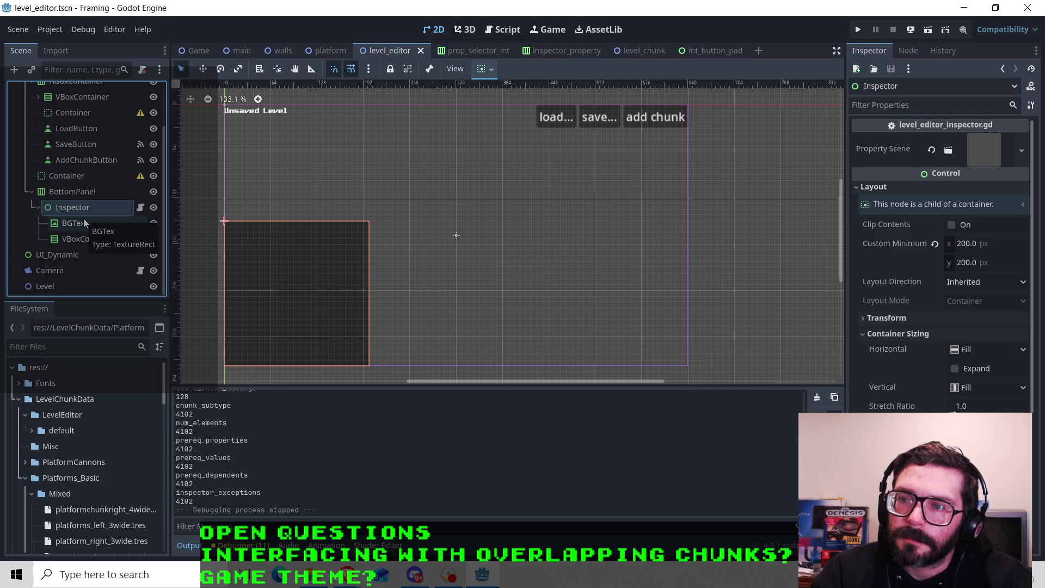
pyautogui.rightClick(86, 208)
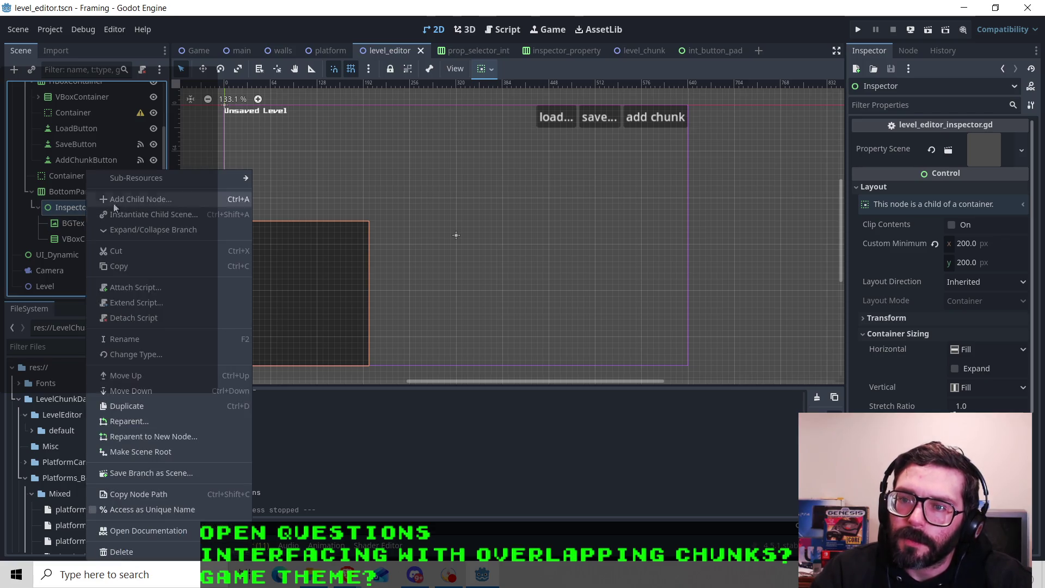
# Add a Button child under Inspector, sized 16×16 and placed at (184, -16) on the top-right corner
pyautogui.click(140, 202)
pyautogui.write('button')
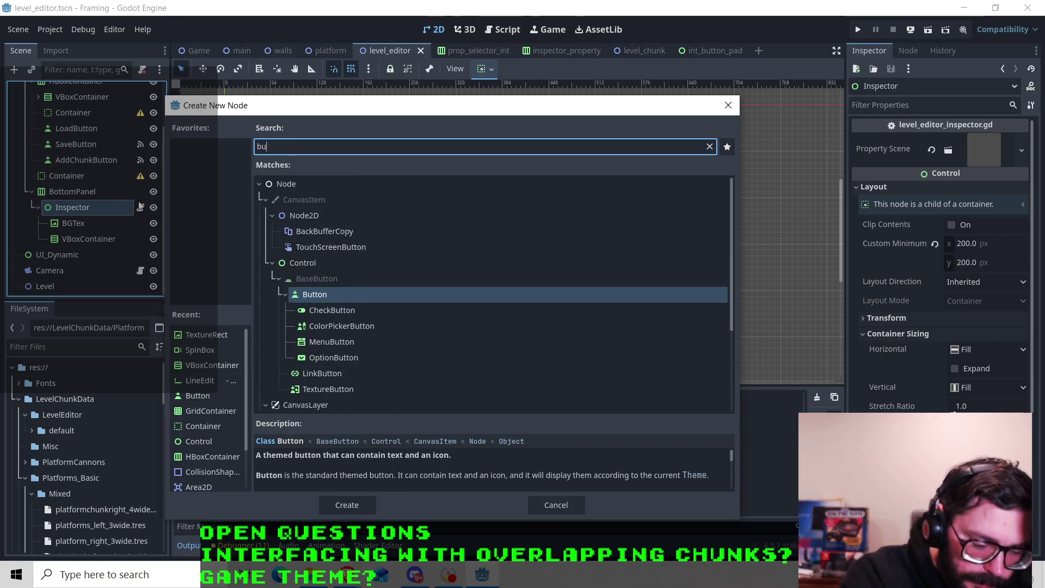
pyautogui.press('Return')
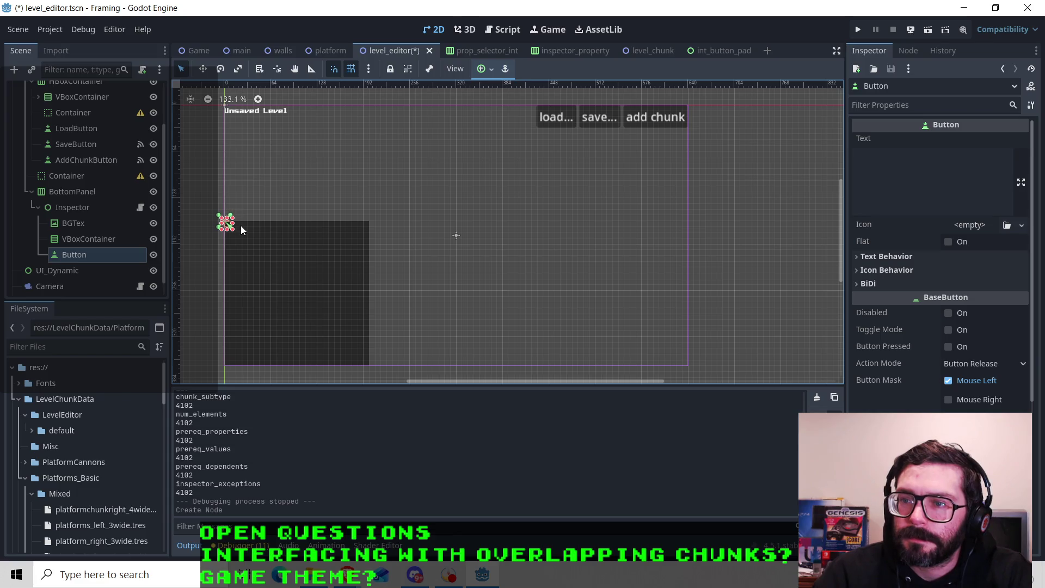
pyautogui.scroll(10, 231, 225)
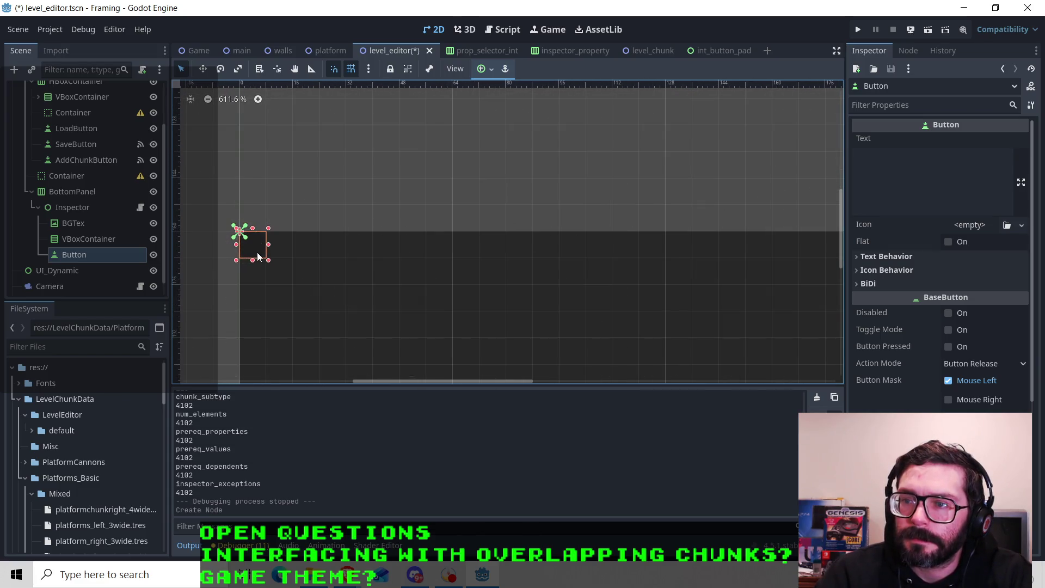
pyautogui.moveTo(270, 226); pyautogui.dragTo(288, 196)
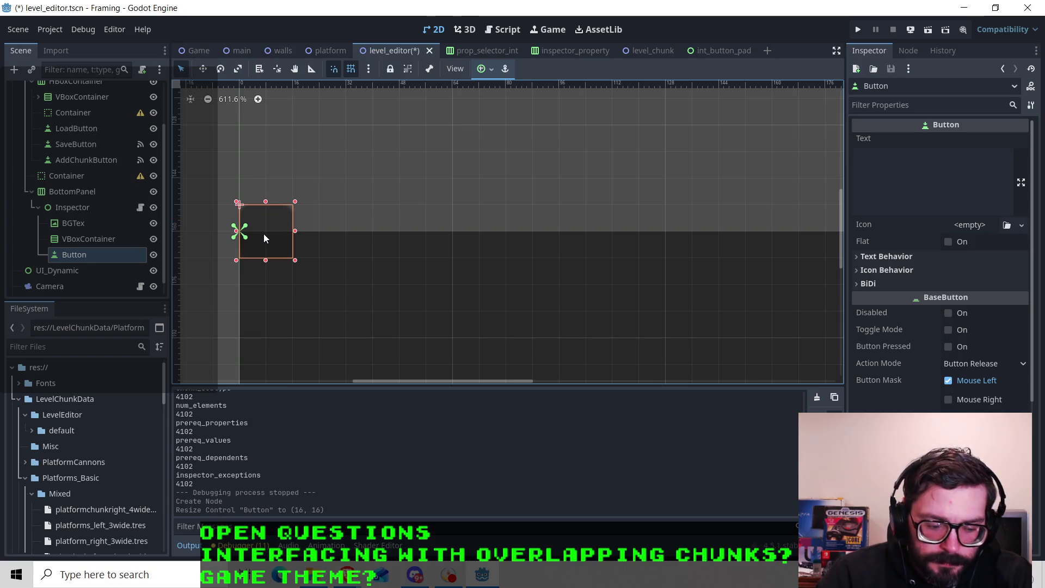
pyautogui.moveTo(271, 239); pyautogui.dragTo(283, 204)
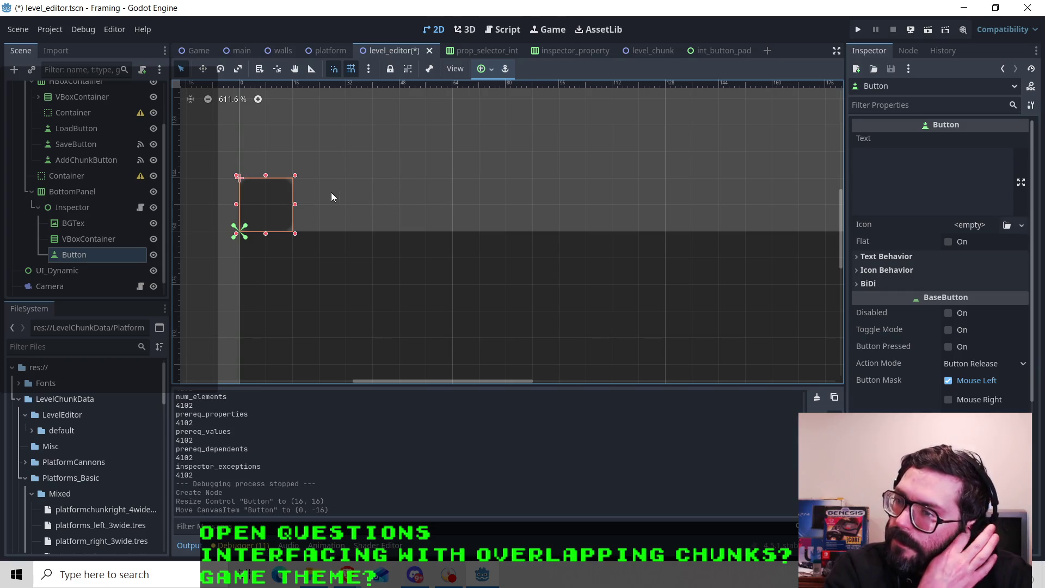
pyautogui.scroll(-5, 331, 196)
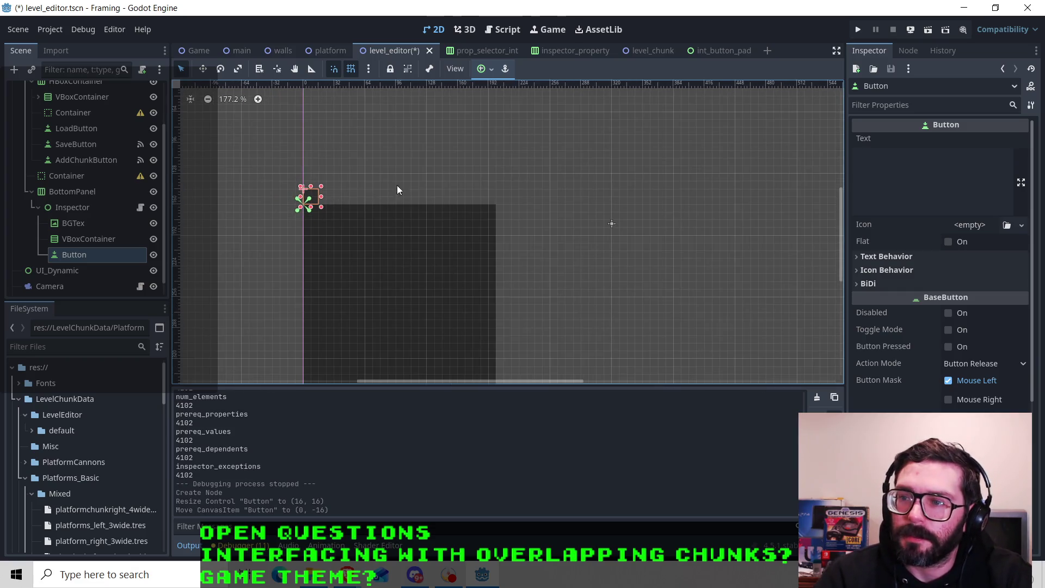
pyautogui.moveTo(340, 198); pyautogui.dragTo(508, 198)
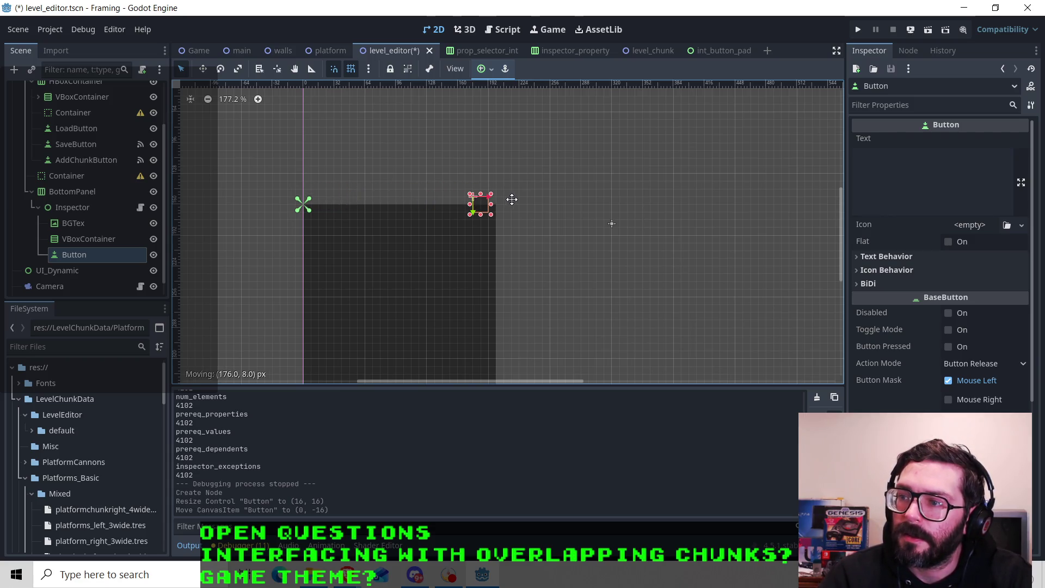
pyautogui.moveTo(511, 199); pyautogui.dragTo(515, 200)
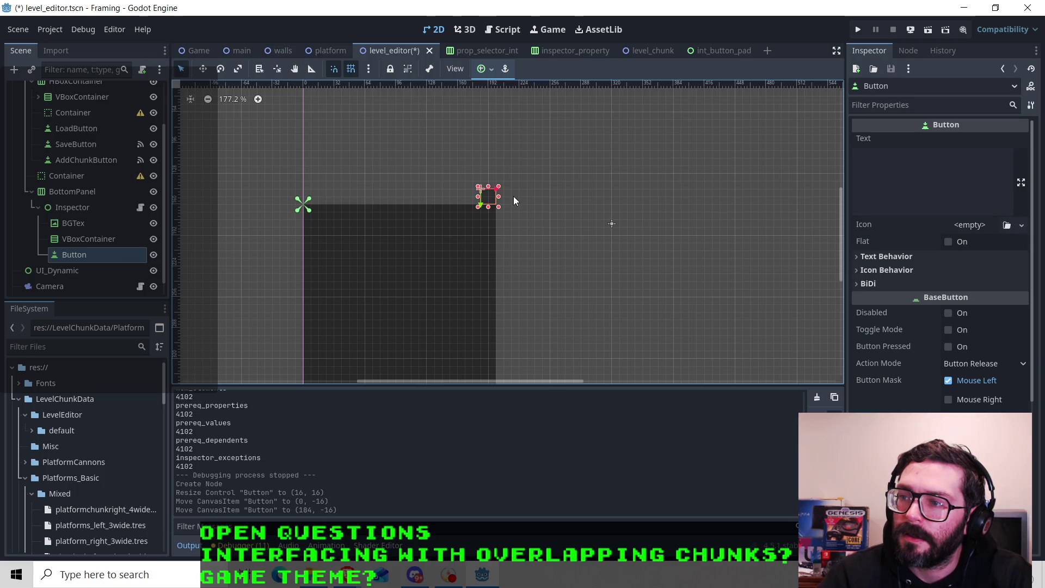
# Leave the button's text empty and rename the node to CloseButton
pyautogui.click(893, 174)
pyautogui.write('x')
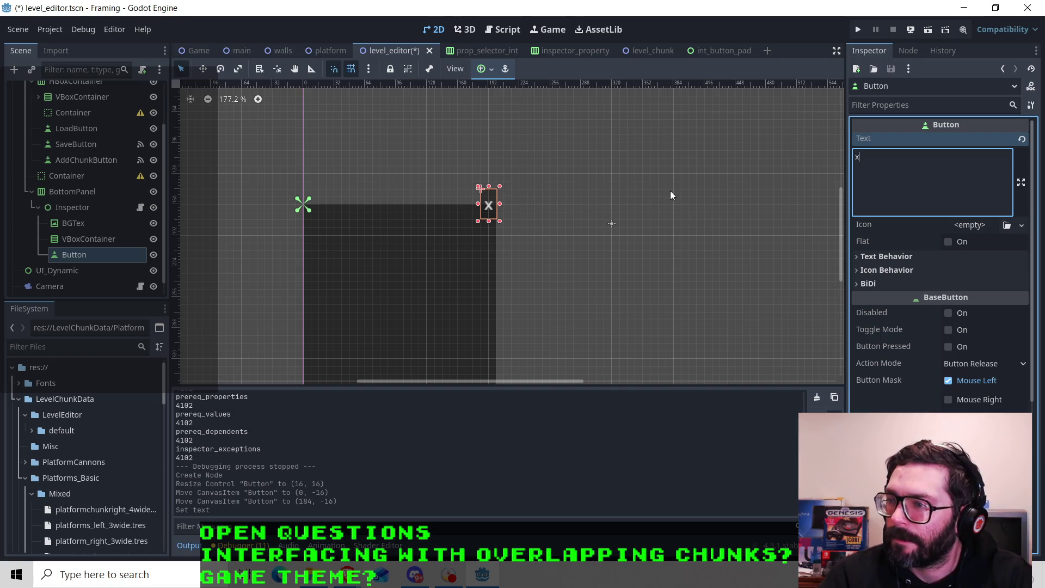
pyautogui.press('BackSpace')
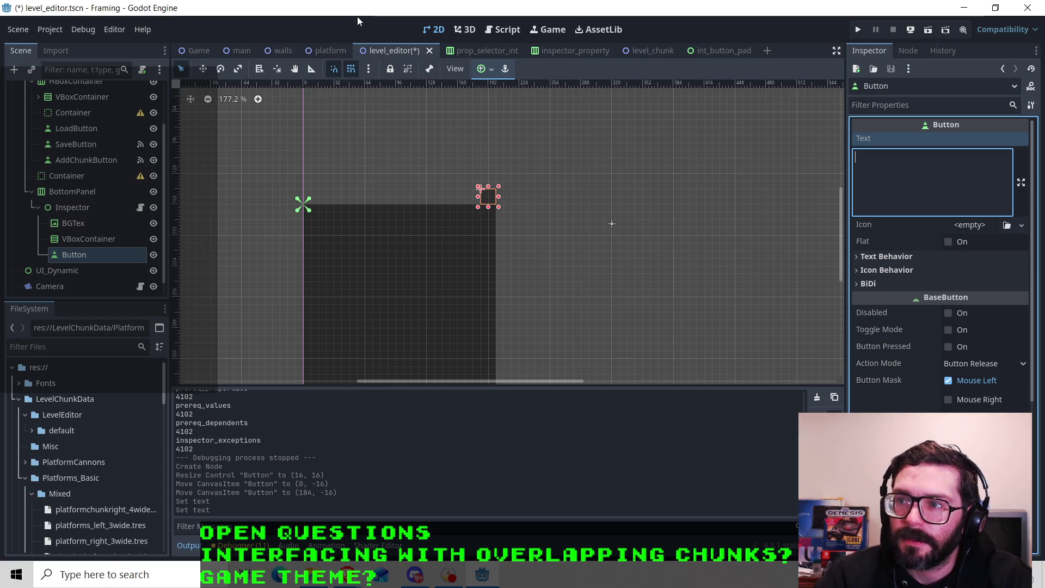
pyautogui.doubleClick(71, 260)
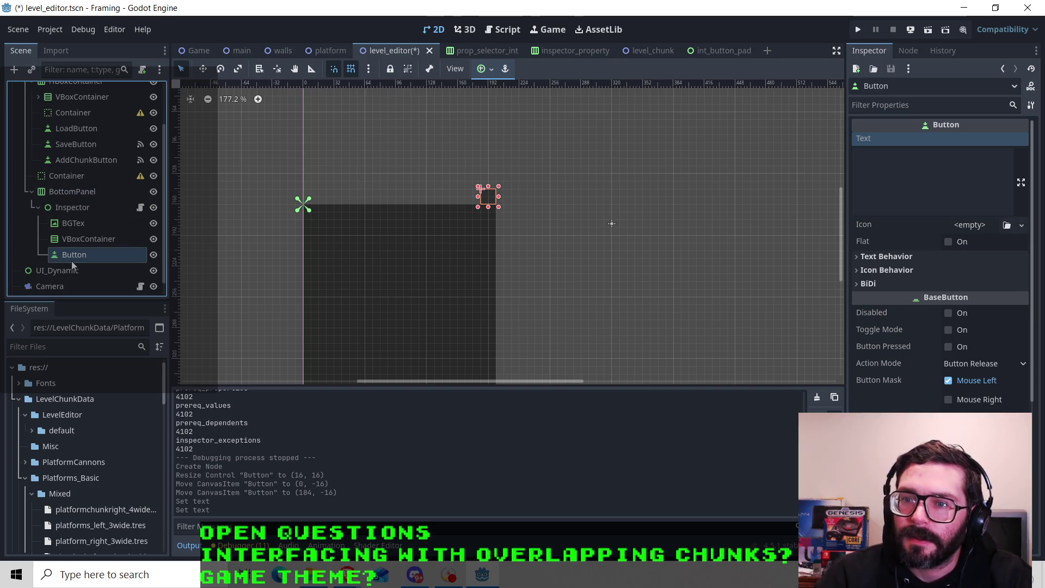
pyautogui.press('Left')
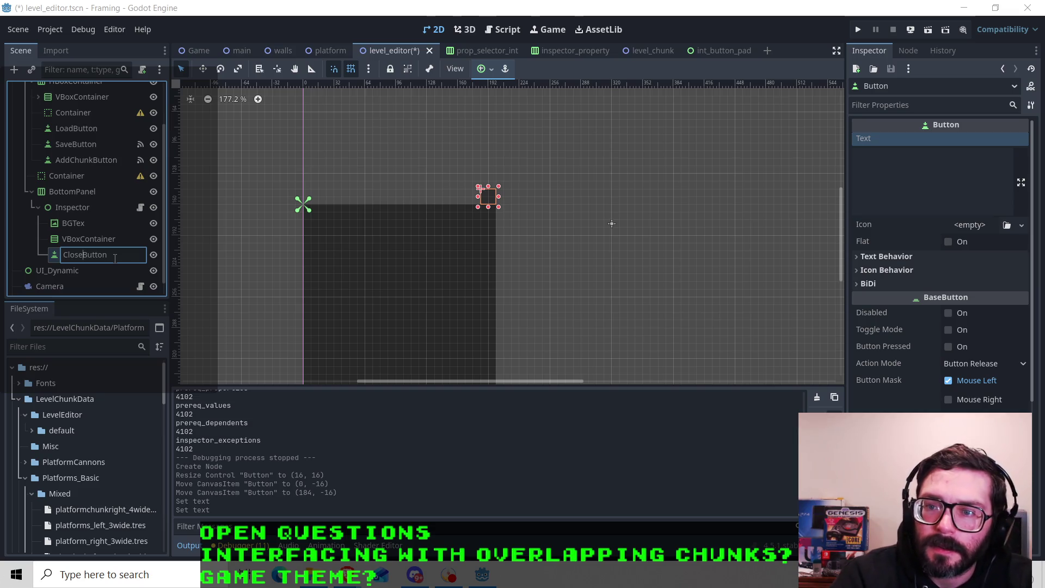
pyautogui.press('Return')
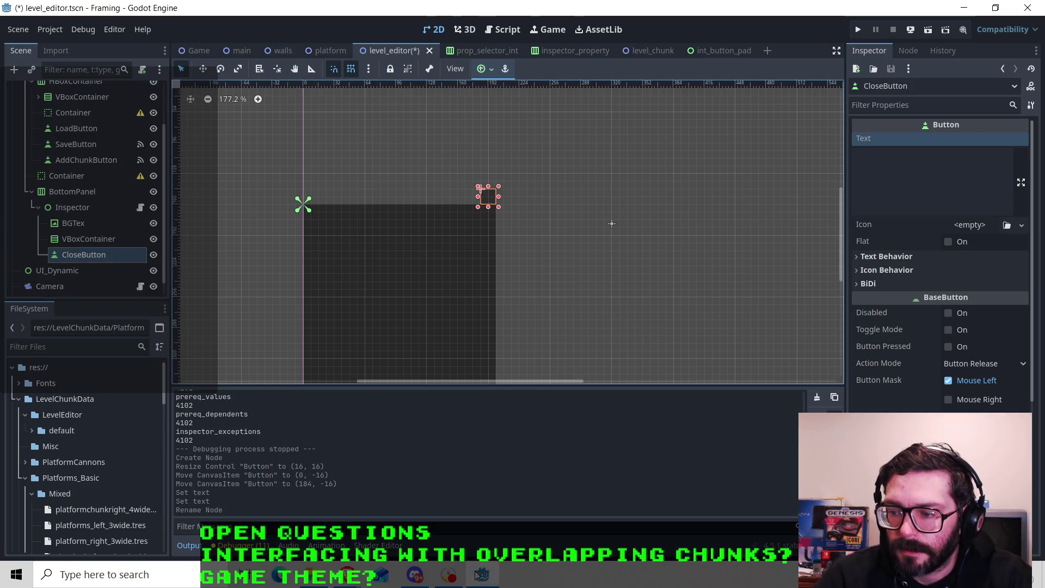
pyautogui.click(482, 576)
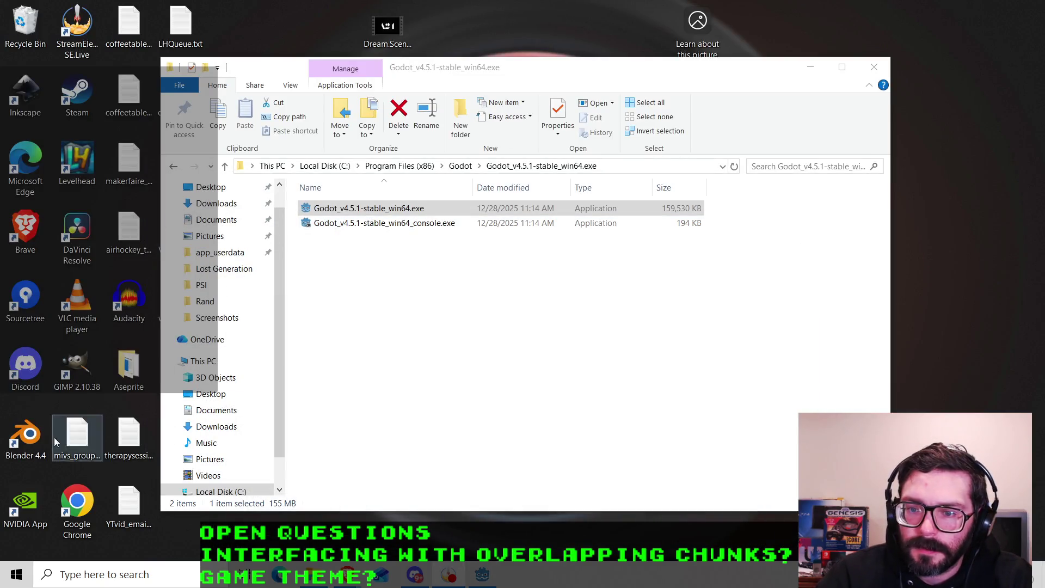
# Launch aseprite.exe from the Aseprite program folder in File Explorer
pyautogui.moveTo(454, 73); pyautogui.dragTo(604, 69)
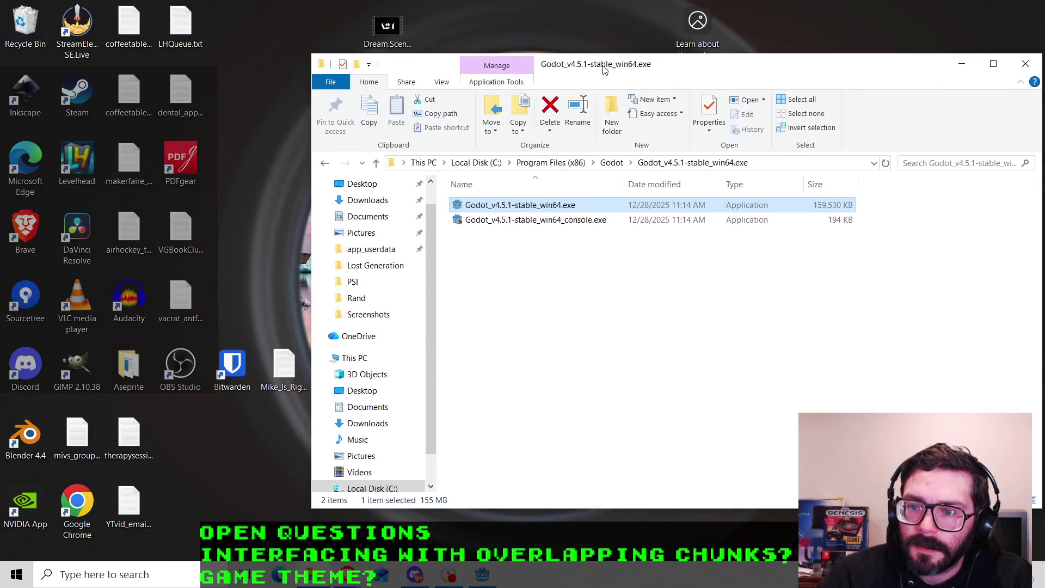
pyautogui.doubleClick(127, 375)
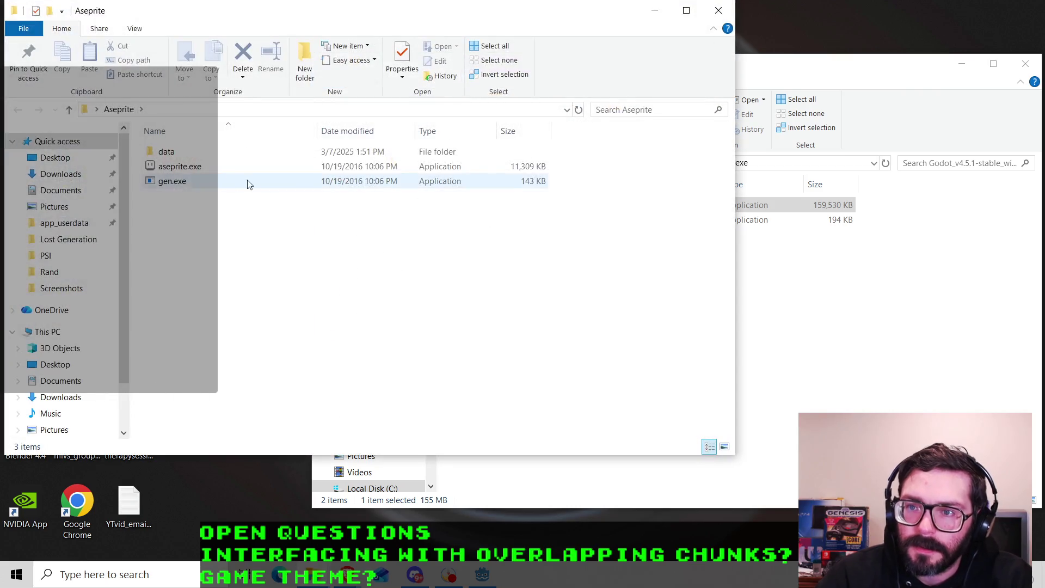
pyautogui.doubleClick(169, 170)
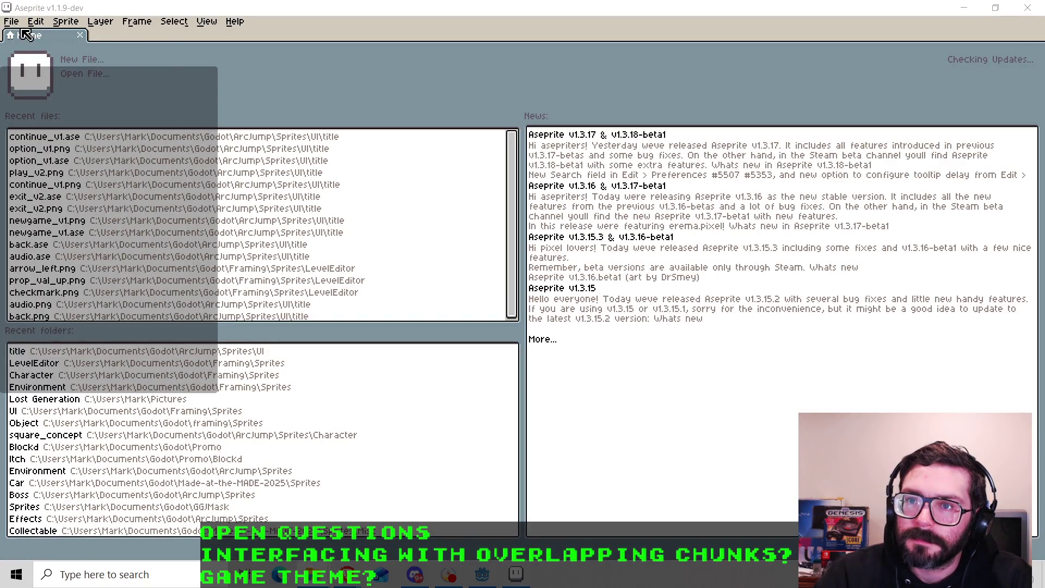
pyautogui.click(12, 21)
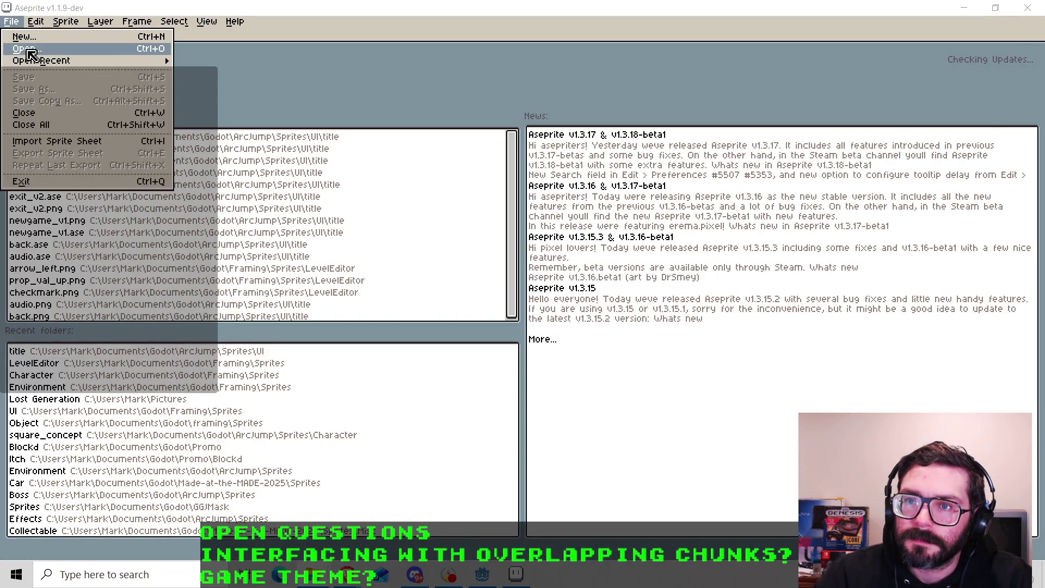
# Browse the Open dialog to the Framing project's Sprites/UI folder
pyautogui.click(28, 52)
pyautogui.click(151, 76)
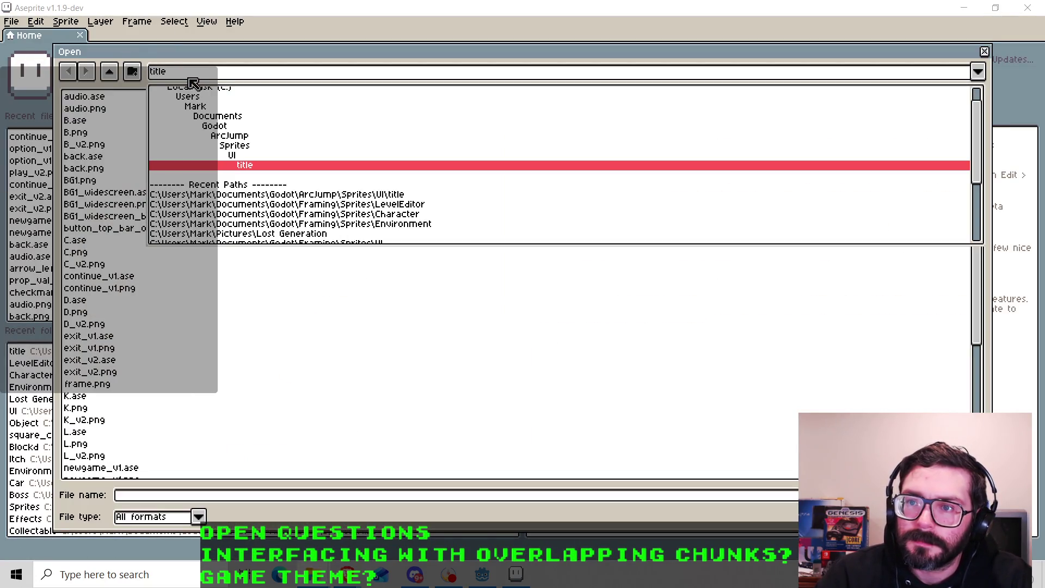
pyautogui.click(230, 128)
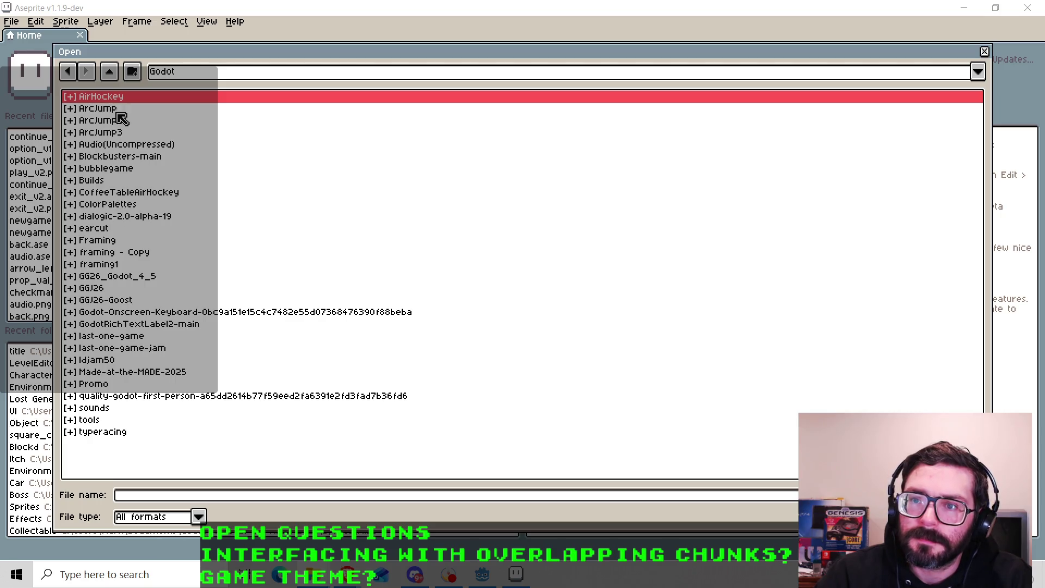
pyautogui.doubleClick(118, 242)
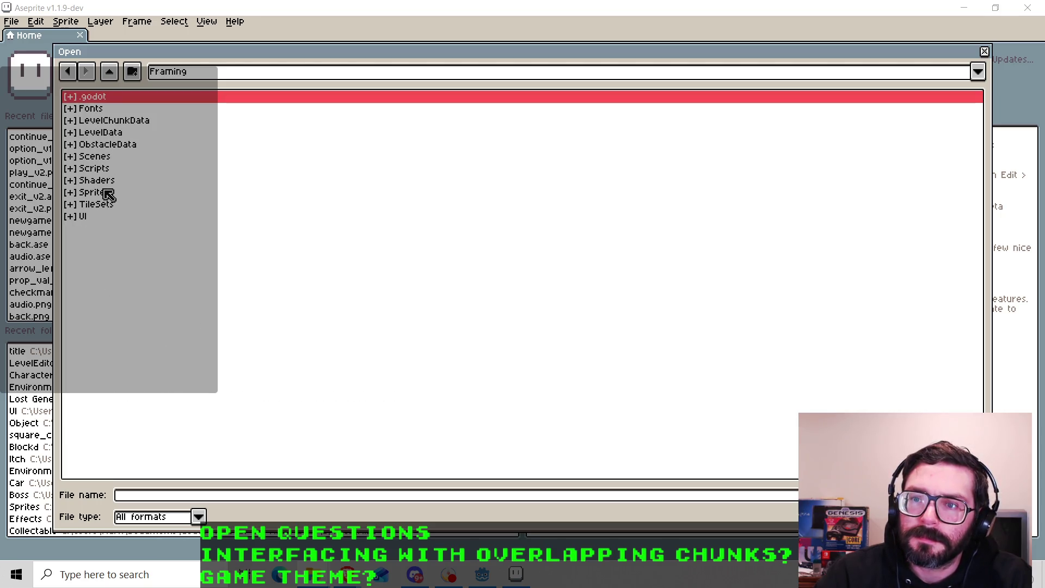
pyautogui.doubleClick(103, 195)
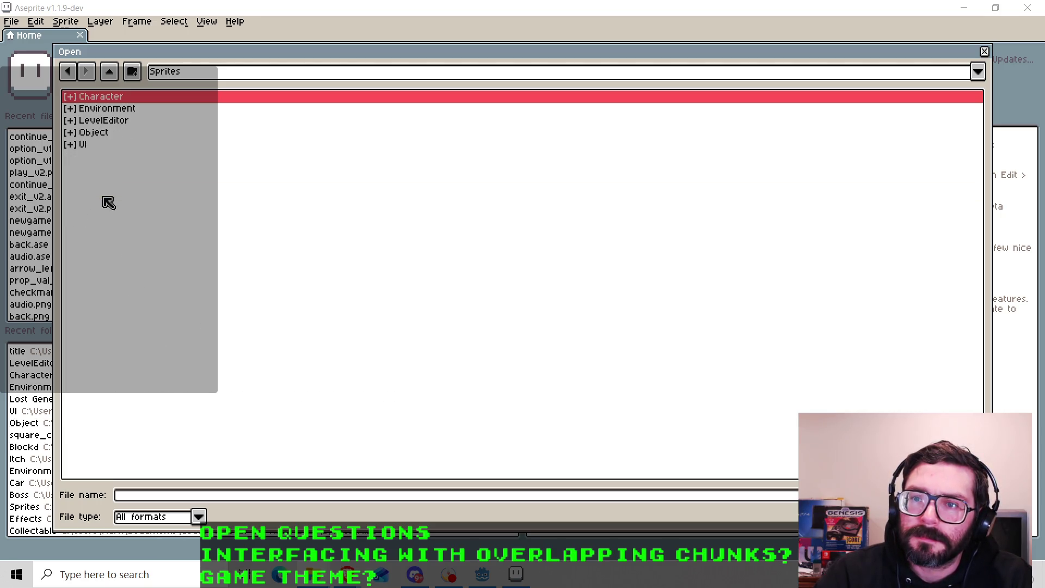
pyautogui.doubleClick(105, 145)
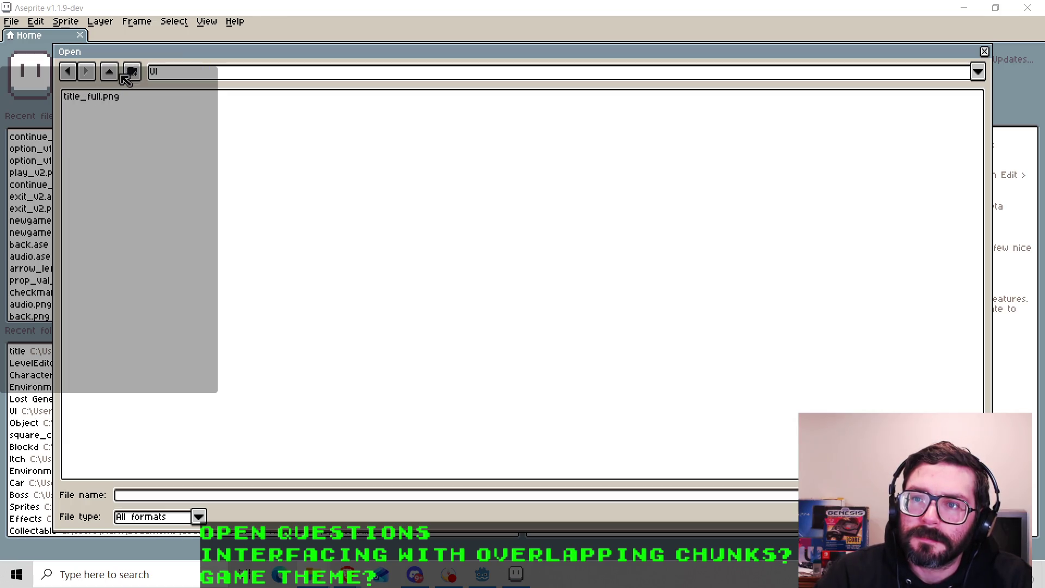
# Try opening close_button as a png file, then dismiss the file-not-found error
pyautogui.click(141, 497)
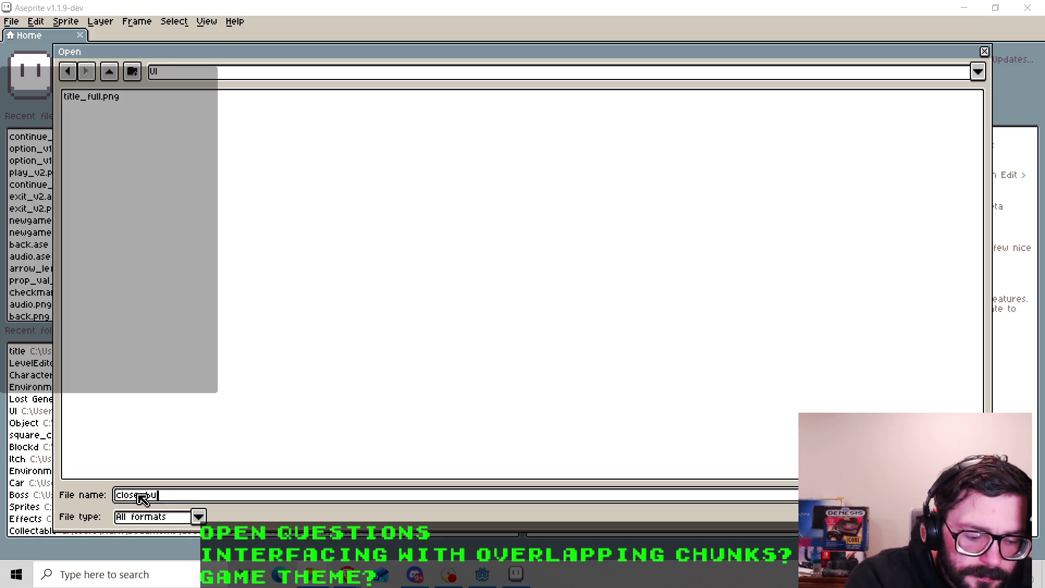
pyautogui.click(183, 523)
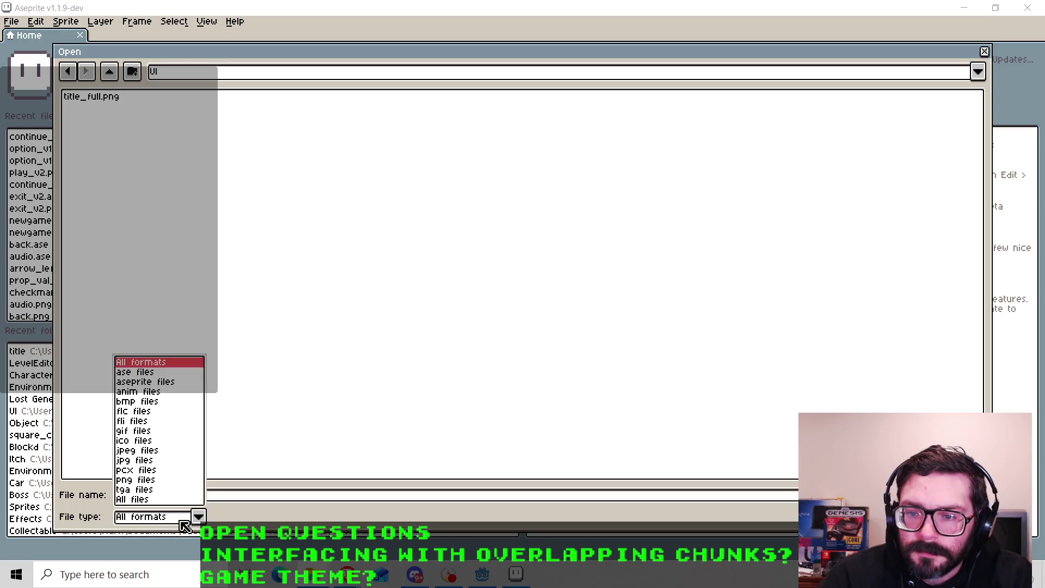
pyautogui.click(150, 483)
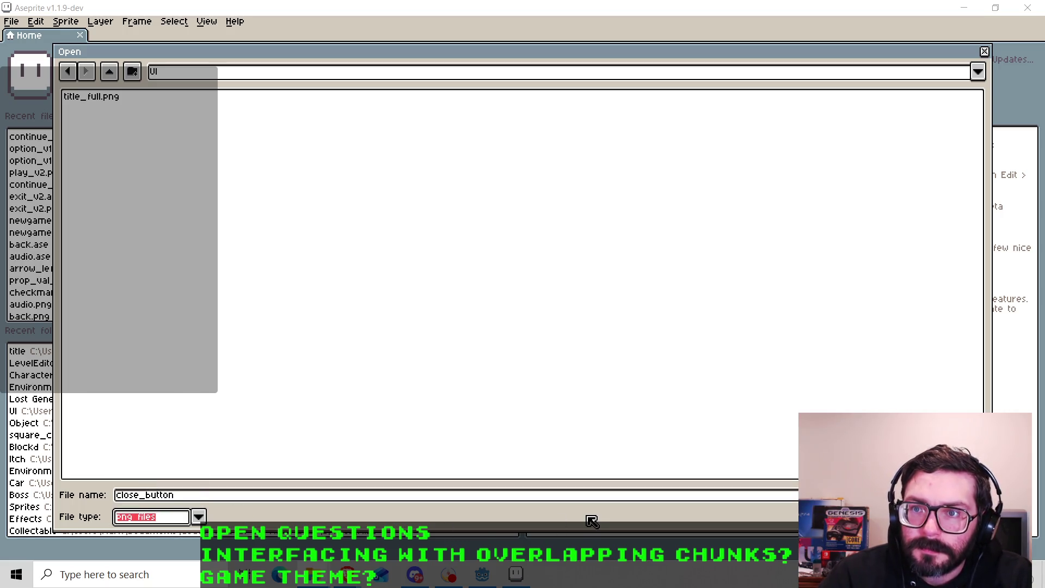
pyautogui.press('Return')
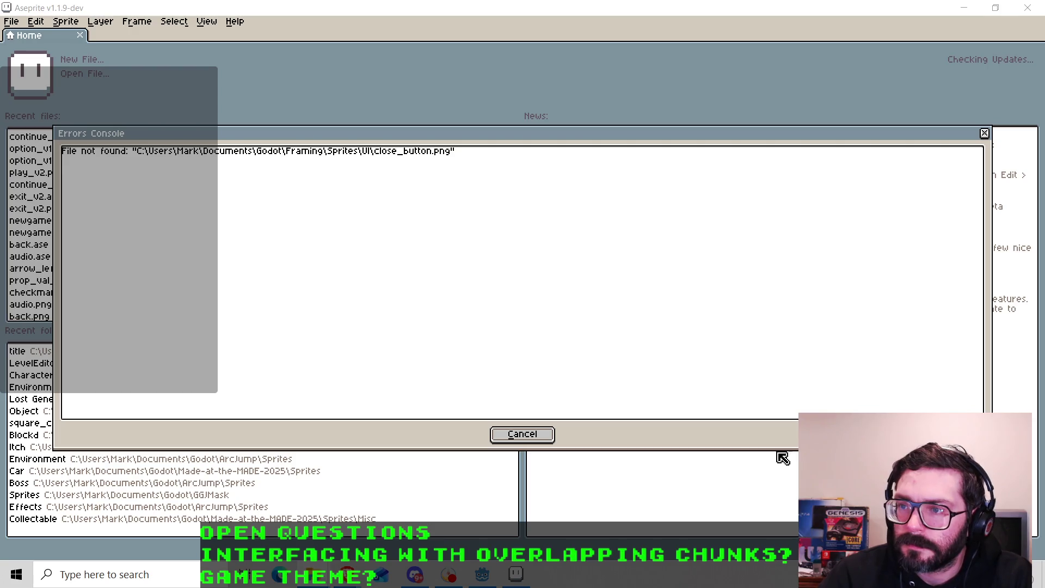
pyautogui.click(543, 433)
pyautogui.click(13, 23)
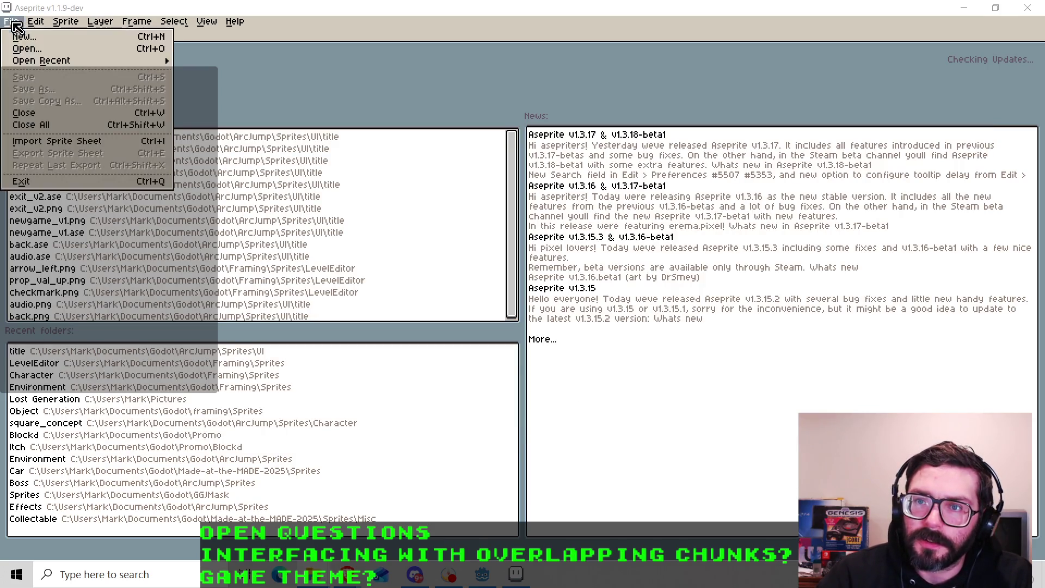
# Create a new 24×24 sprite with the default settings
pyautogui.click(24, 36)
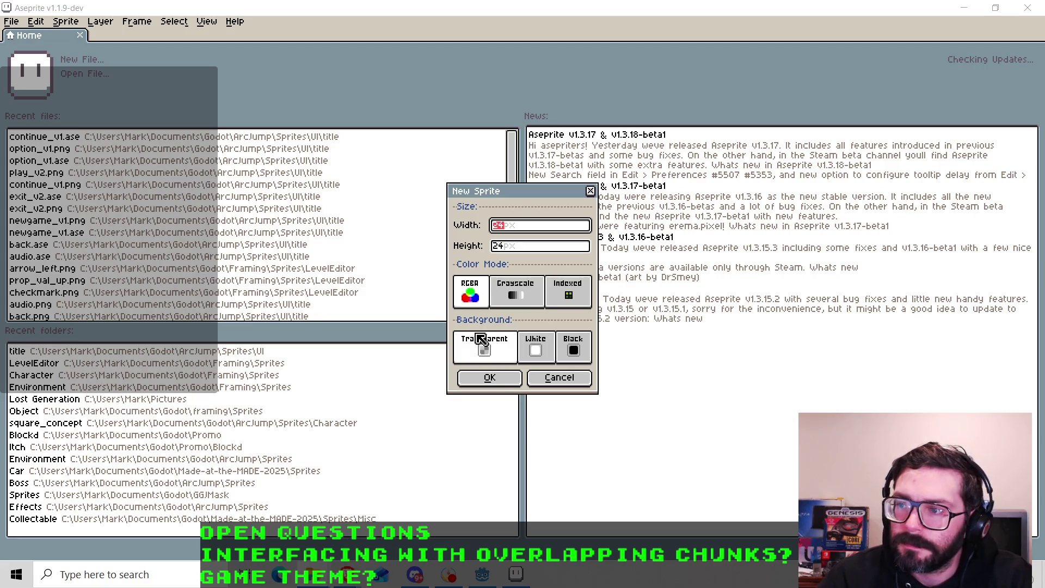
pyautogui.click(482, 379)
pyautogui.scroll(2, 553, 239)
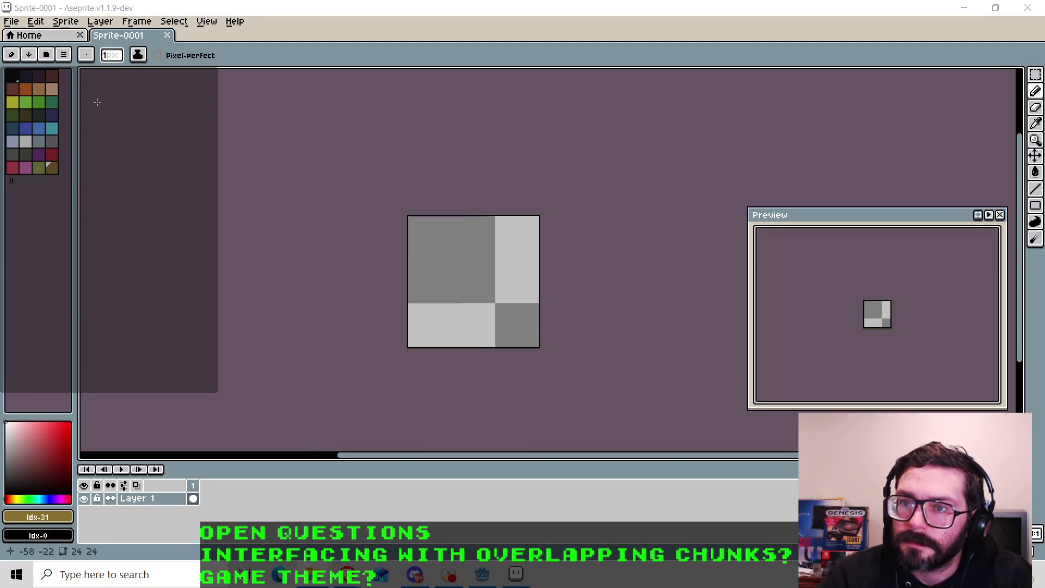
# Load the nes+grays palette from ColorPalettes and pick white as the drawing colour
pyautogui.click(61, 55)
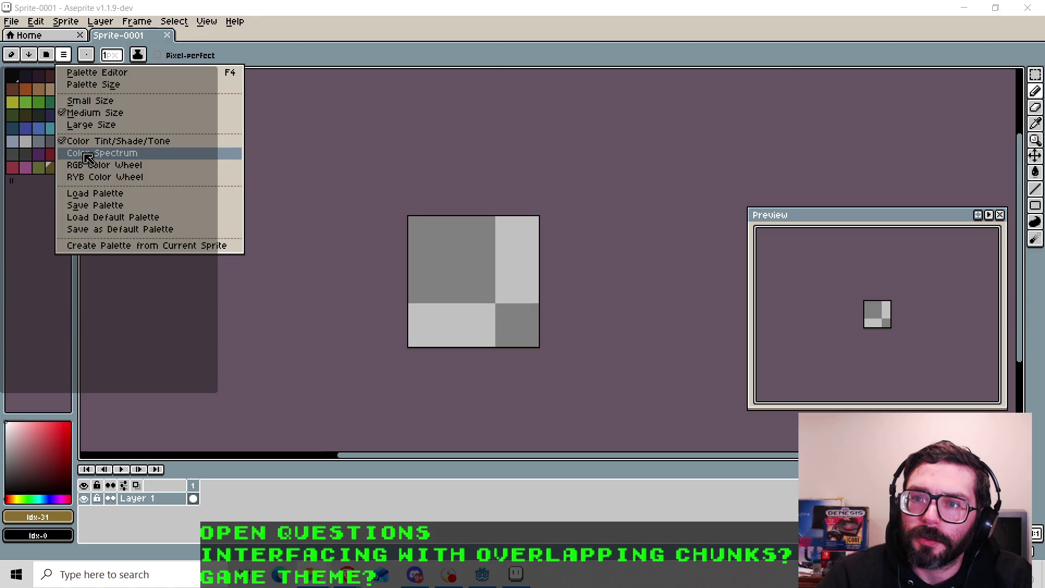
pyautogui.click(108, 197)
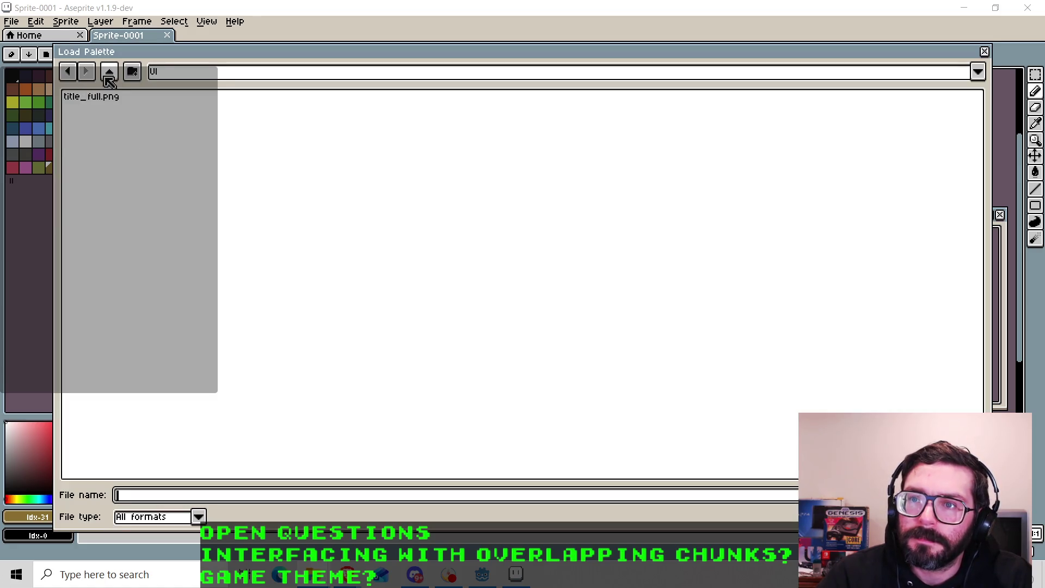
pyautogui.click(108, 73)
pyautogui.click(109, 72)
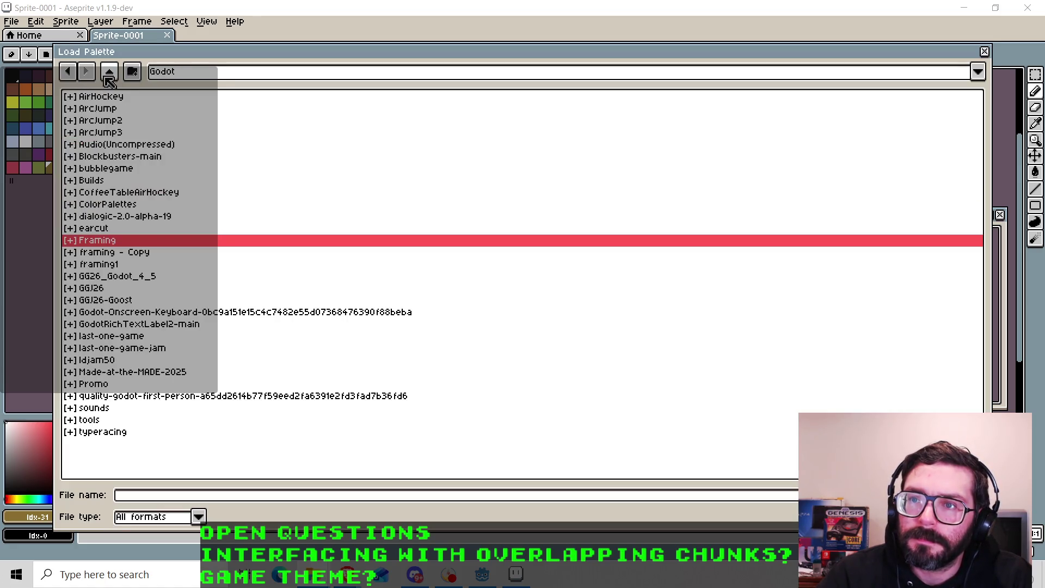
pyautogui.doubleClick(114, 205)
pyautogui.click(117, 98)
pyautogui.doubleClick(117, 98)
pyautogui.click(52, 246)
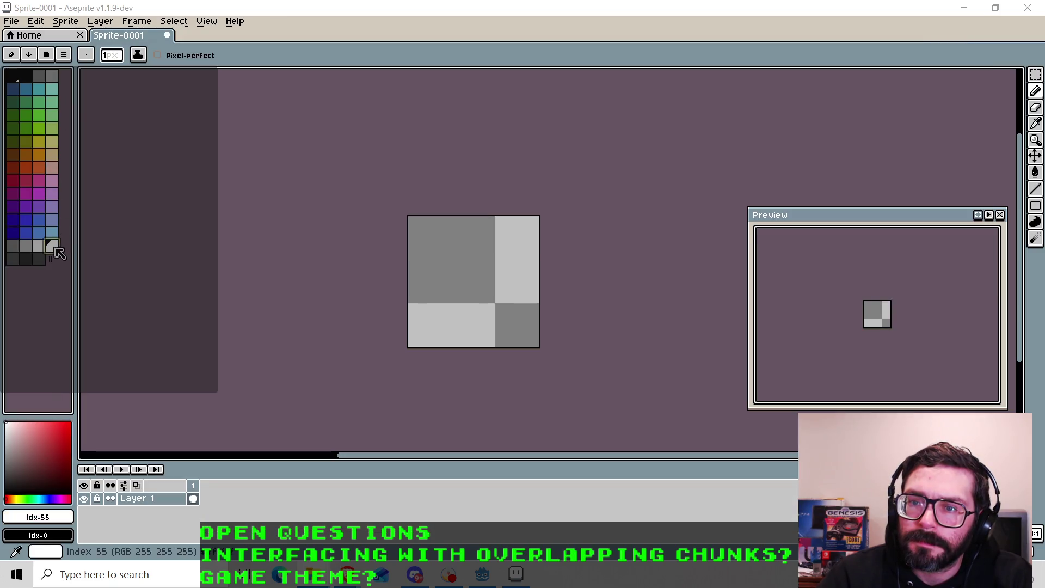
pyautogui.scroll(2, 465, 280)
pyautogui.scroll(1, 517, 288)
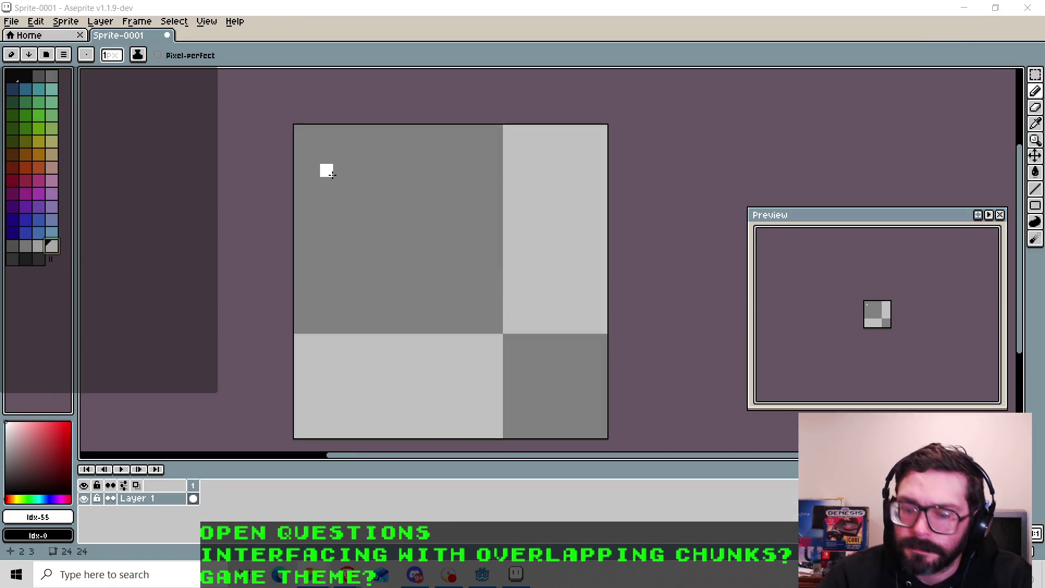
# Set the Line brush size to 2 and draw two crossing corner-to-corner diagonals forming an X
pyautogui.moveTo(327, 158); pyautogui.dragTo(550, 384)
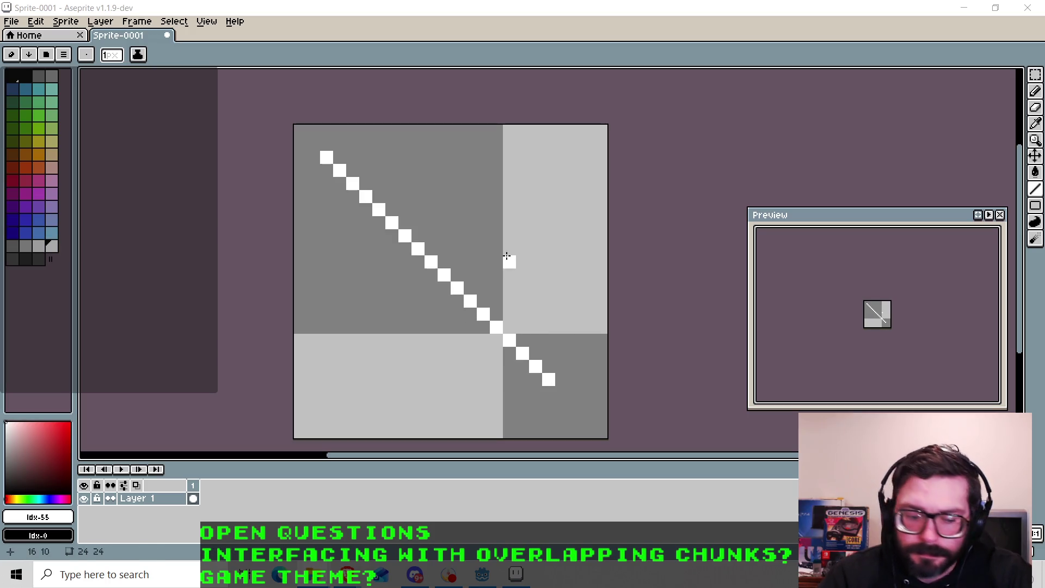
pyautogui.hotkey('ctrl', 'z')
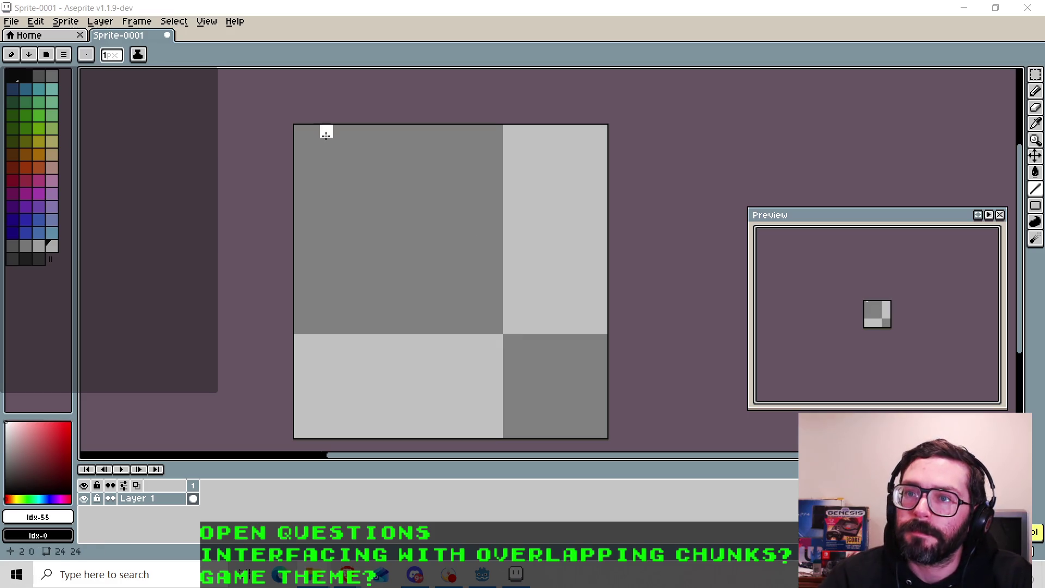
pyautogui.click(112, 55)
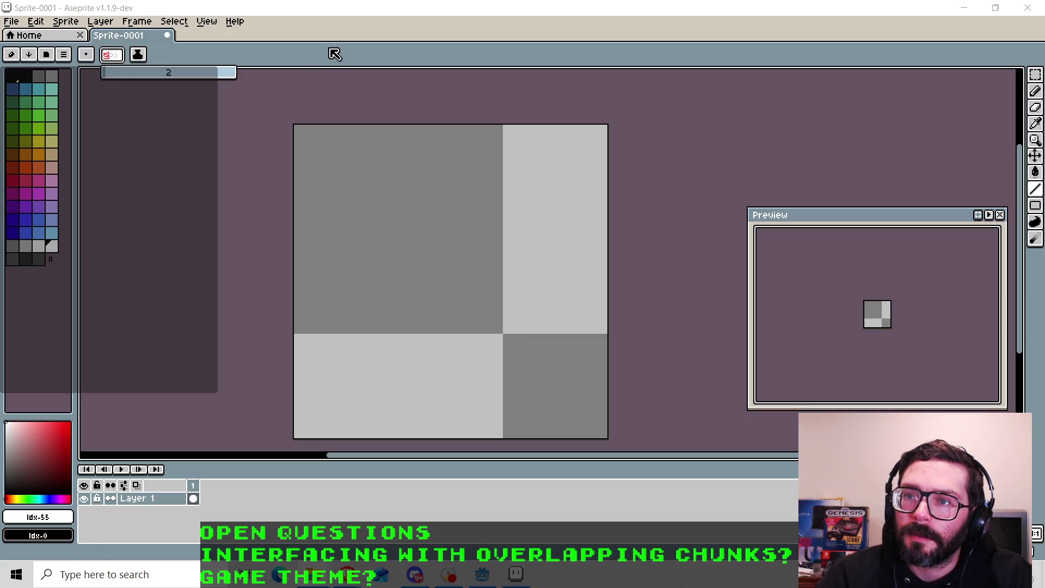
pyautogui.click(347, 183)
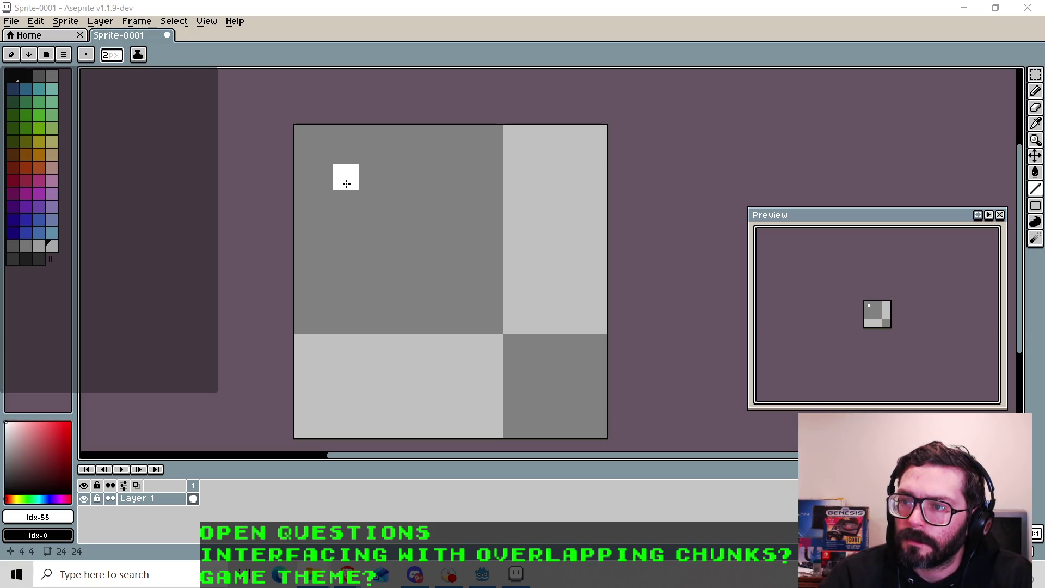
pyautogui.moveTo(362, 195)
pyautogui.mouseDown()
pyautogui.moveTo(531, 348)
pyautogui.moveTo(601, 437)
pyautogui.moveTo(570, 420)
pyautogui.moveTo(564, 392)
pyautogui.moveTo(544, 389)
pyautogui.moveTo(550, 381)
pyautogui.mouseUp()
pyautogui.click(510, 384)
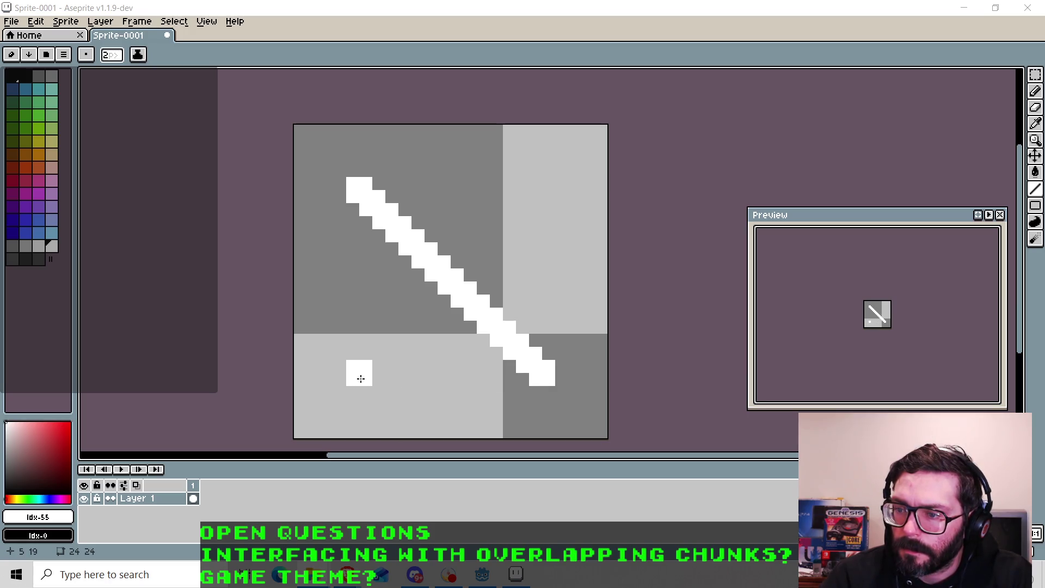
pyautogui.moveTo(360, 378)
pyautogui.mouseDown()
pyautogui.moveTo(544, 185)
pyautogui.moveTo(552, 190)
pyautogui.mouseUp()
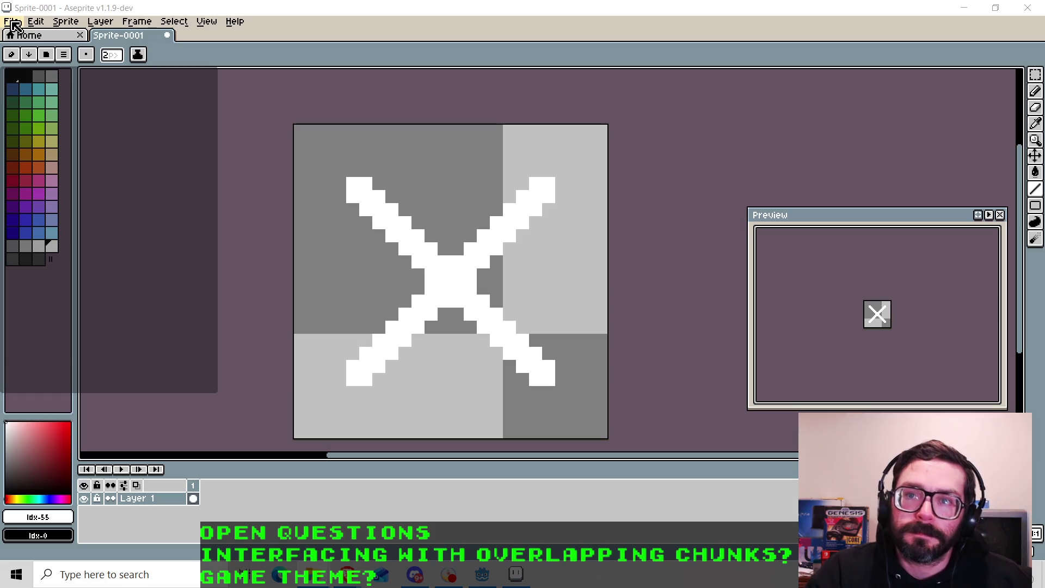
# Start a Save As, browse into Godot/Framing/Sprites and choose the png file type
pyautogui.click(13, 22)
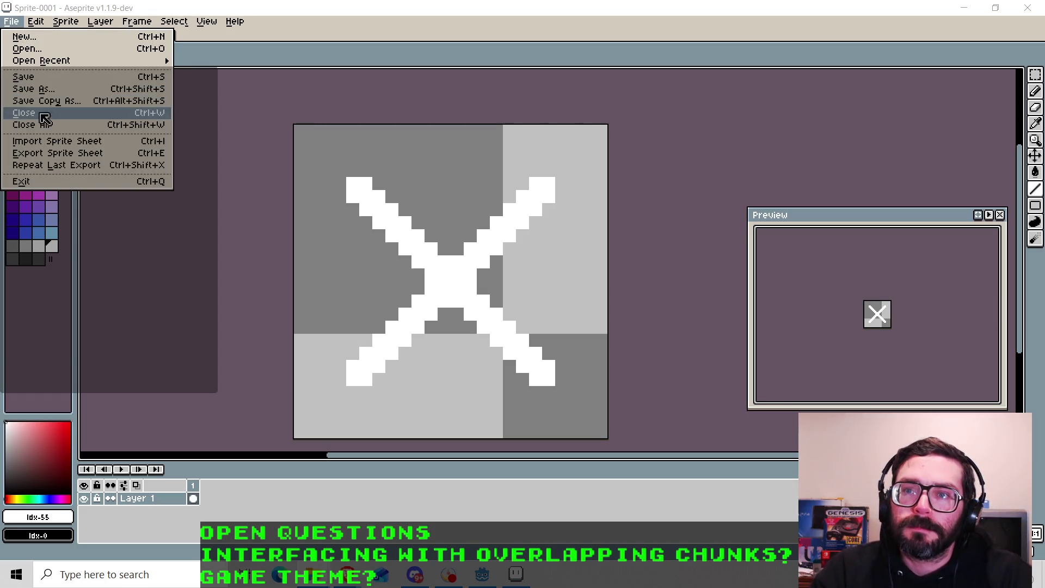
pyautogui.click(47, 89)
pyautogui.click(211, 76)
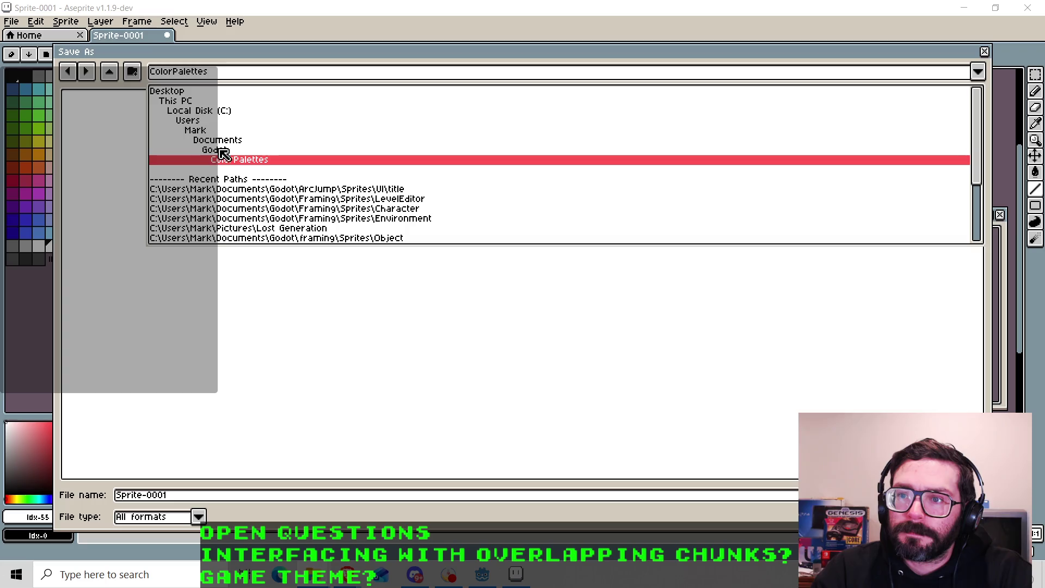
pyautogui.click(219, 156)
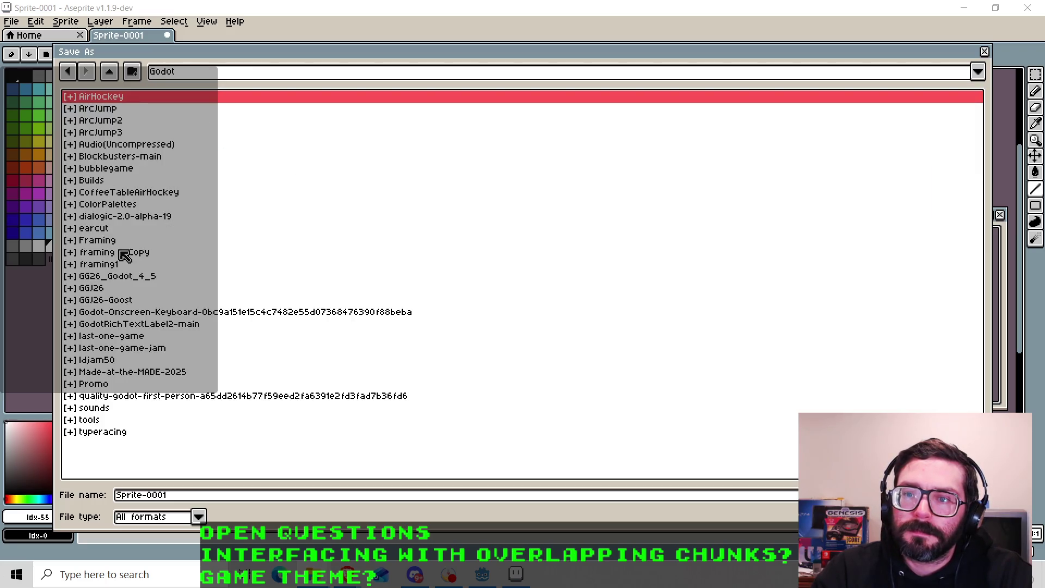
pyautogui.doubleClick(103, 242)
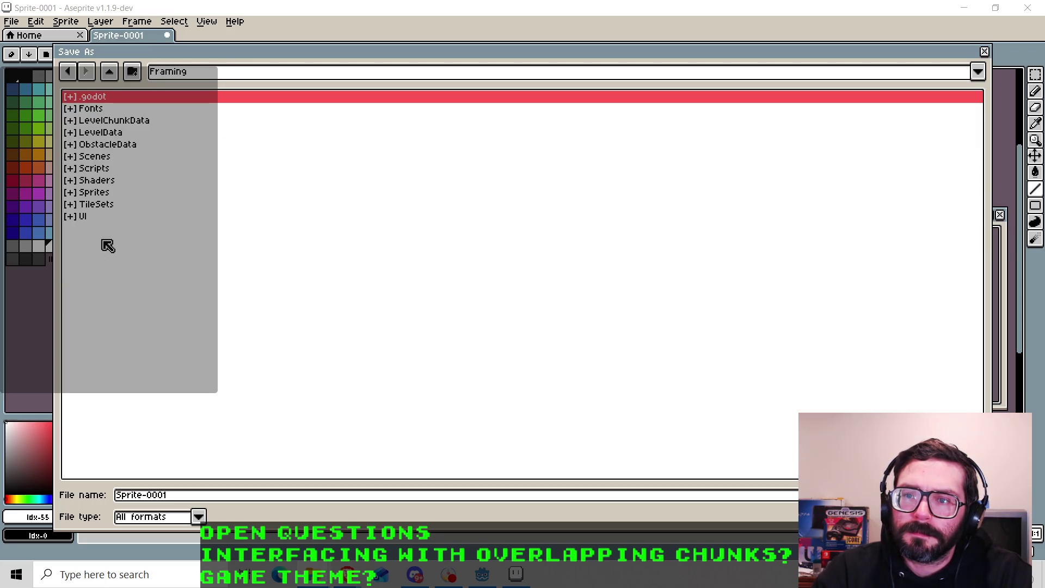
pyautogui.click(108, 217)
pyautogui.doubleClick(107, 194)
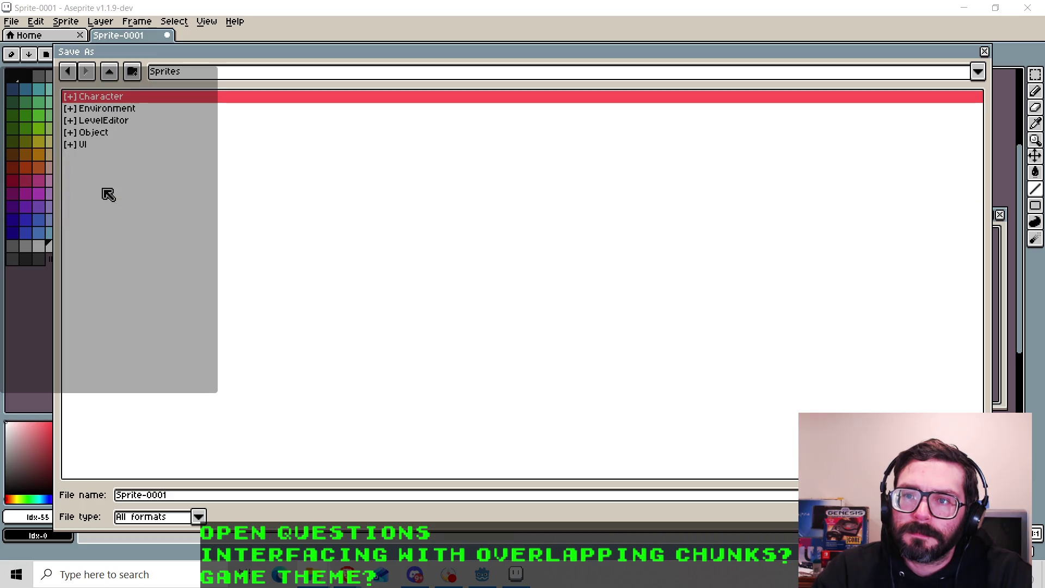
pyautogui.doubleClick(97, 145)
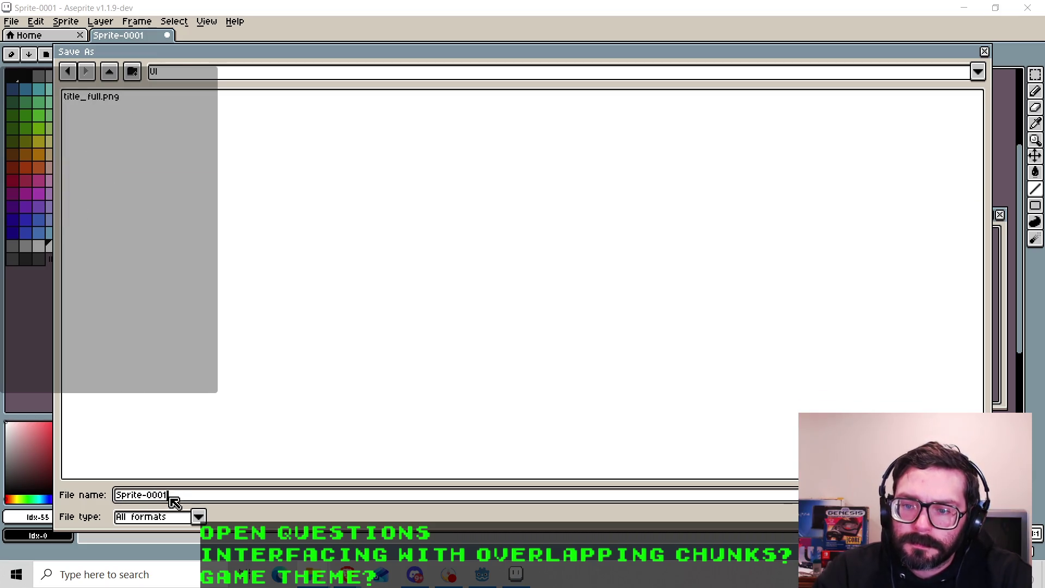
pyautogui.click(198, 516)
pyautogui.click(140, 479)
# Name the file close_button and save it as png in Sprites/LevelEditor
pyautogui.doubleClick(168, 496)
pyautogui.write('close')
pyautogui.click(109, 71)
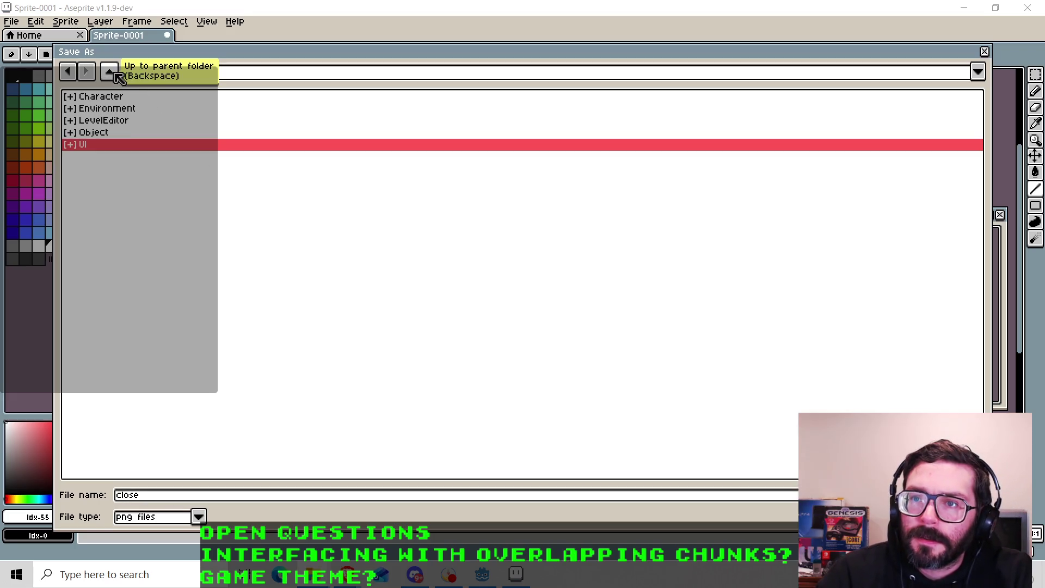
pyautogui.doubleClick(101, 125)
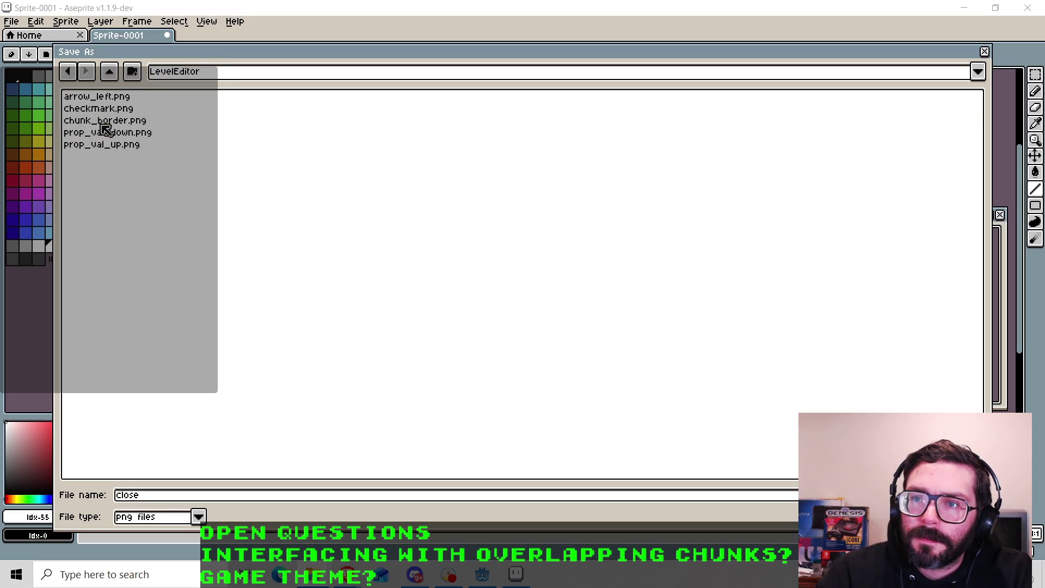
pyautogui.click(147, 496)
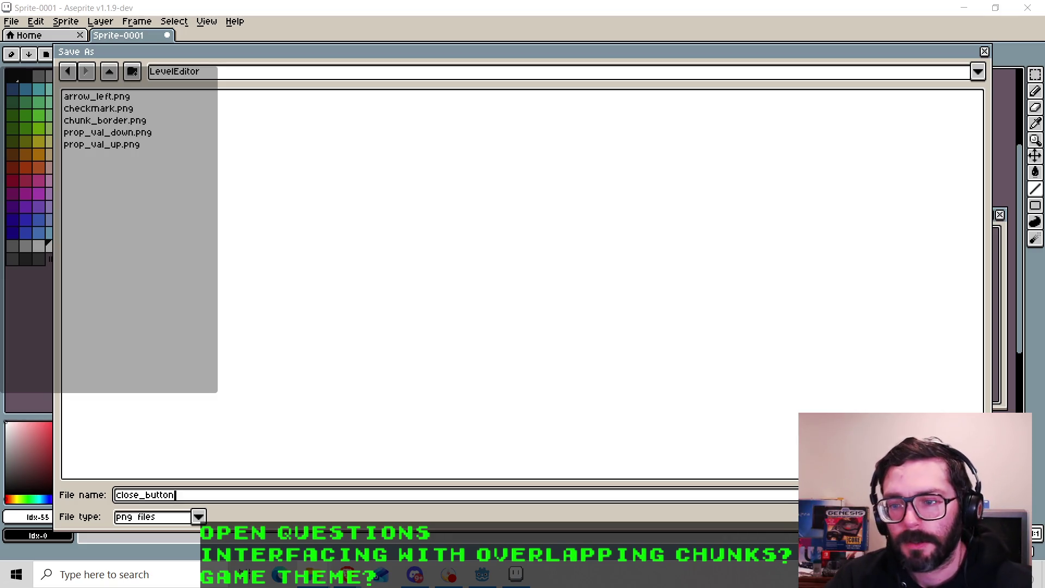
pyautogui.press('Return')
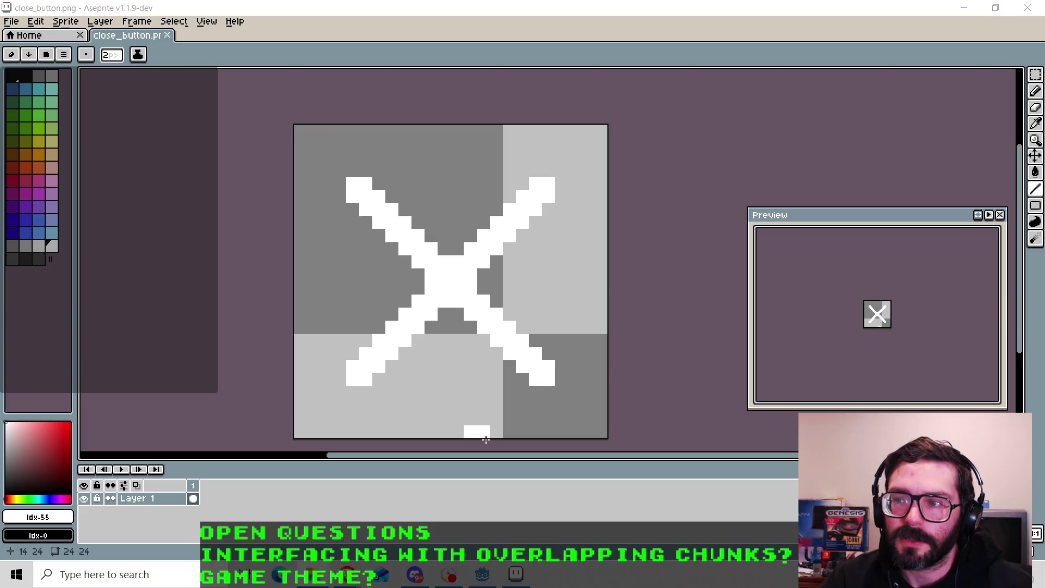
# Return to Godot Engine and collapse the Platforms_Basic folder in the FileSystem
pyautogui.click(482, 577)
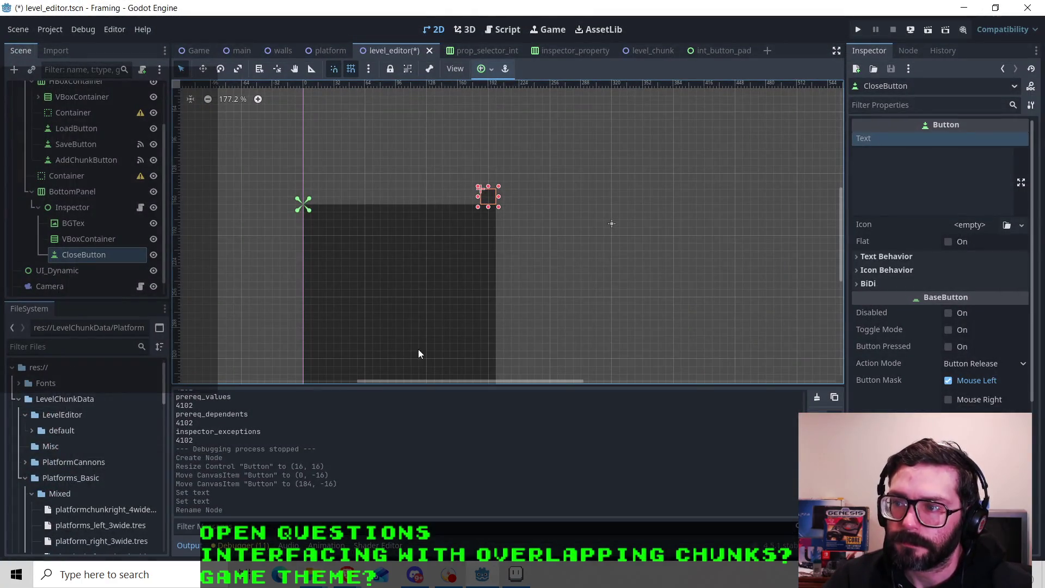
pyautogui.click(965, 224)
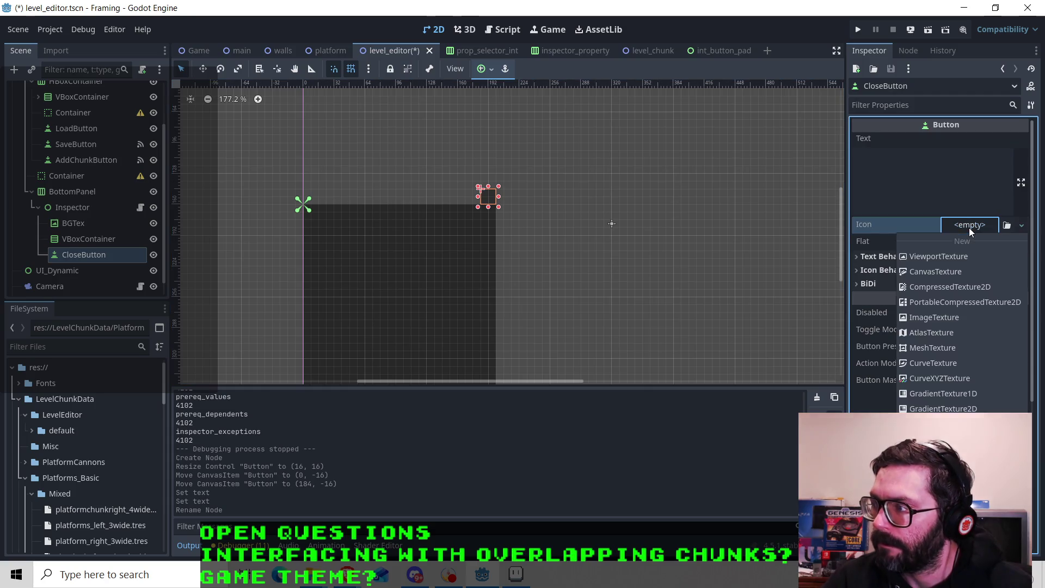
pyautogui.click(486, 580)
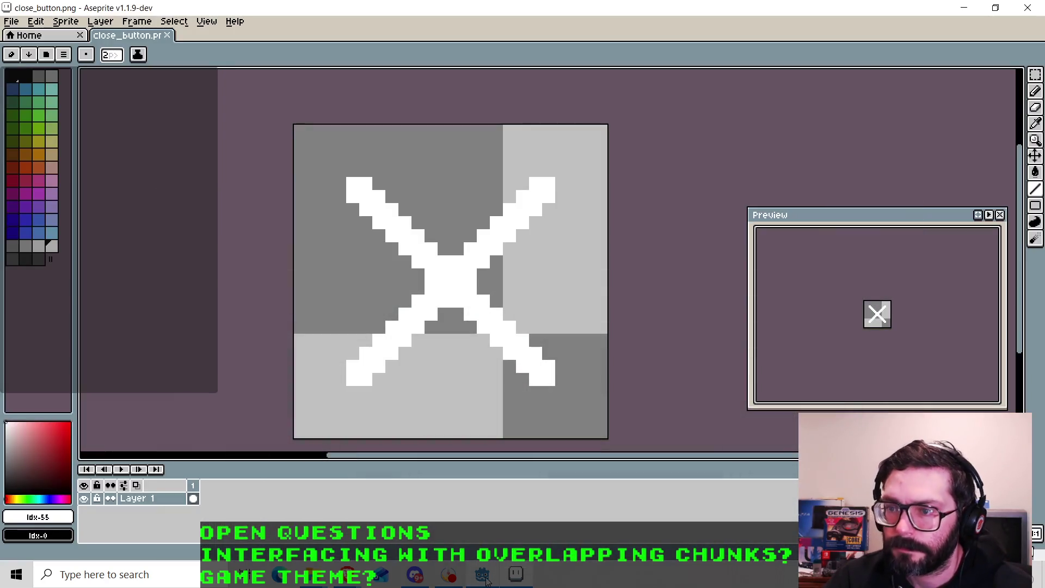
pyautogui.click(486, 581)
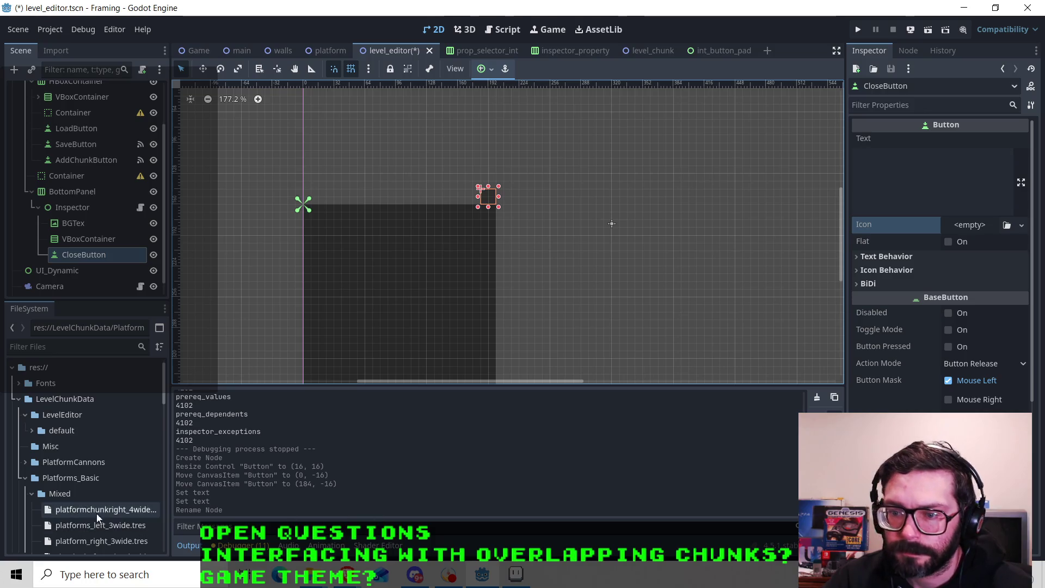
pyautogui.click(25, 478)
# Load close_button.png from Sprites/LevelEditor as the CloseButton icon and move it up 8 pixels
pyautogui.click(972, 227)
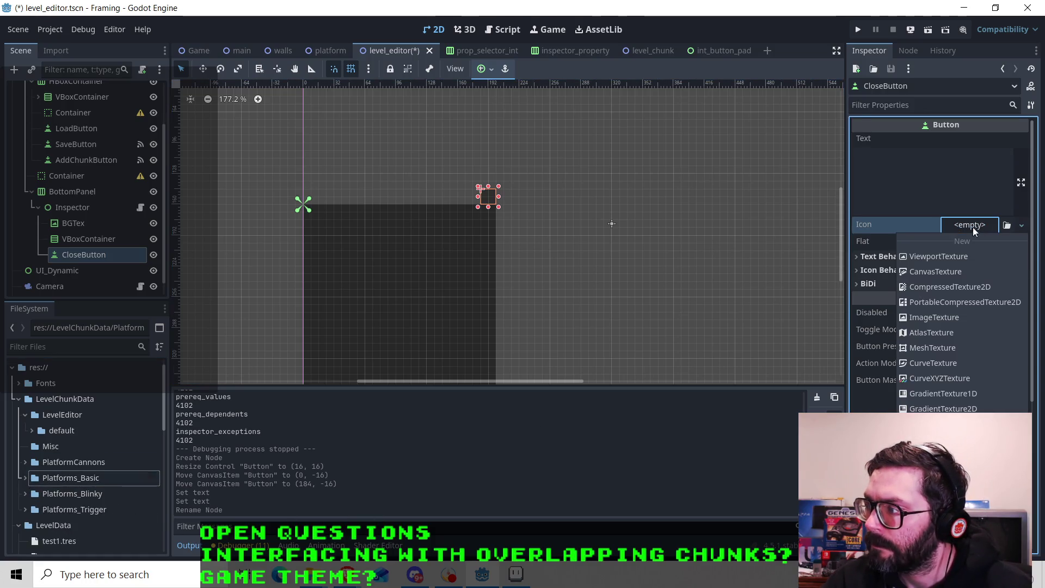
pyautogui.click(921, 353)
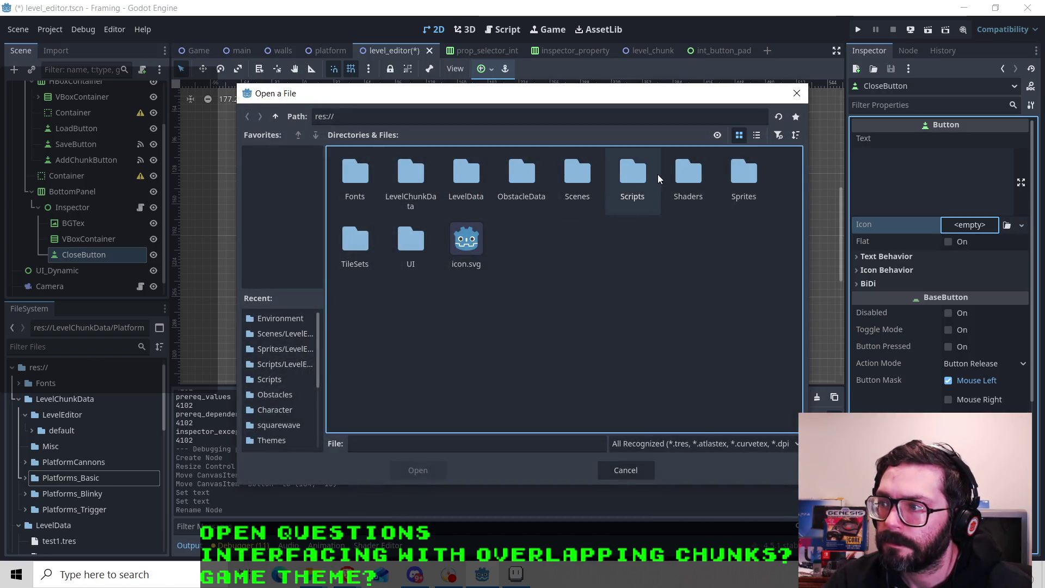
pyautogui.doubleClick(743, 173)
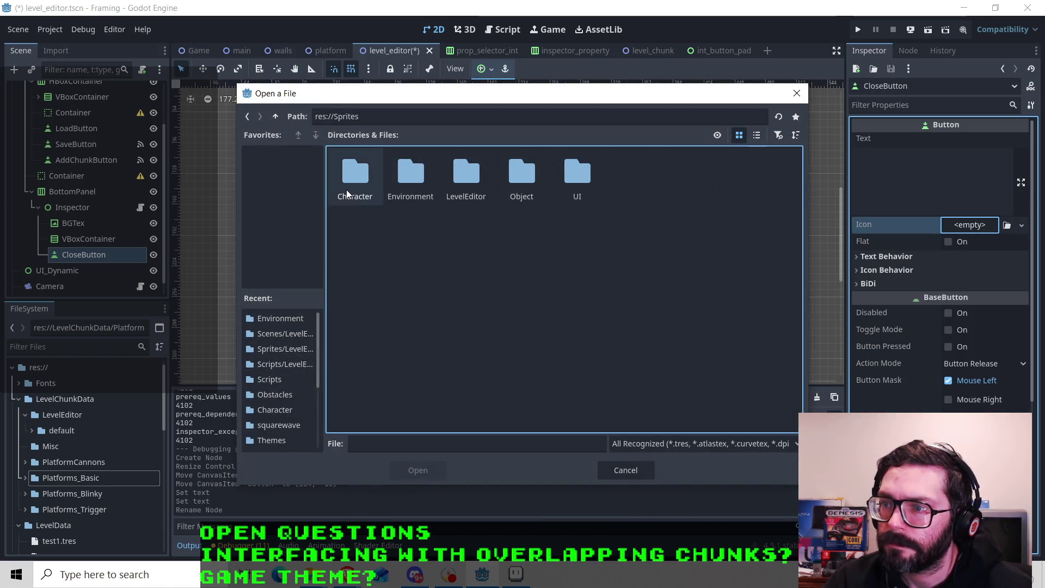
pyautogui.doubleClick(448, 181)
pyautogui.click(541, 188)
pyautogui.click(413, 464)
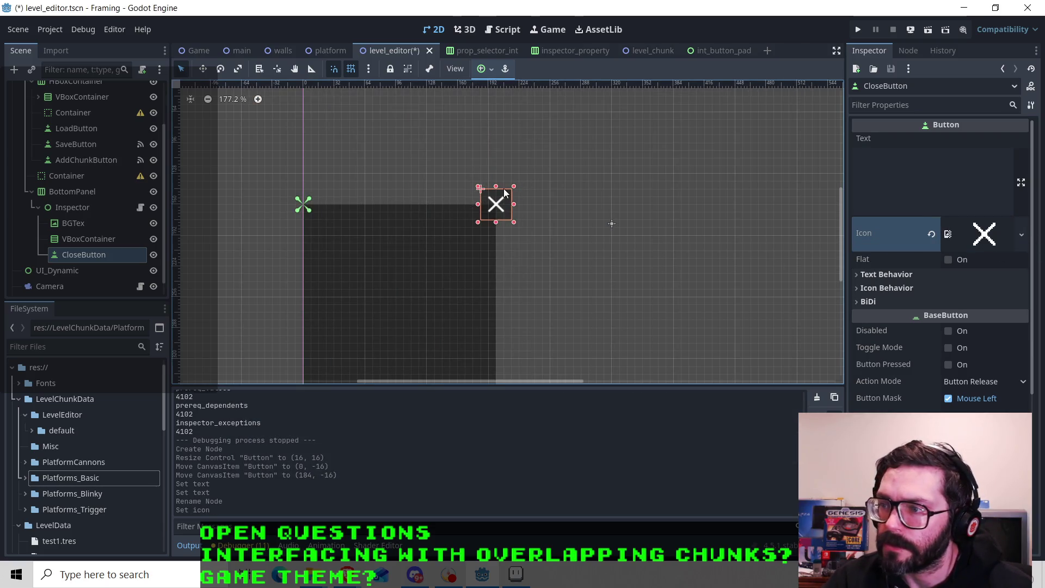
pyautogui.moveTo(540, 227)
pyautogui.mouseDown()
pyautogui.moveTo(540, 241)
pyautogui.moveTo(523, 236)
pyautogui.moveTo(522, 216)
pyautogui.moveTo(509, 216)
pyautogui.mouseUp()
# Save the level_editor scene with the repositioned X-icon CloseButton
pyautogui.scroll(-6, 567, 215)
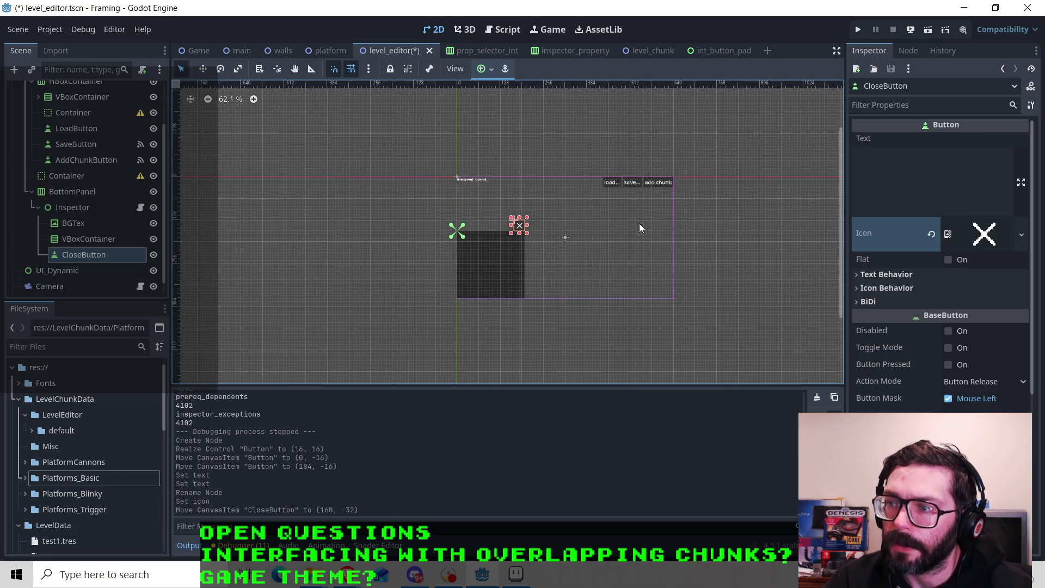
pyautogui.scroll(2, 613, 226)
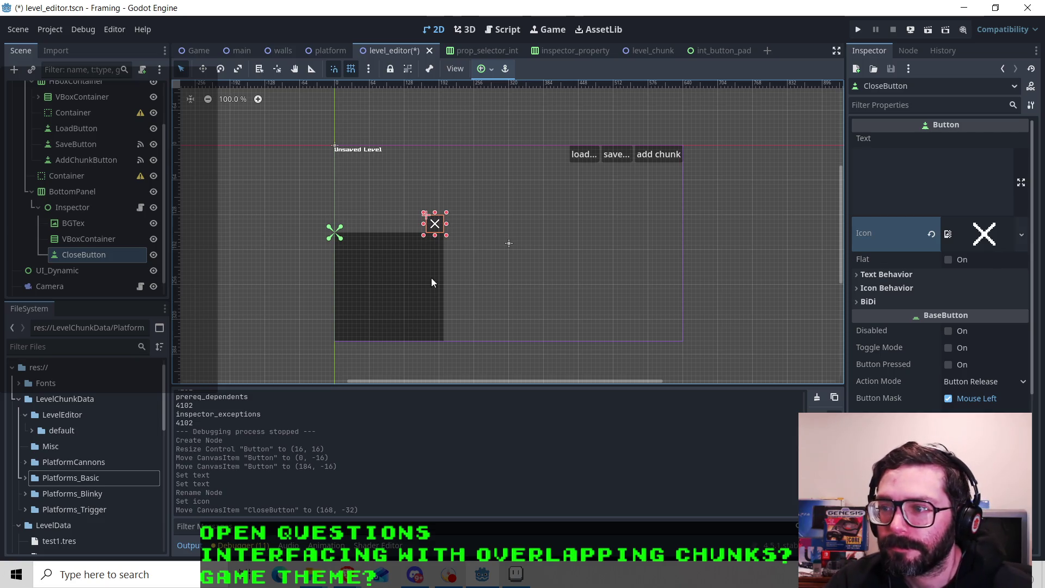
pyautogui.scroll(3, 555, 306)
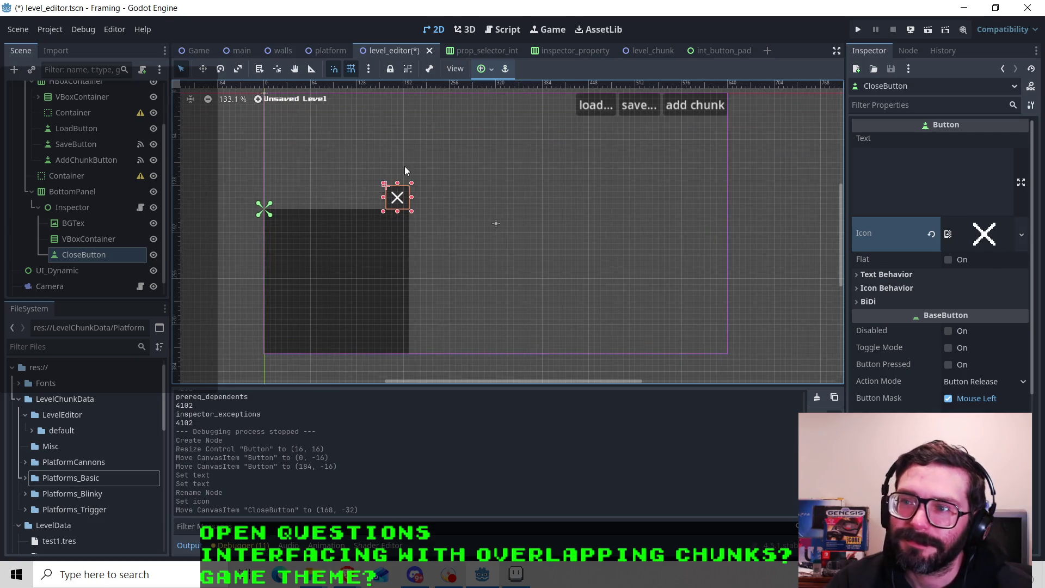
pyautogui.click(396, 50)
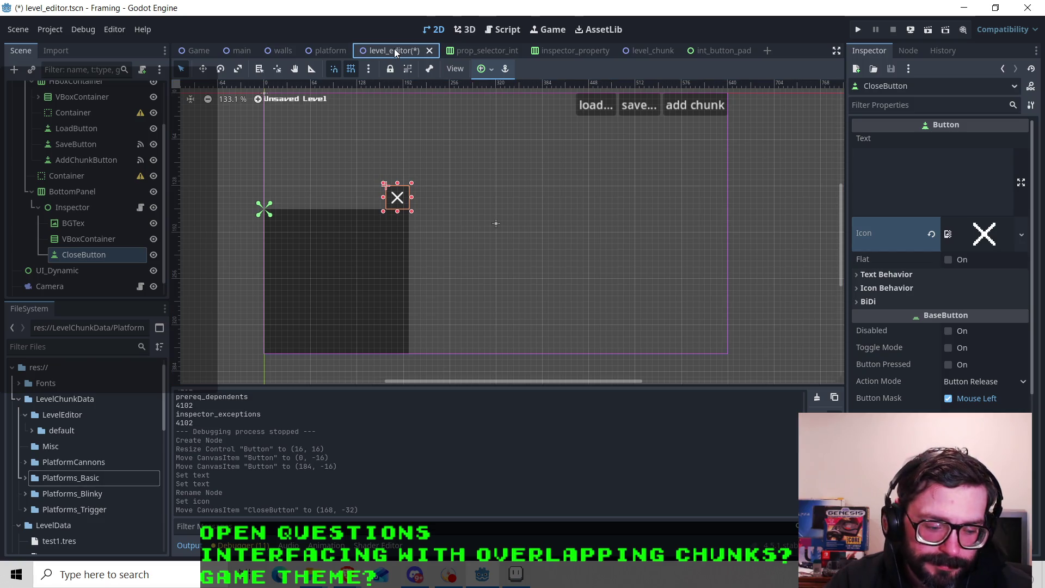
pyautogui.hotkey('ctrl', 's')
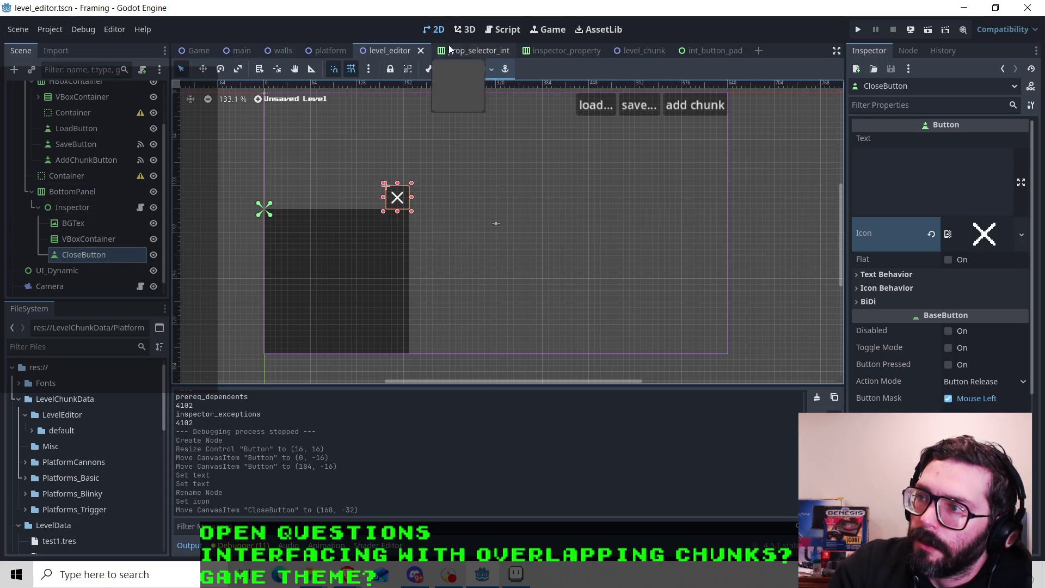
pyautogui.click(498, 32)
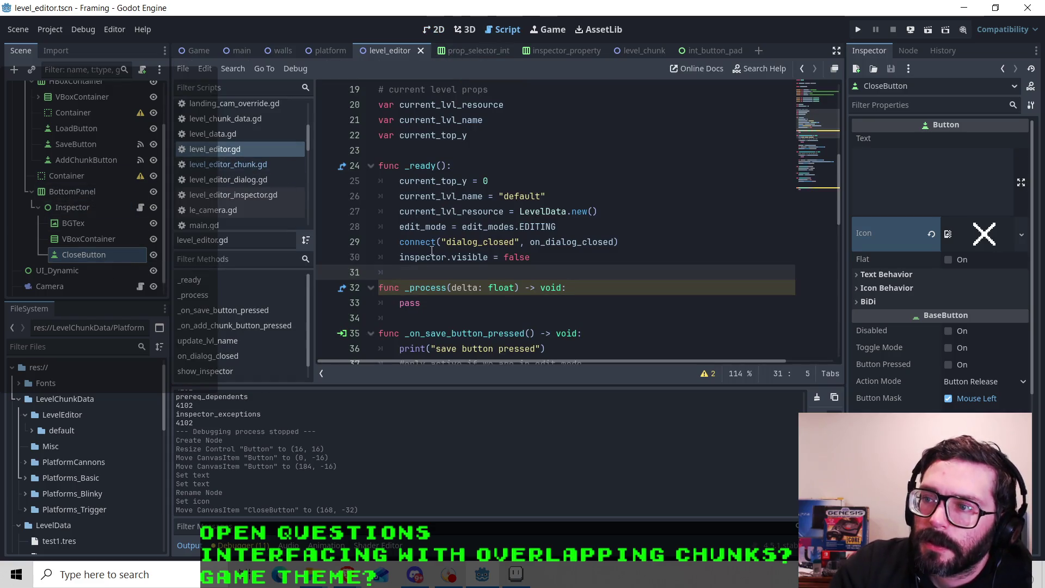
# Delete the two blank lines above refresh_inspector in level_editor.gd
pyautogui.scroll(-2, 435, 249)
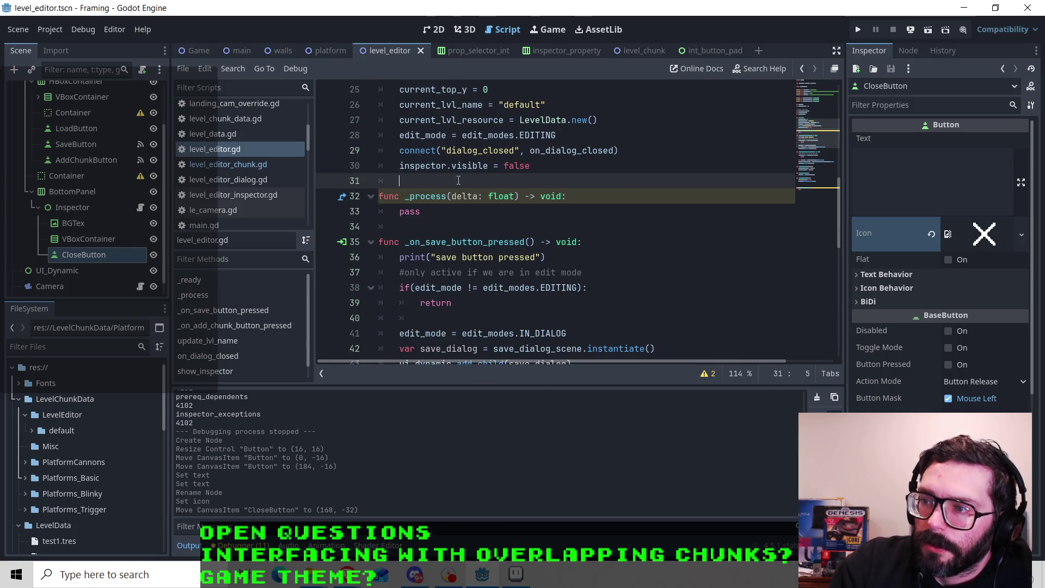
pyautogui.scroll(-1, 456, 181)
pyautogui.click(428, 184)
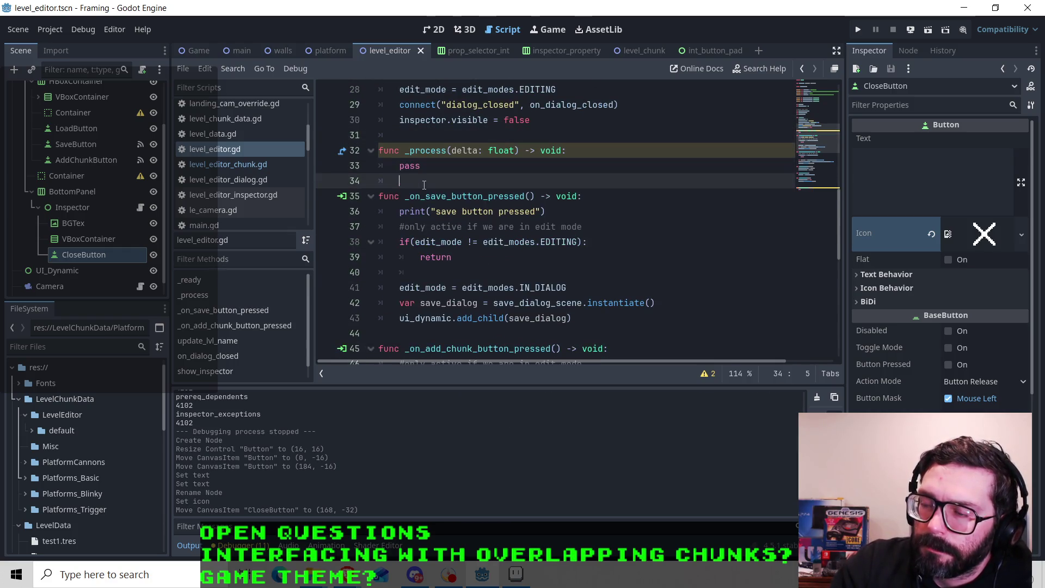
pyautogui.scroll(-3, 419, 196)
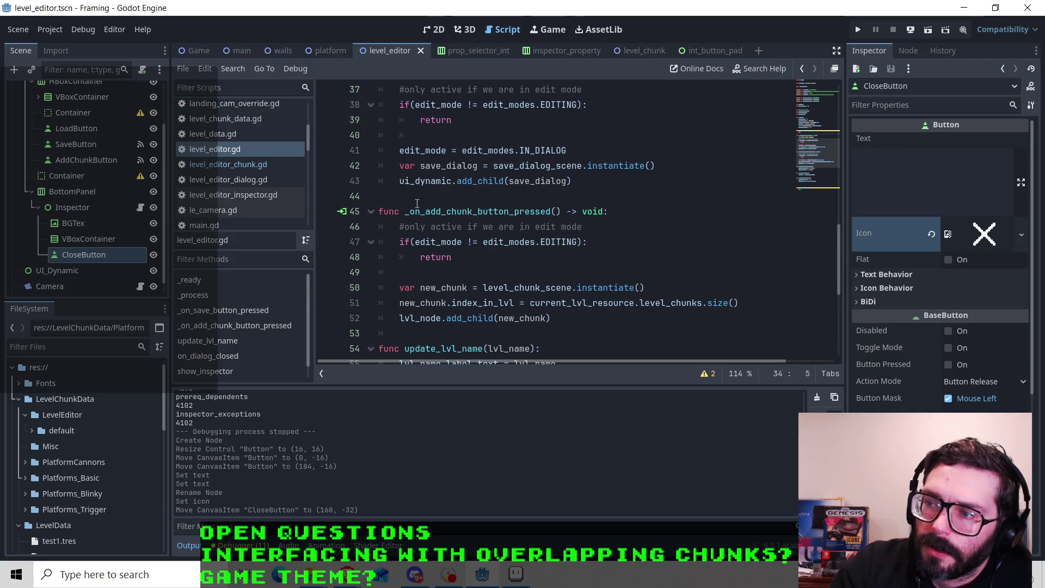
pyautogui.scroll(-5, 417, 203)
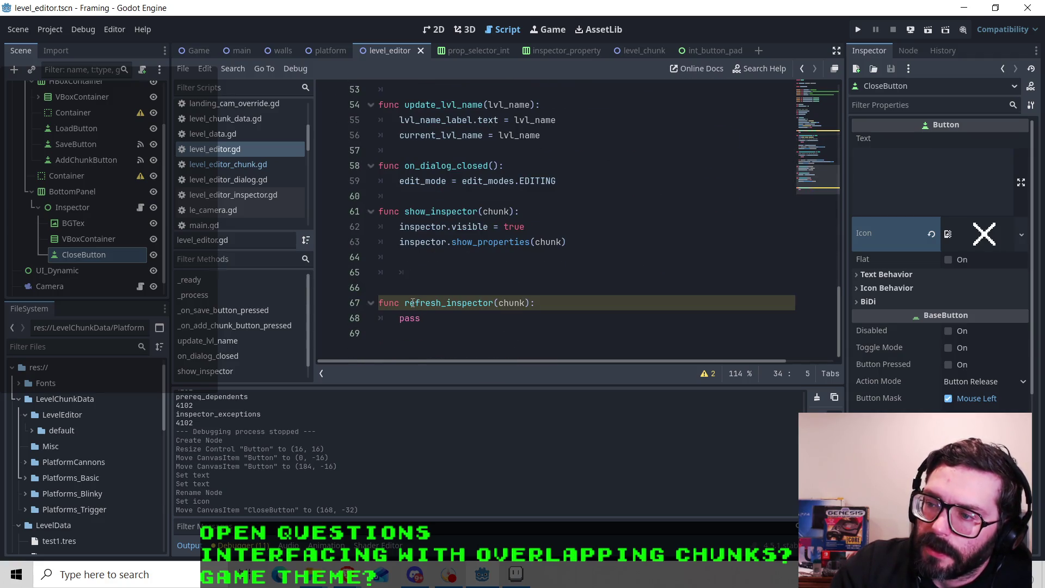
pyautogui.click(422, 292)
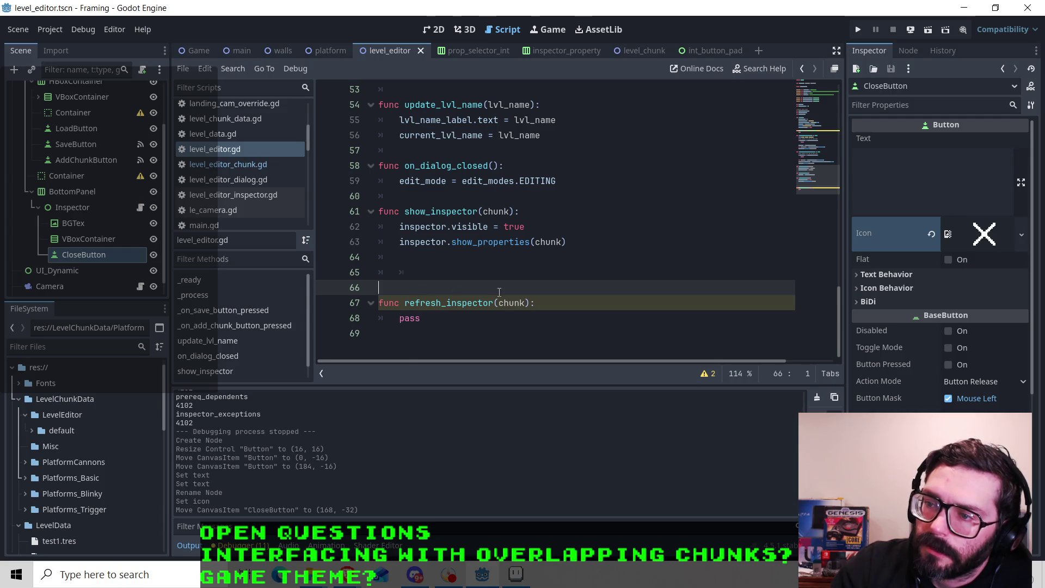
pyautogui.press('BackSpace')
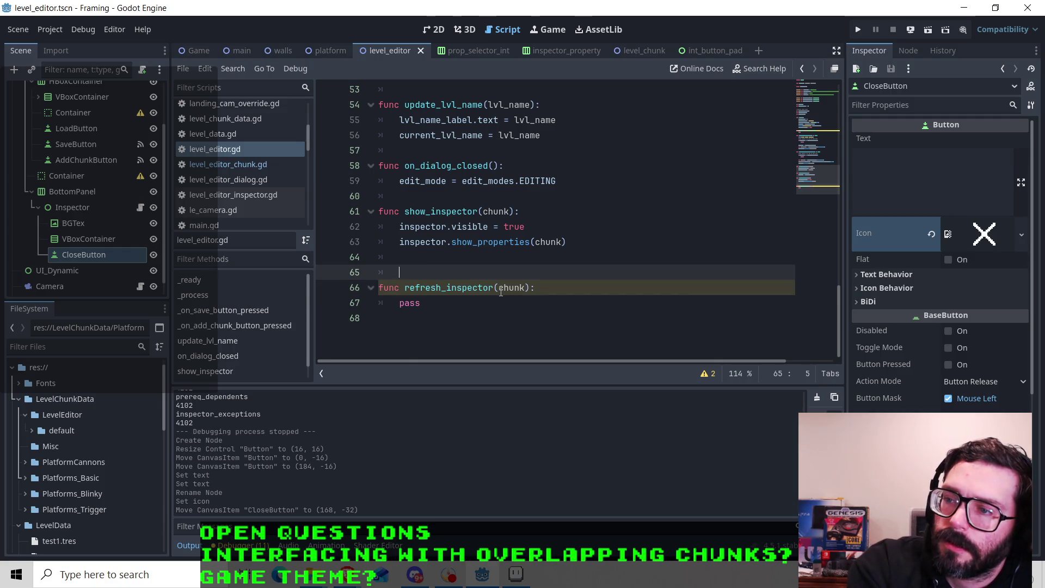
pyautogui.press('BackSpace')
pyautogui.press('BackSpace')
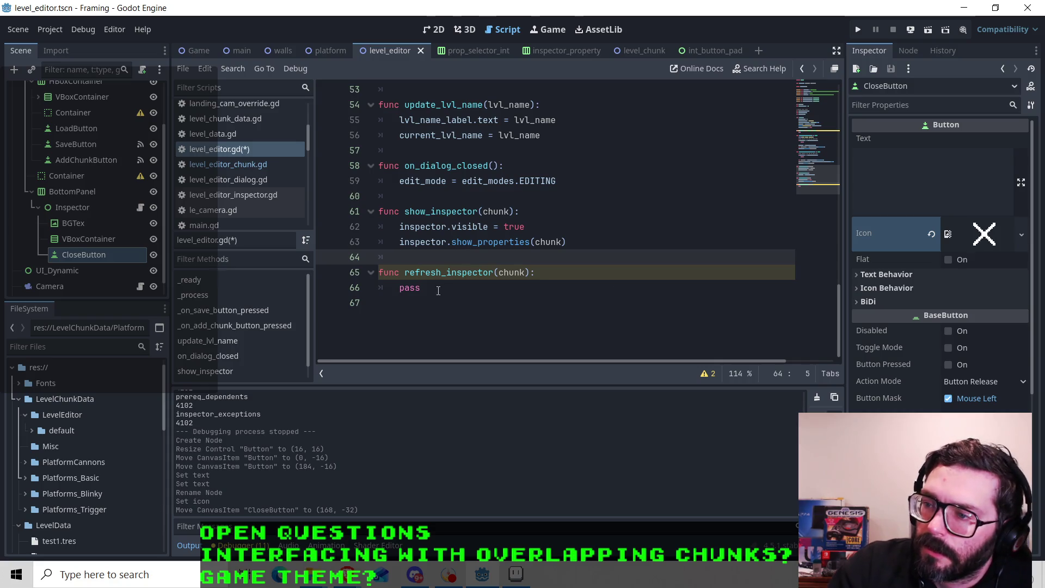
# Review the on_dialog_closed function and its edit_mode assignment
pyautogui.click(438, 290)
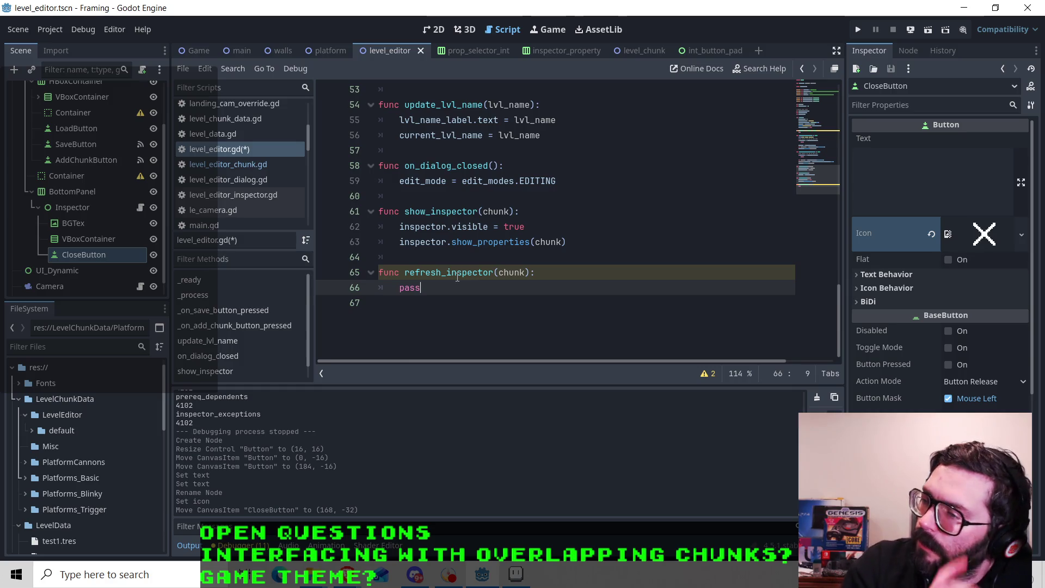
pyautogui.scroll(2, 573, 256)
pyautogui.click(573, 255)
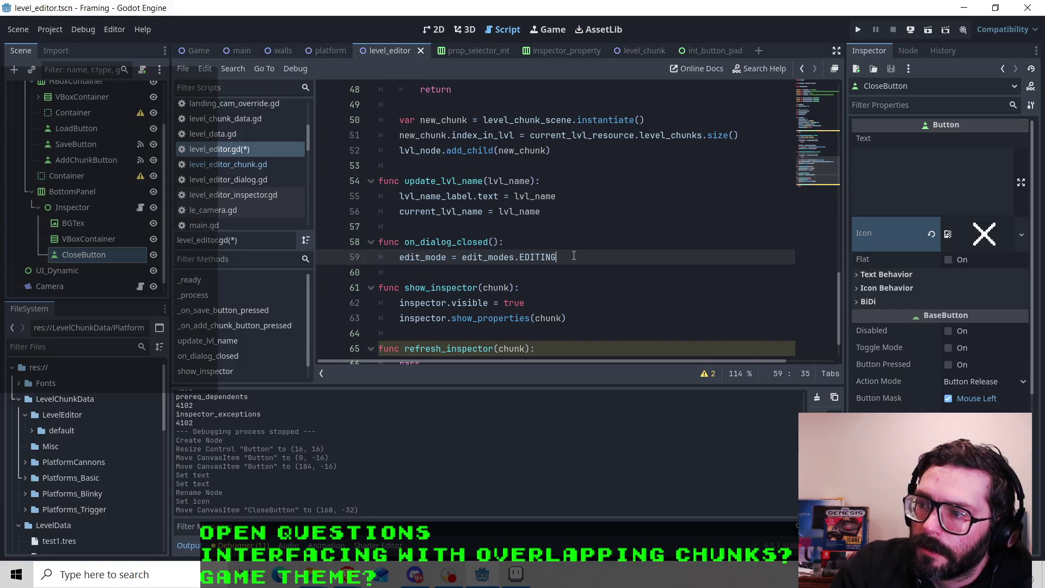
pyautogui.click(490, 242)
pyautogui.click(583, 260)
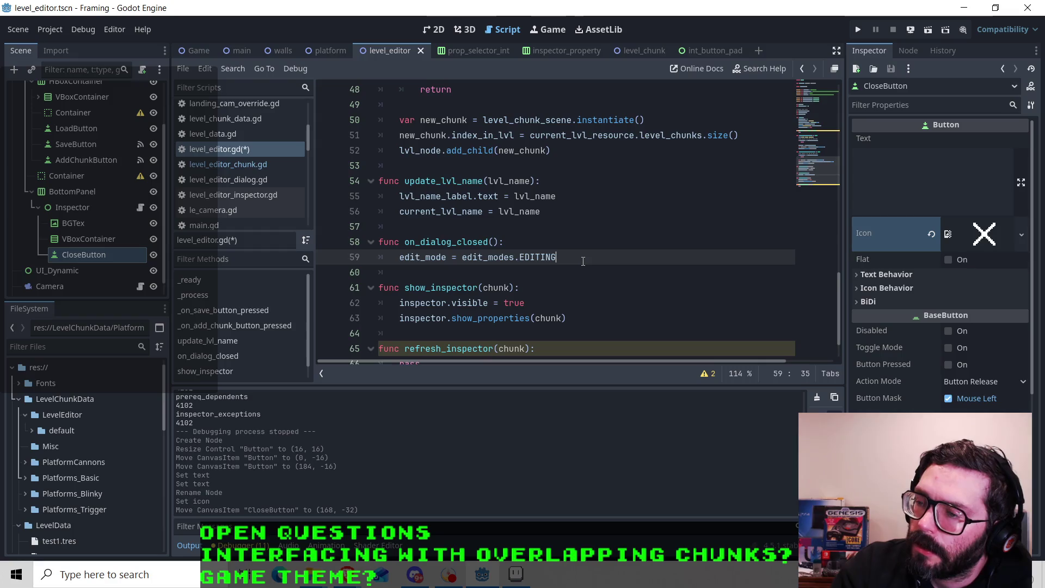
pyautogui.scroll(8, 582, 261)
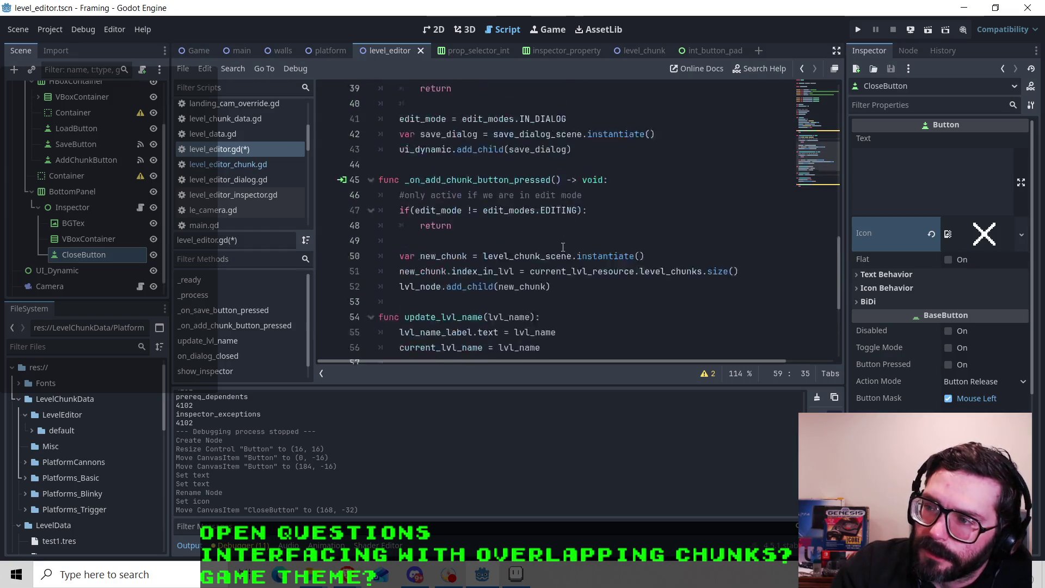
pyautogui.scroll(-3, 584, 239)
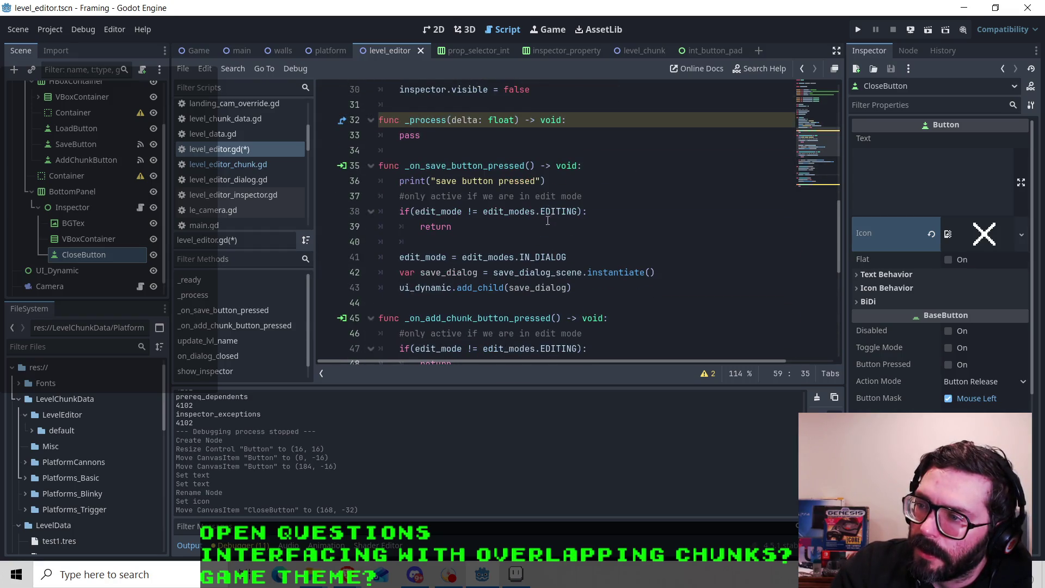
pyautogui.scroll(9, 545, 223)
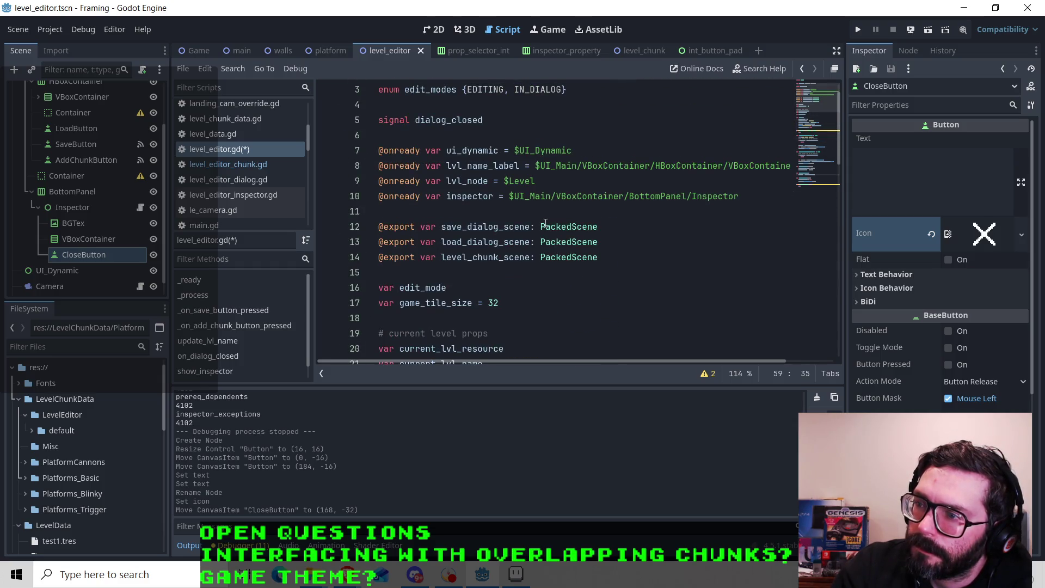
pyautogui.scroll(1, 545, 223)
# Rename EDITING to CHUNKS on line 3 so the enum reads {CHUNKS, IN_DIALOG}
pyautogui.click(514, 120)
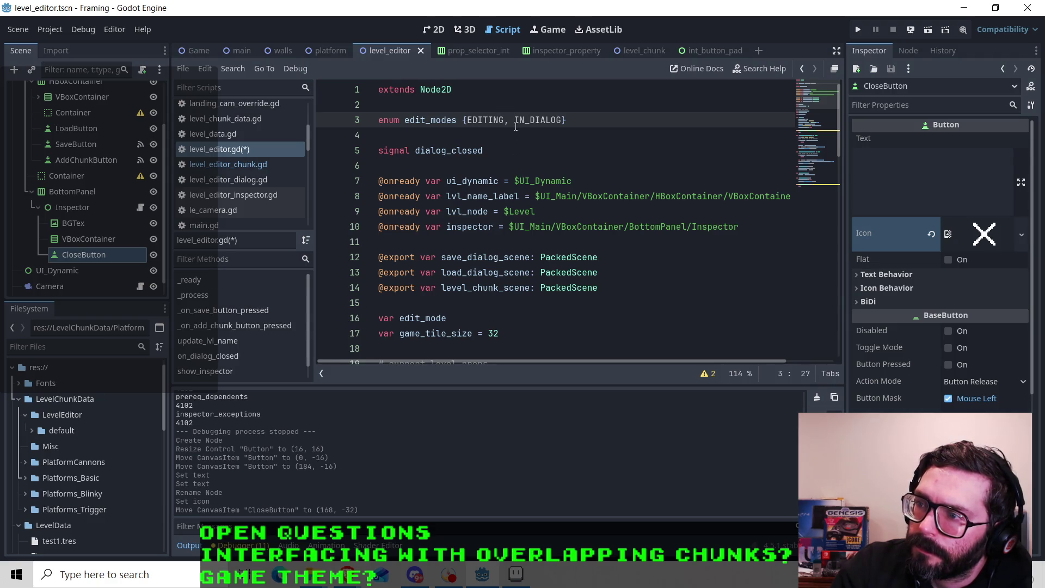
pyautogui.click(479, 120)
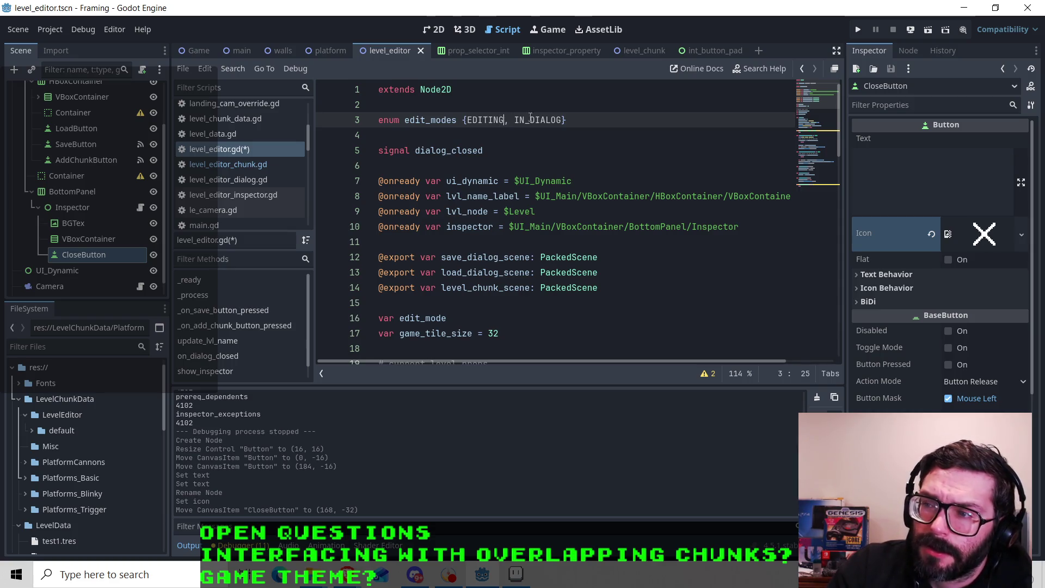
pyautogui.write('_')
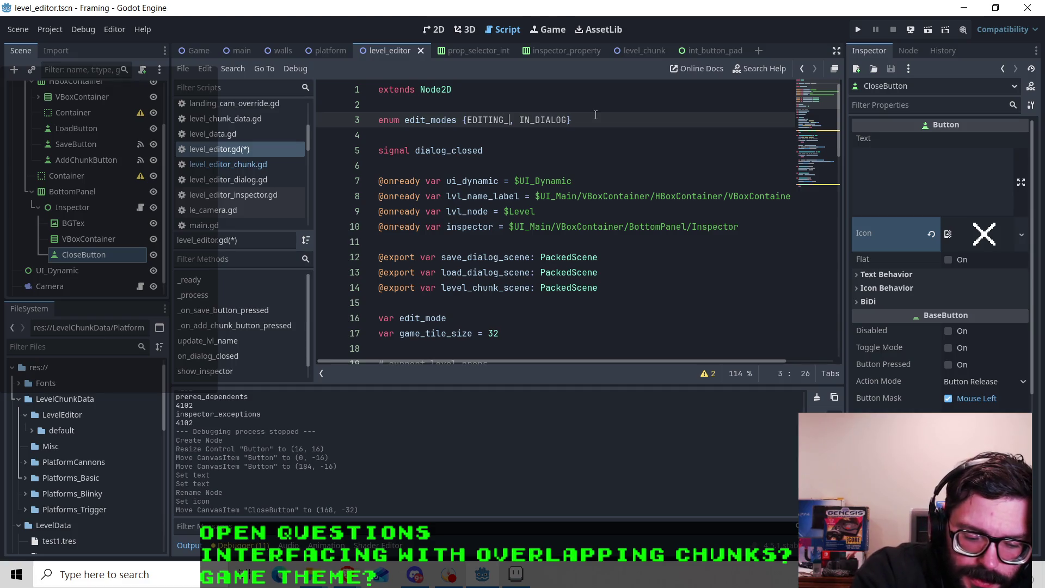
pyautogui.write('CHUNKS')
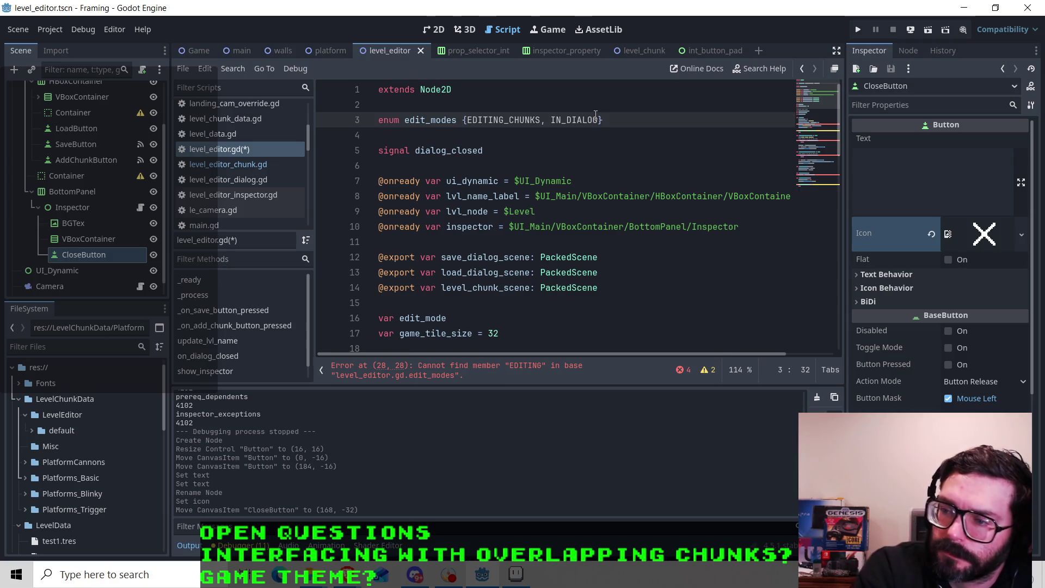
pyautogui.moveTo(509, 119); pyautogui.dragTo(468, 119)
pyautogui.press('BackSpace')
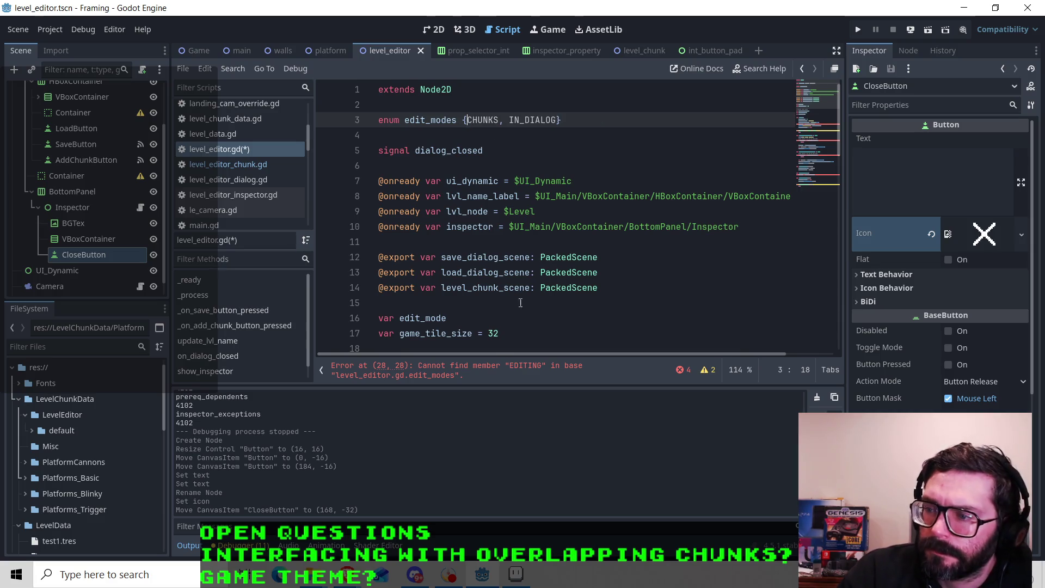
# Replace EDITING with edit_modes.CHUNKS on lines 28 and 38
pyautogui.click(521, 370)
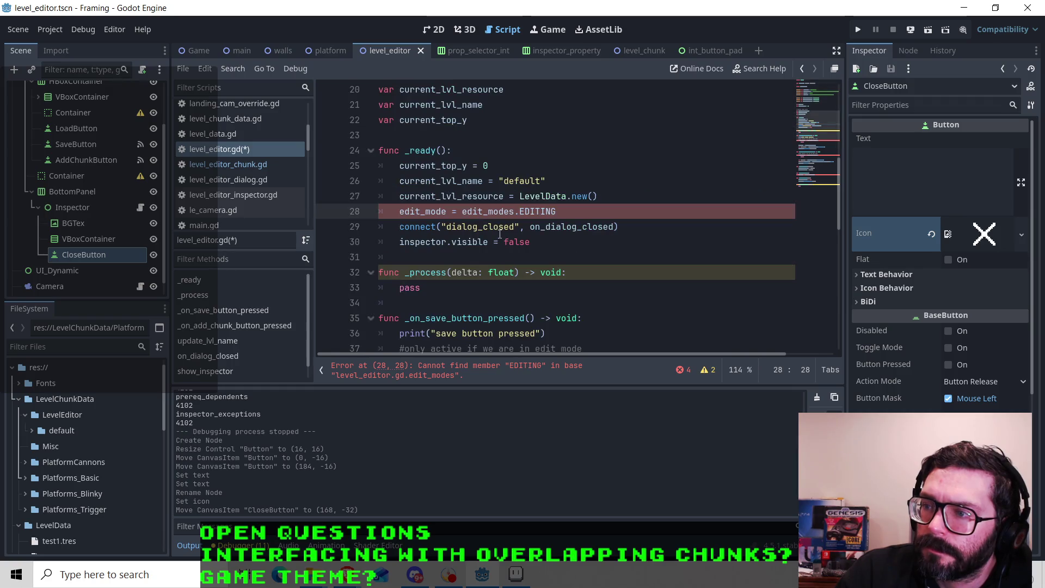
pyautogui.moveTo(559, 212); pyautogui.dragTo(520, 212)
pyautogui.write('CHUNK')
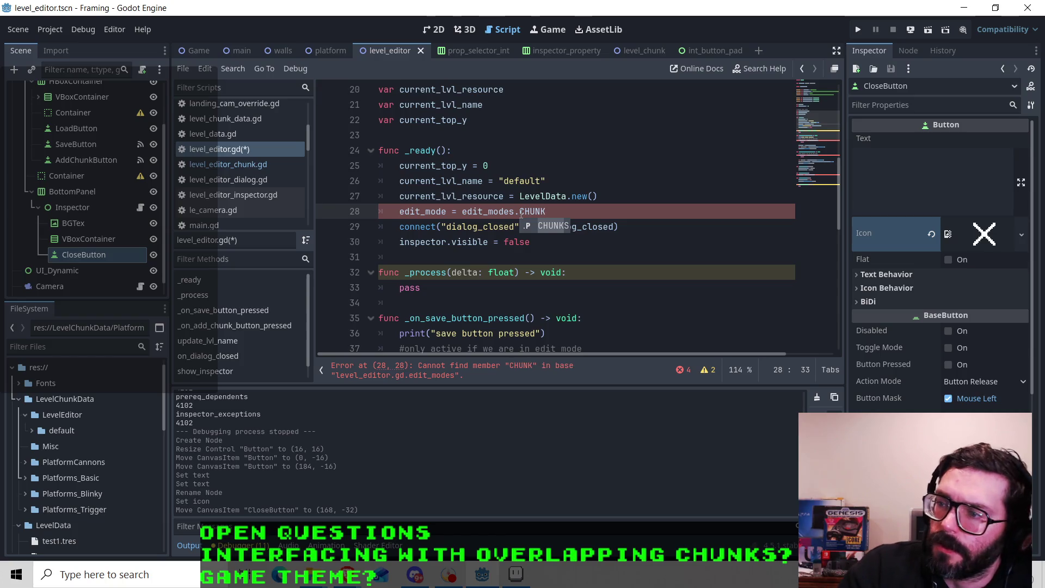
pyautogui.press('Return')
pyautogui.click(512, 370)
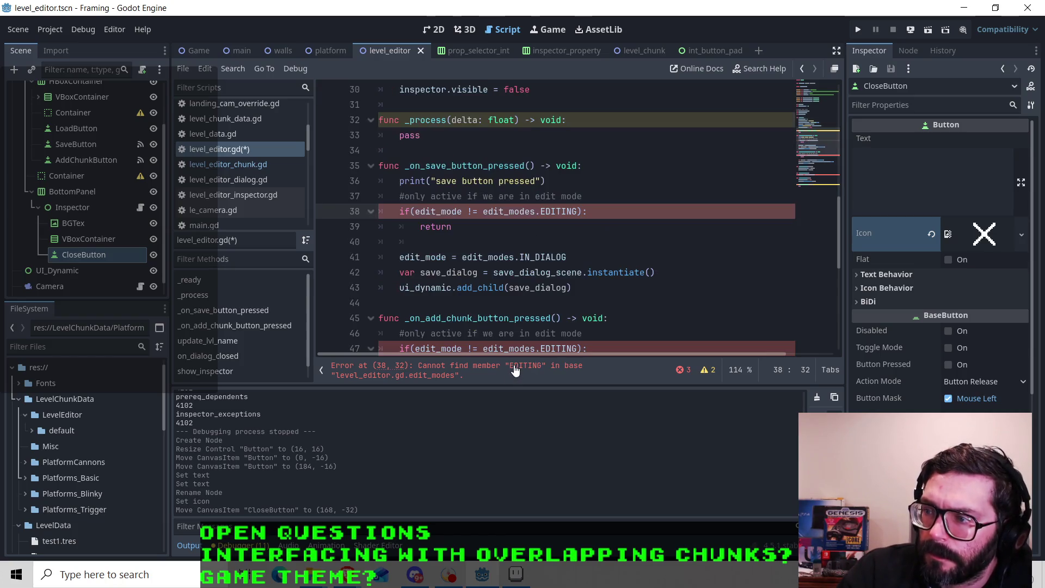
pyautogui.moveTo(576, 211); pyautogui.dragTo(542, 212)
pyautogui.write('CHUNK')
pyautogui.press('Return')
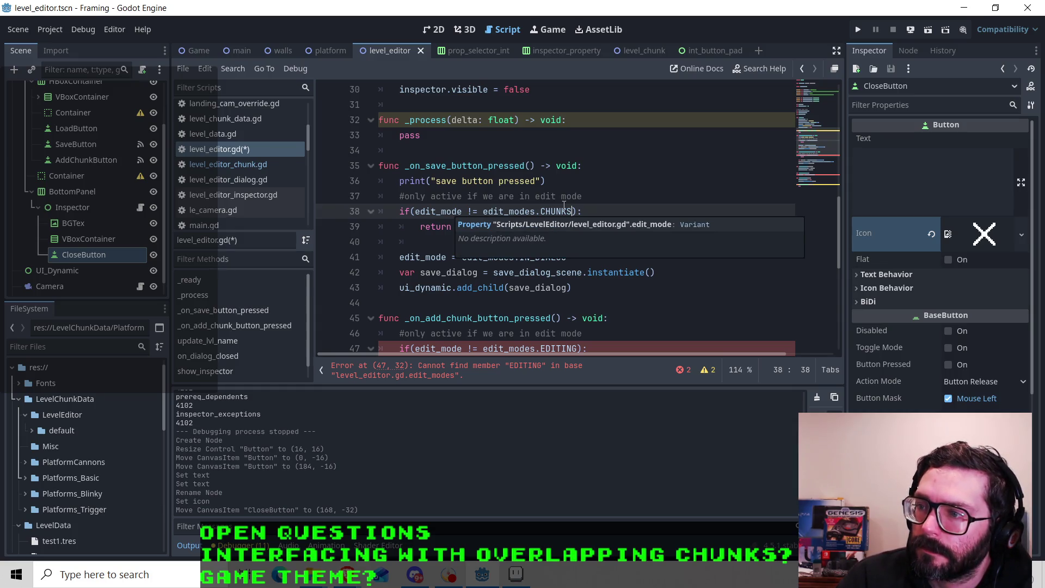
# Replace EDITING with CHUNKS in the add-chunk check on line 47
pyautogui.click(535, 373)
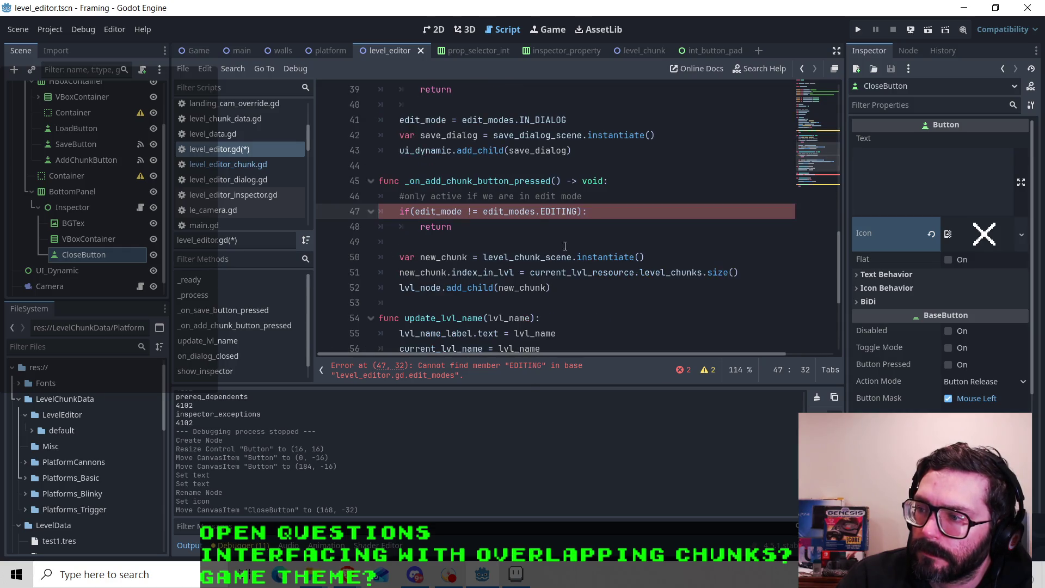
pyautogui.moveTo(578, 211); pyautogui.dragTo(541, 212)
pyautogui.write('CHUNK')
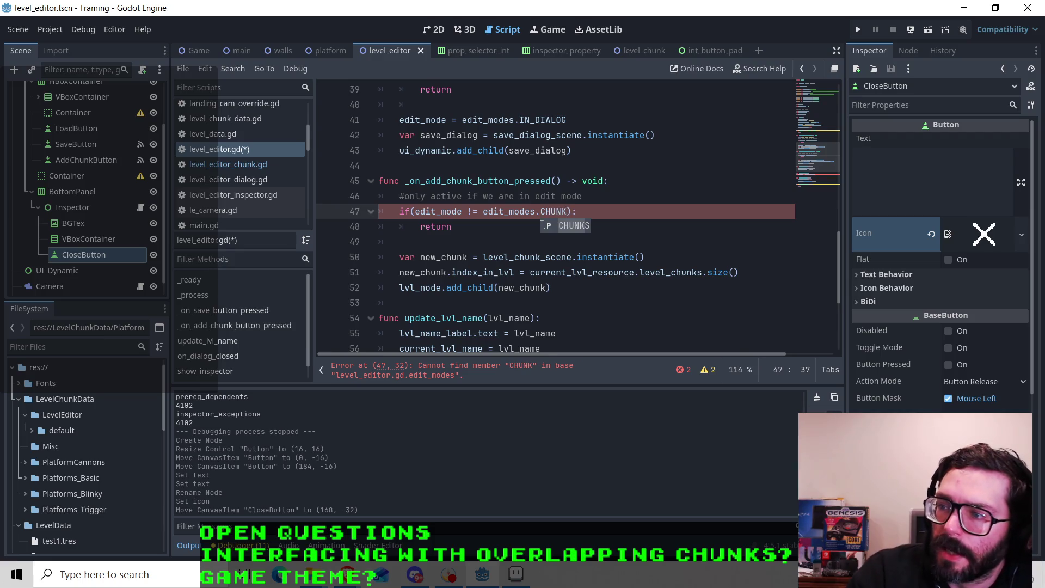
pyautogui.press('Return')
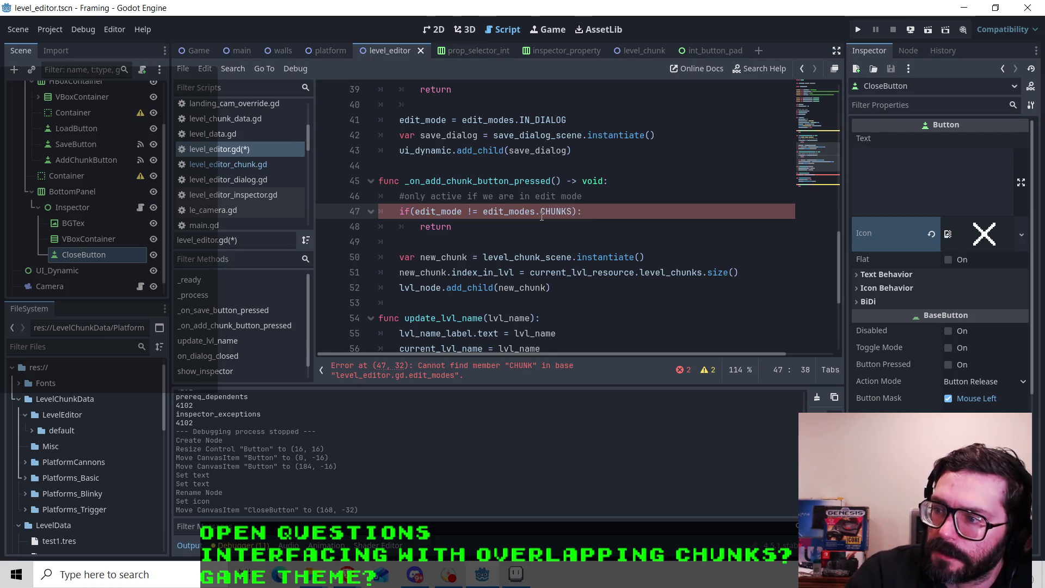
pyautogui.click(504, 220)
pyautogui.scroll(4, 504, 220)
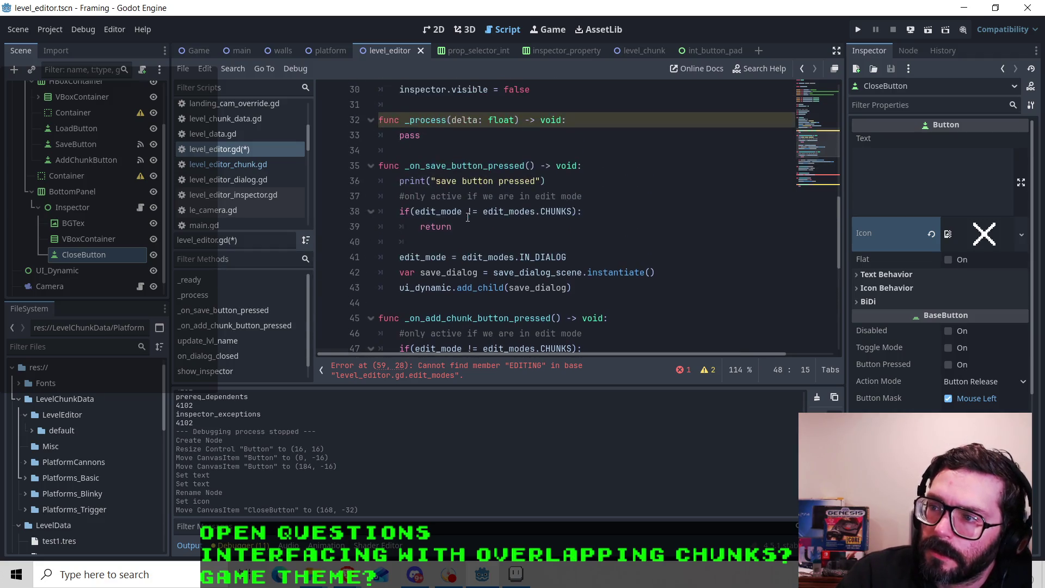
pyautogui.scroll(-4, 488, 191)
pyautogui.scroll(-3, 488, 191)
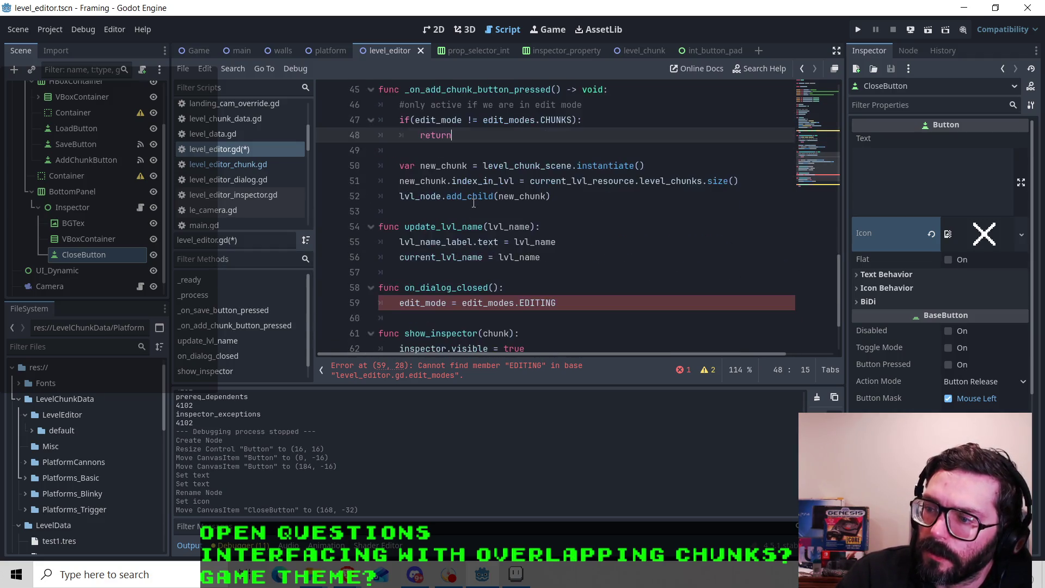
# Change on_dialog_closed's line 59 to edit_modes.CHUNKS and save level_editor.gd
pyautogui.click(546, 257)
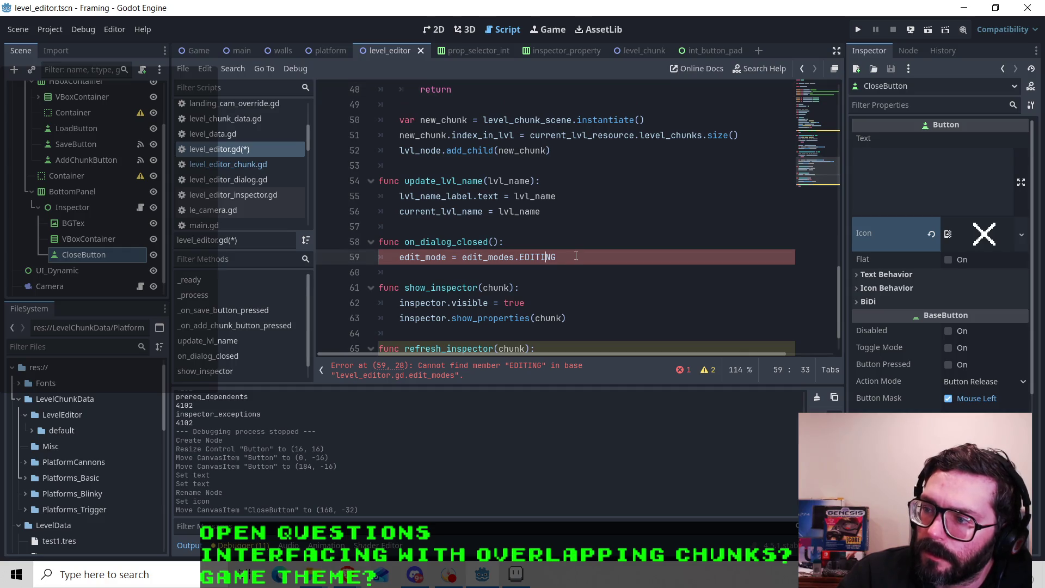
pyautogui.moveTo(557, 259); pyautogui.dragTo(520, 259)
pyautogui.click(446, 242)
pyautogui.moveTo(560, 258); pyautogui.dragTo(521, 262)
pyautogui.write('CHUNK')
pyautogui.press('Return')
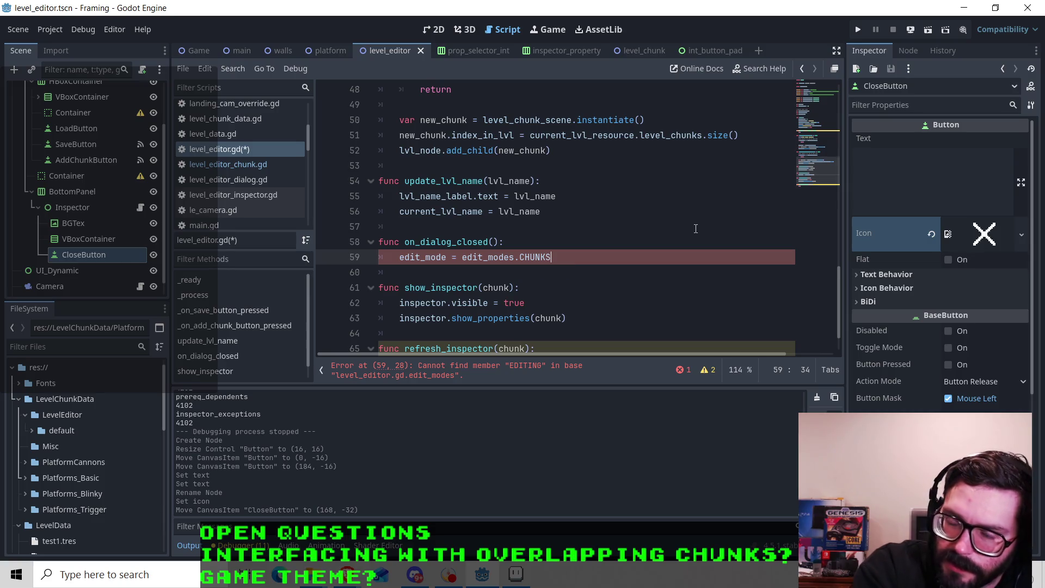
pyautogui.scroll(-1, 648, 218)
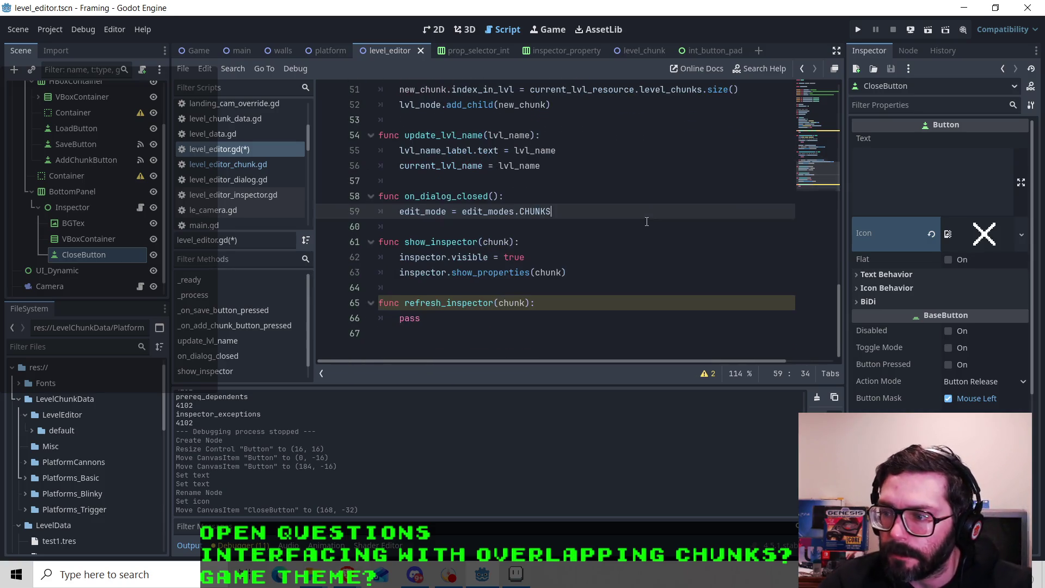
pyautogui.hotkey('ctrl', 's')
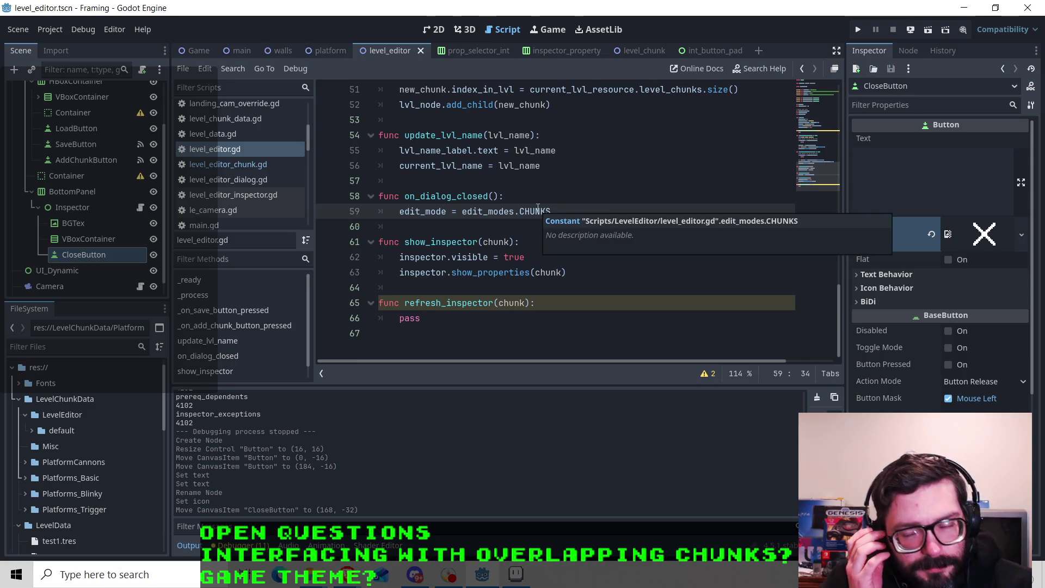
# Open level_editor_dialog.gd, which defines LevelEditorDialog, from the script list
pyautogui.click(587, 203)
pyautogui.click(600, 212)
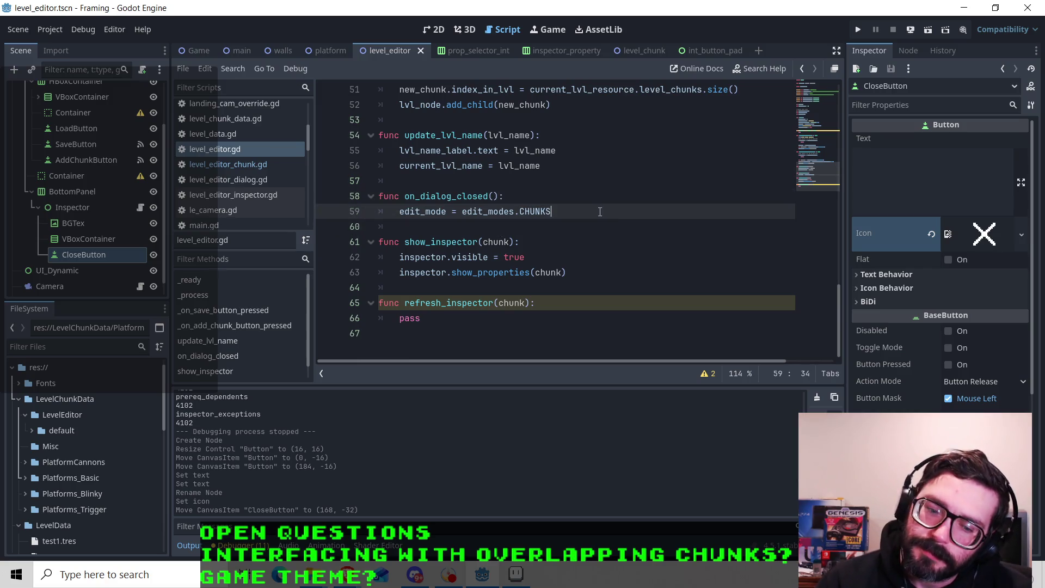
pyautogui.click(520, 200)
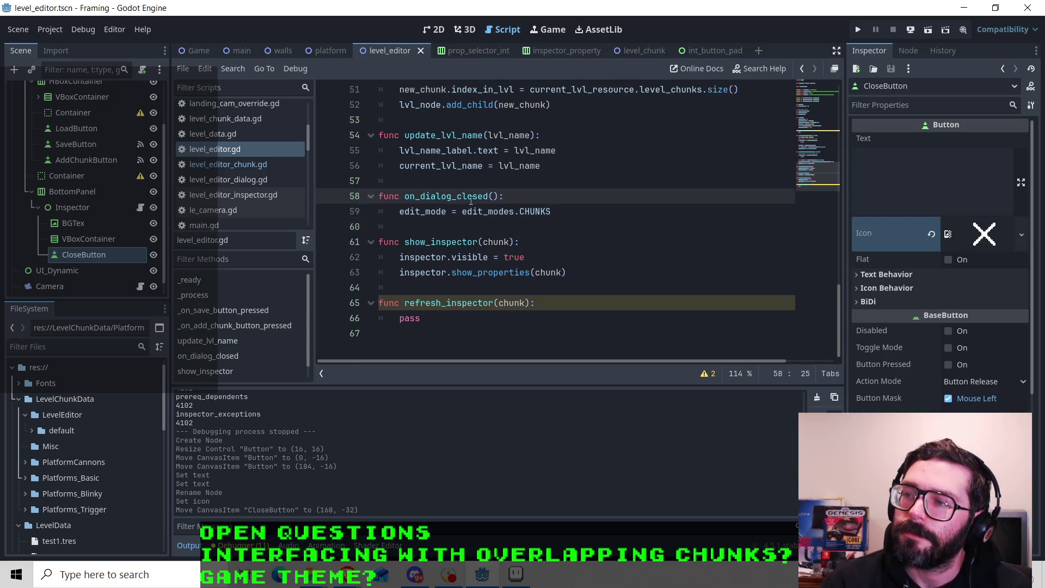
pyautogui.click(558, 206)
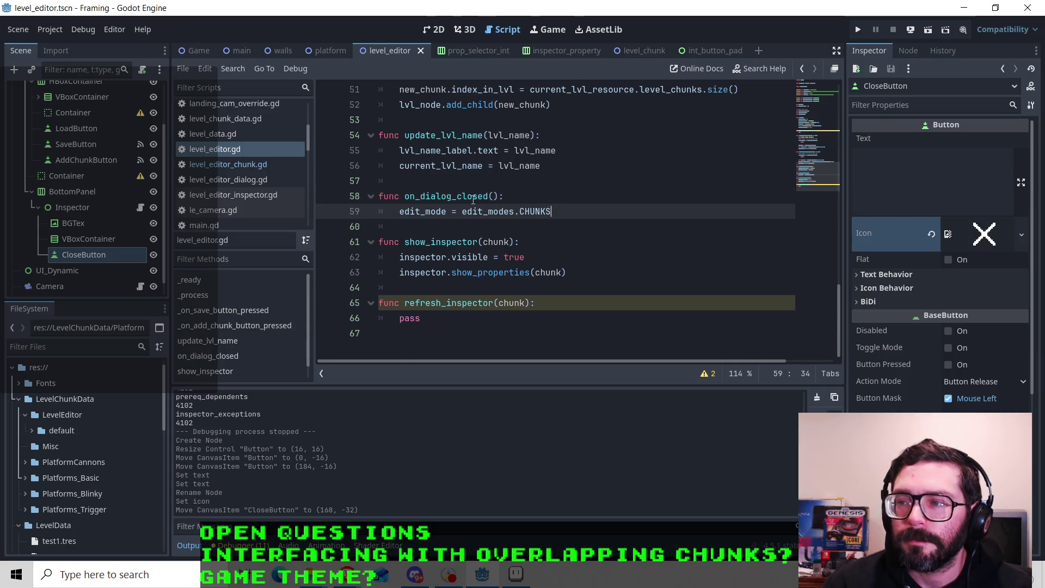
pyautogui.click(520, 197)
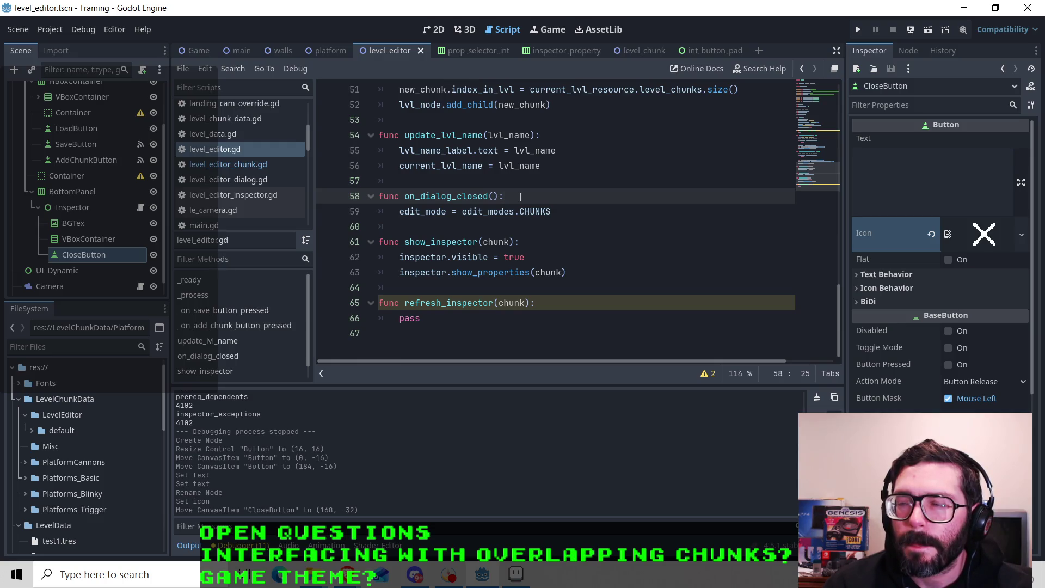
pyautogui.click(447, 196)
pyautogui.scroll(6, 556, 199)
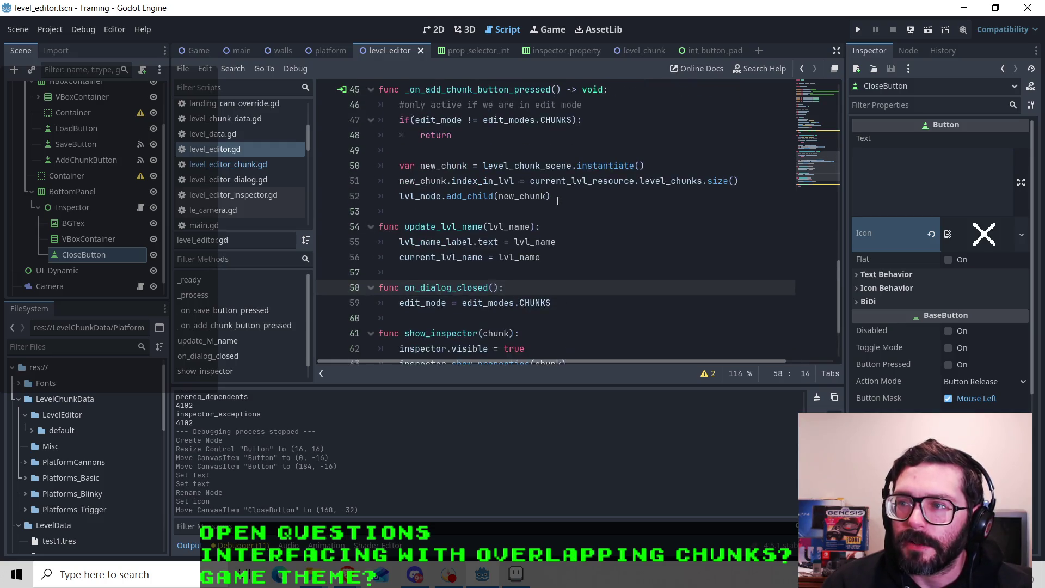
pyautogui.scroll(2, 557, 200)
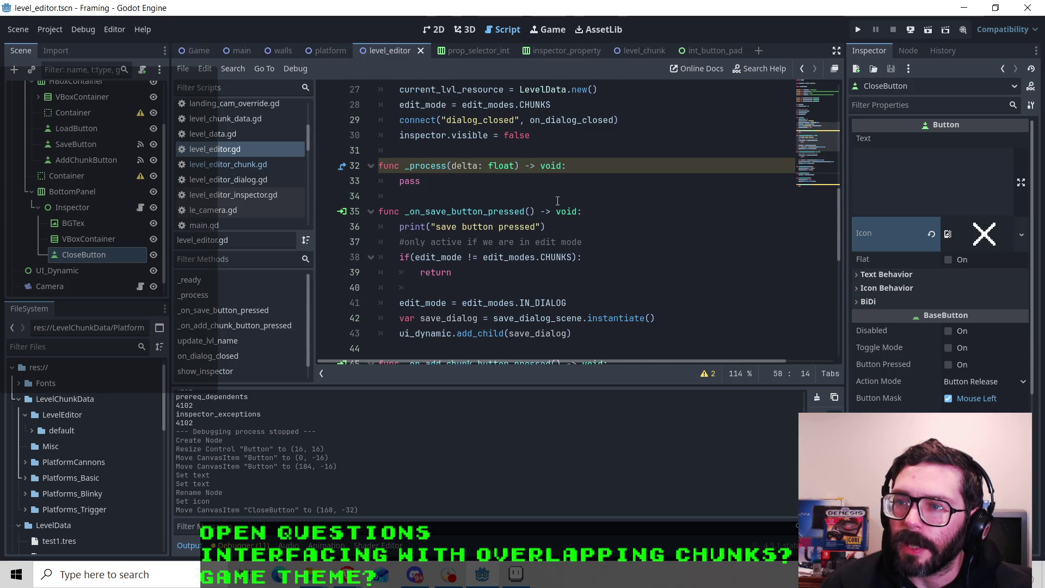
pyautogui.click(246, 181)
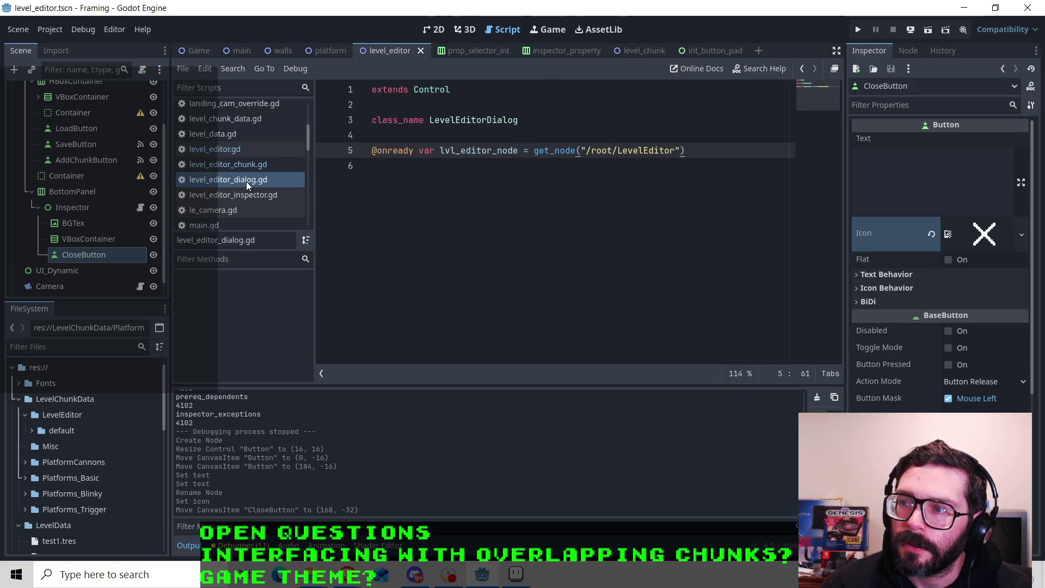
pyautogui.scroll(2, 259, 191)
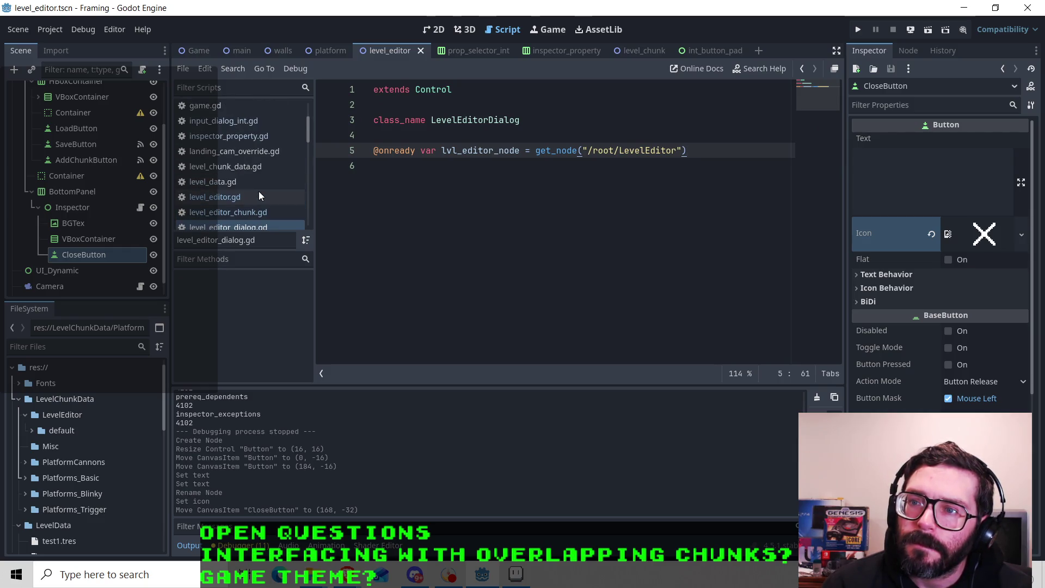
pyautogui.scroll(3, 259, 192)
pyautogui.scroll(-8, 259, 191)
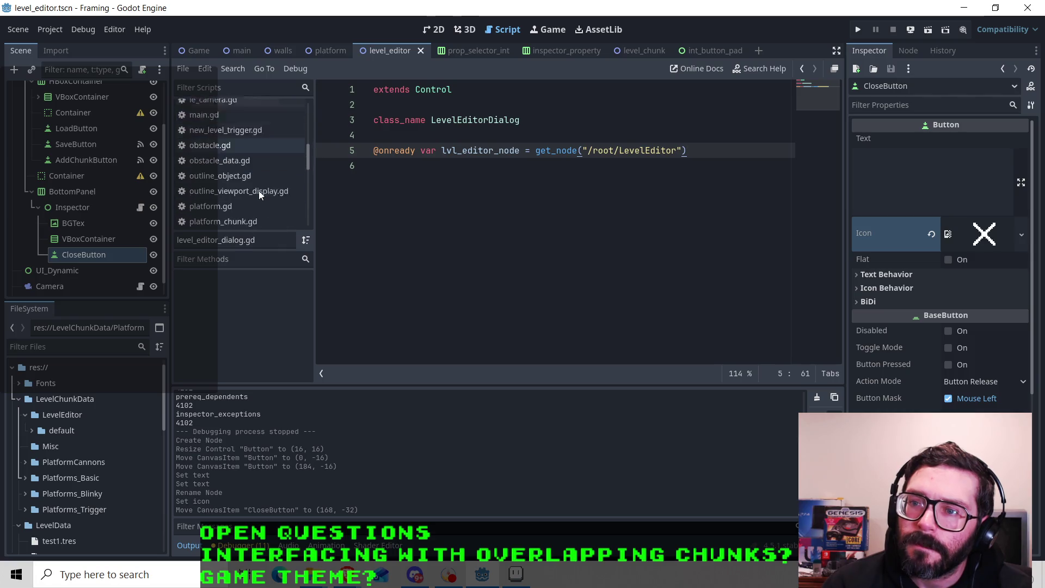
pyautogui.scroll(-3, 259, 191)
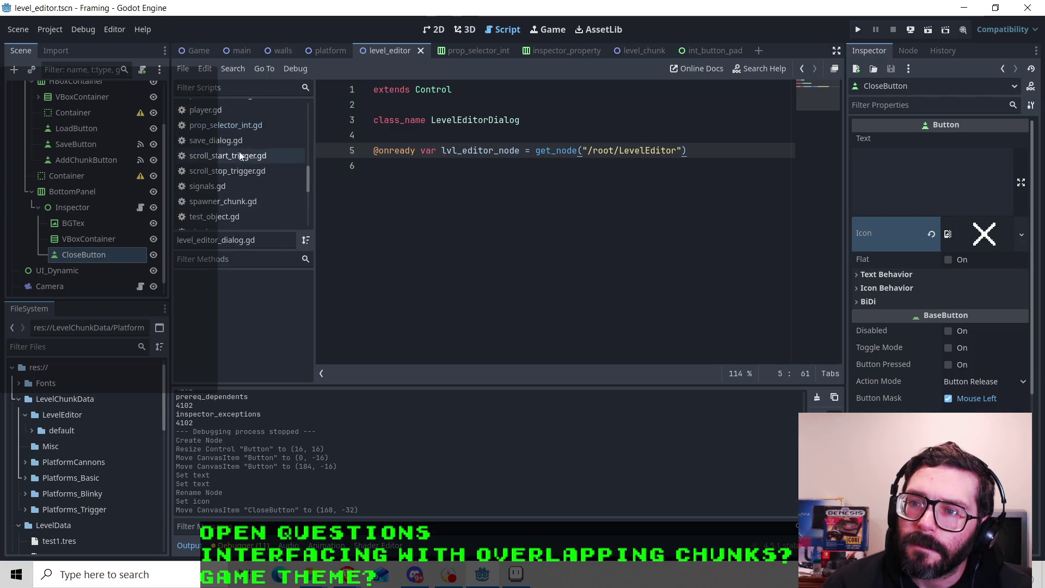
pyautogui.scroll(-3, 246, 164)
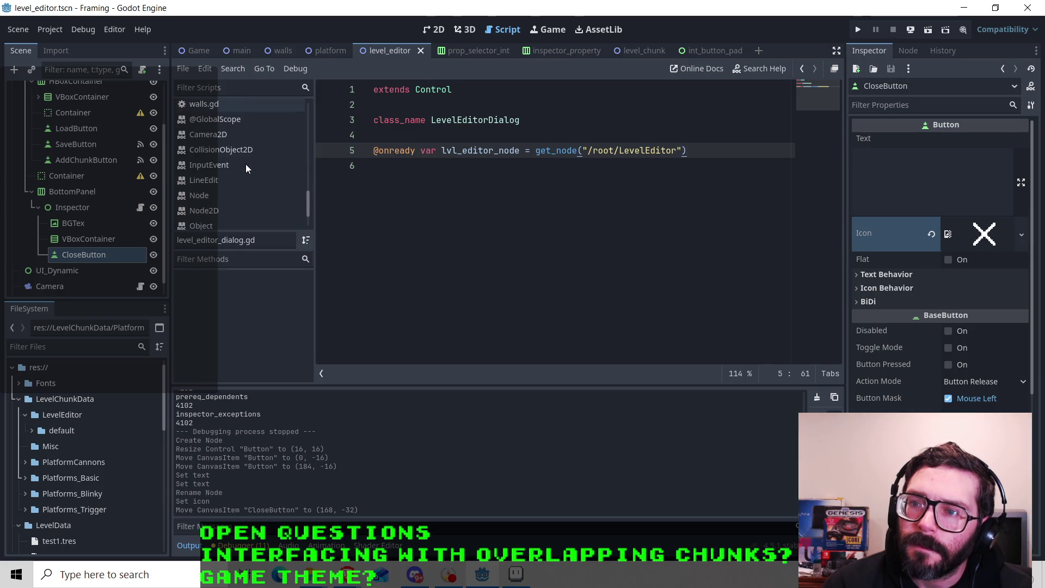
pyautogui.scroll(10, 247, 162)
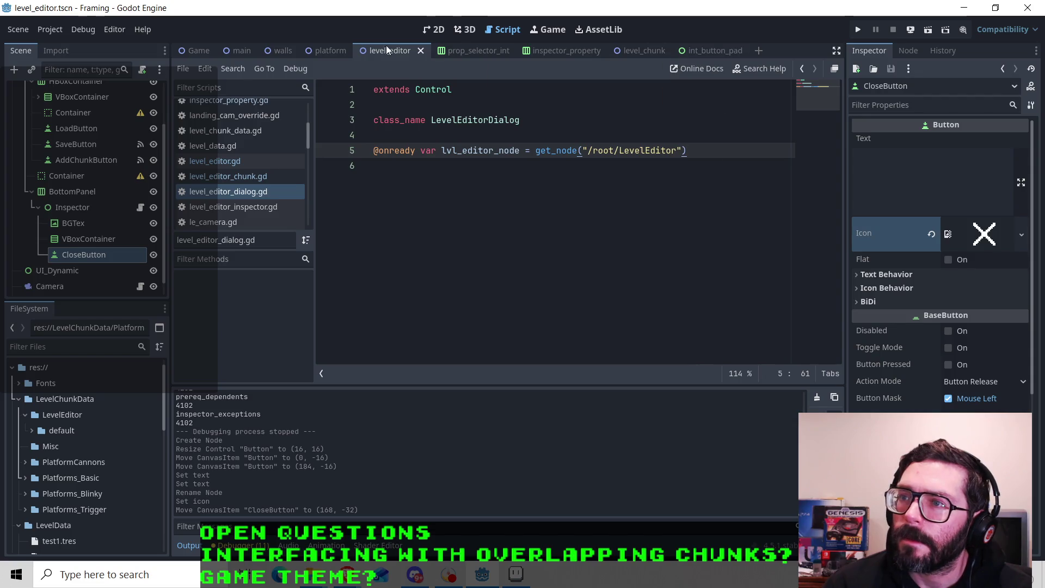
pyautogui.click(338, 50)
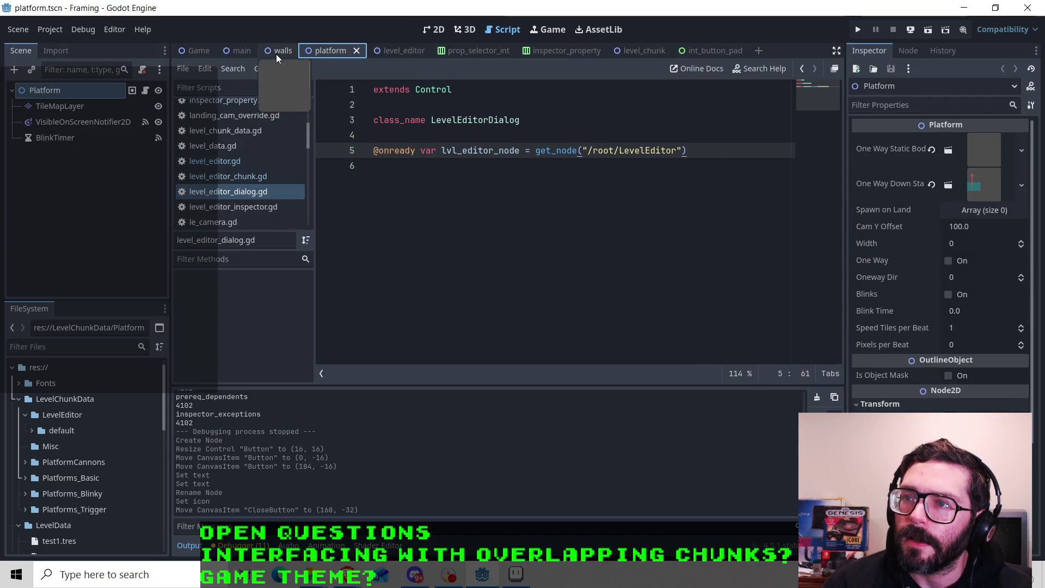
# Look over the Game and main scenes in 2D, then close the main scene
pyautogui.click(238, 53)
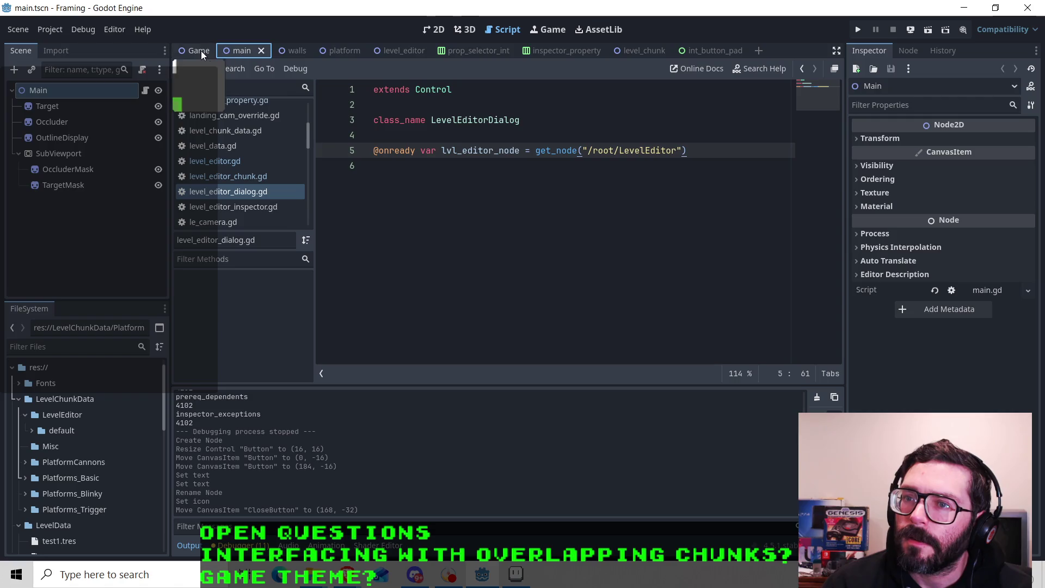
pyautogui.click(200, 51)
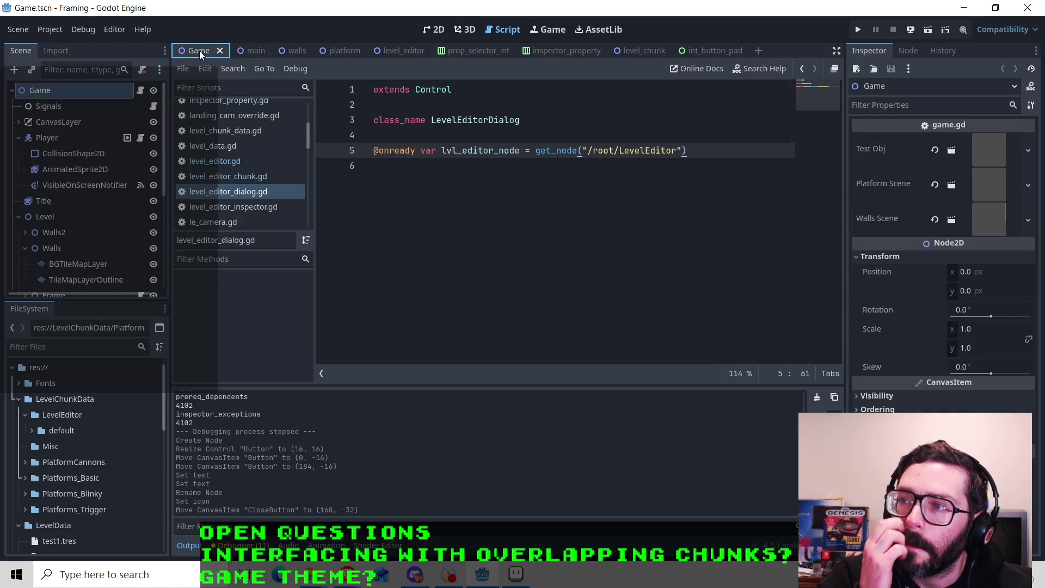
pyautogui.click(434, 30)
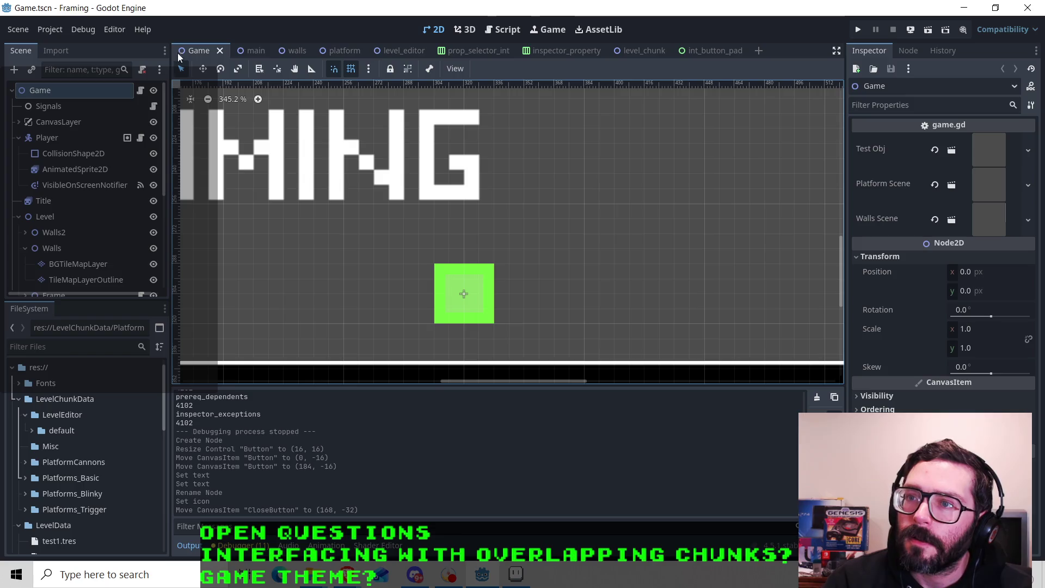
pyautogui.scroll(-3, 279, 189)
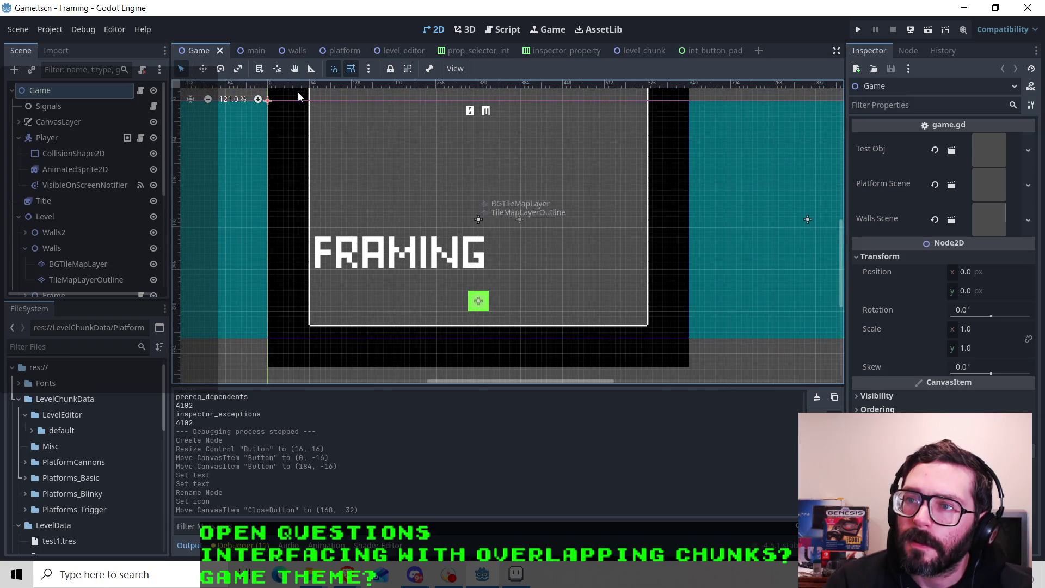
pyautogui.click(243, 50)
pyautogui.scroll(-4, 347, 142)
pyautogui.moveTo(347, 144); pyautogui.dragTo(314, 185)
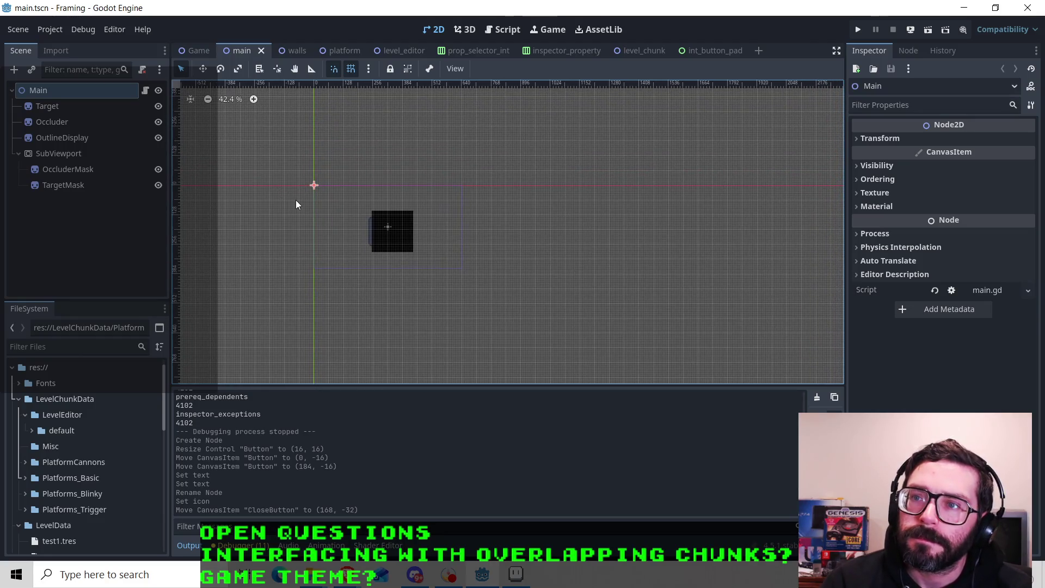
pyautogui.scroll(1, 304, 204)
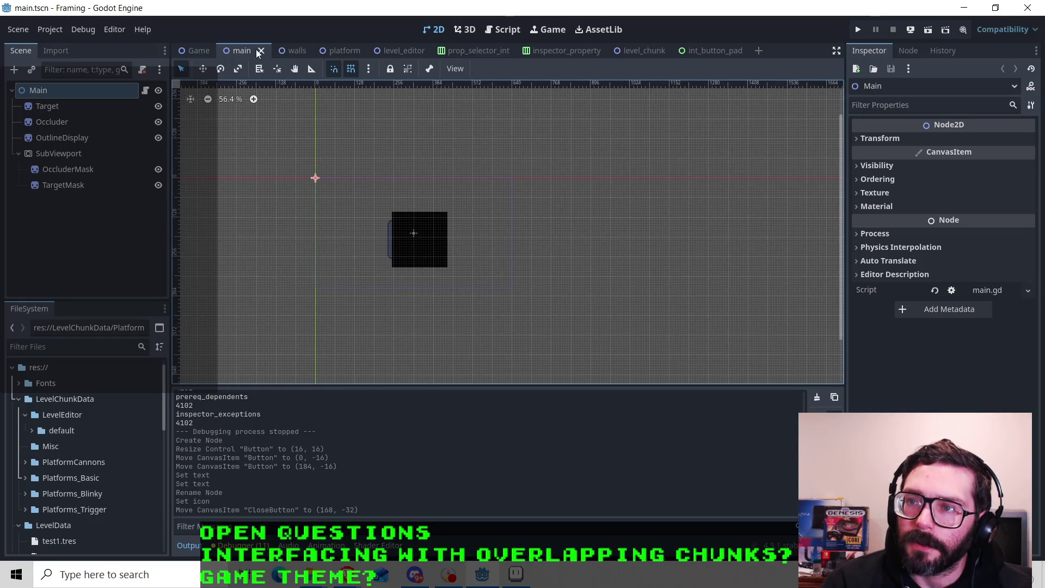
pyautogui.click(261, 51)
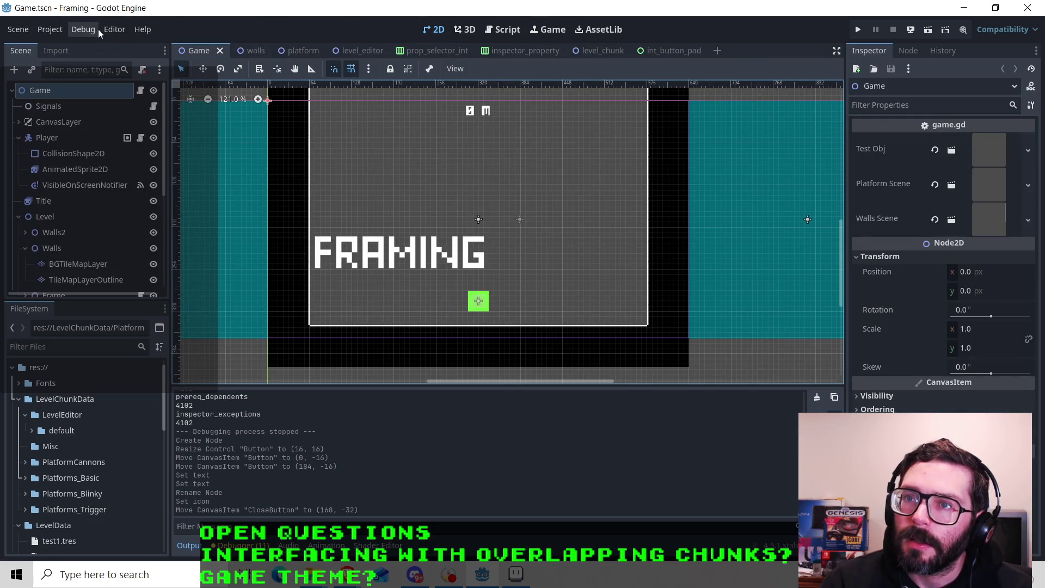
pyautogui.click(18, 29)
# Open save_dialog.tscn from the Scenes/LevelEditor folder
pyautogui.click(49, 74)
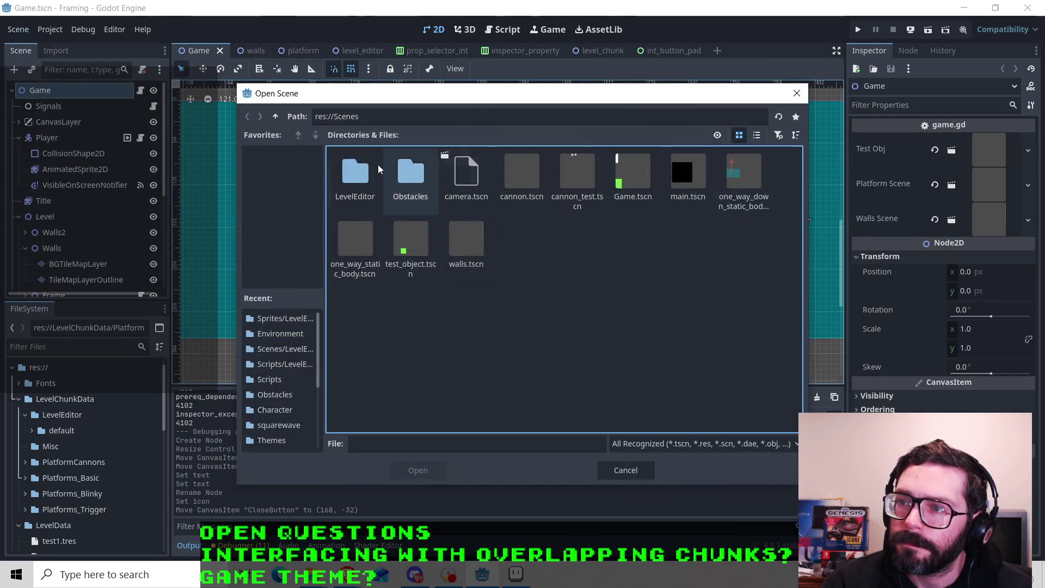
pyautogui.click(276, 116)
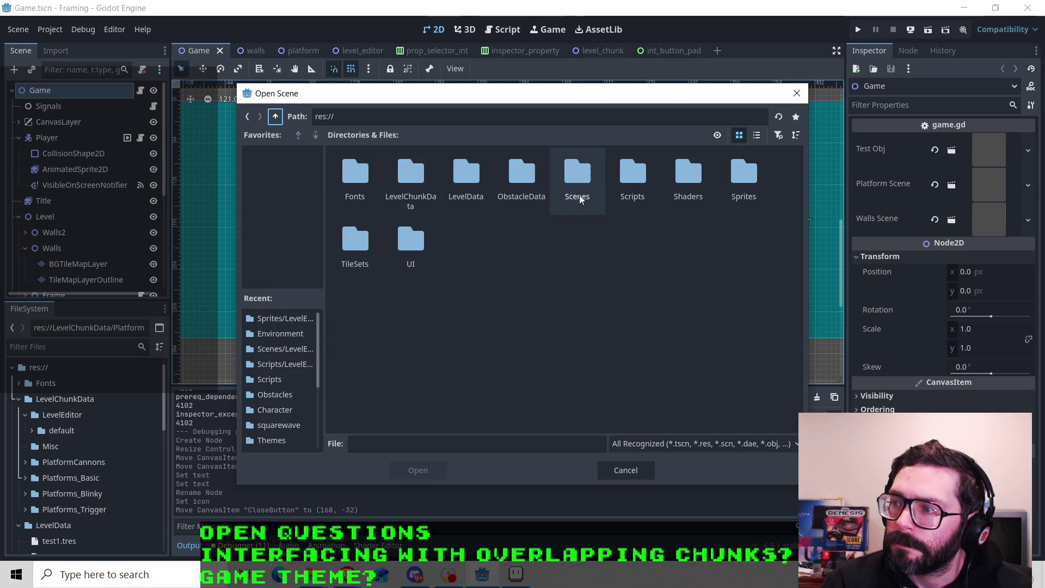
pyautogui.doubleClick(577, 180)
pyautogui.doubleClick(368, 185)
pyautogui.click(367, 185)
pyautogui.click(410, 187)
pyautogui.click(455, 194)
pyautogui.click(508, 190)
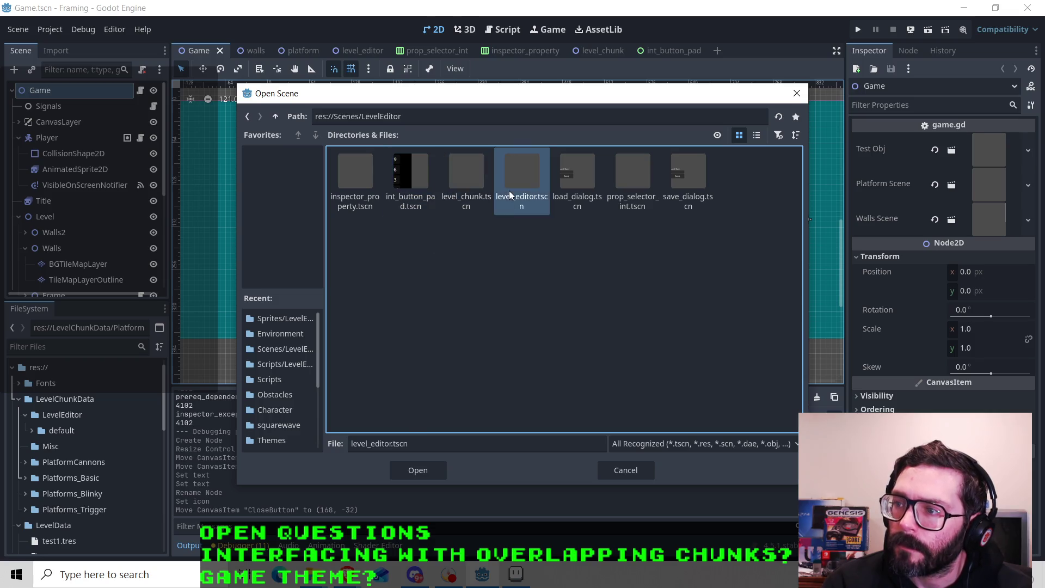
pyautogui.click(583, 191)
pyautogui.click(631, 210)
pyautogui.doubleClick(683, 198)
# Jump from SaveButton's pressed signal connection to its handler in save_dialog.gd
pyautogui.scroll(4, 410, 246)
pyautogui.click(111, 156)
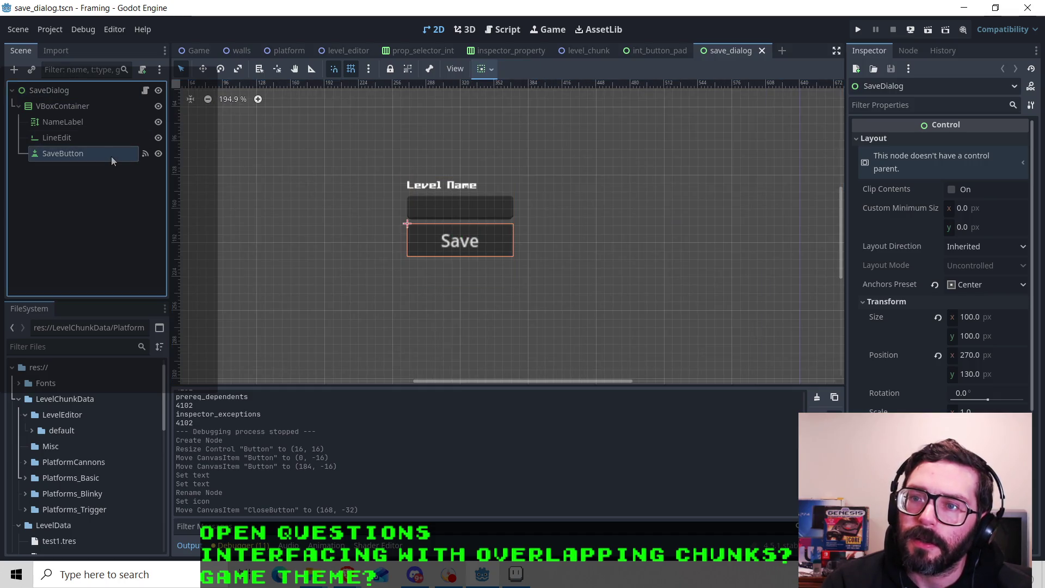
pyautogui.click(906, 51)
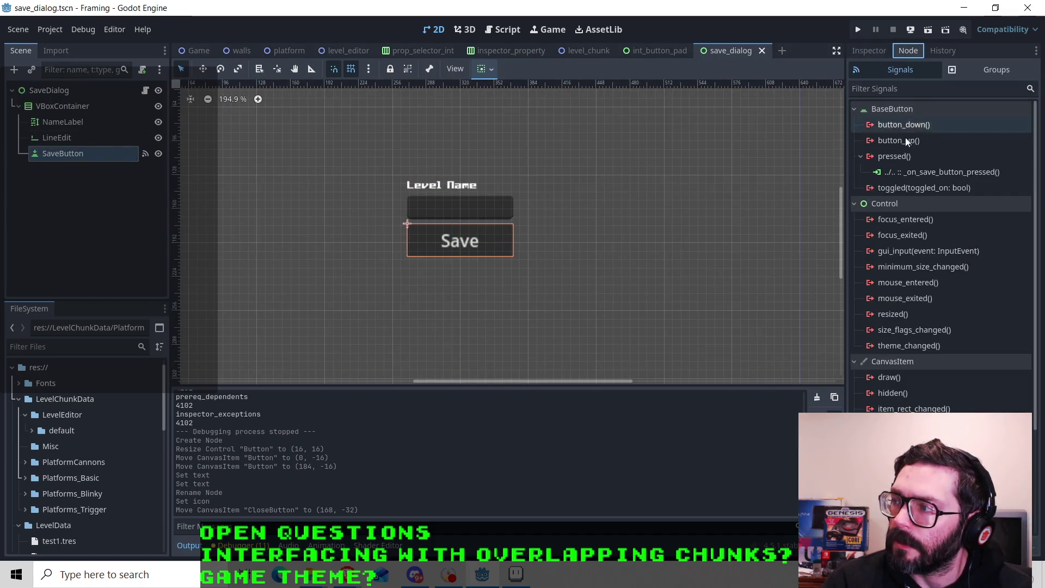
pyautogui.click(912, 172)
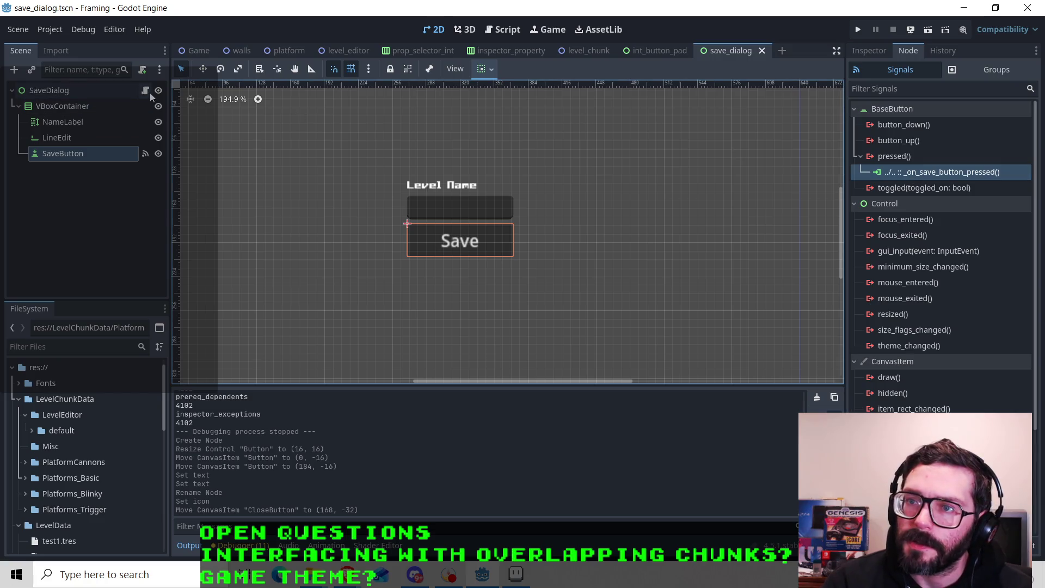
pyautogui.click(146, 91)
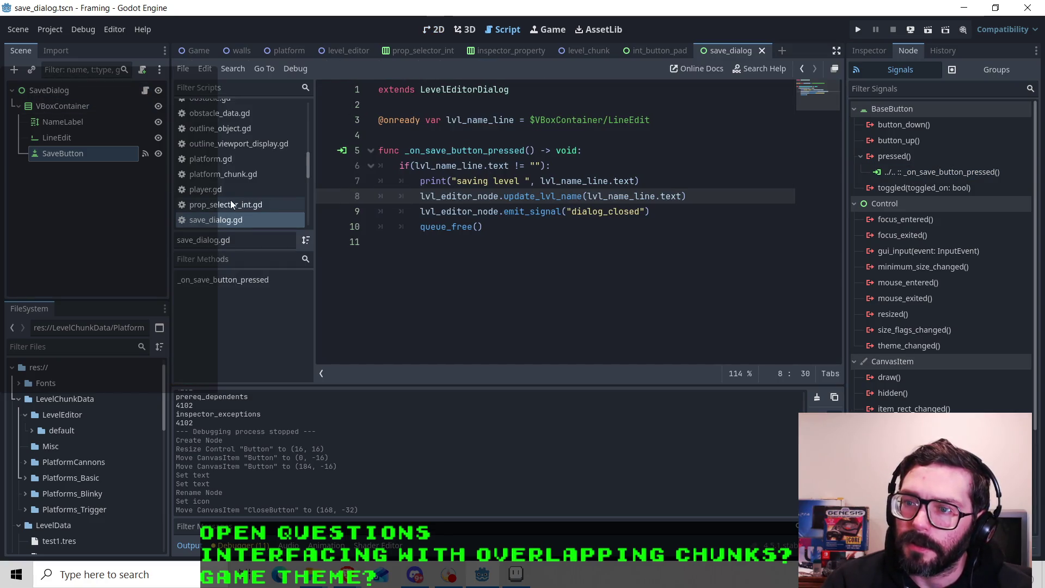
pyautogui.scroll(-2, 230, 198)
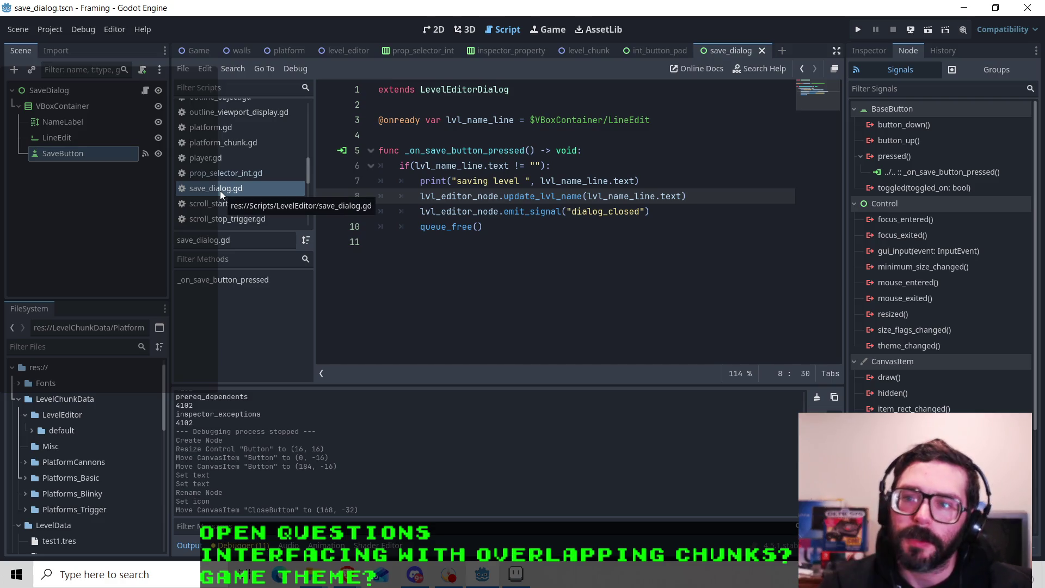
pyautogui.click(512, 211)
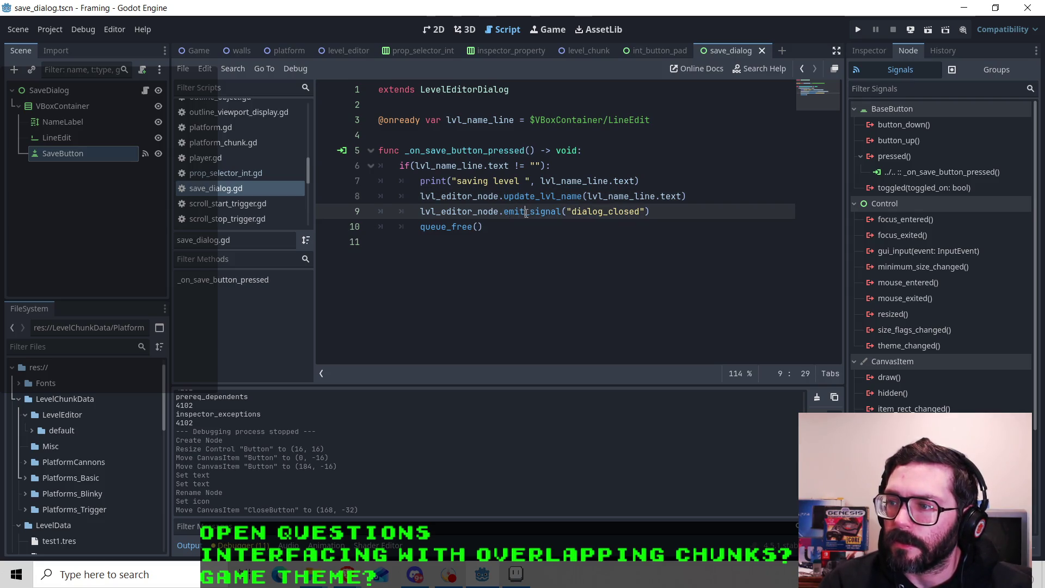
pyautogui.click(551, 212)
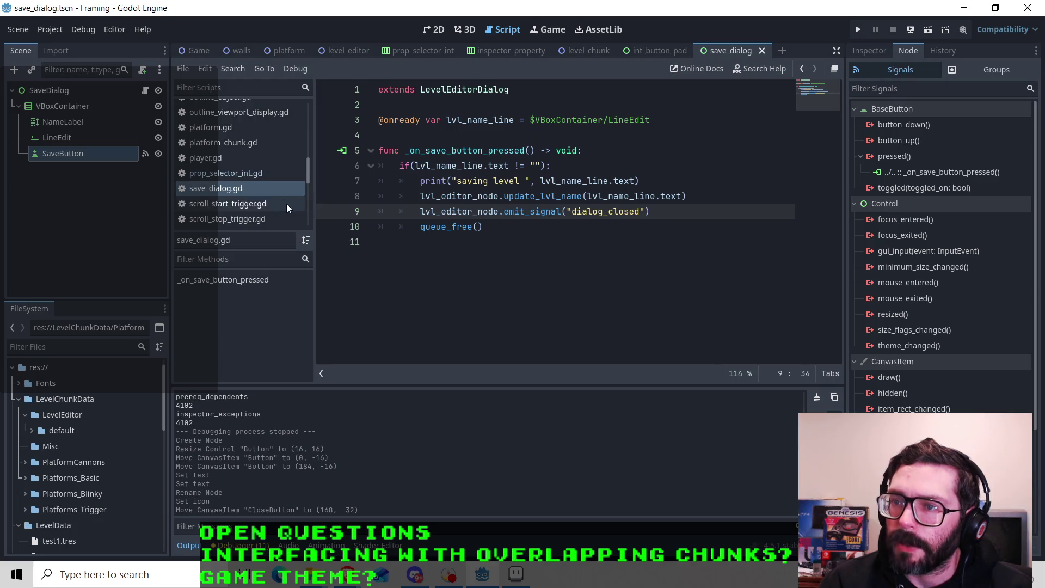
pyautogui.scroll(1, 256, 203)
pyautogui.scroll(5, 262, 205)
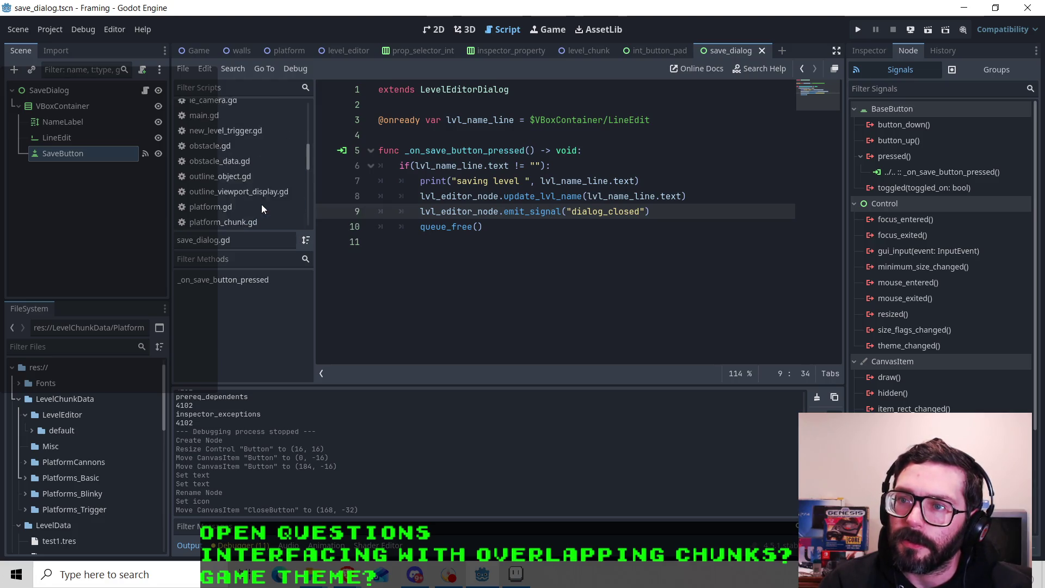
pyautogui.scroll(3, 261, 204)
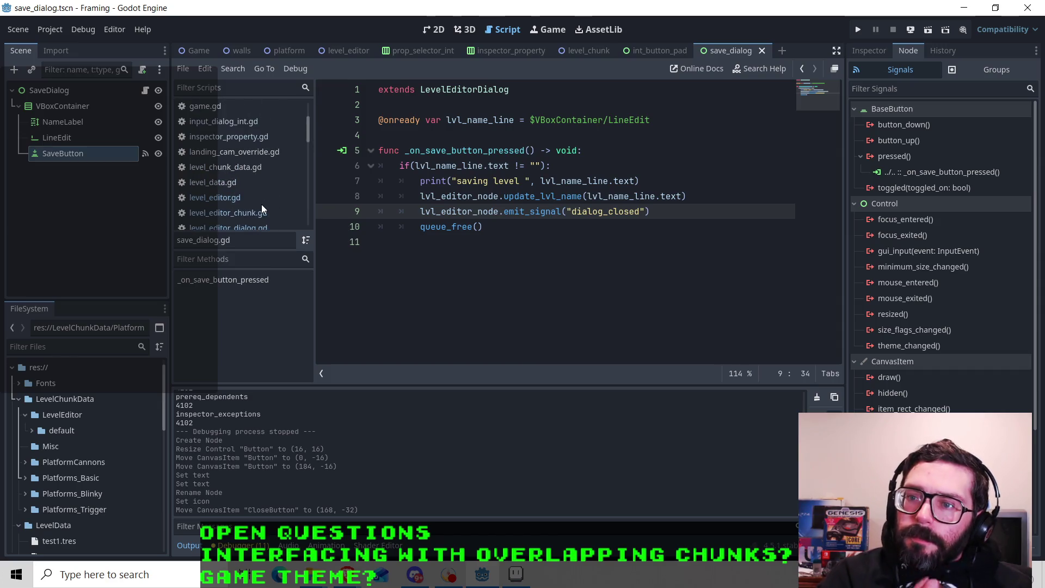
pyautogui.scroll(-5, 255, 195)
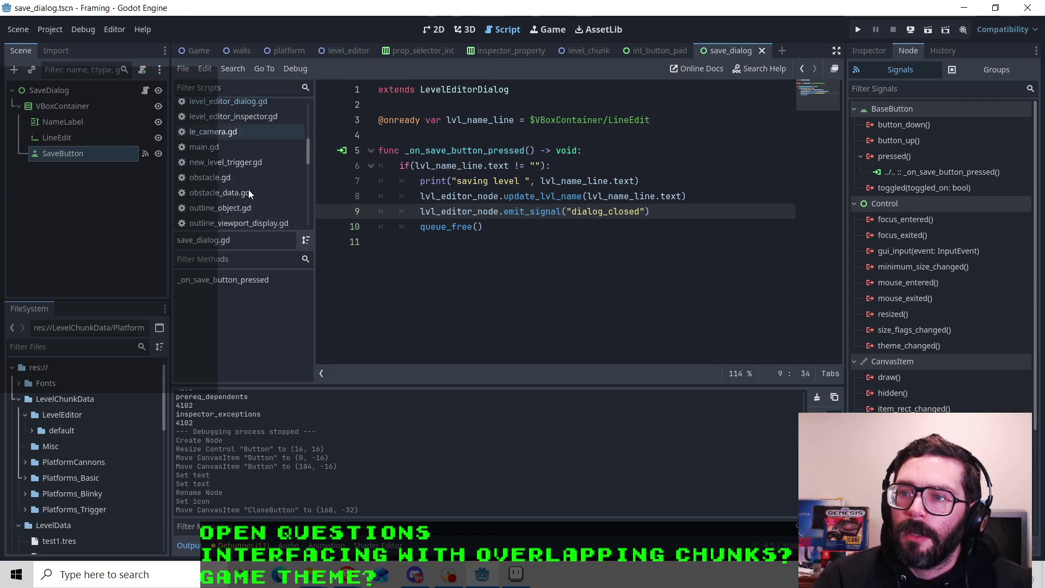
pyautogui.scroll(-2, 248, 190)
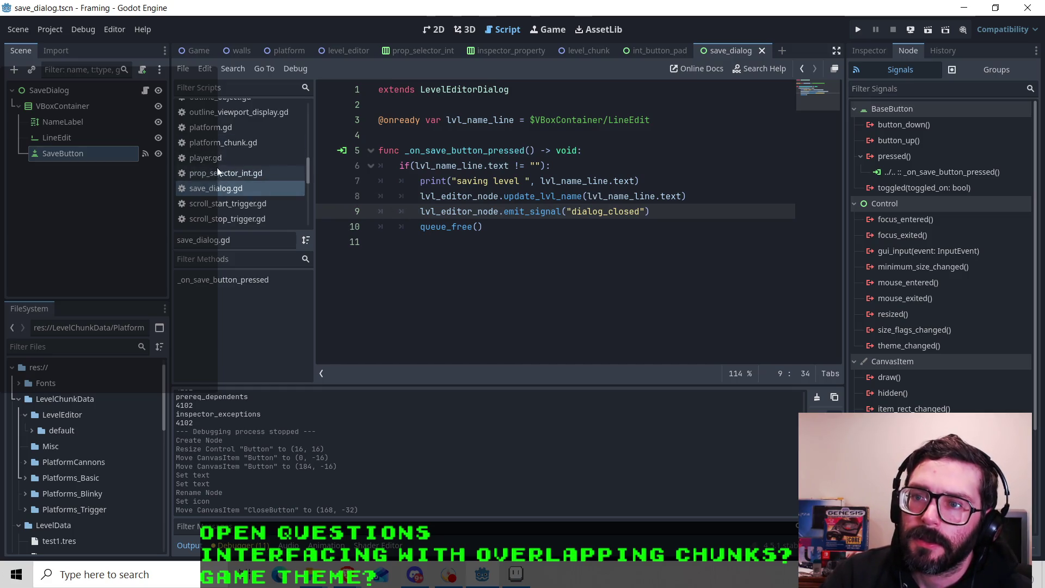
pyautogui.scroll(5, 217, 170)
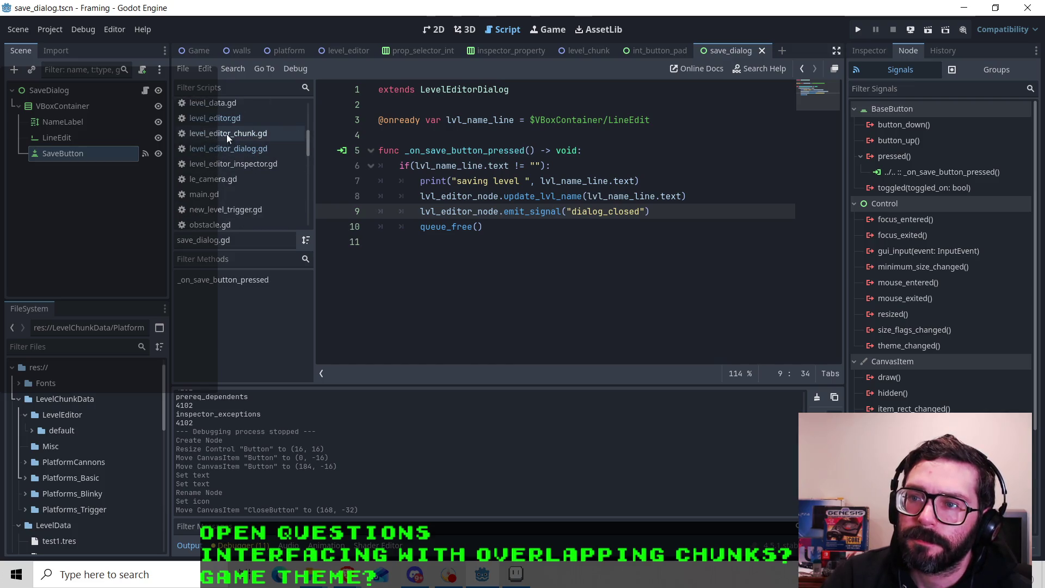
# Open level_editor.gd and scroll to the edit_mode reset on line 59
pyautogui.click(226, 119)
pyautogui.scroll(1, 469, 175)
pyautogui.click(539, 166)
pyautogui.scroll(-9, 436, 185)
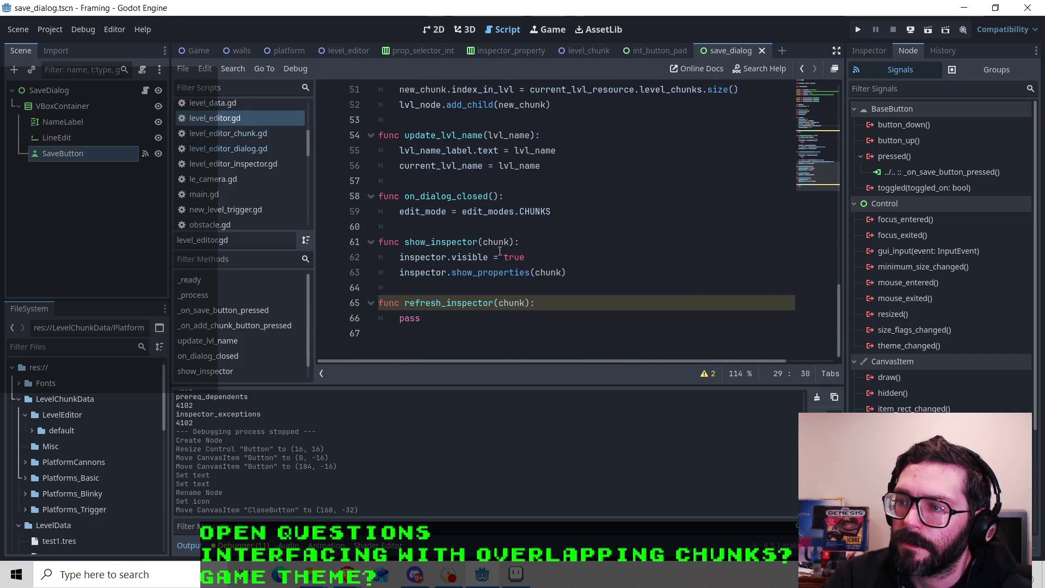
pyautogui.click(477, 268)
pyautogui.click(568, 211)
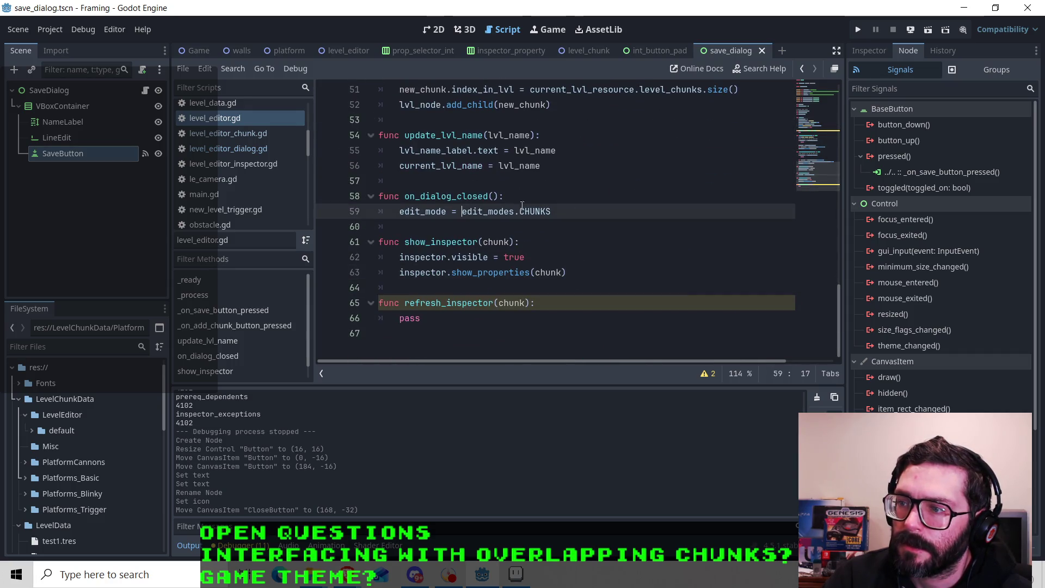
pyautogui.moveTo(568, 211); pyautogui.dragTo(521, 212)
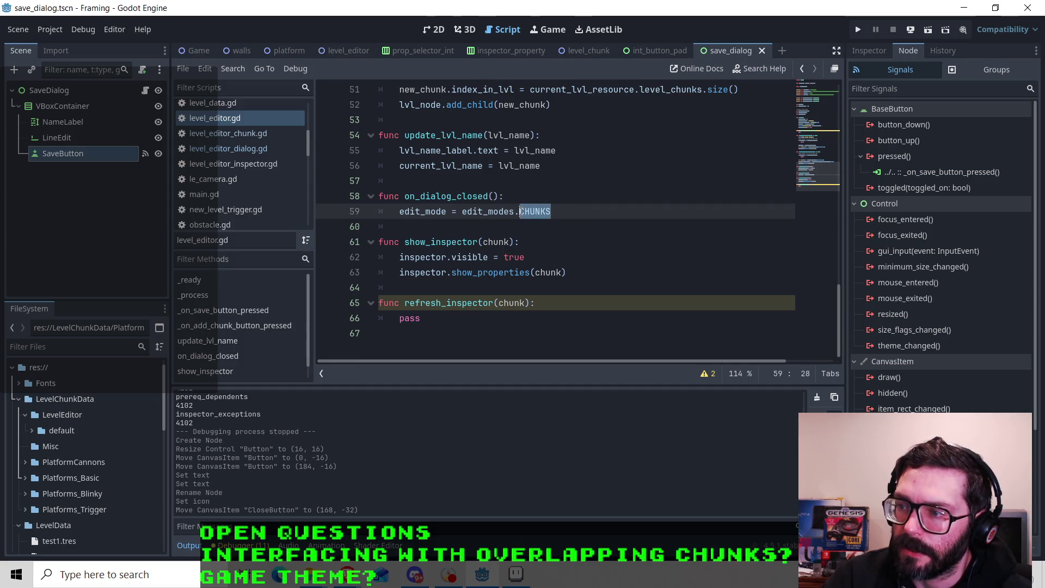
pyautogui.click(589, 211)
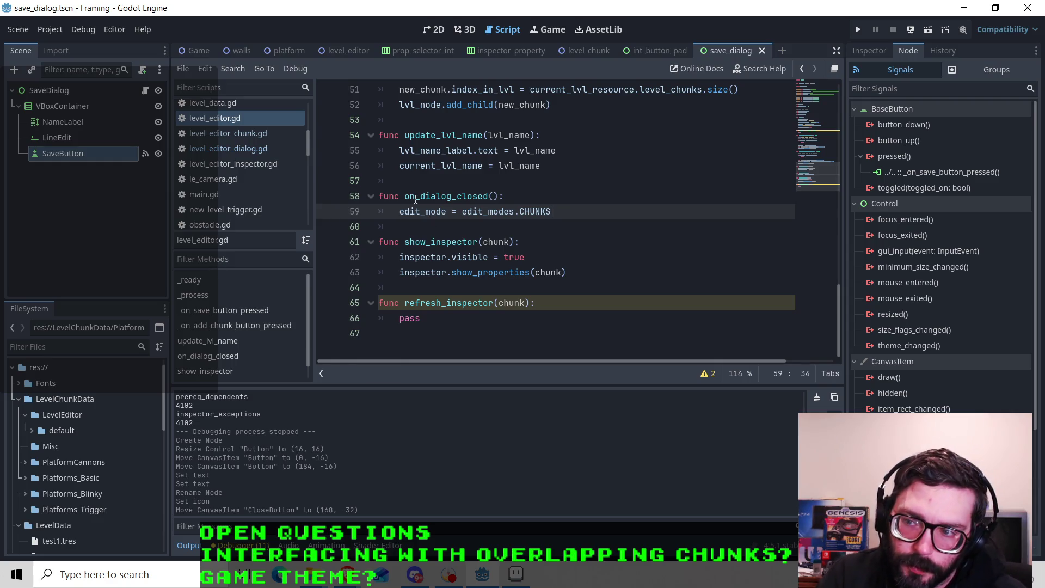
# Review on_dialog_closed setting edit_mode = edit_modes.CHUNKS on line 59
pyautogui.doubleClick(416, 199)
pyautogui.click(500, 211)
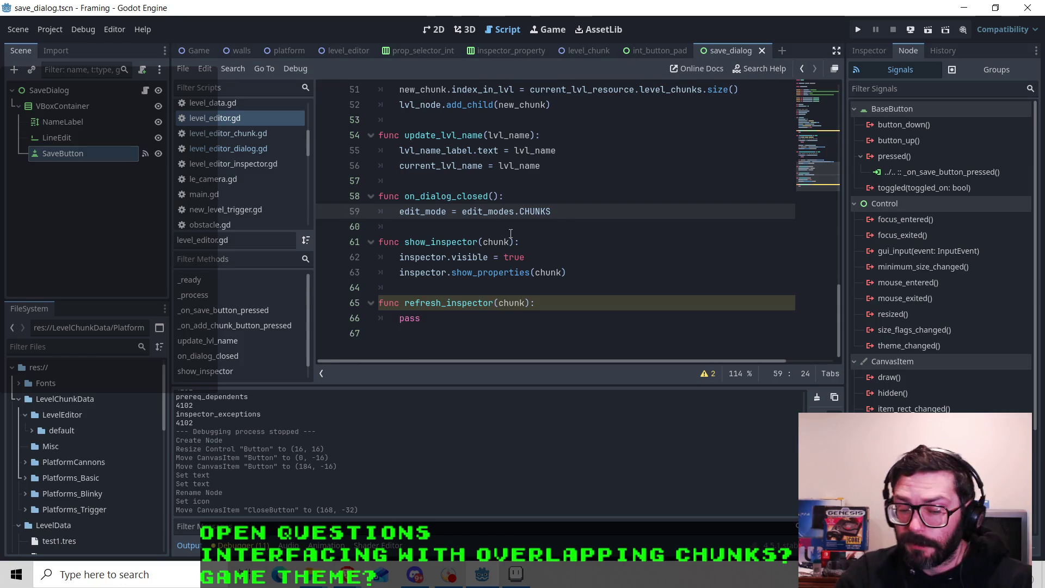
pyautogui.click(517, 197)
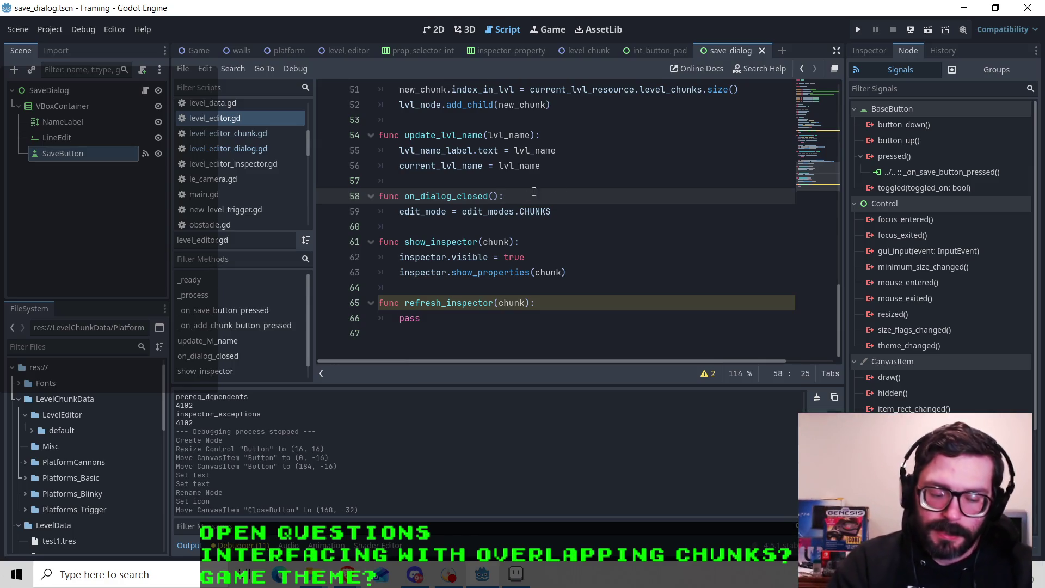
pyautogui.scroll(8, 494, 183)
pyautogui.scroll(-5, 494, 180)
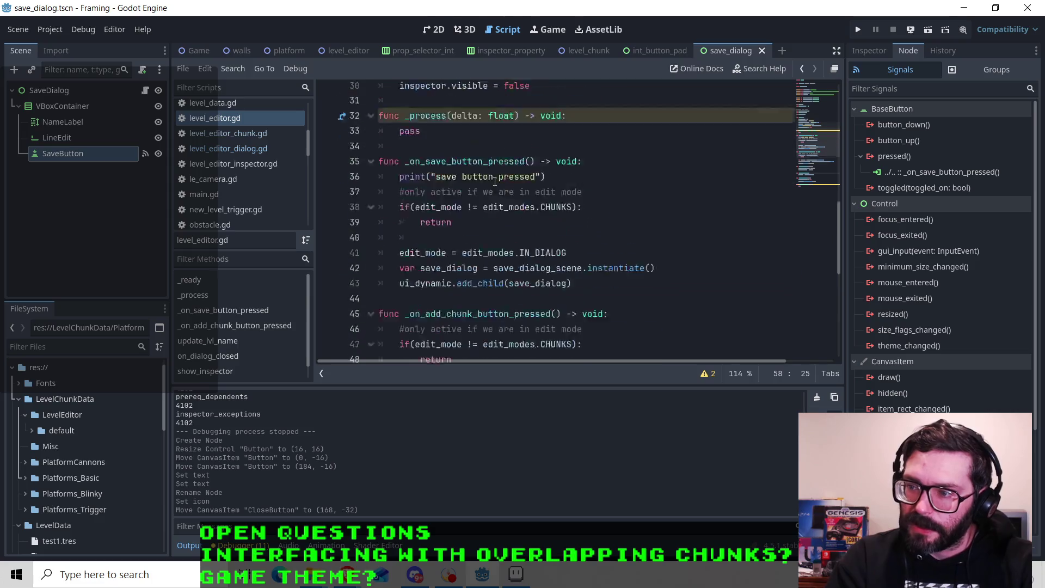
pyautogui.scroll(-4, 495, 180)
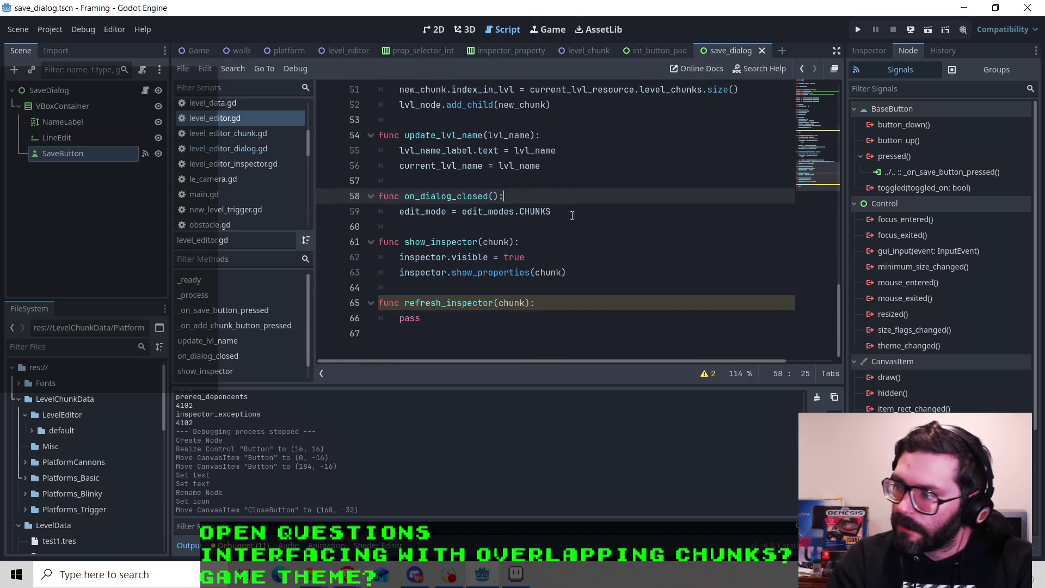
pyautogui.scroll(1, 576, 243)
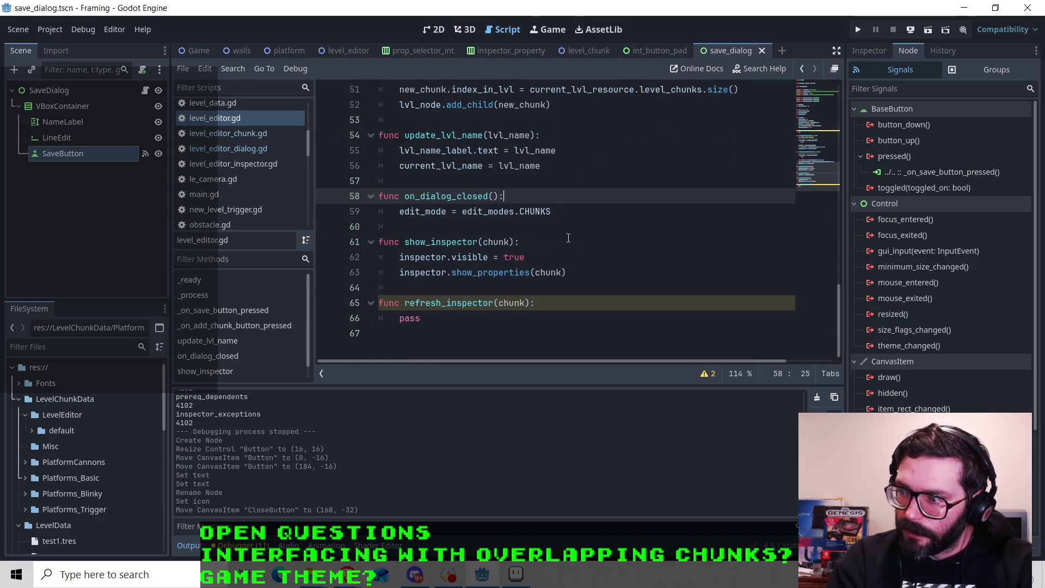
pyautogui.scroll(-1, 574, 239)
pyautogui.click(530, 211)
pyautogui.click(537, 194)
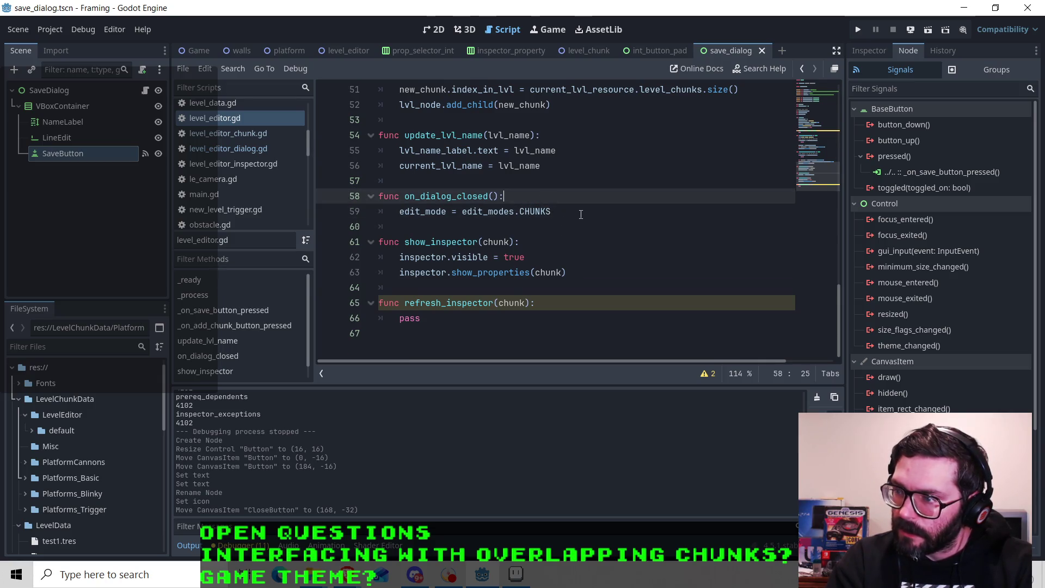
pyautogui.click(581, 214)
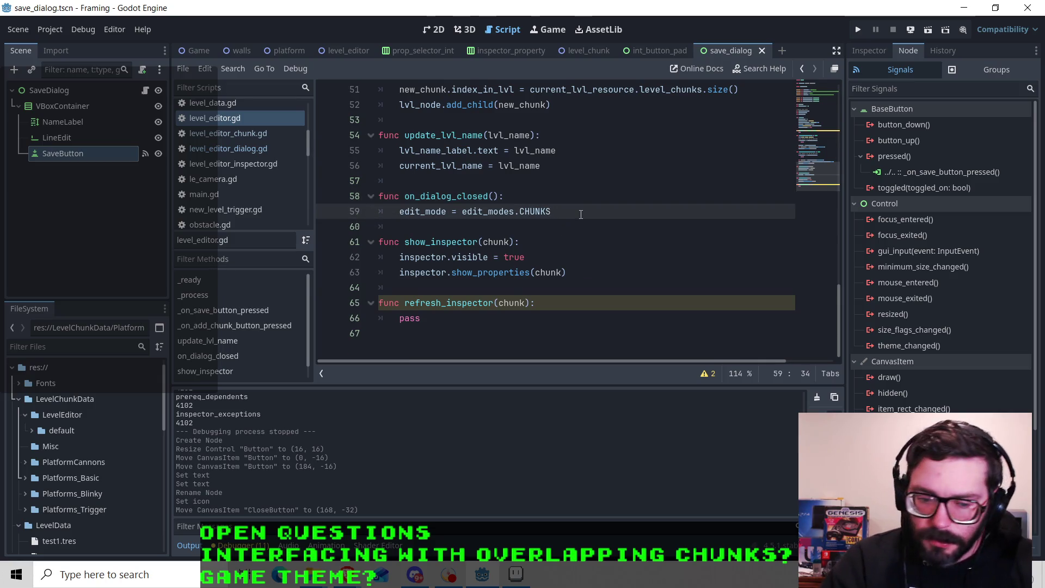
pyautogui.press('Up')
pyautogui.press('Down')
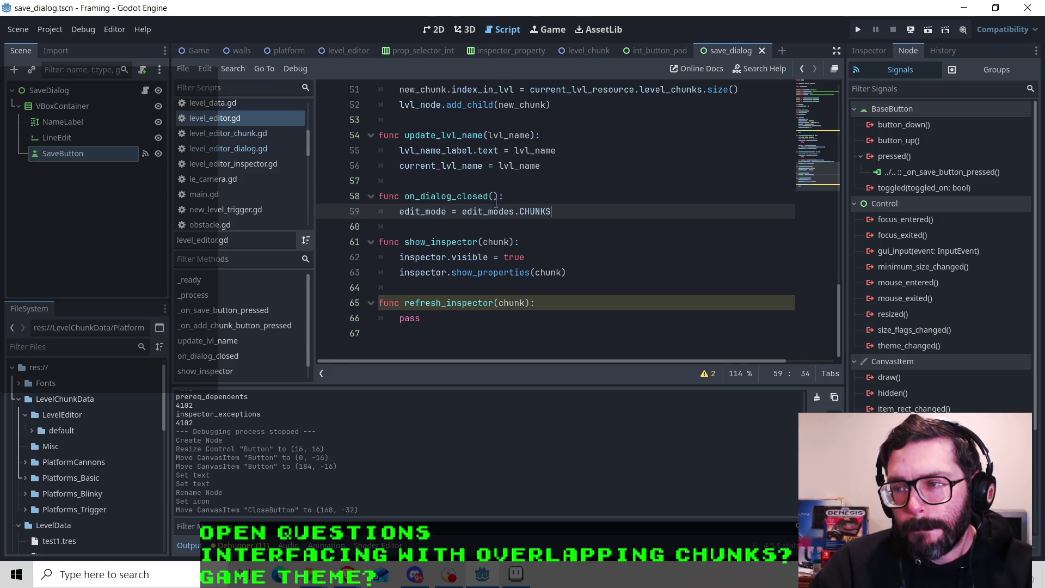
pyautogui.click(478, 212)
pyautogui.click(547, 211)
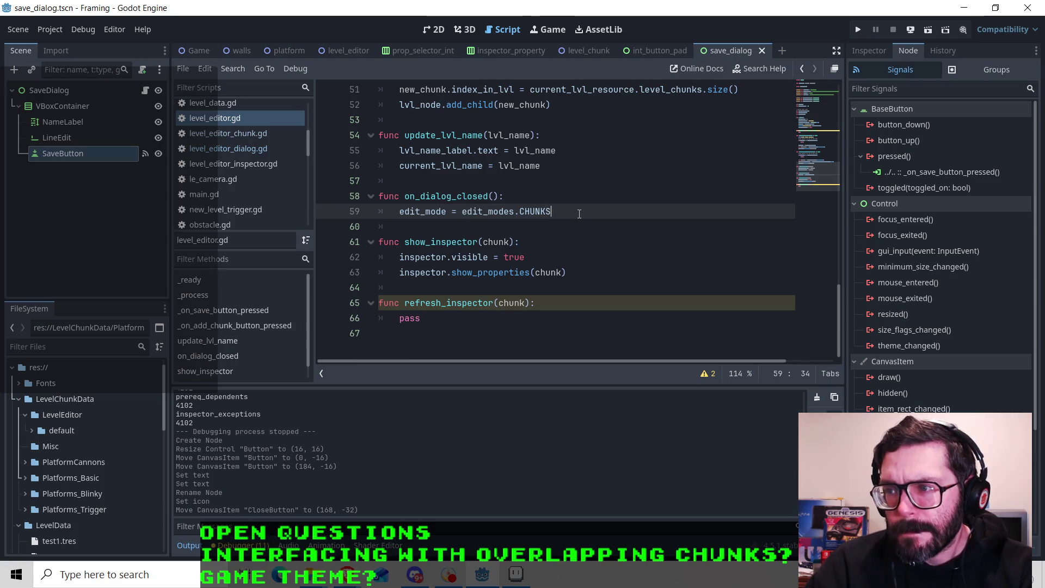
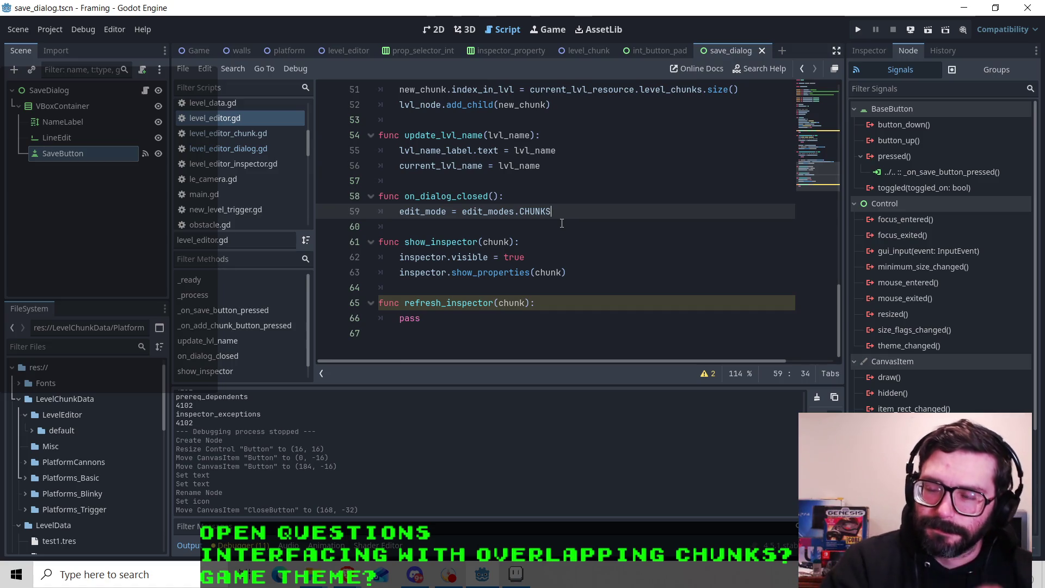
# Move from on_dialog_closed up to _on_save_button_pressed and place the caret on lines 41–42
pyautogui.click(512, 195)
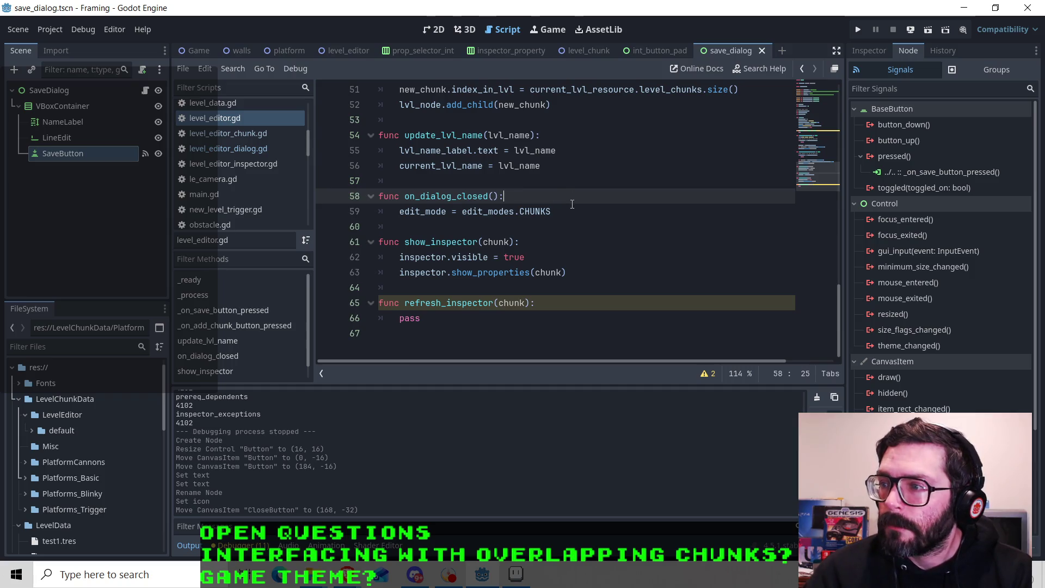
pyautogui.click(567, 210)
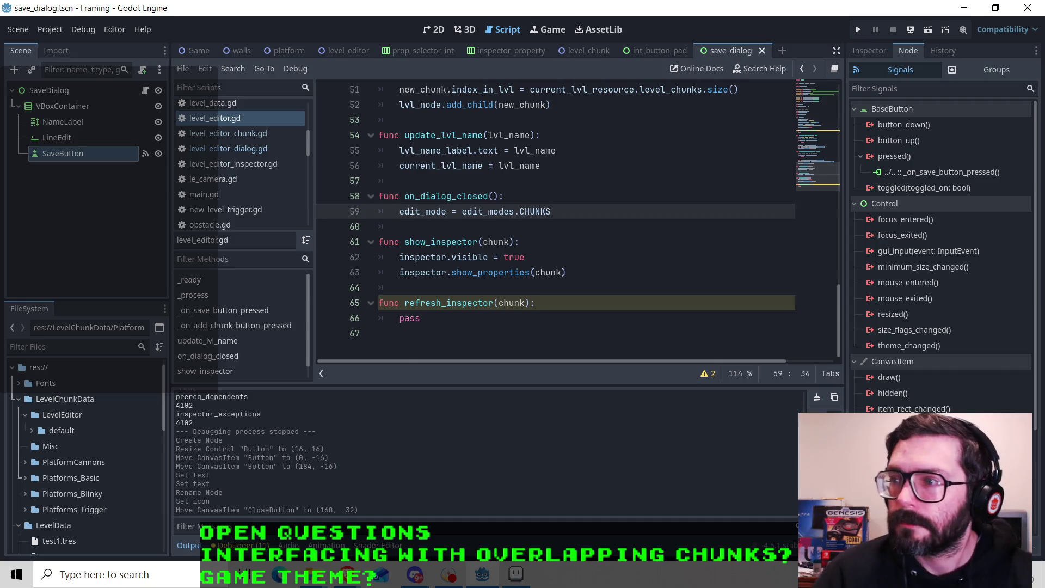
pyautogui.scroll(6, 544, 207)
pyautogui.scroll(-6, 551, 213)
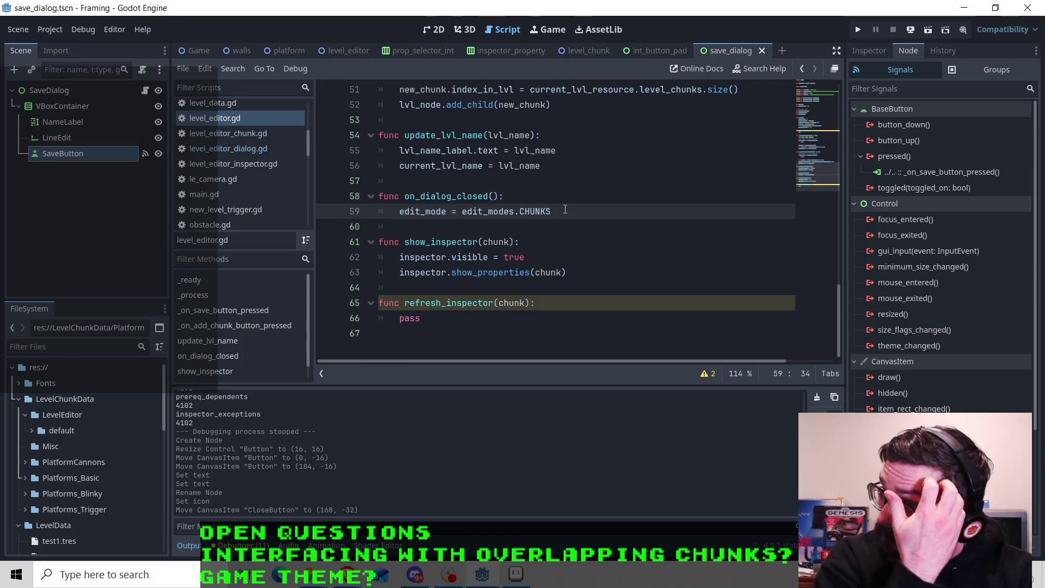
pyautogui.scroll(6, 565, 209)
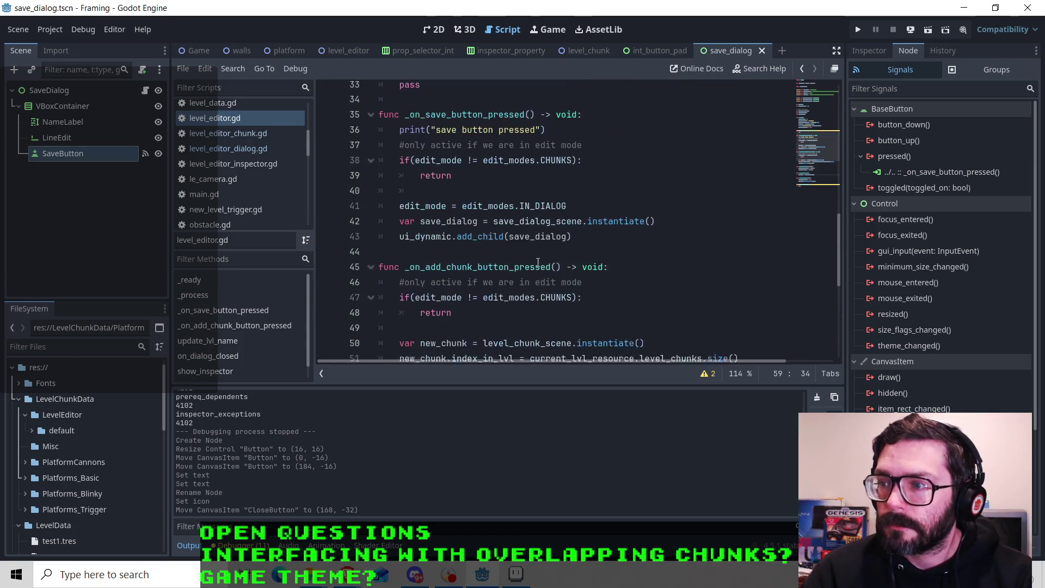
pyautogui.click(550, 211)
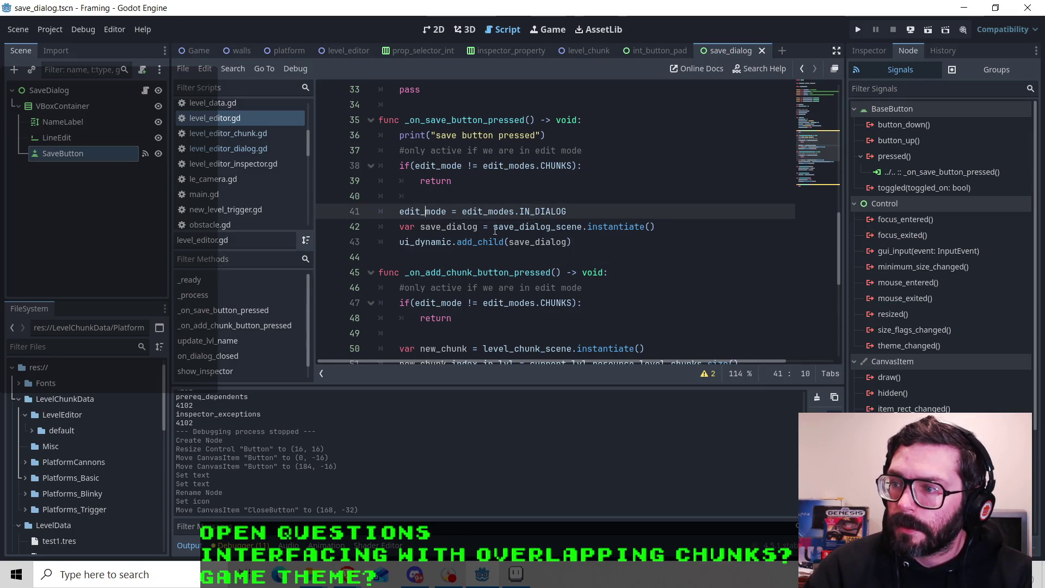
pyautogui.click(458, 225)
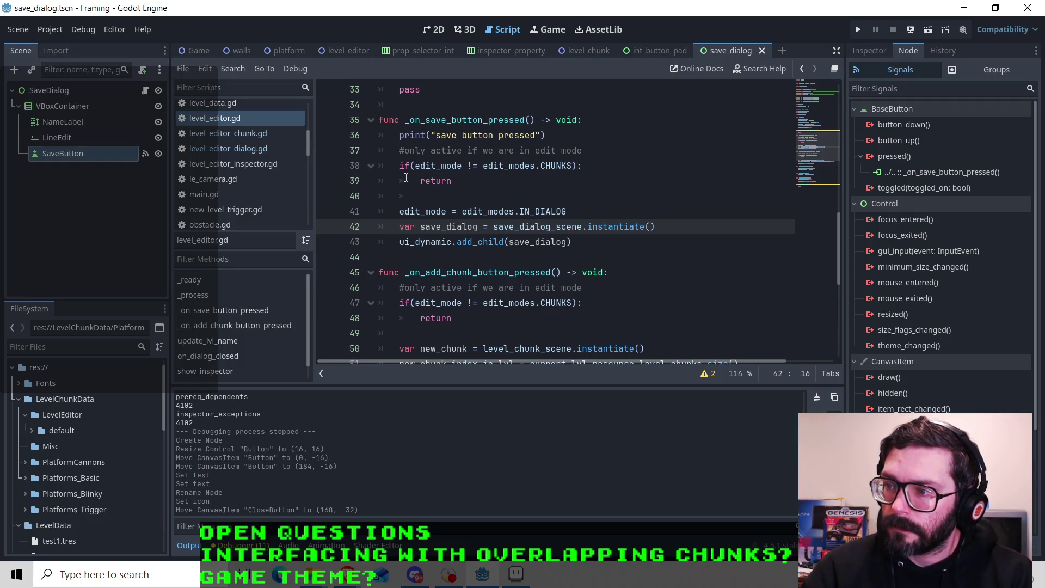
# Browse the script editor's File and Edit menu commands, closing the menus without choosing anything
pyautogui.click(189, 70)
pyautogui.click(202, 69)
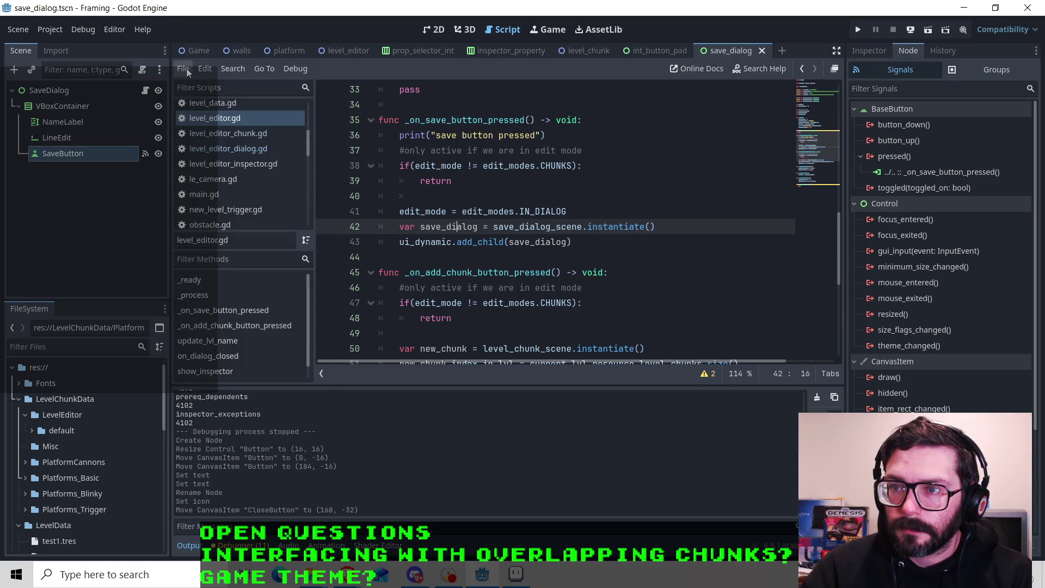
pyautogui.click(187, 68)
pyautogui.click(187, 67)
pyautogui.click(234, 70)
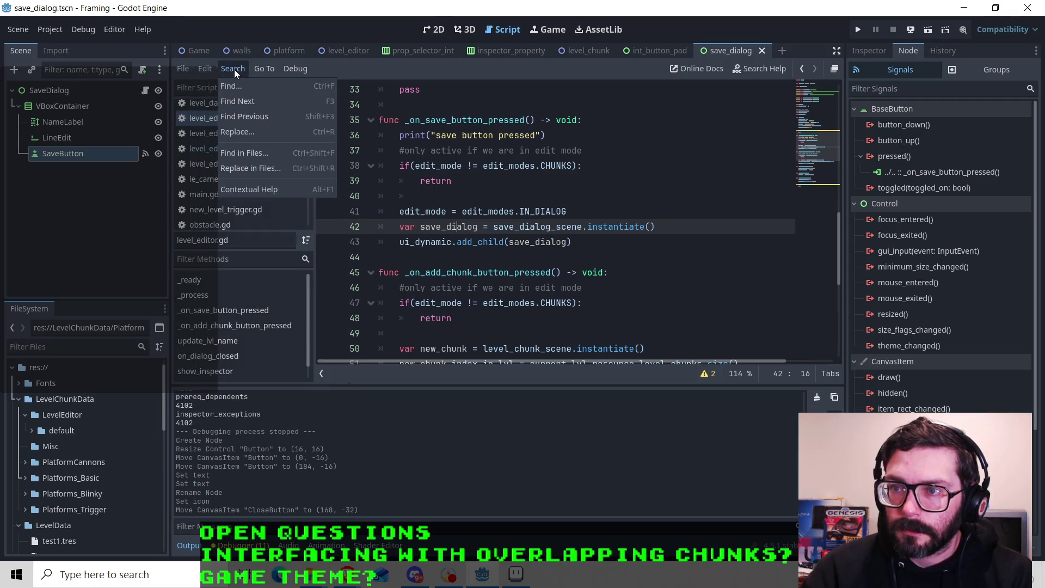
pyautogui.click(186, 71)
pyautogui.click(186, 71)
pyautogui.click(186, 70)
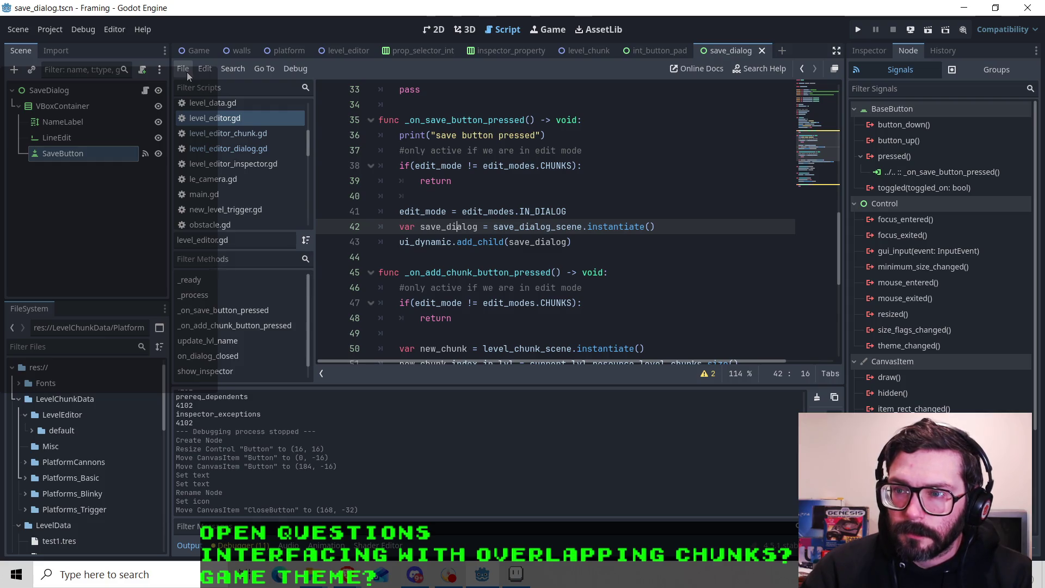
pyautogui.click(187, 70)
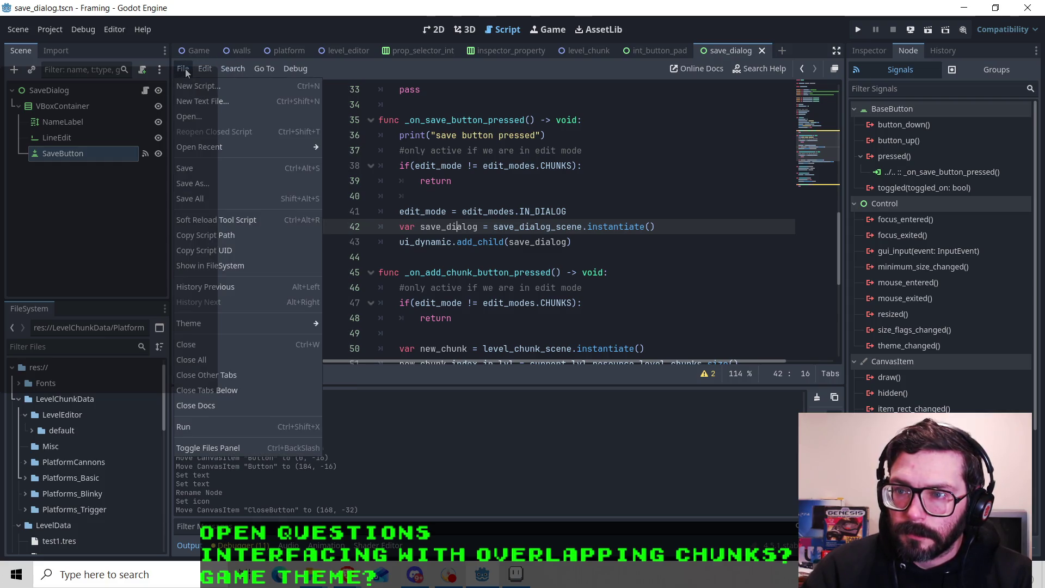
pyautogui.click(185, 71)
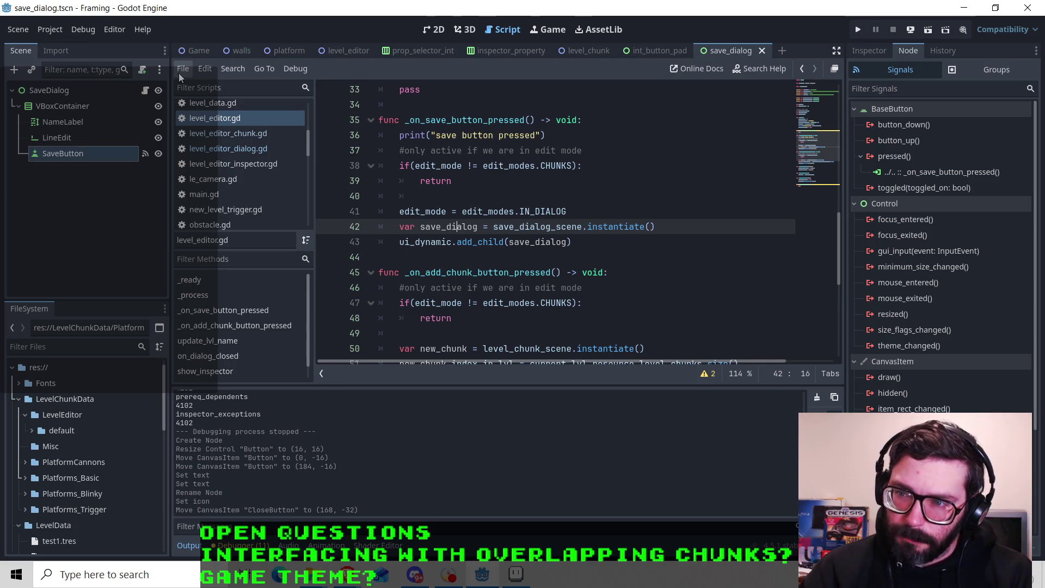
pyautogui.click(178, 73)
pyautogui.click(178, 73)
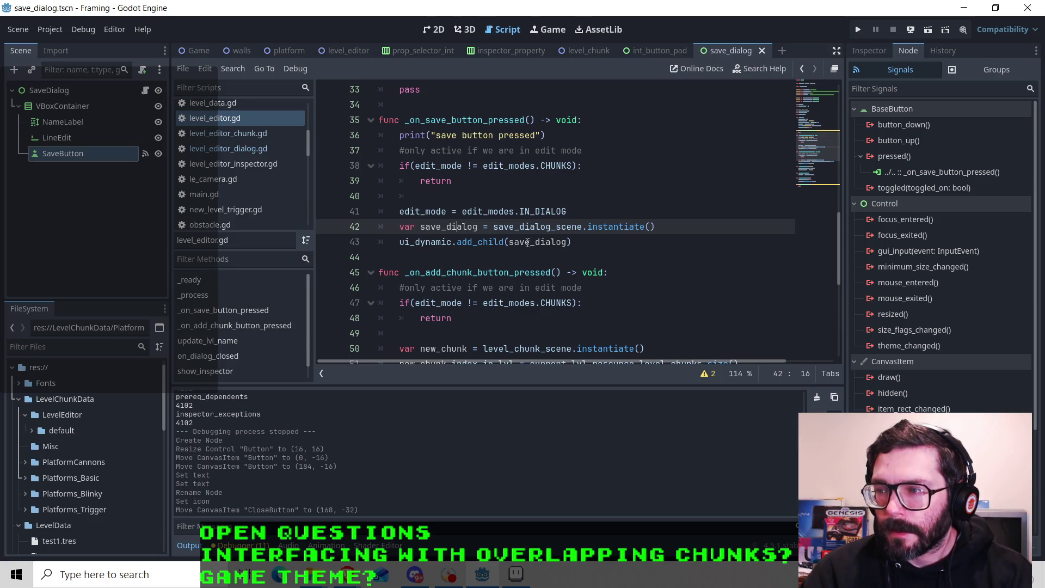
# Select line 41's edit_mode = edit_modes.IN_DIALOG assignment to inspect it, then bring up the File menu
pyautogui.scroll(1, 527, 243)
pyautogui.moveTo(567, 257); pyautogui.dragTo(400, 258)
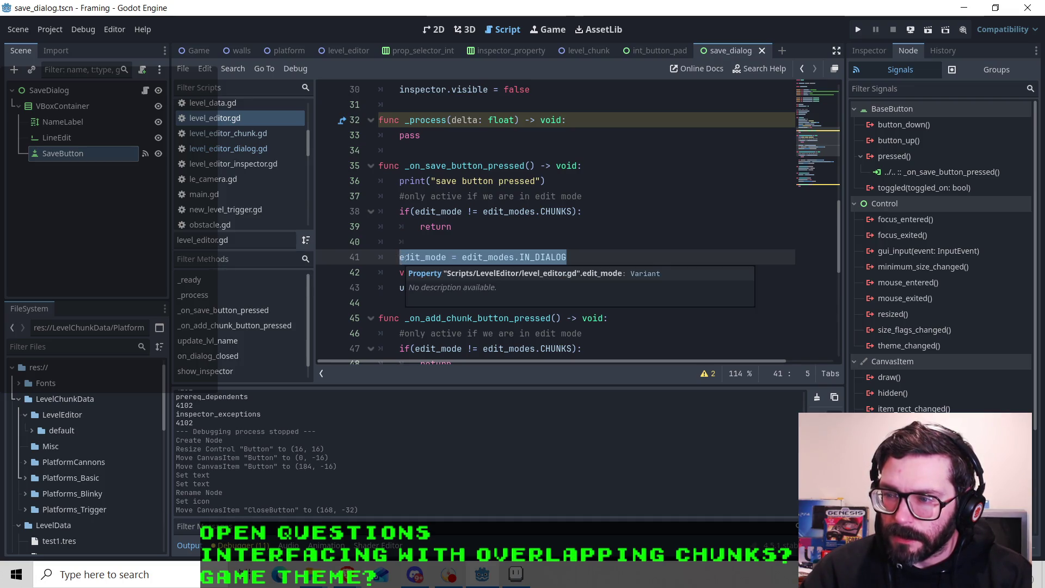
pyautogui.scroll(1, 402, 259)
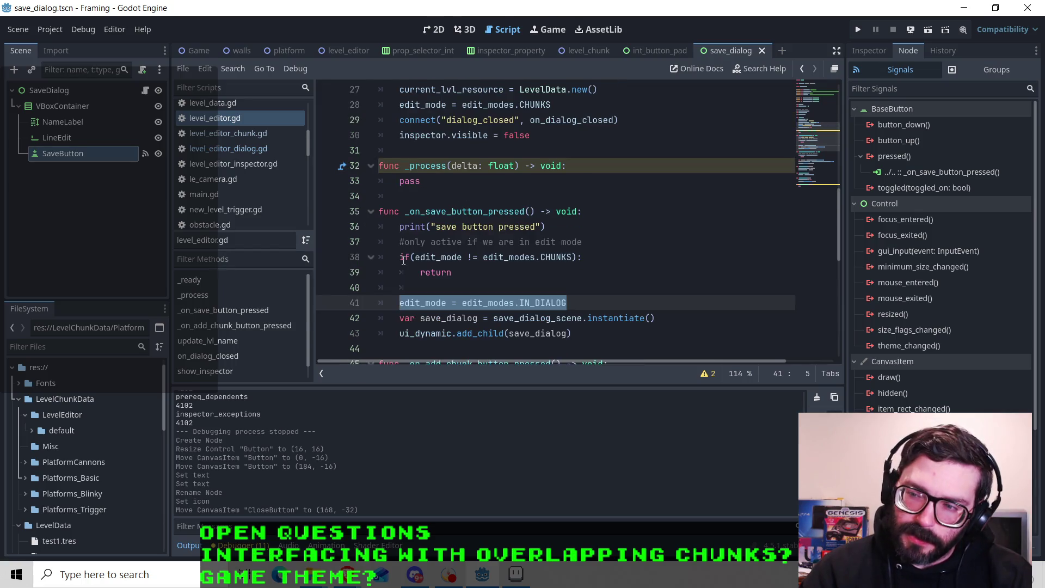
pyautogui.scroll(-1, 403, 260)
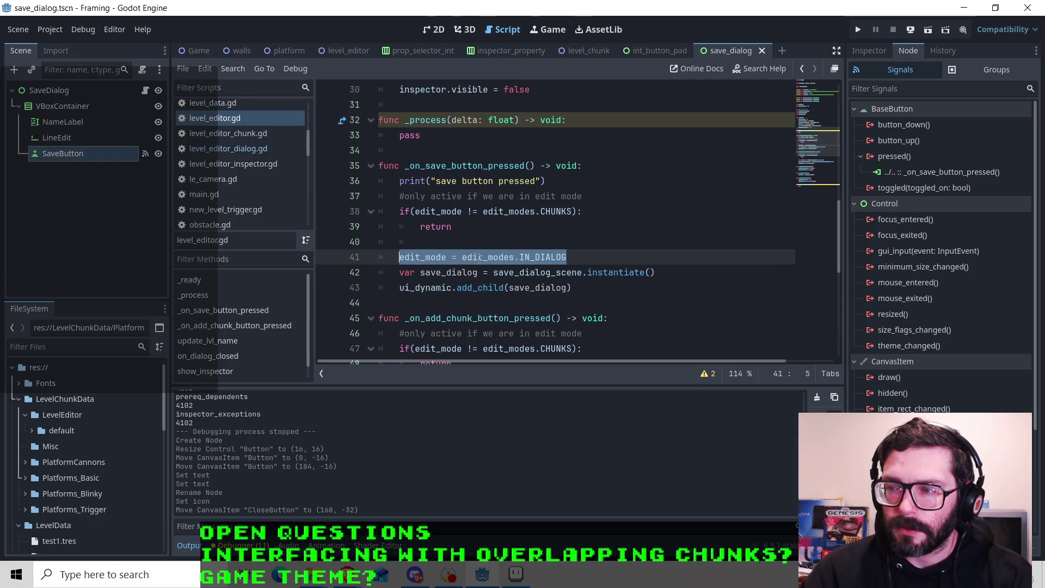
pyautogui.click(479, 257)
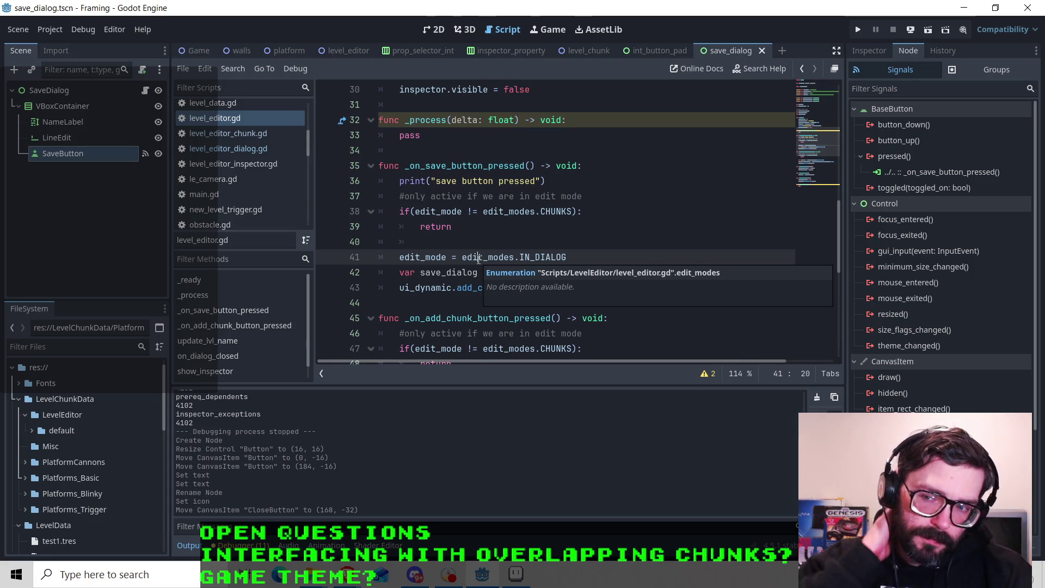
pyautogui.click(184, 69)
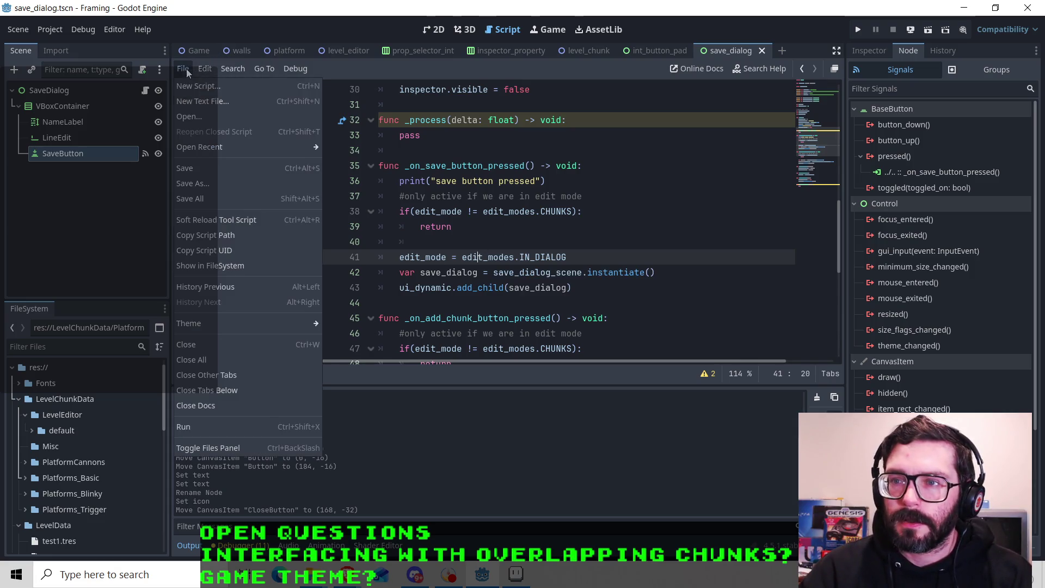
# Start a New Script and pick Resource as its base class in the class picker
pyautogui.click(198, 86)
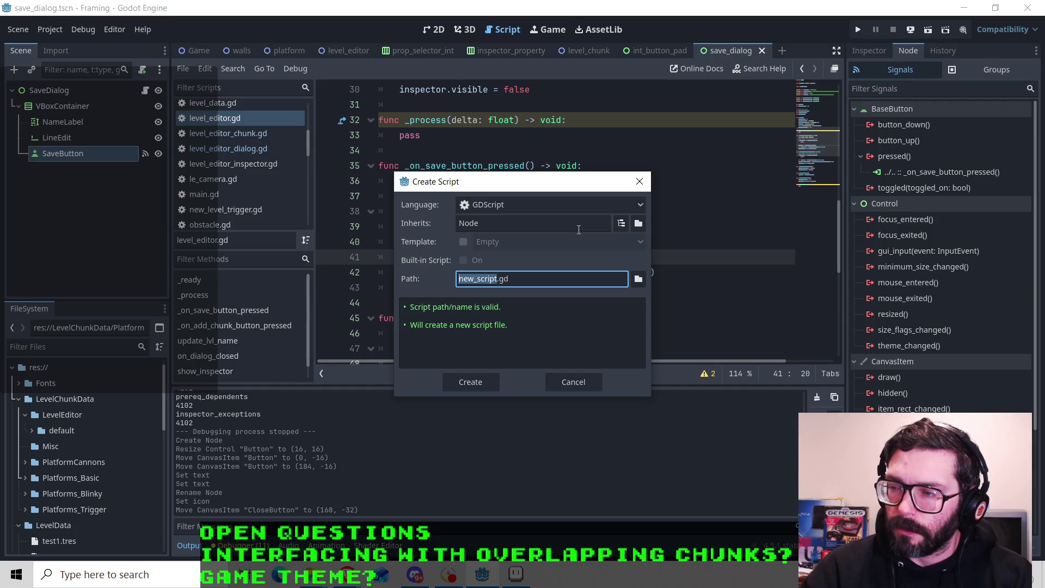
pyautogui.click(505, 222)
pyautogui.click(620, 224)
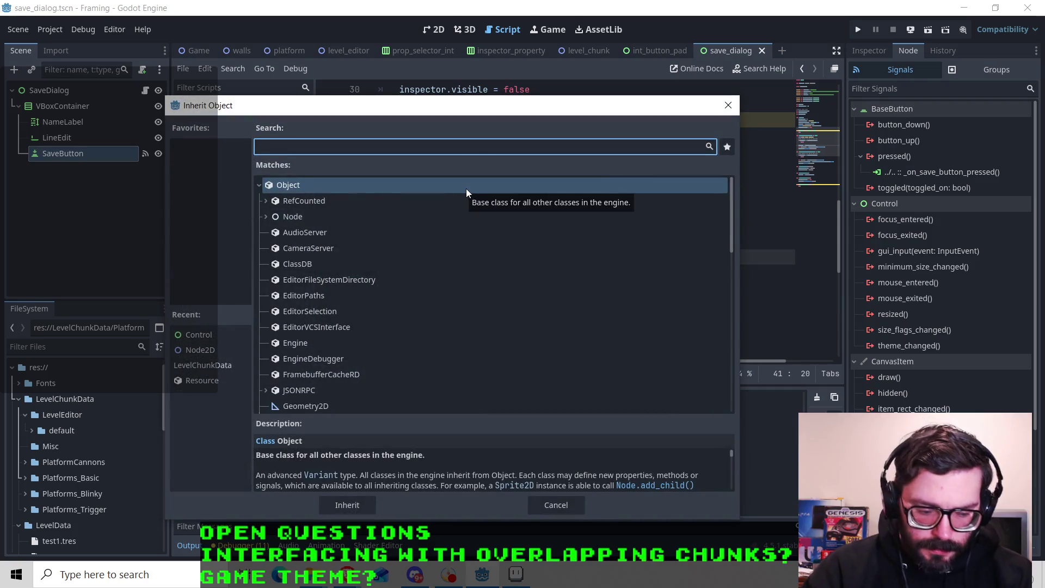
pyautogui.write('res')
pyautogui.doubleClick(347, 216)
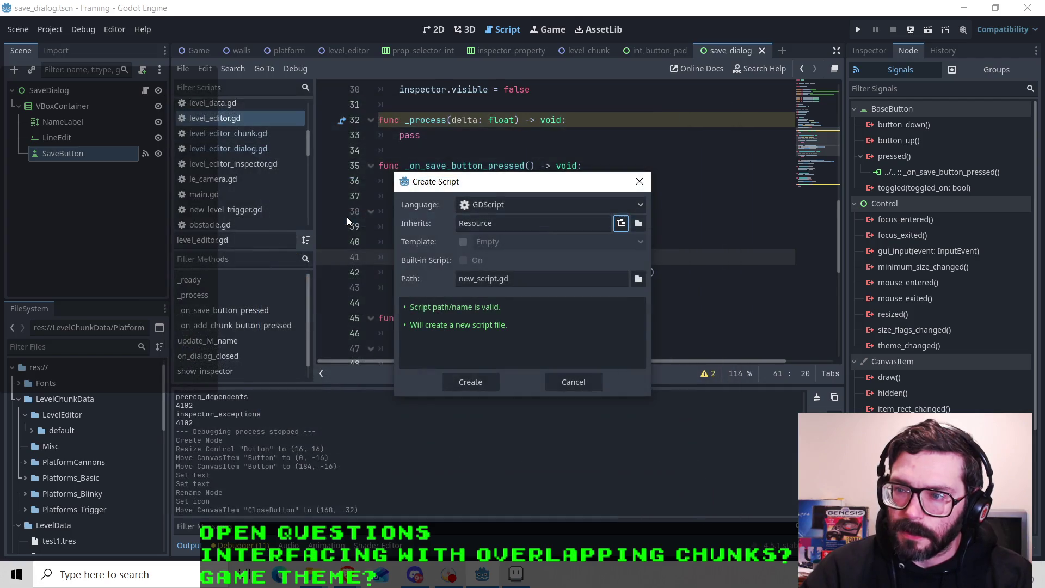
# Set the script path to level_editor_context.gd and create the script
pyautogui.click(491, 279)
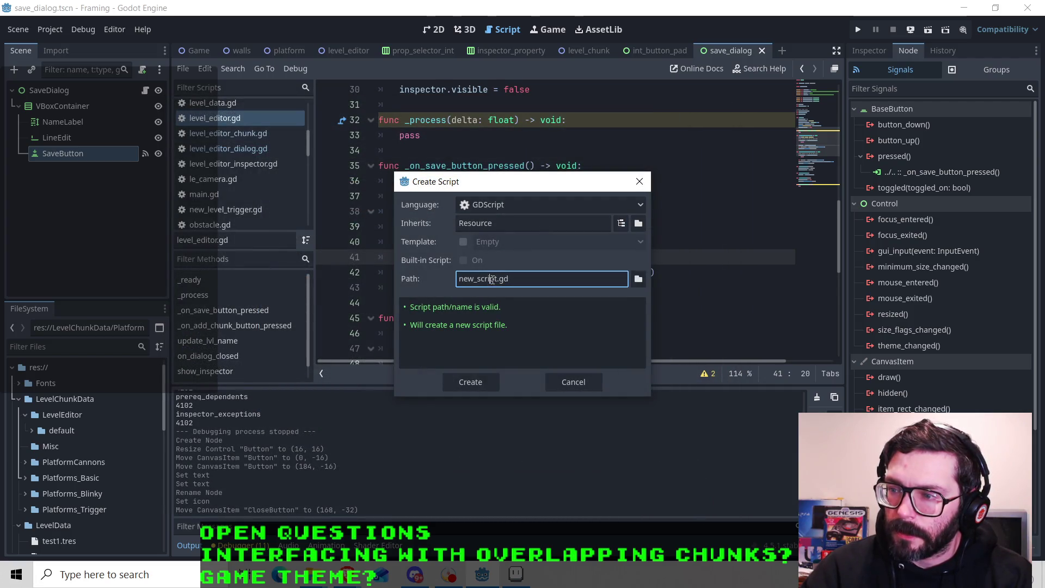
pyautogui.moveTo(500, 279); pyautogui.dragTo(458, 279)
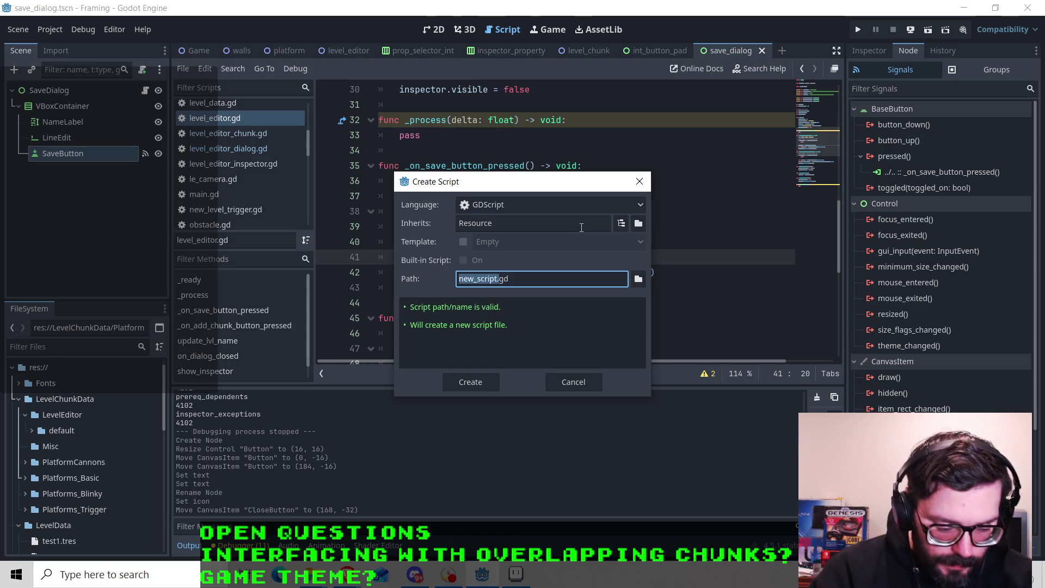
pyautogui.press('BackSpace')
pyautogui.write('level_edi')
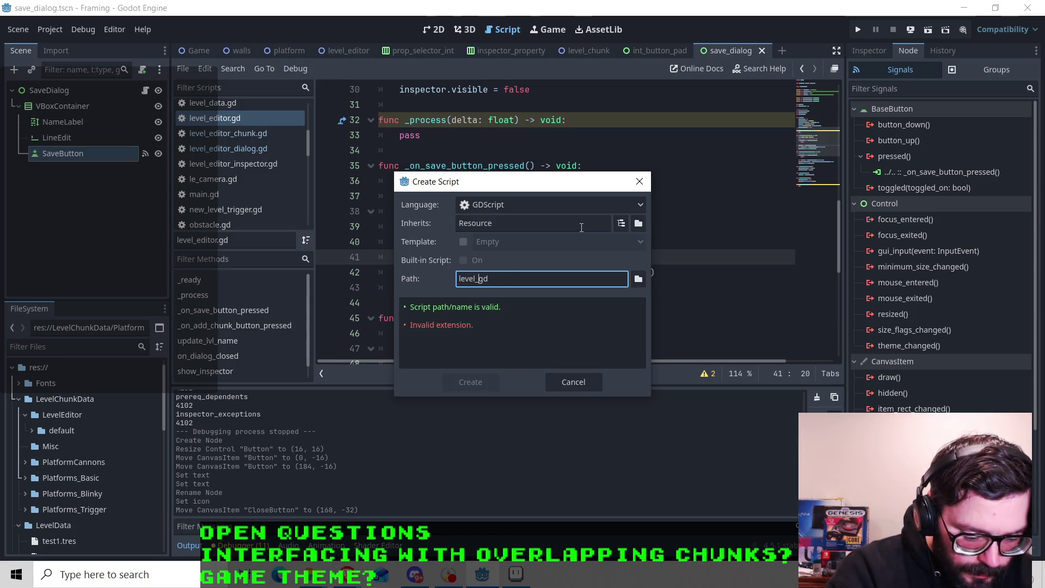
pyautogui.write('tor_')
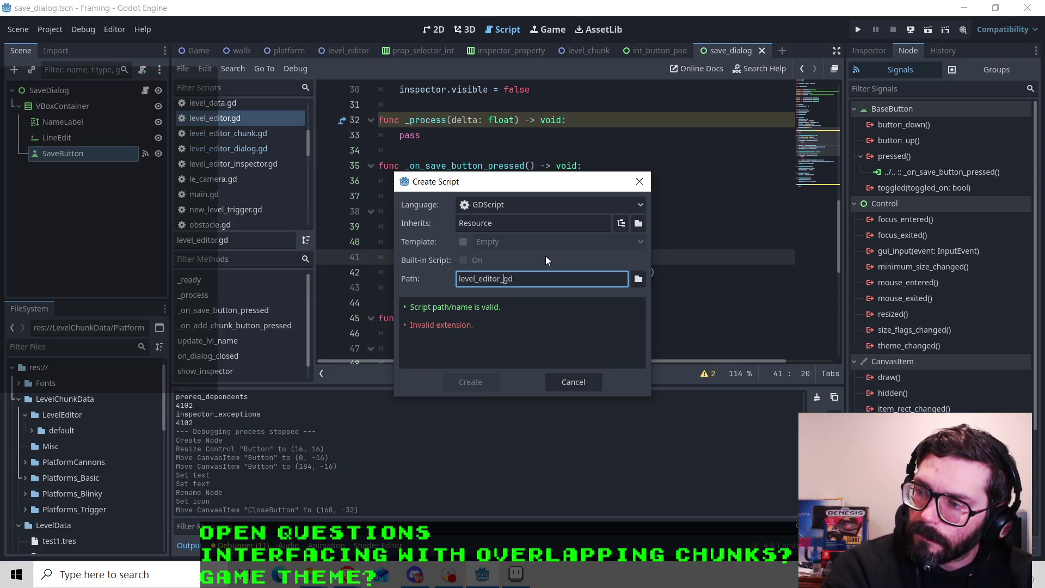
pyautogui.write('context')
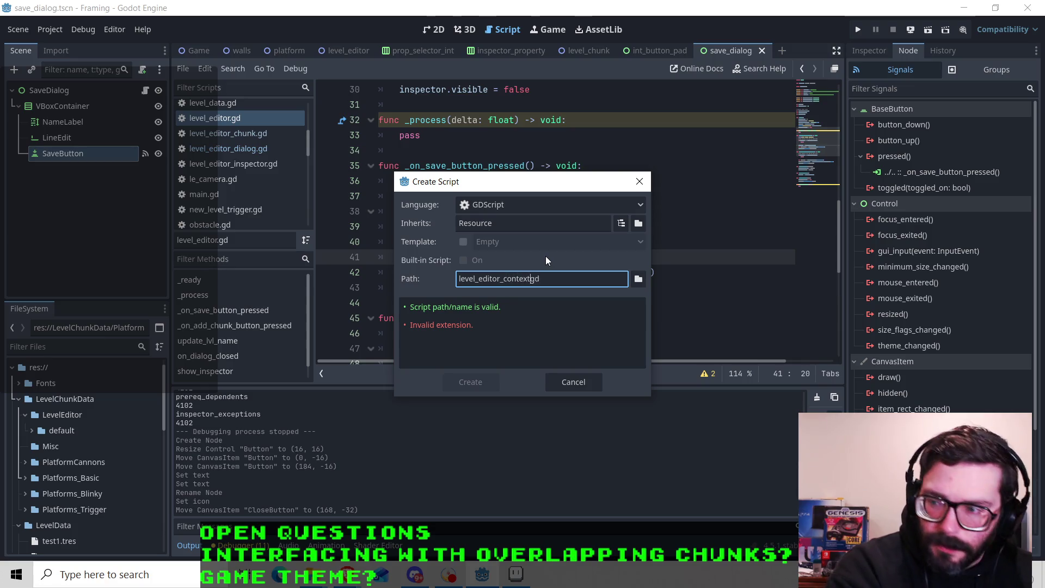
pyautogui.write('.')
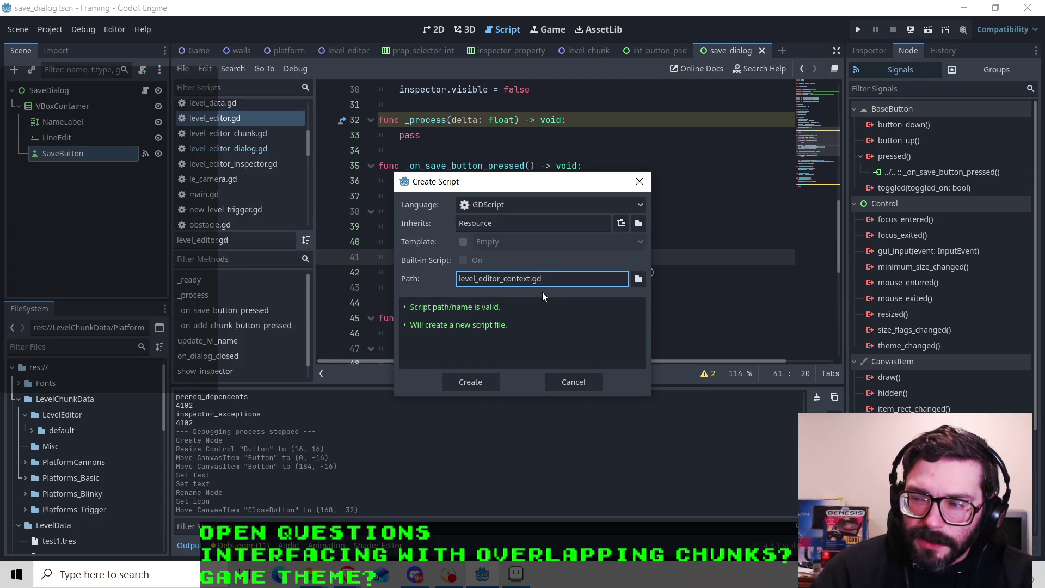
pyautogui.click(467, 383)
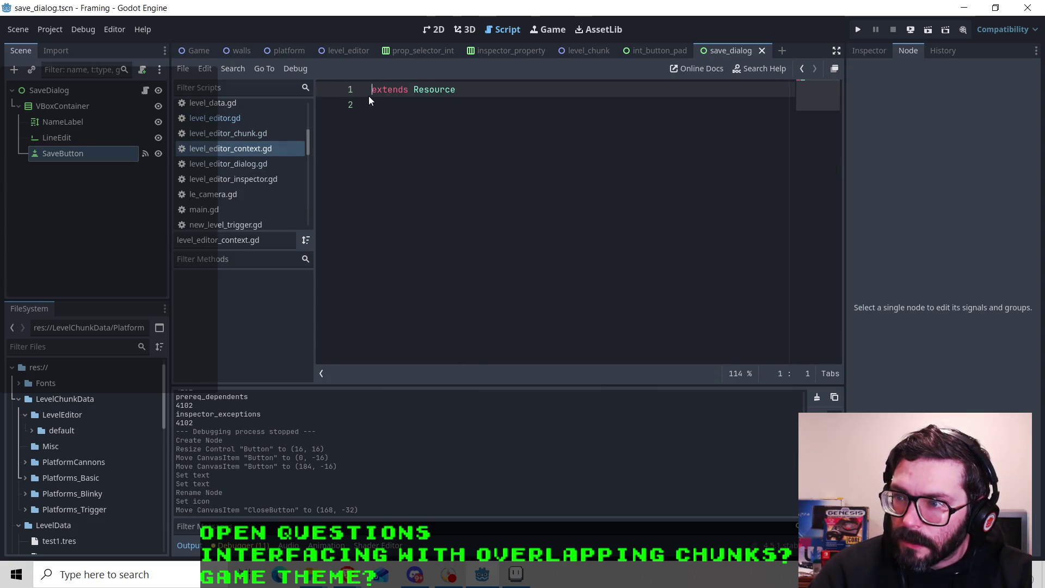
# Add 'class_name LevelEditorContext' on line 3, below extends Resource
pyautogui.click(384, 112)
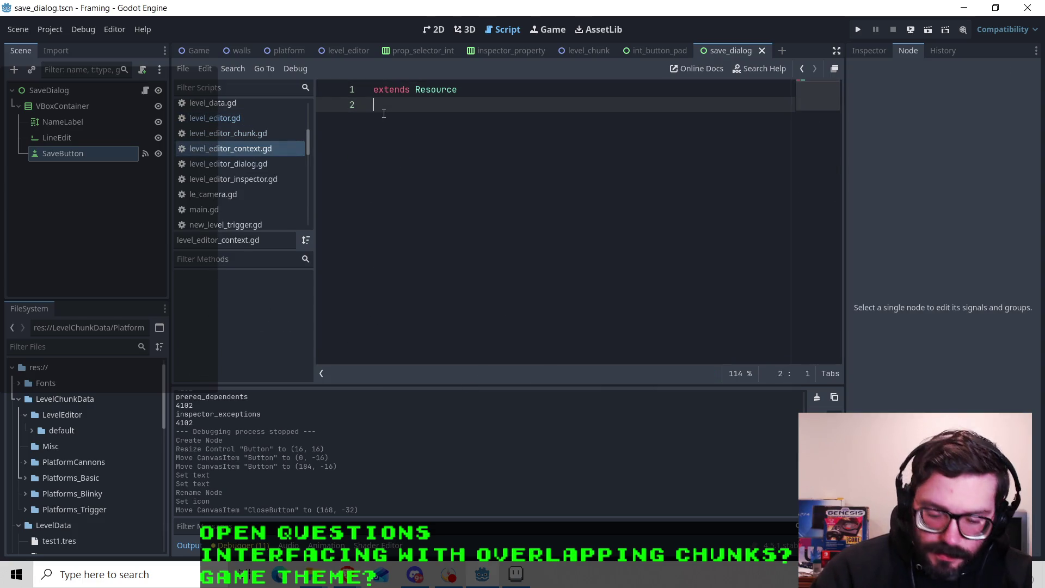
pyautogui.press('Return')
pyautogui.write('# ')
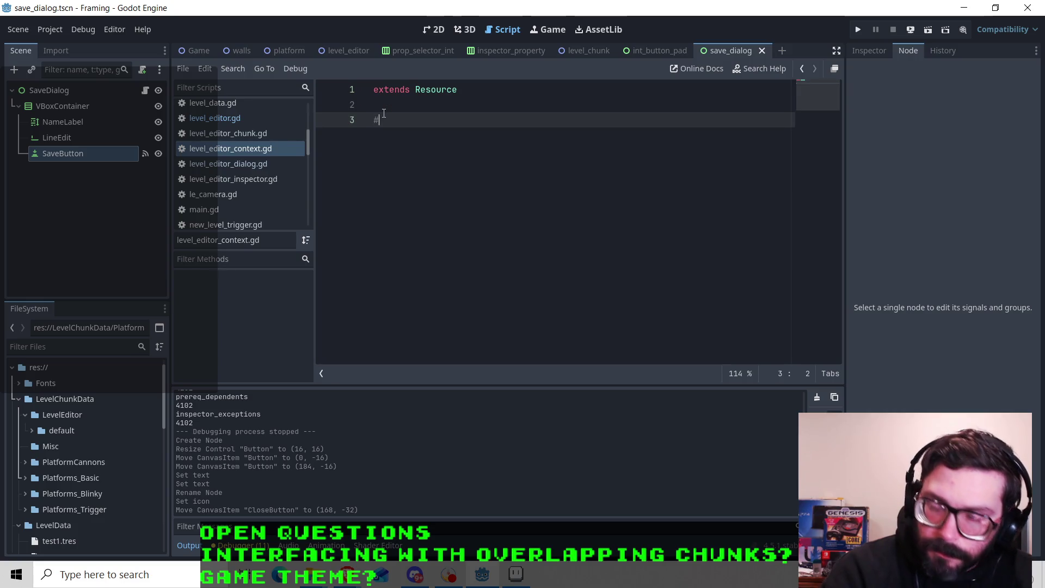
pyautogui.write('A')
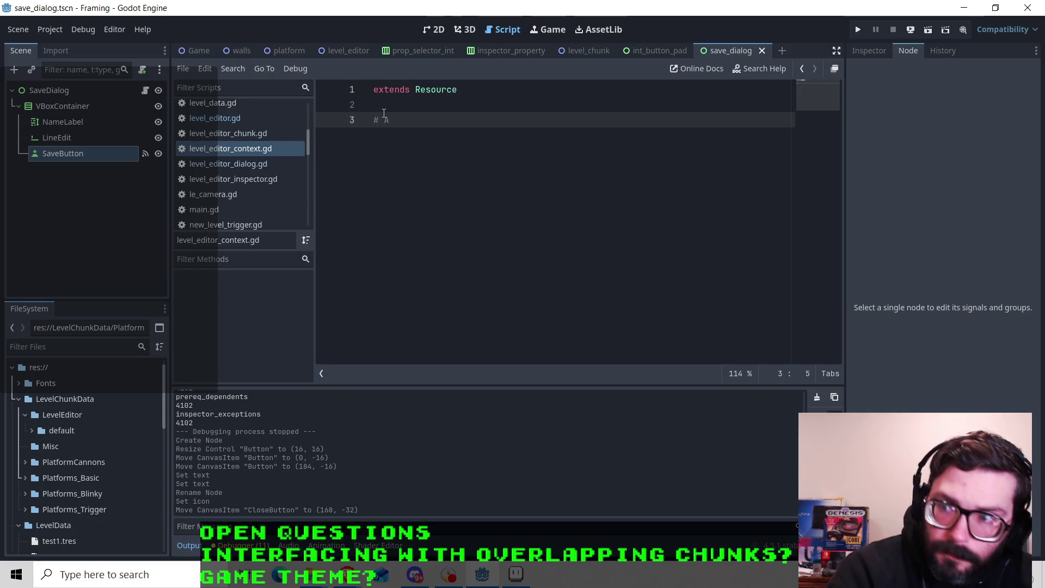
pyautogui.press('Up')
pyautogui.press('Up')
pyautogui.press('End')
pyautogui.press('Return')
pyautogui.press('Return')
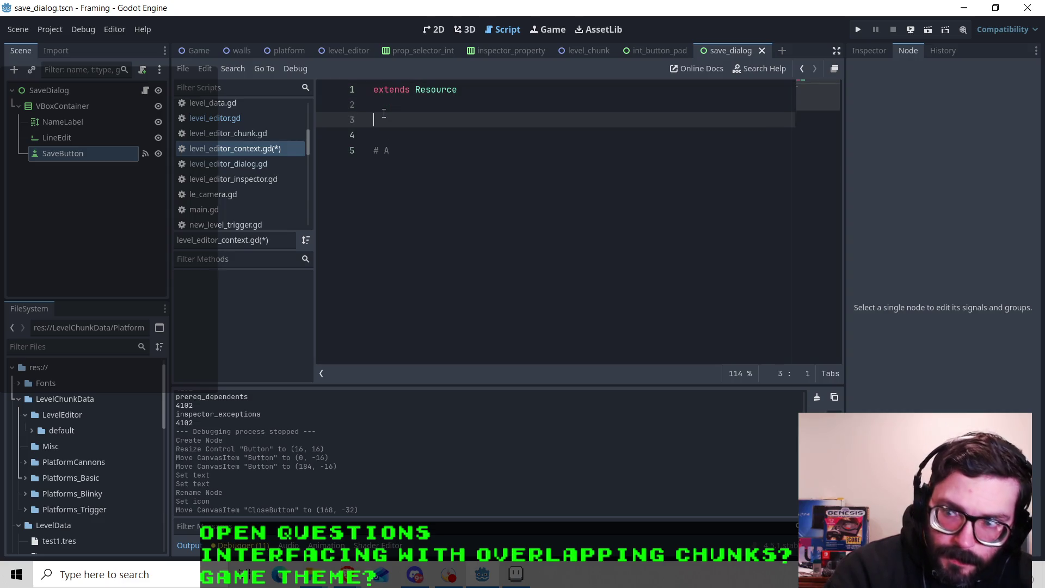
pyautogui.write('class_nam')
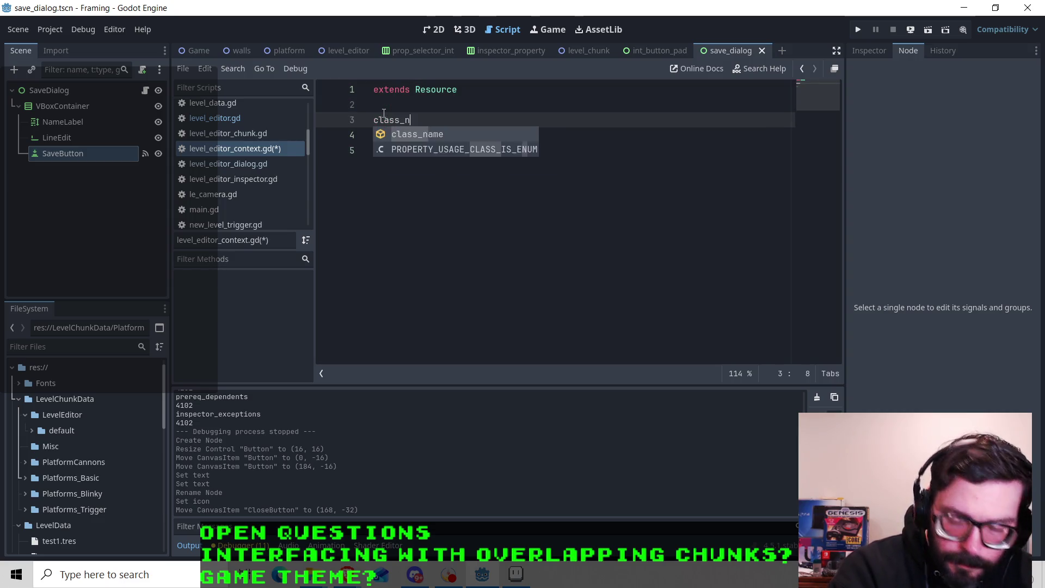
pyautogui.write('e LevelEditor')
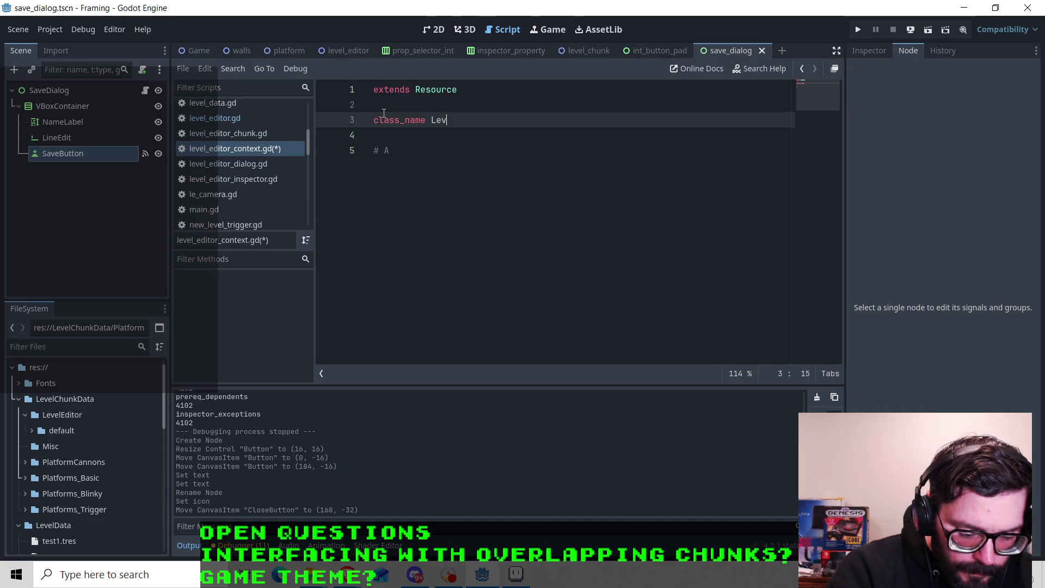
pyautogui.write('Context')
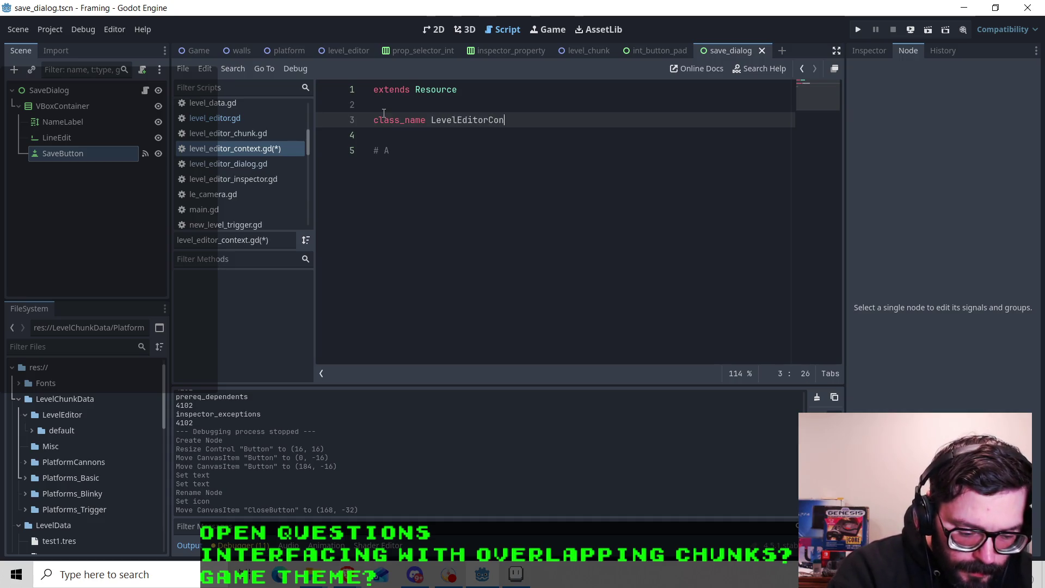
pyautogui.press('Down')
pyautogui.press('Down')
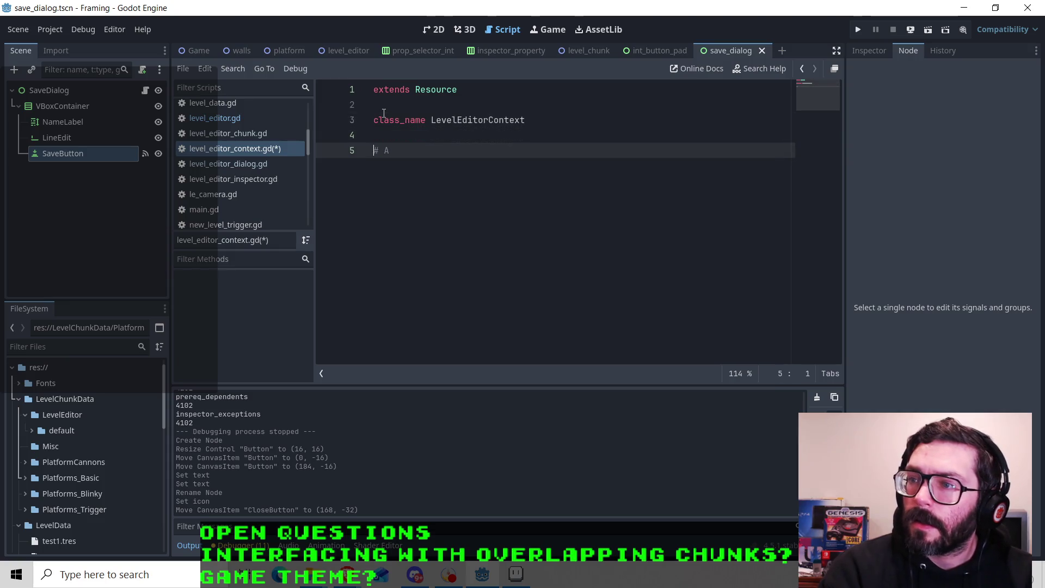
pyautogui.write('level edito')
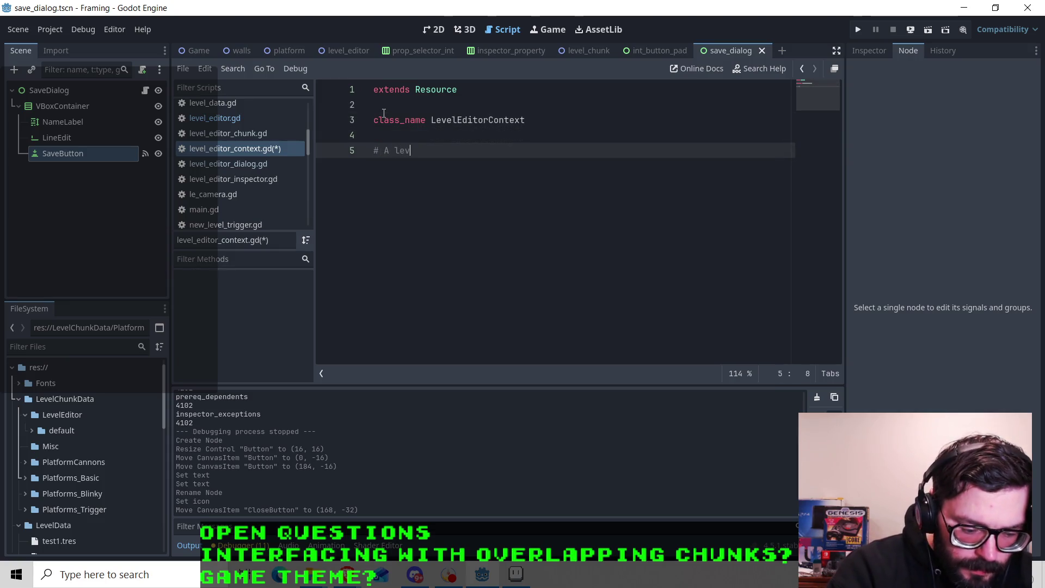
pyautogui.write('r context is ')
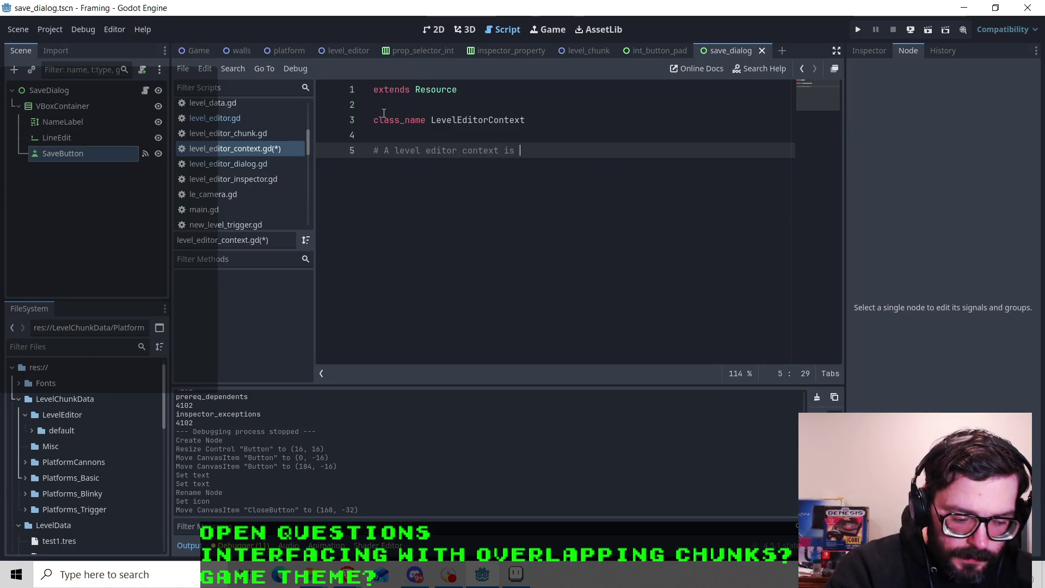
pyautogui.write('a descriptio')
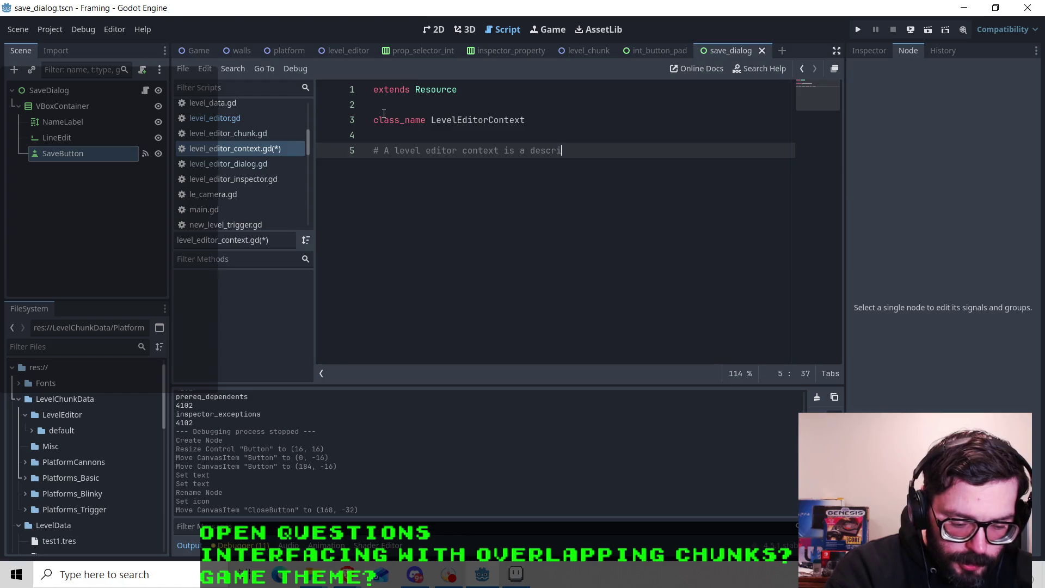
pyautogui.write('n of the state of the level ed')
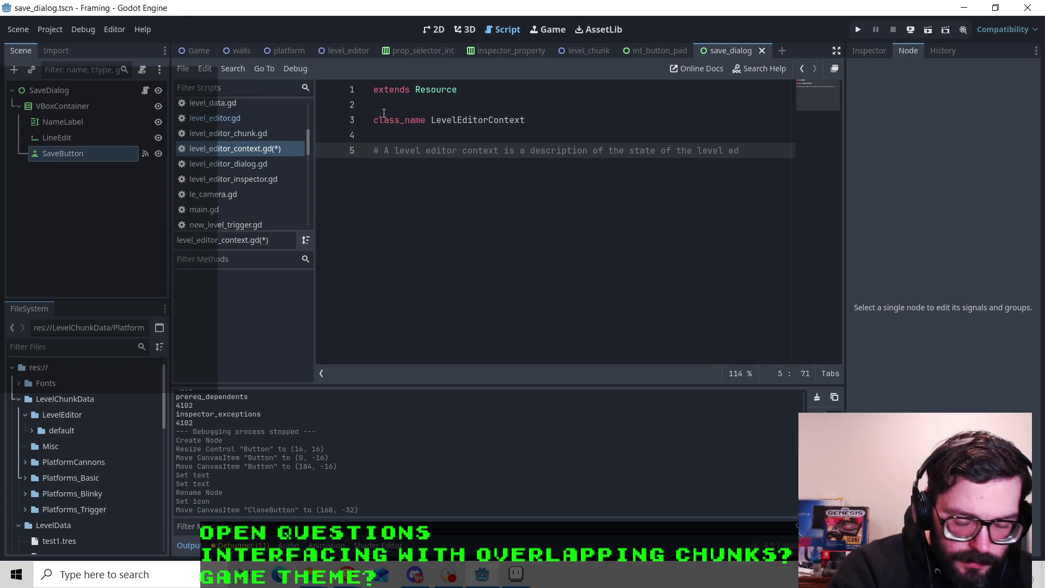
pyautogui.write('itor')
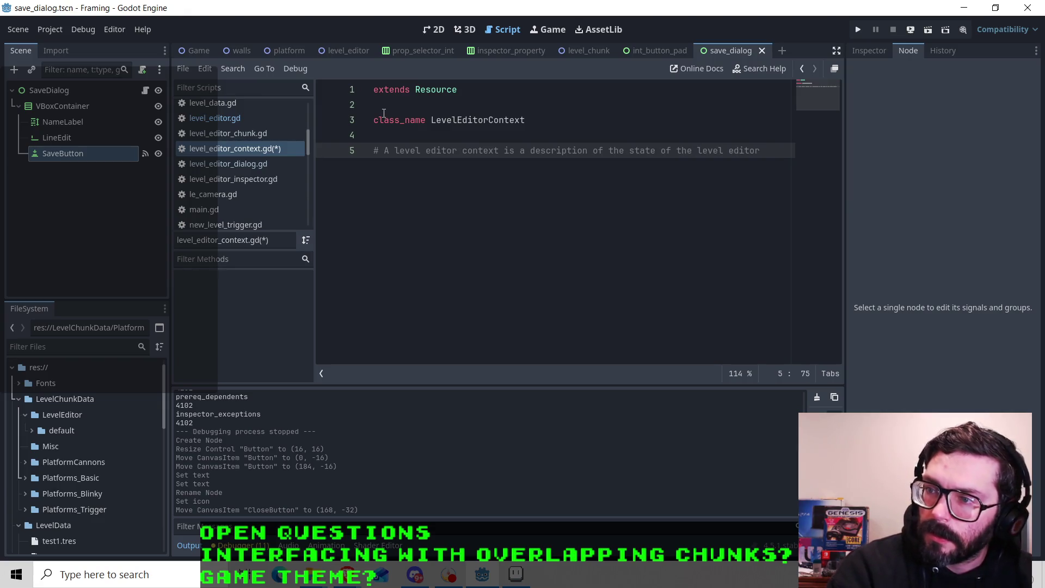
pyautogui.press('Return')
pyautogui.write('# a')
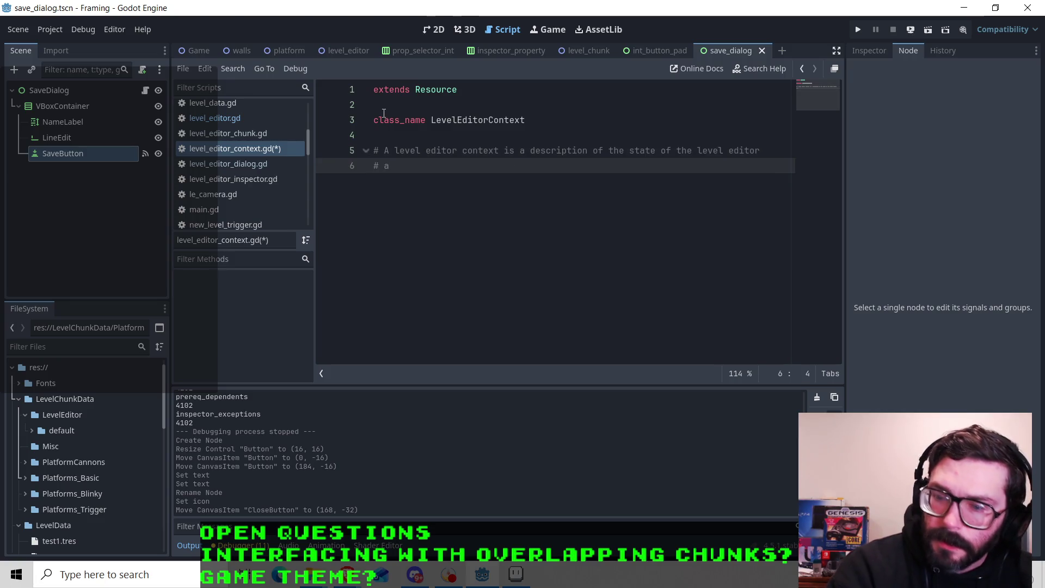
pyautogui.write('t some poi')
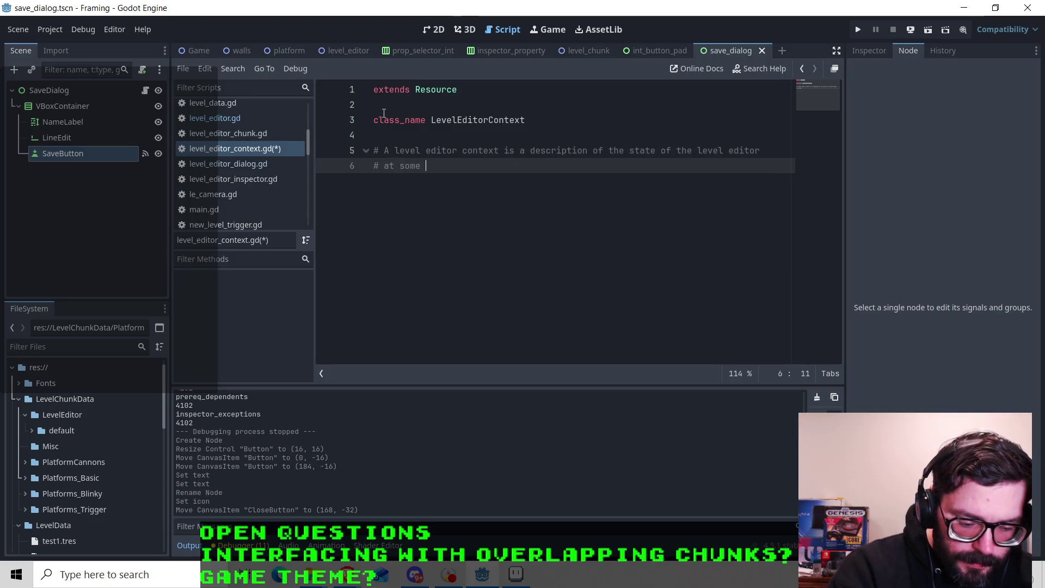
pyautogui.write('n t/ some usef')
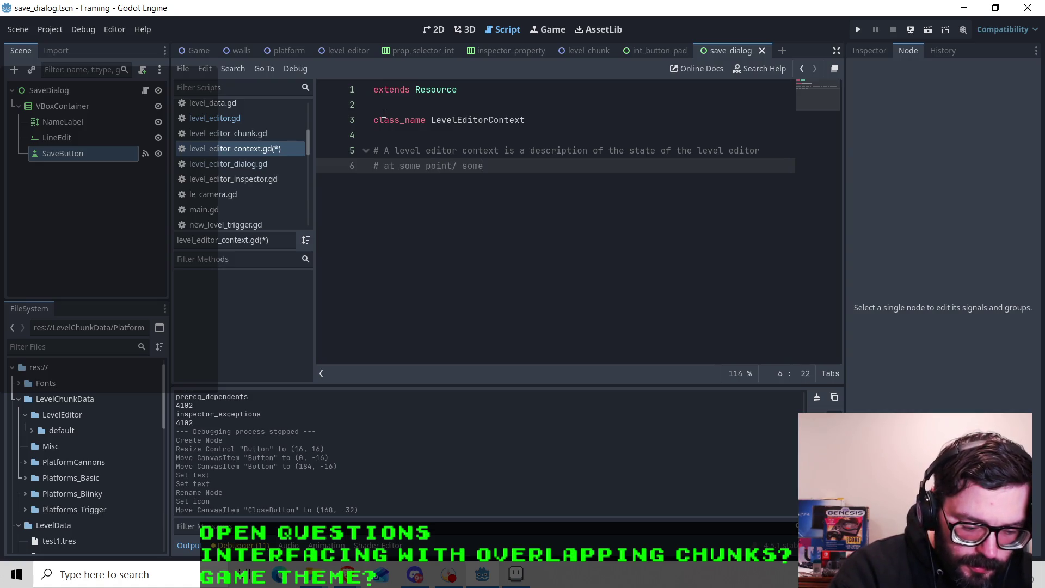
pyautogui.write('ul propert')
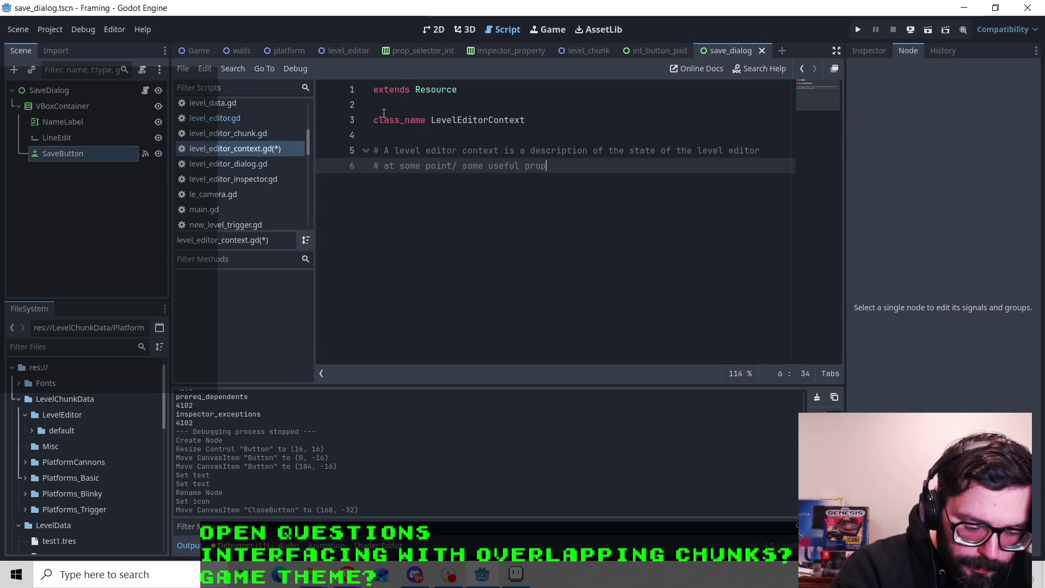
pyautogui.write('ies of it')
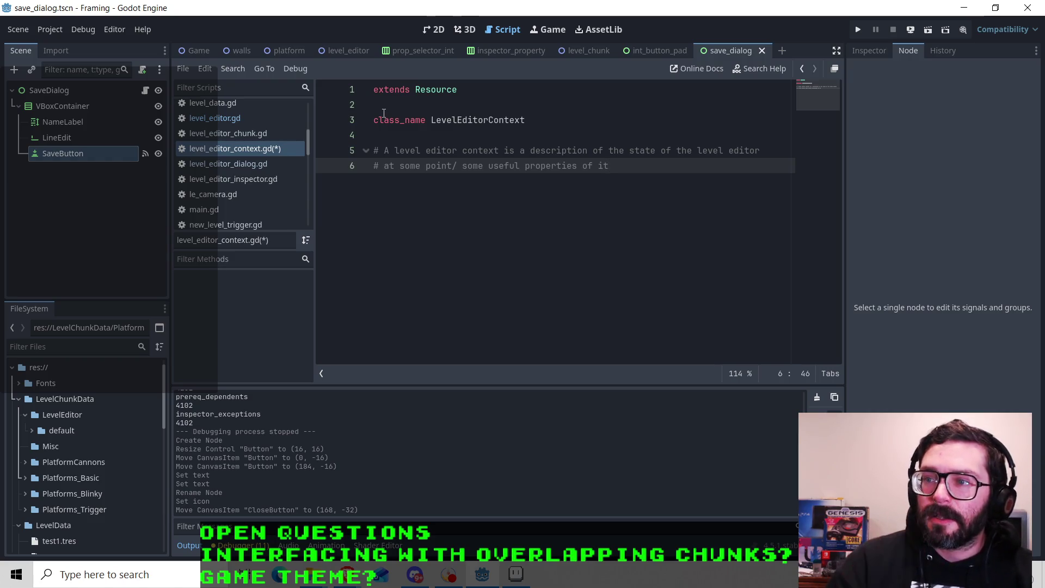
pyautogui.press('Return')
pyautogui.press('Return')
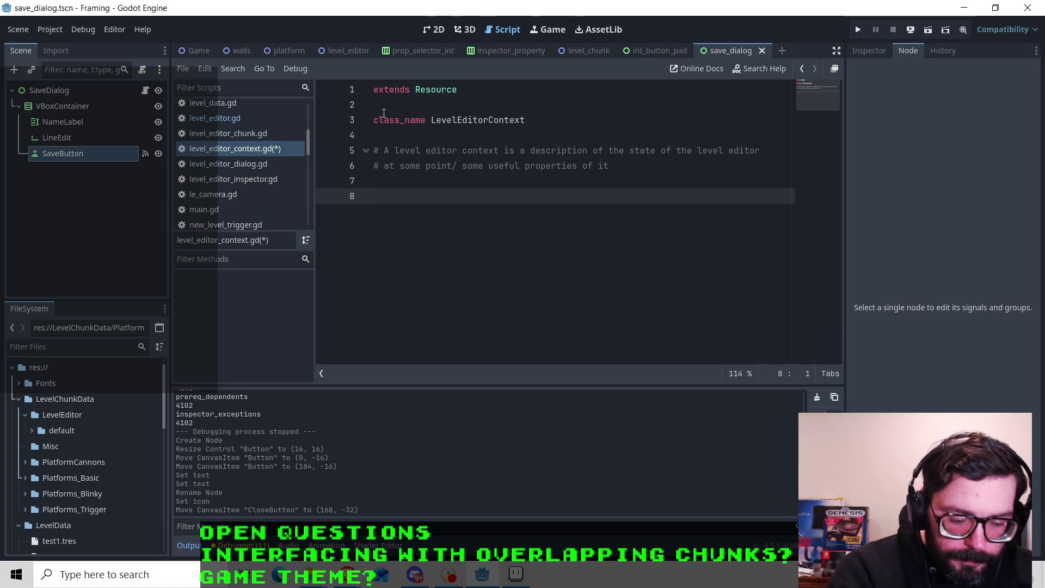
pyautogui.write('@export var')
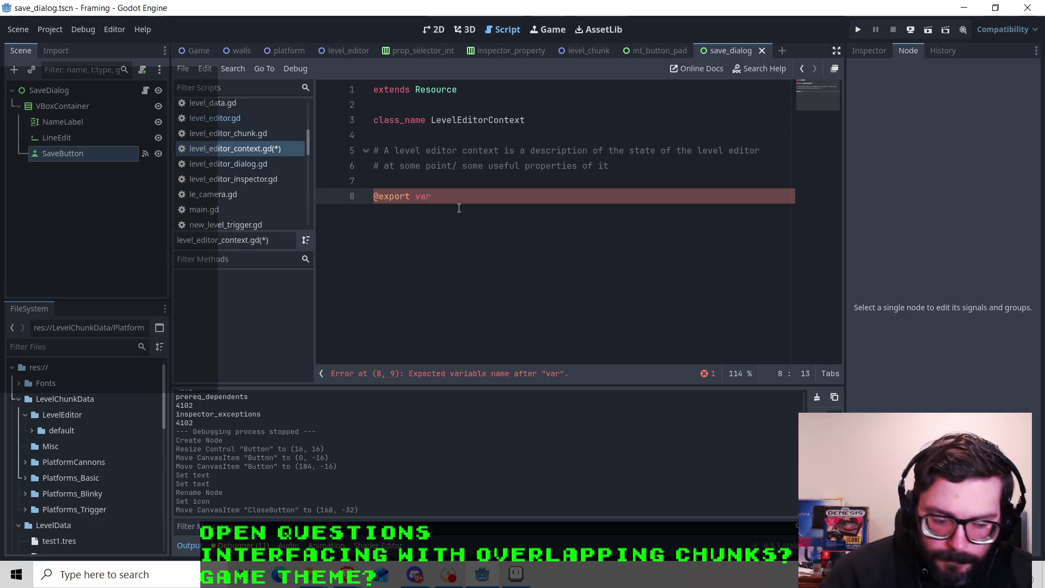
pyautogui.write('e')
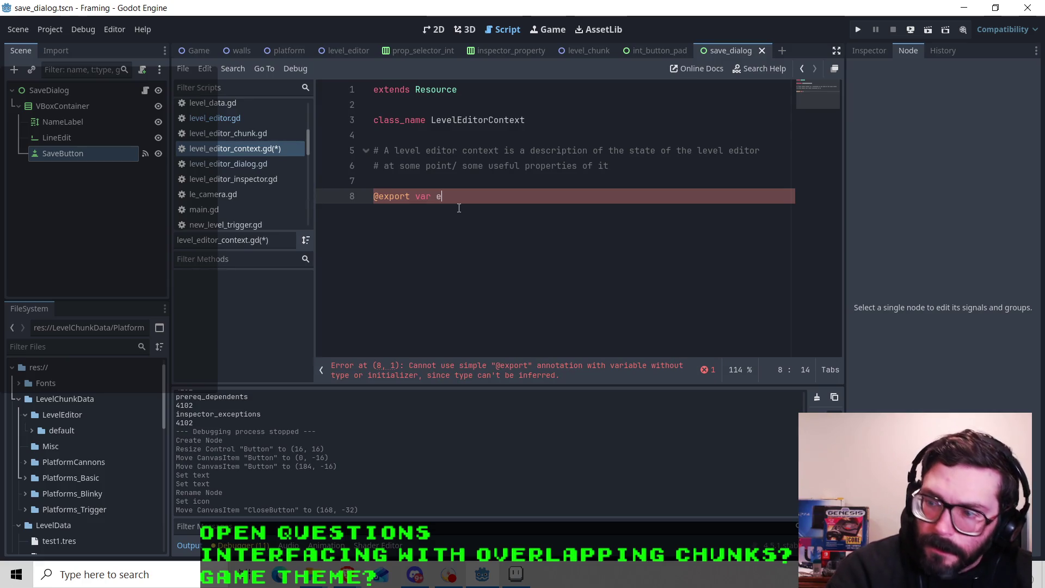
pyautogui.write('diting_')
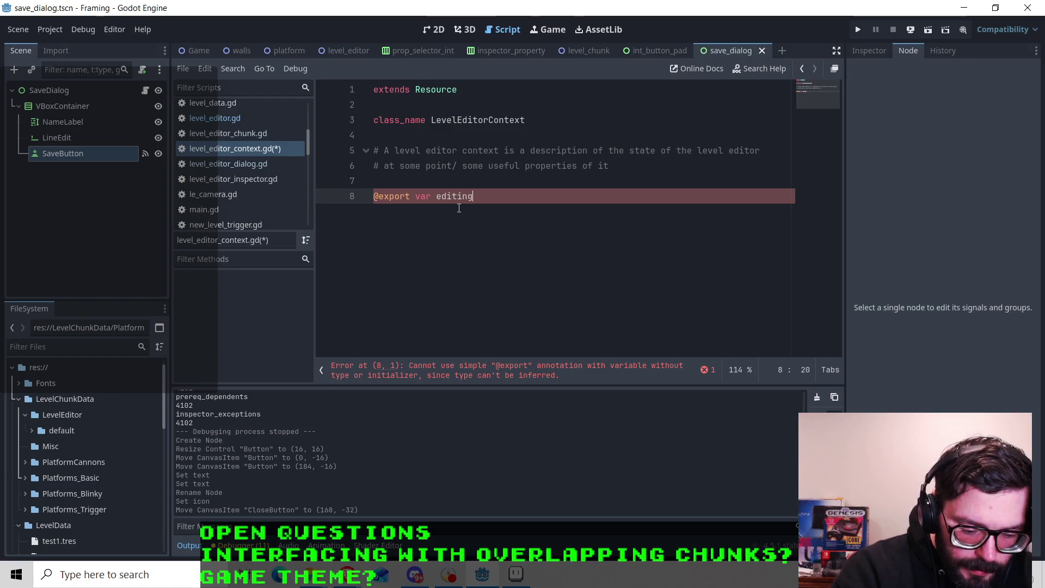
pyautogui.write('mode')
pyautogui.write(':')
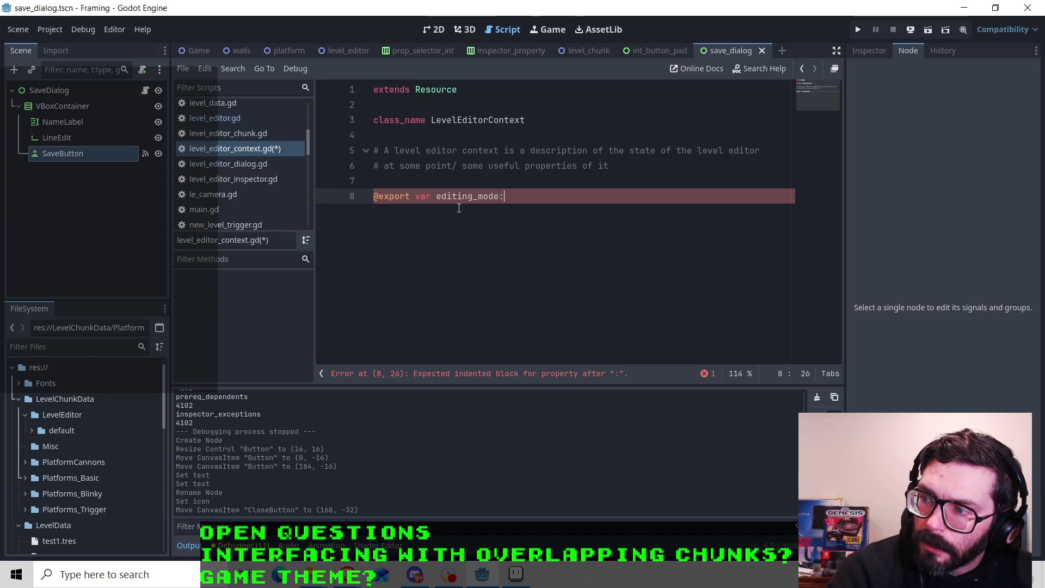
pyautogui.write(' int')
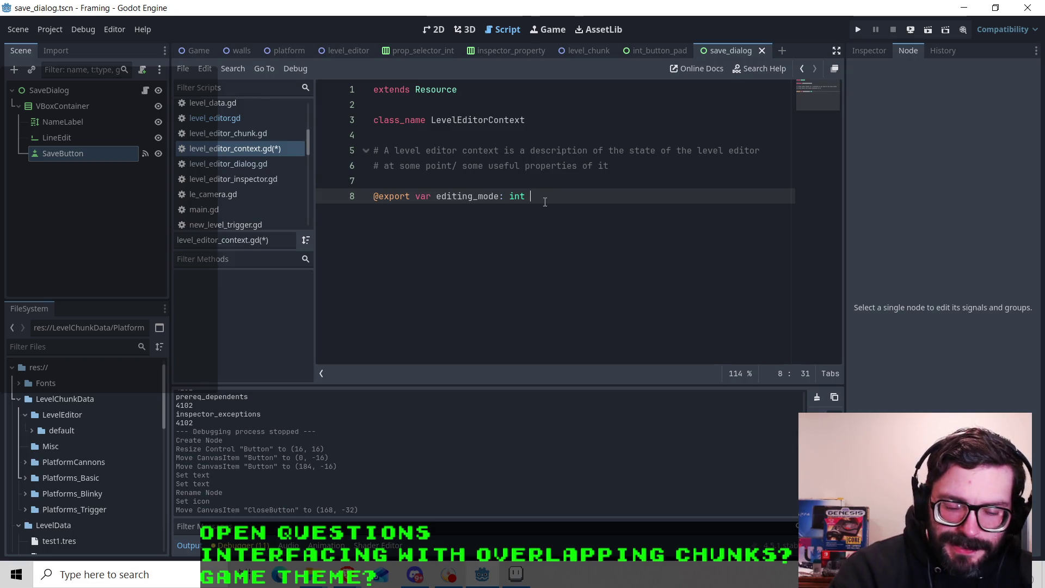
pyautogui.hotkey('ctrl', 's')
pyautogui.click(253, 119)
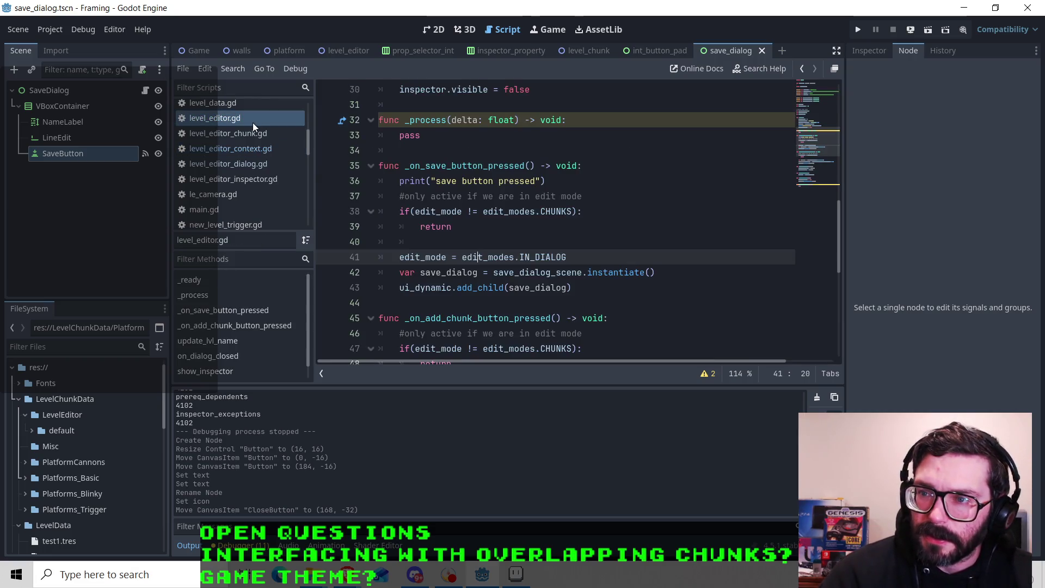
# Check the edit_modes enum declaration and its IN_DIALOG value in level_editor.gd
pyautogui.scroll(7, 454, 184)
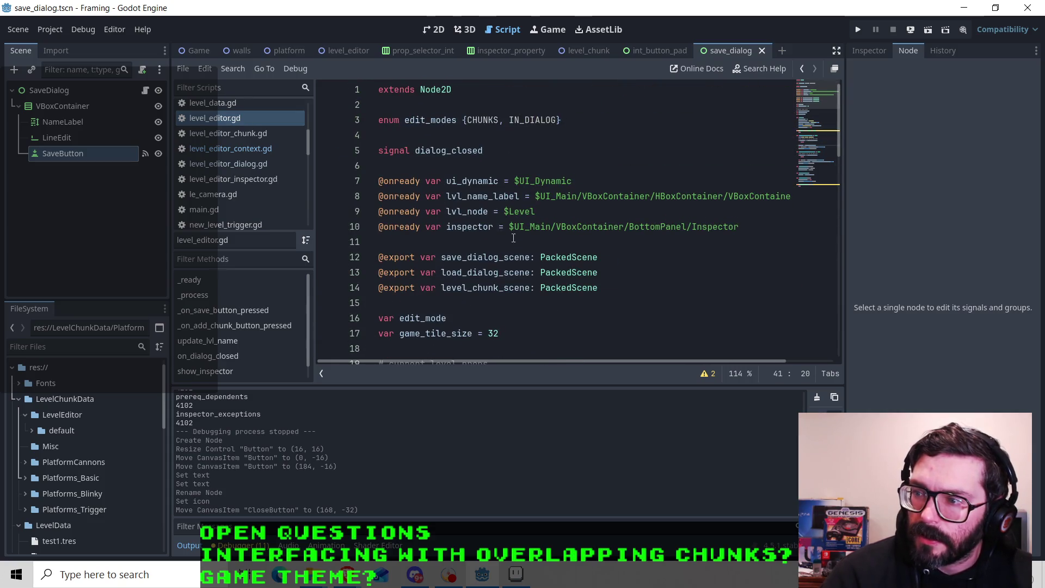
pyautogui.click(420, 120)
pyautogui.click(508, 120)
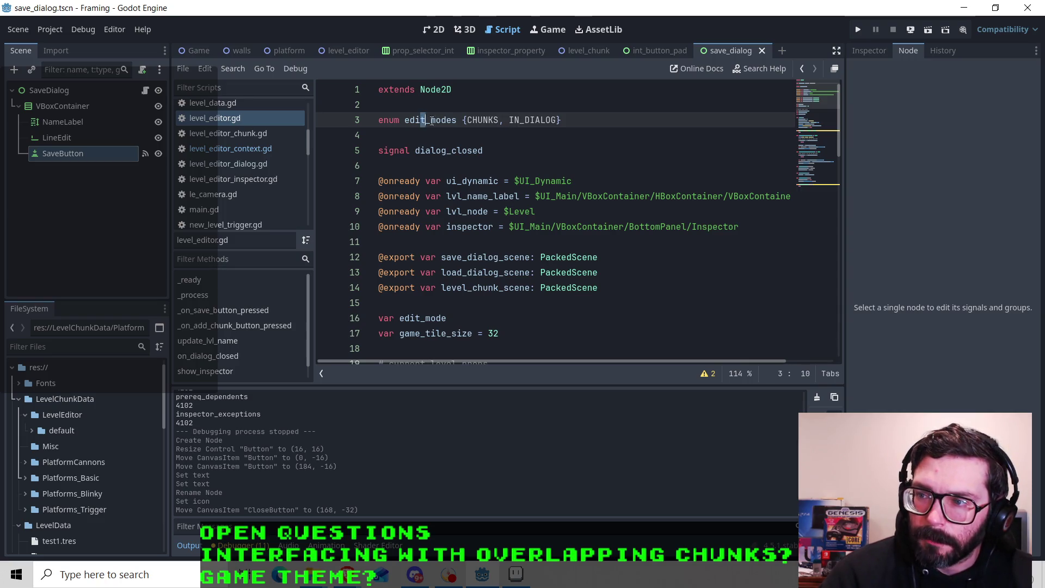
pyautogui.moveTo(462, 120); pyautogui.dragTo(407, 127)
pyautogui.click(408, 127)
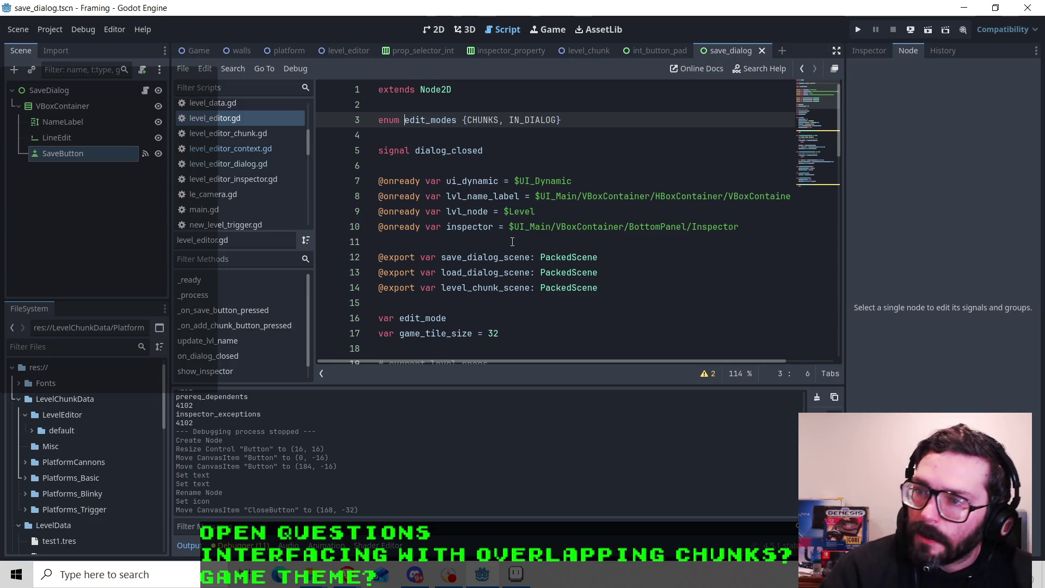
# Rename editing_mode to edit_mode in level_editor_context.gd, save it, and return to level_editor.gd
pyautogui.click(250, 148)
pyautogui.click(461, 197)
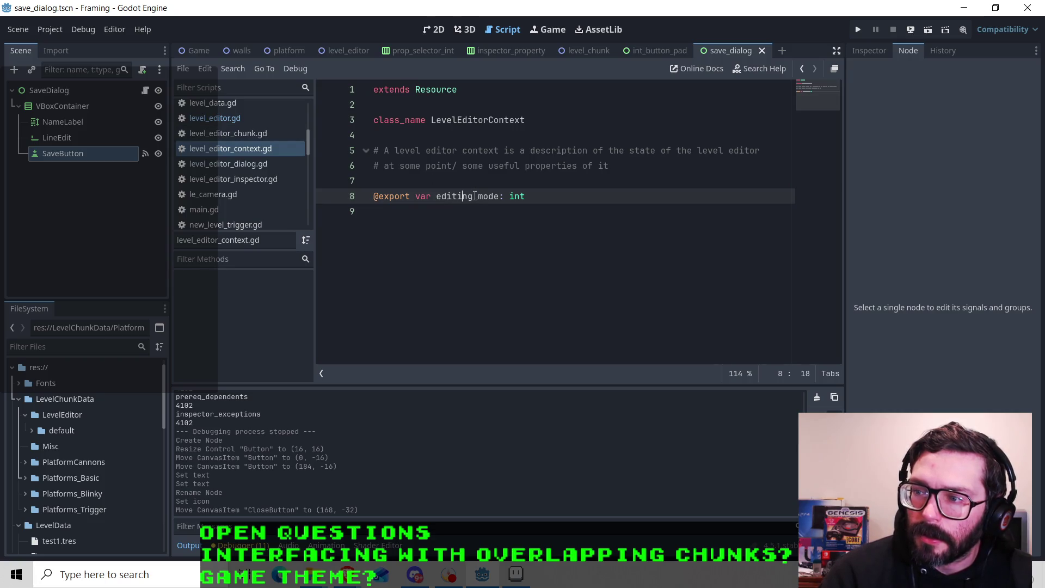
pyautogui.press('Delete')
pyautogui.press('Delete')
pyautogui.press('BackSpace')
pyautogui.hotkey('ctrl', 's')
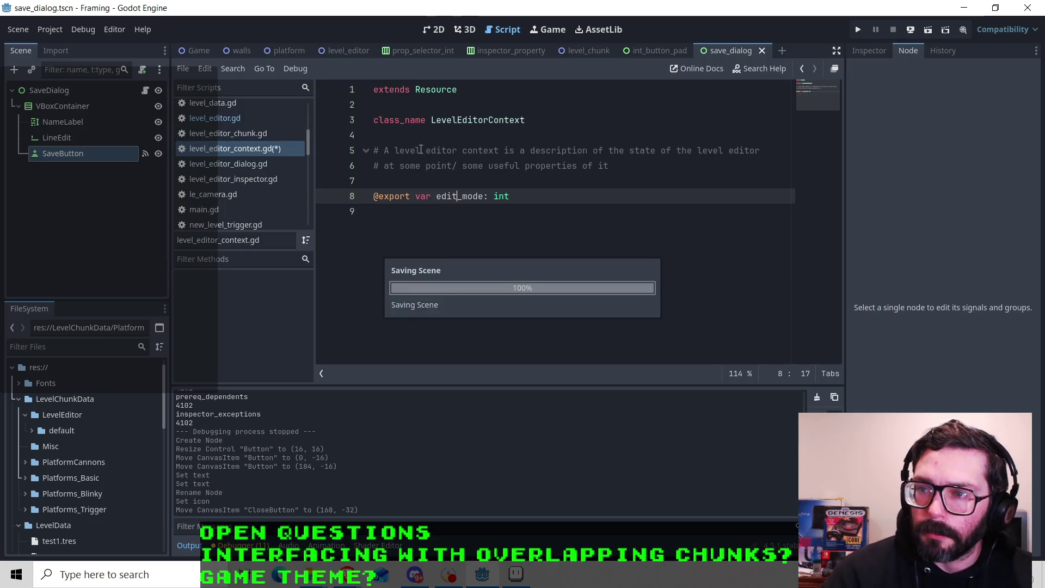
pyautogui.click(229, 133)
pyautogui.click(215, 118)
pyautogui.click(423, 121)
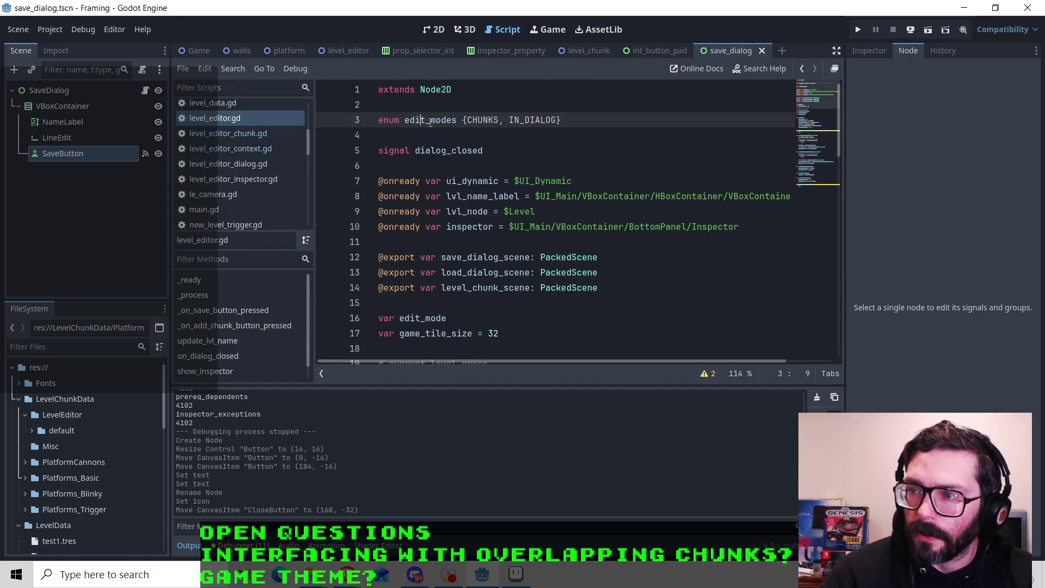
pyautogui.scroll(-2, 544, 217)
# Insert an empty line 41 just above edit_mode = edit_modes.IN_DIALOG in the save handler
pyautogui.click(436, 227)
pyautogui.scroll(-7, 436, 227)
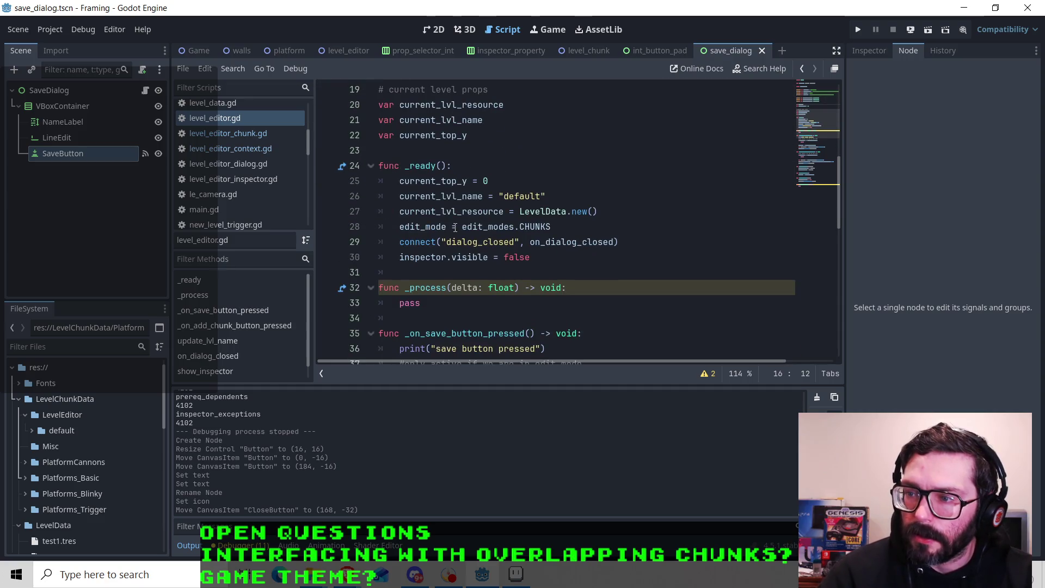
pyautogui.scroll(-2, 457, 227)
pyautogui.click(449, 241)
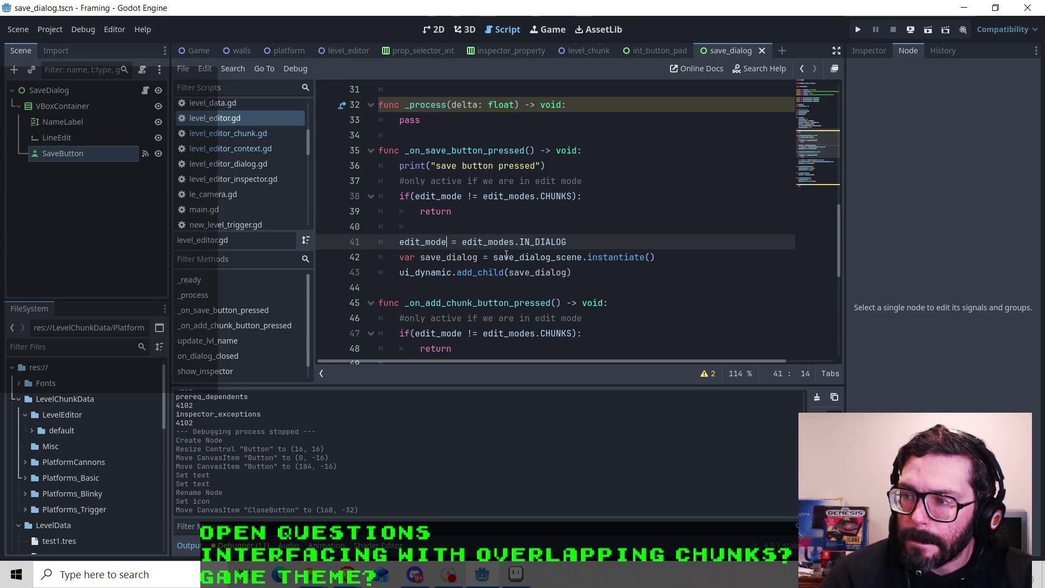
pyautogui.click(657, 251)
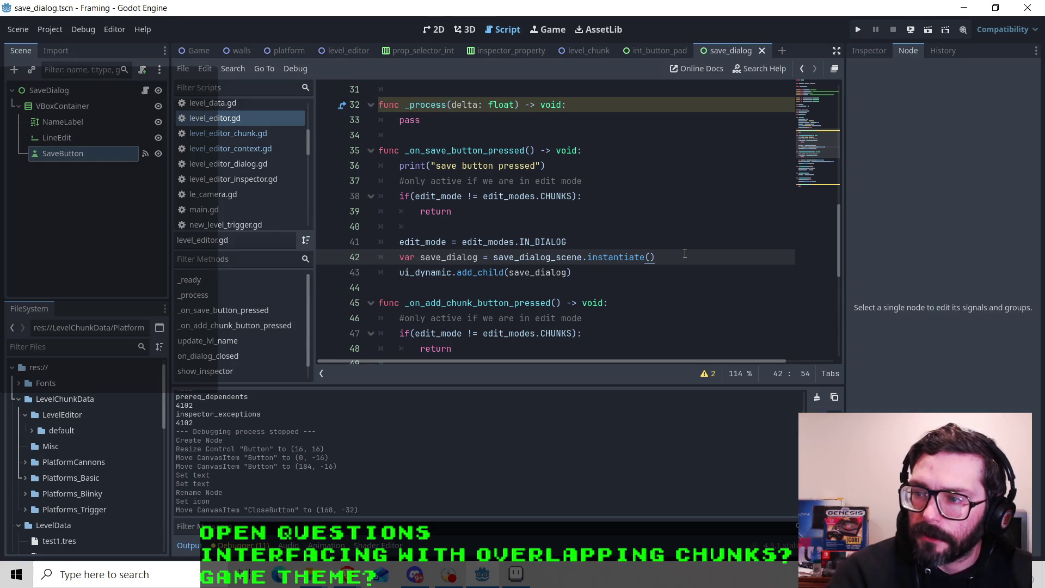
pyautogui.press('Up')
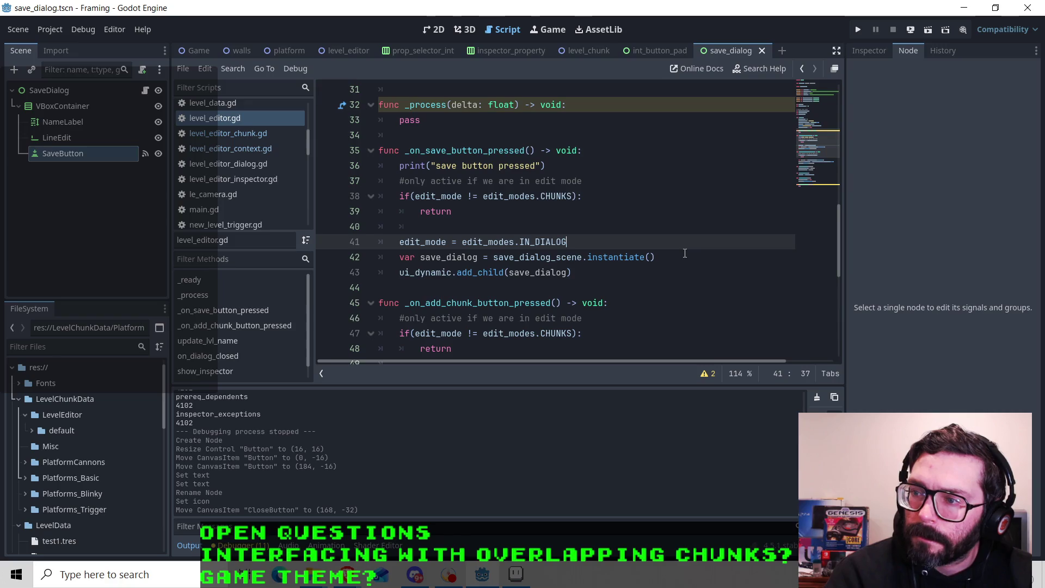
pyautogui.press('Up')
pyautogui.press('Return')
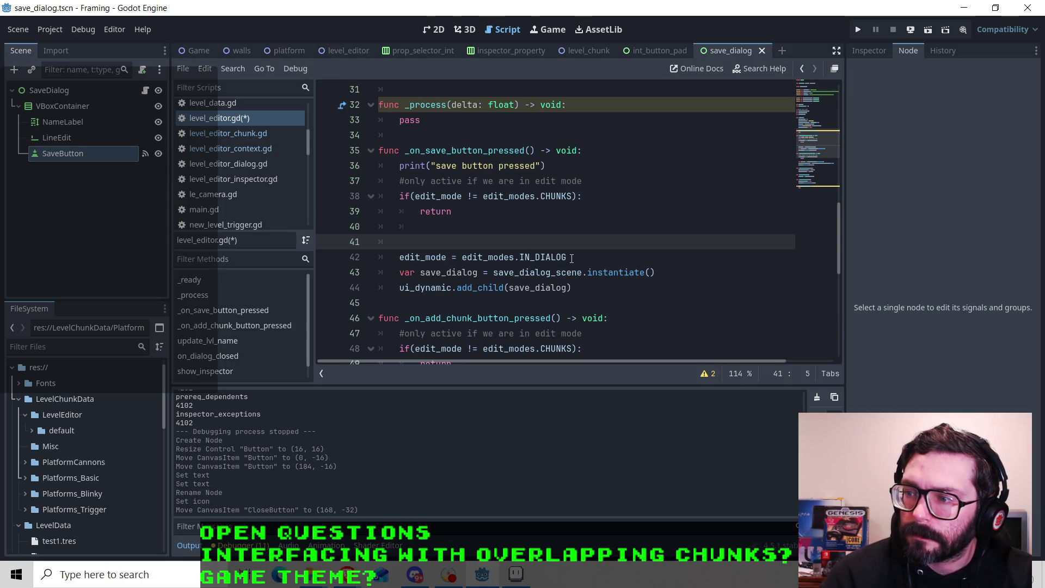
pyautogui.moveTo(572, 258); pyautogui.dragTo(392, 258)
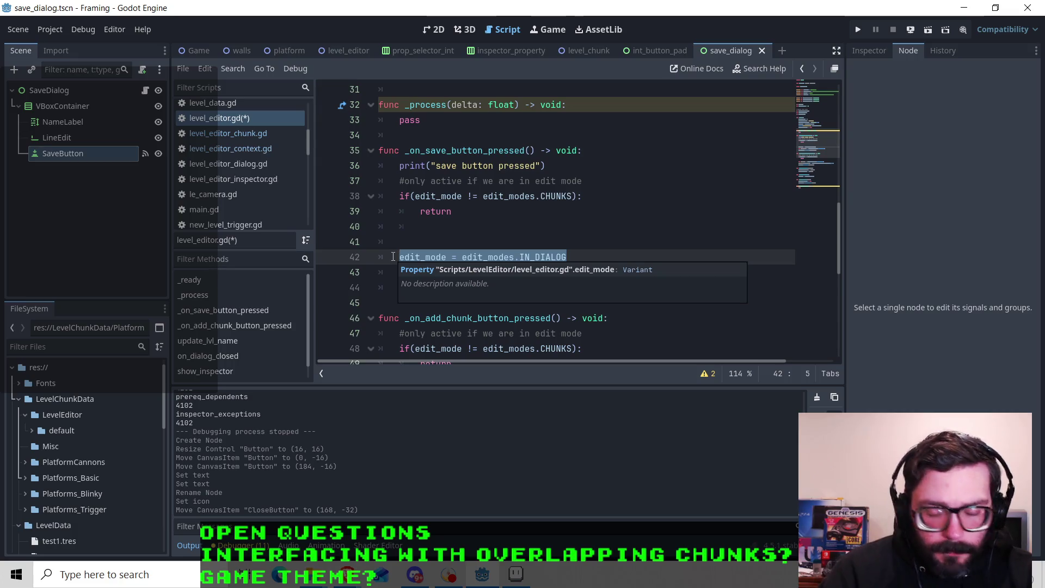
pyautogui.click(425, 231)
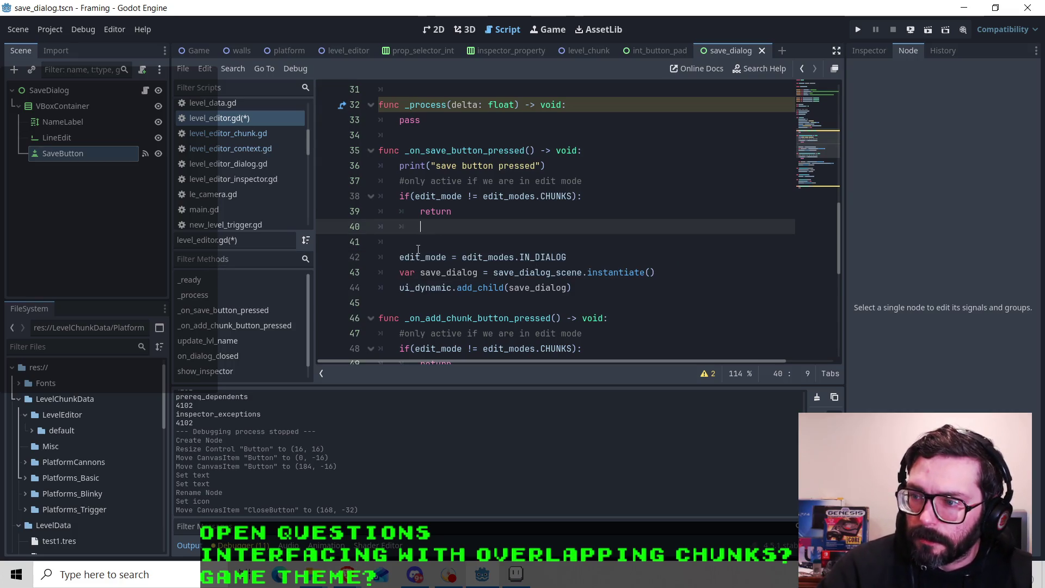
pyautogui.click(417, 241)
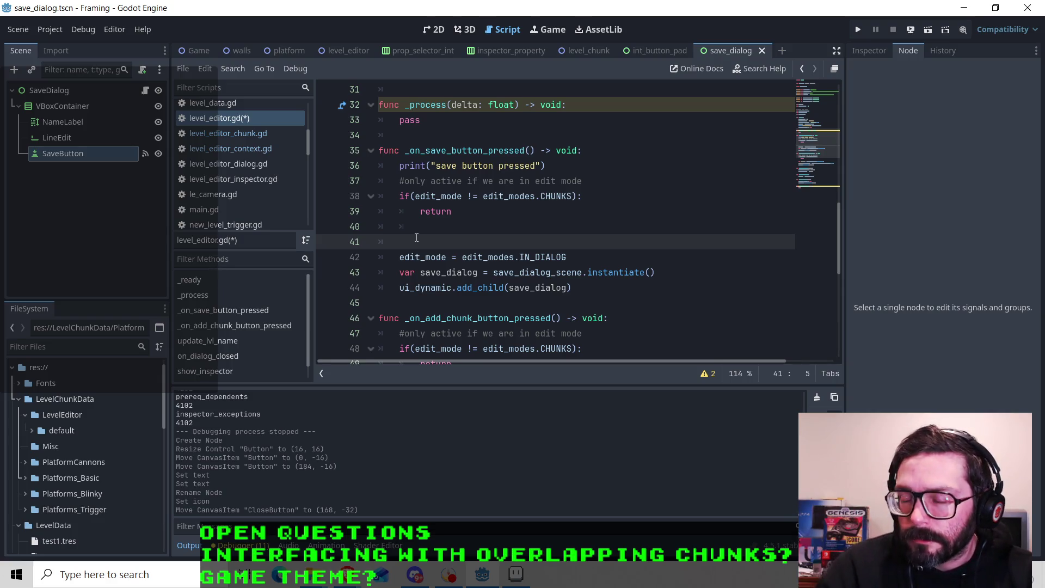
pyautogui.click(556, 184)
# On line 41 write 'var context = LevelEditorContext.new()' using autocomplete
pyautogui.press('Down')
pyautogui.press('Down')
pyautogui.press('Down')
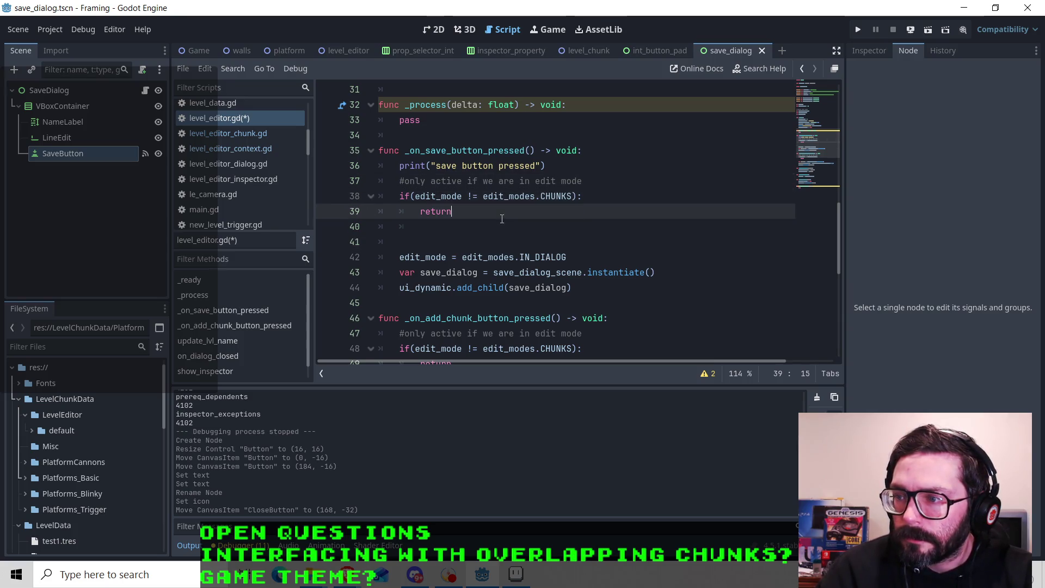
pyautogui.click(412, 243)
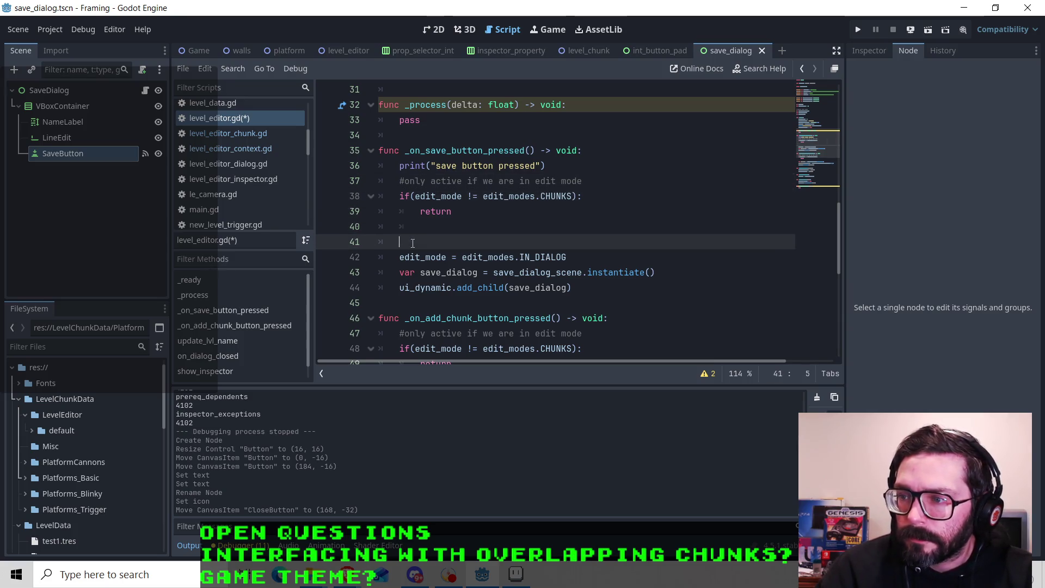
pyautogui.write('var conte')
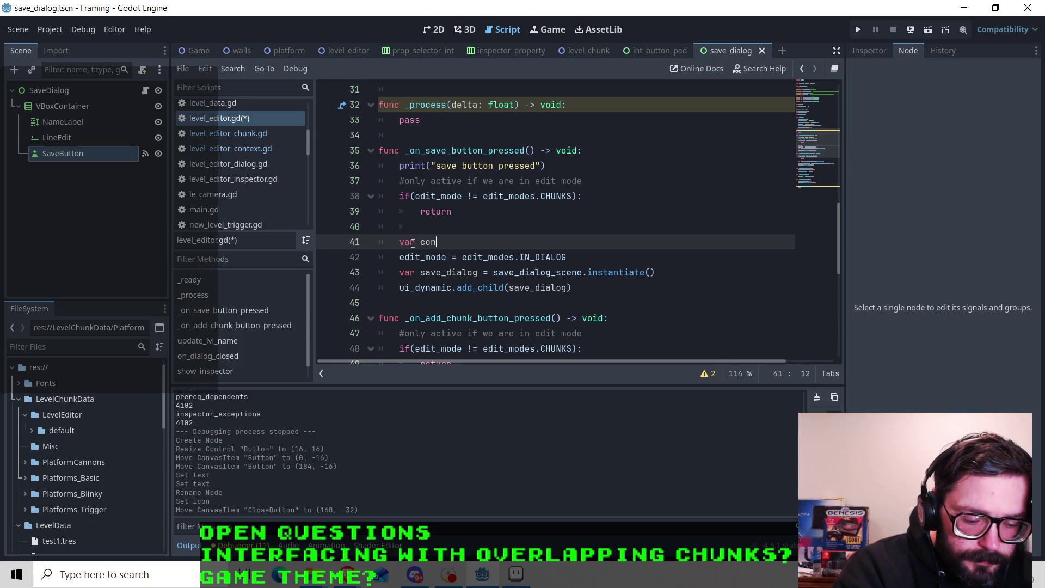
pyautogui.write('xt = ')
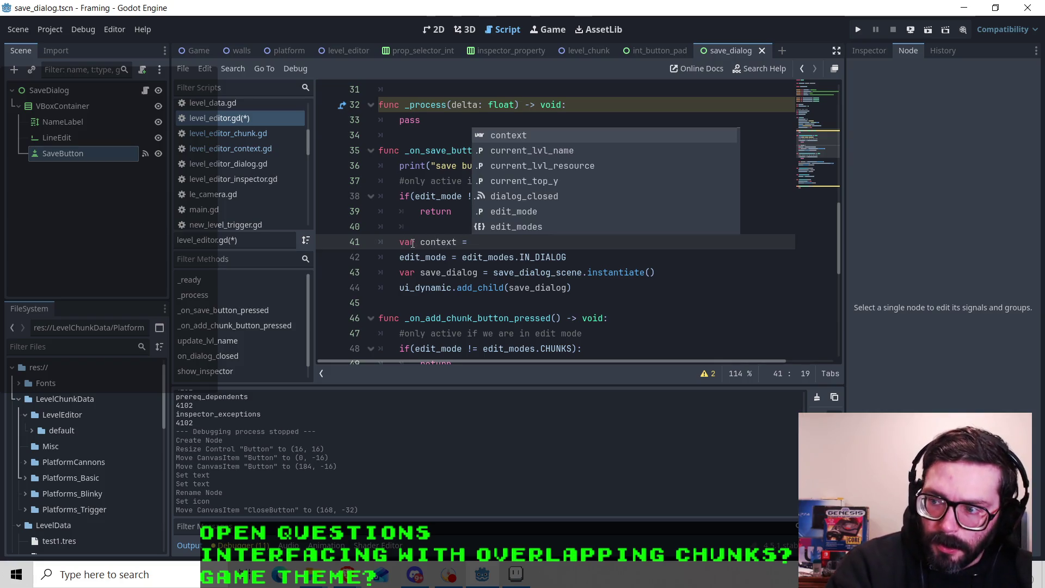
pyautogui.write('Level')
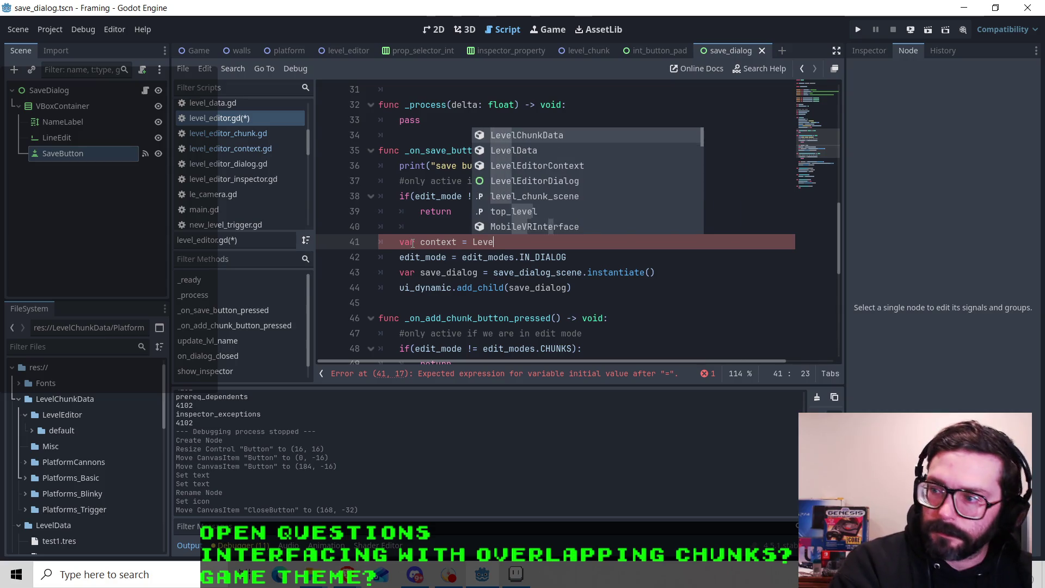
pyautogui.press('Down')
pyautogui.press('Down')
pyautogui.press('Return')
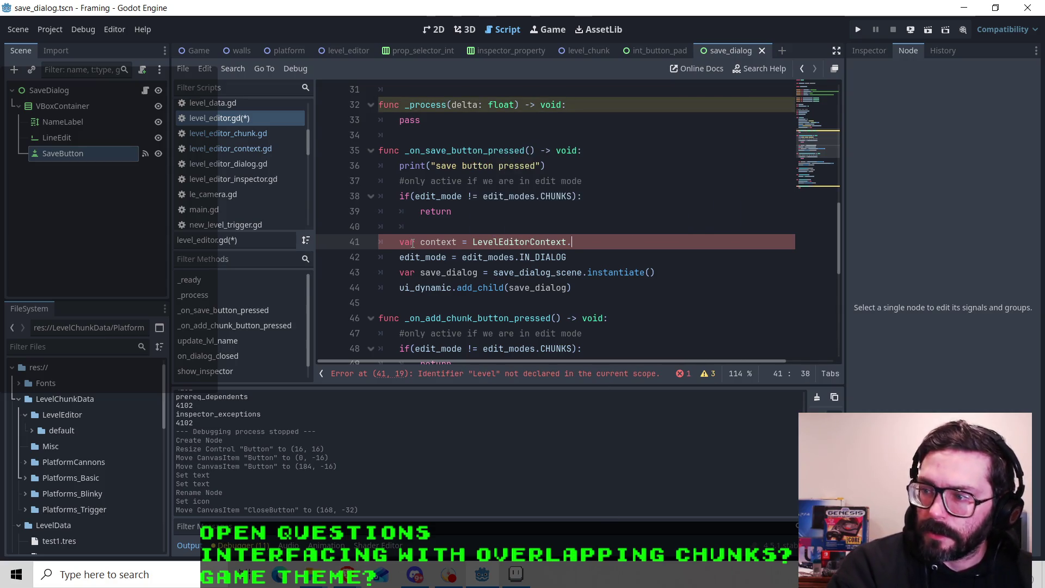
pyautogui.write('new')
pyautogui.press('Return')
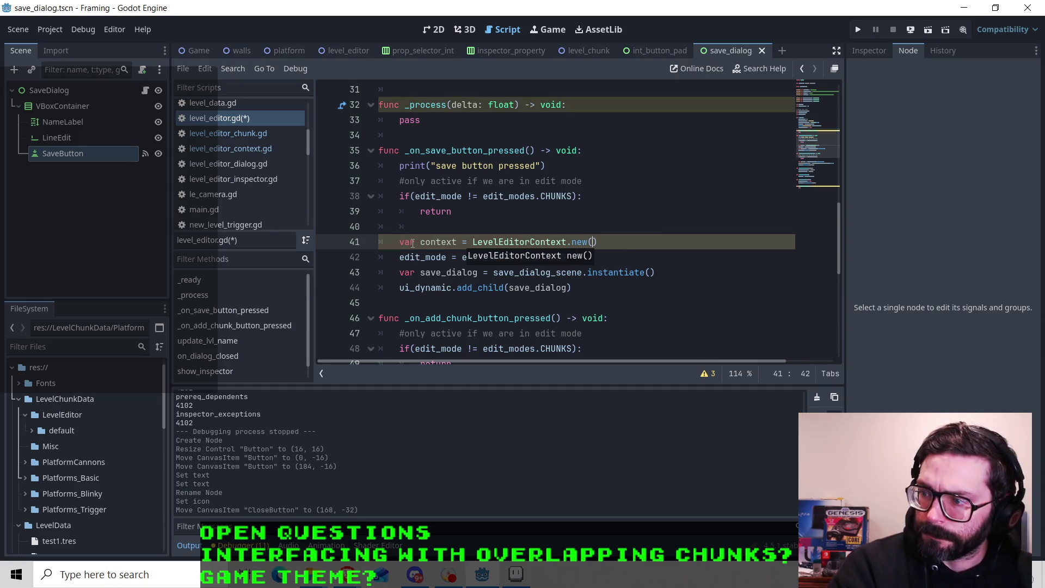
# Add 'context.edit_mode = edit_mode' on the next line, followed by a blank line
pyautogui.press('End')
pyautogui.press('Return')
pyautogui.write('context.edi')
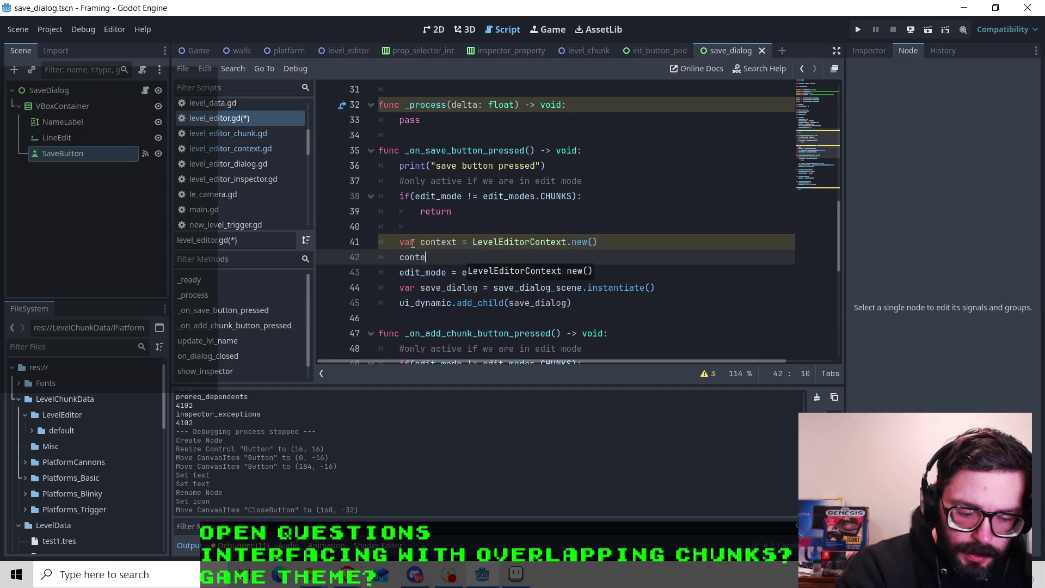
pyautogui.write('t_')
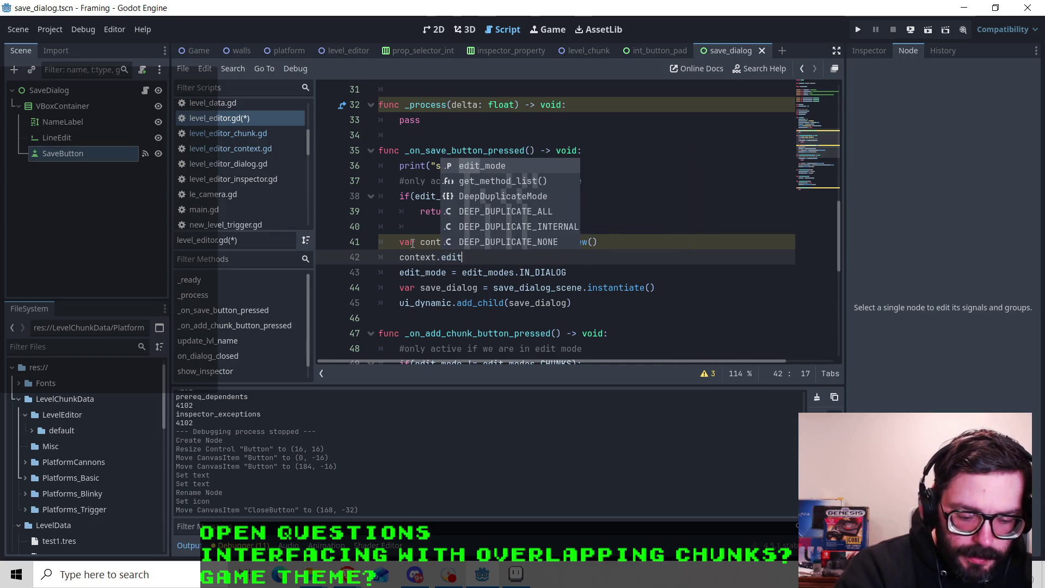
pyautogui.press('Return')
pyautogui.write('= edi')
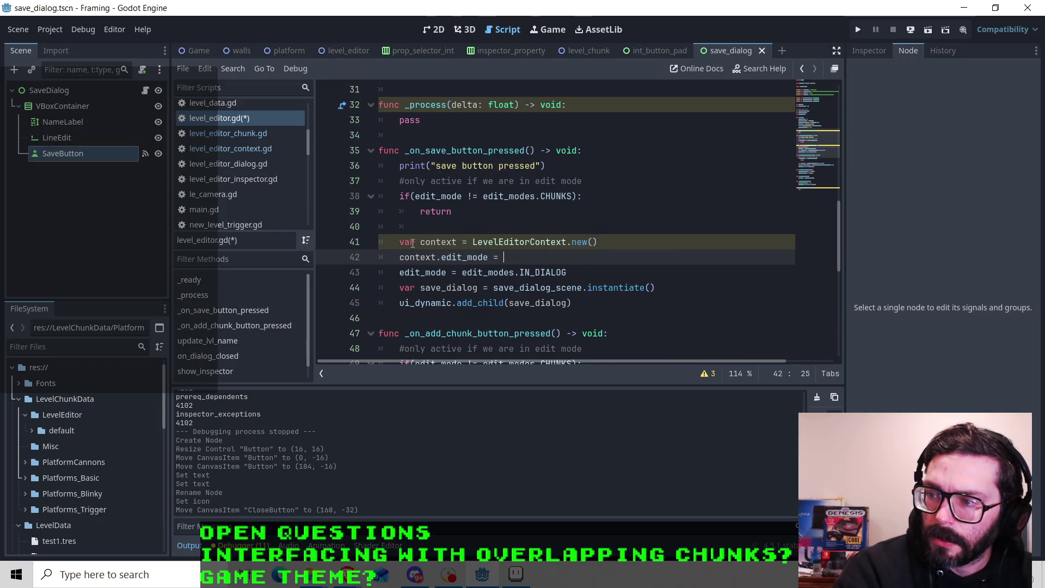
pyautogui.press('Return')
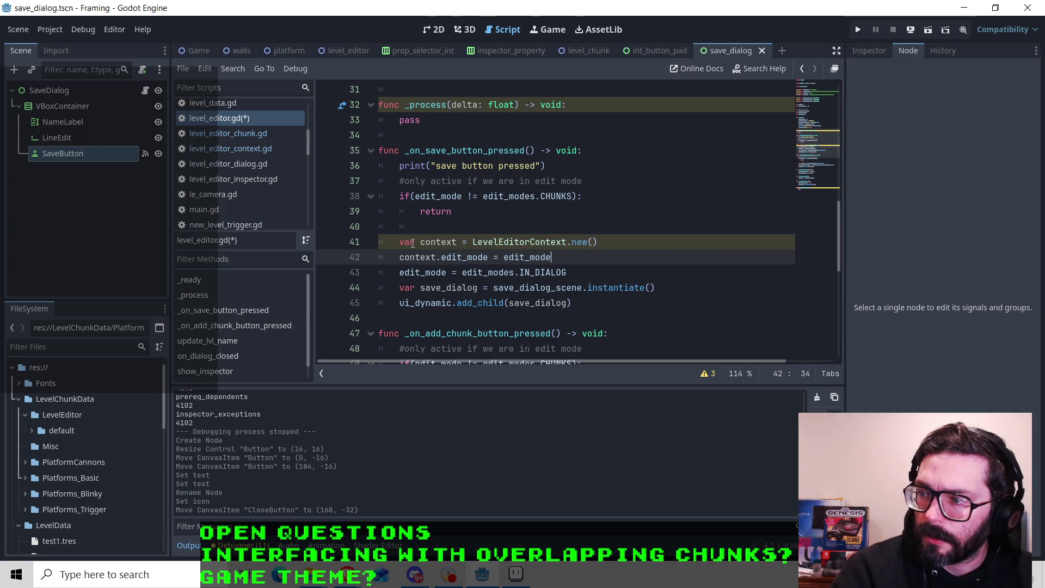
pyautogui.press('Return')
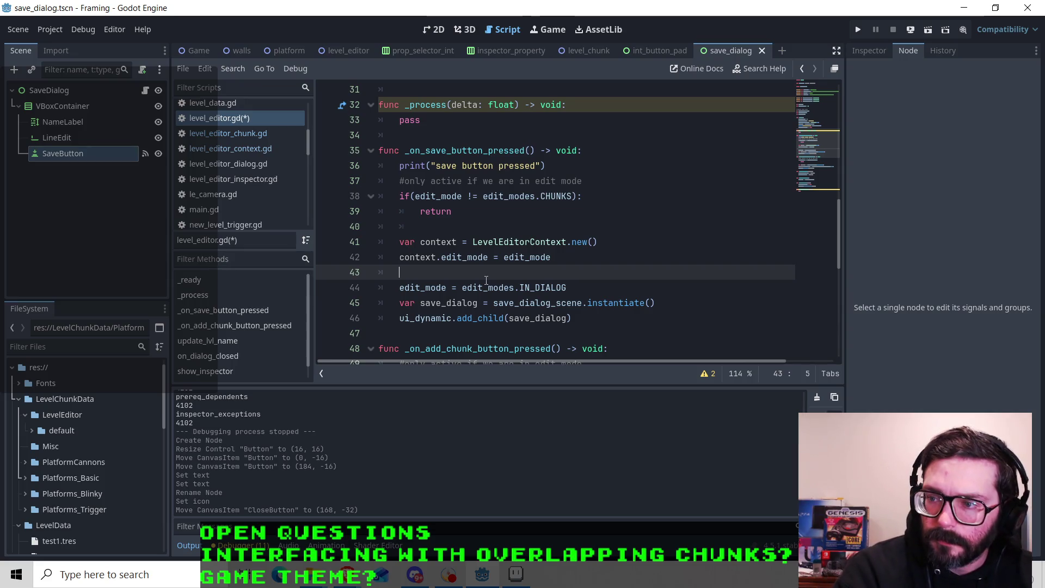
# Type '#switch to new edit mode' on line 43 and review the surrounding context and IN_DIALOG lines
pyautogui.write('#switch to new e')
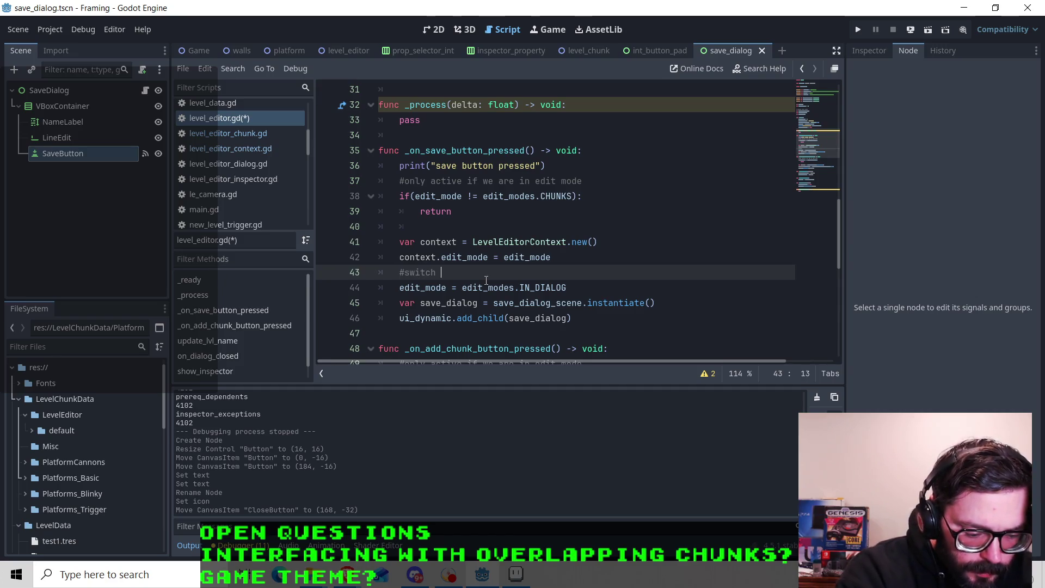
pyautogui.write('dit mode')
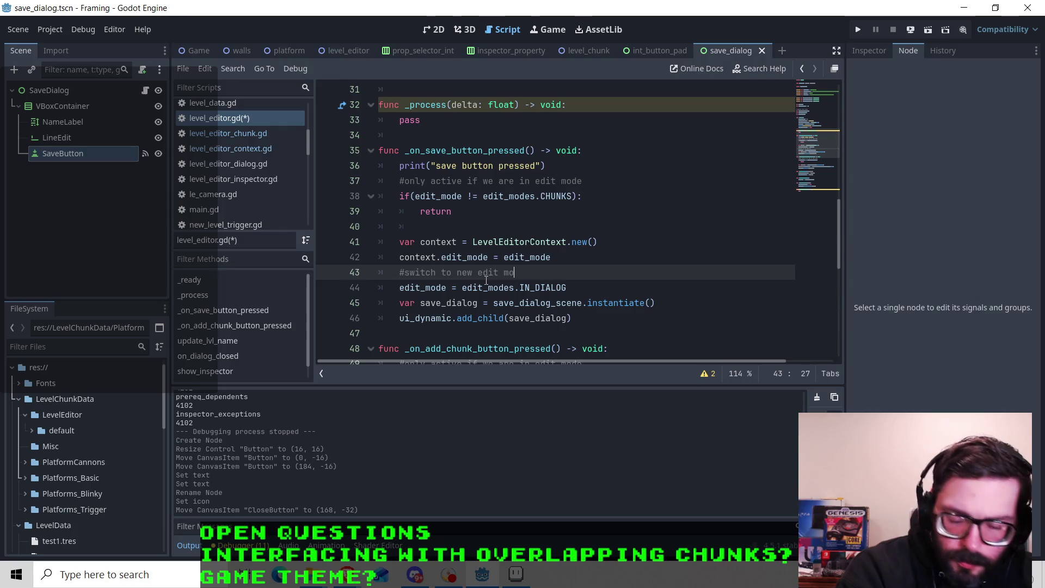
pyautogui.click(479, 271)
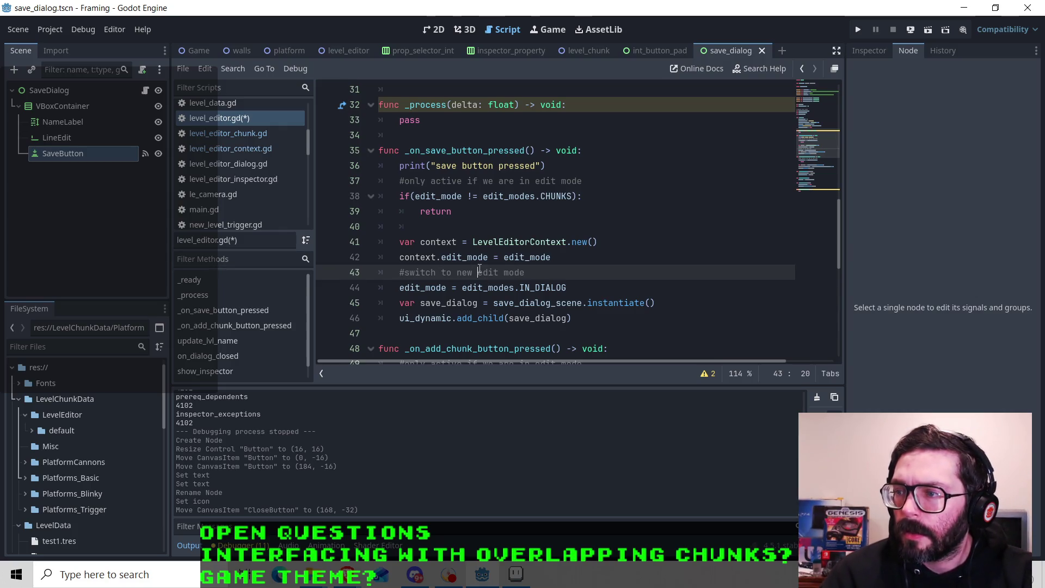
pyautogui.click(566, 256)
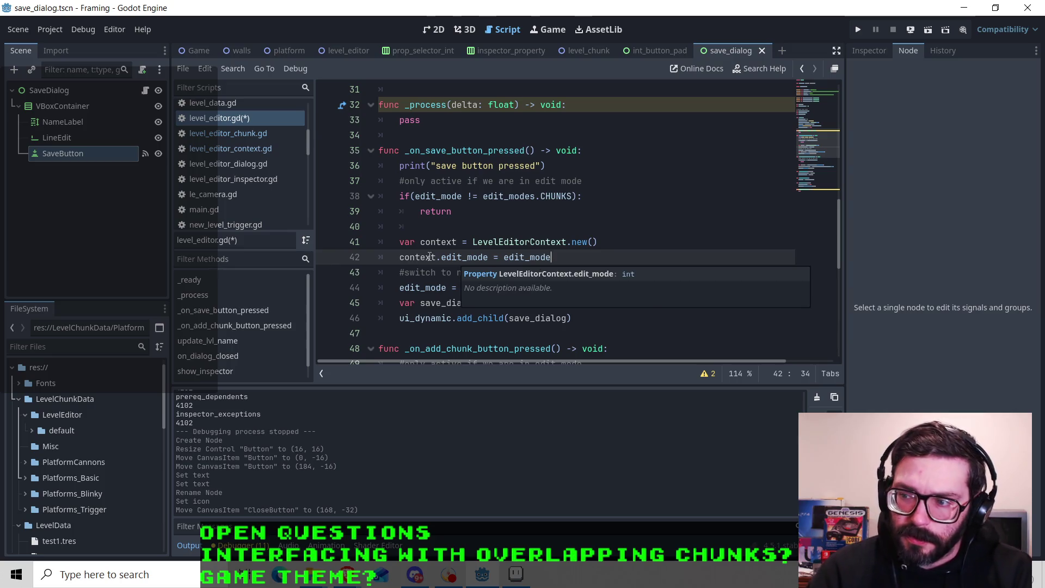
pyautogui.click(558, 271)
pyautogui.click(578, 289)
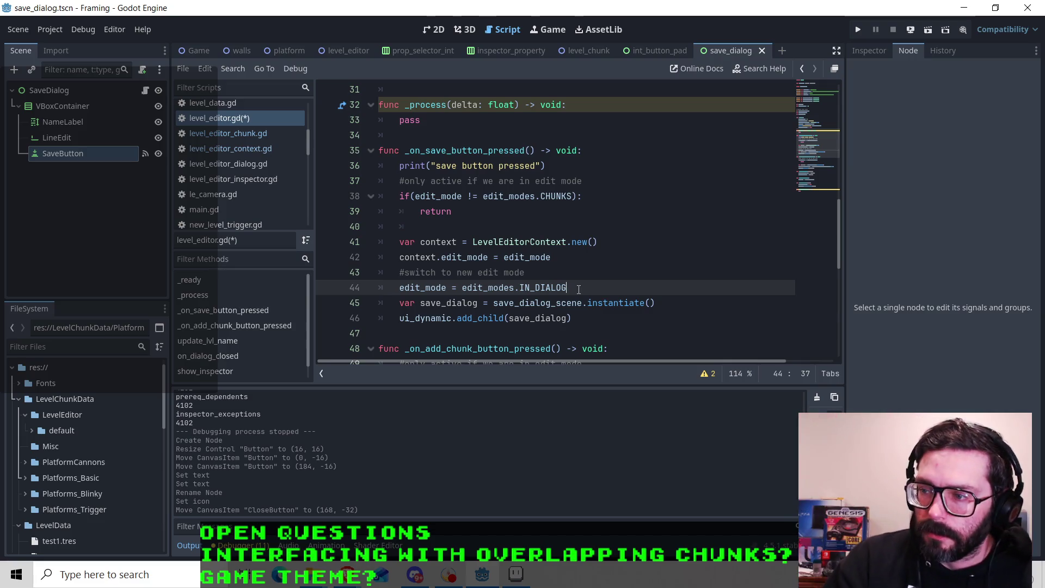
# Review the new context lines in the save handler and save level_editor.gd
pyautogui.click(540, 287)
pyautogui.click(539, 273)
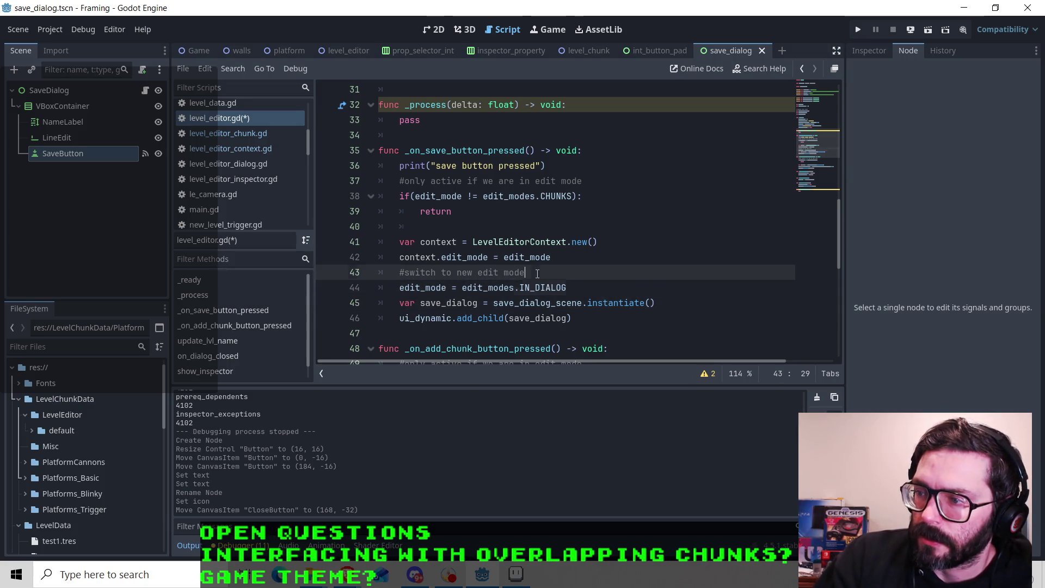
pyautogui.click(487, 257)
pyautogui.press('Home')
pyautogui.click(426, 241)
pyautogui.press('Down')
pyautogui.click(457, 303)
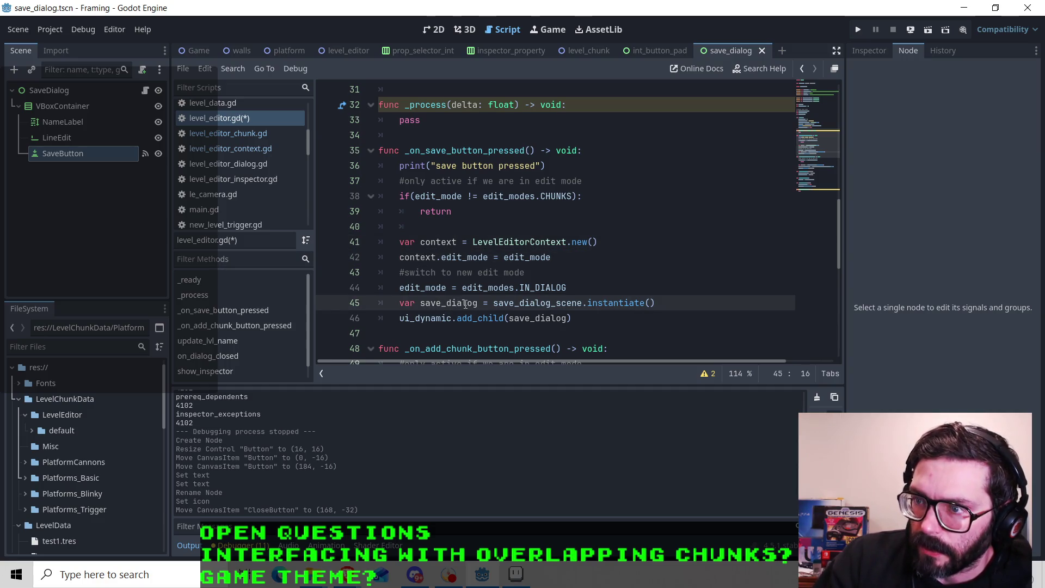
pyautogui.hotkey('ctrl', 's')
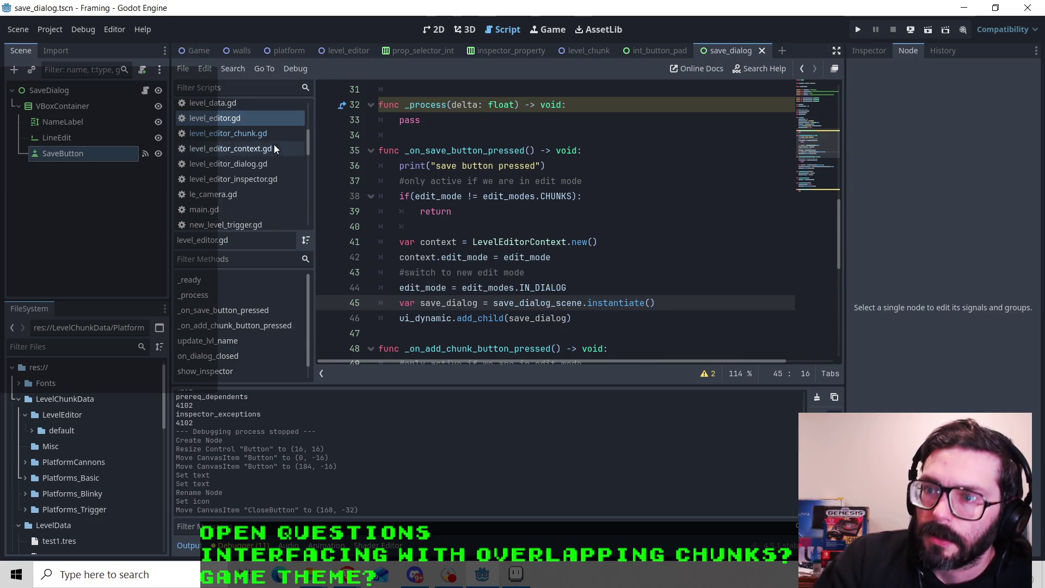
# Add 'var context: LevelEditorContext' on line 7 of level_editor_dialog.gd, save, and return to level_editor.gd
pyautogui.click(247, 162)
pyautogui.click(389, 166)
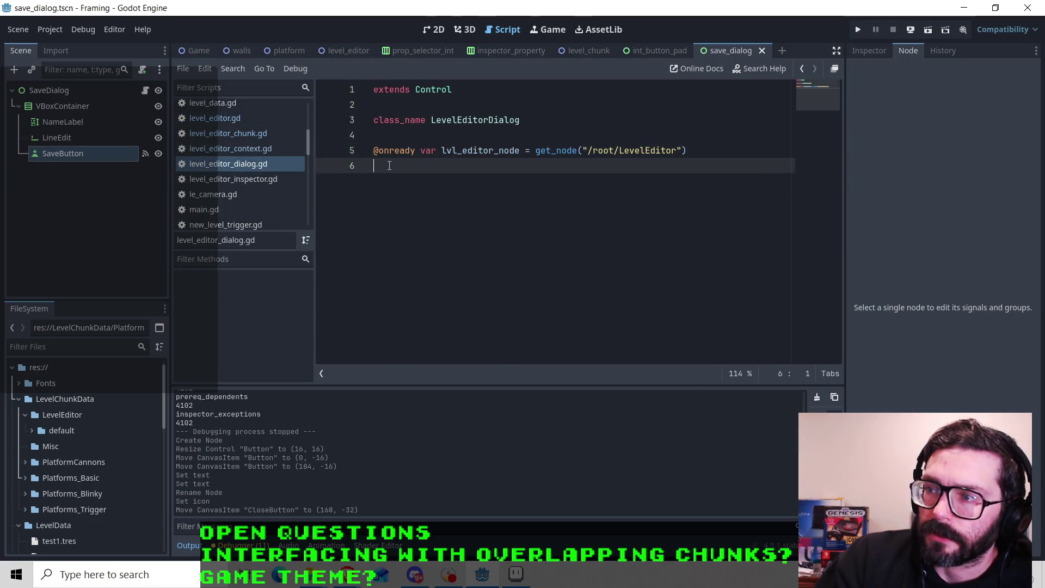
pyautogui.moveTo(555, 155)
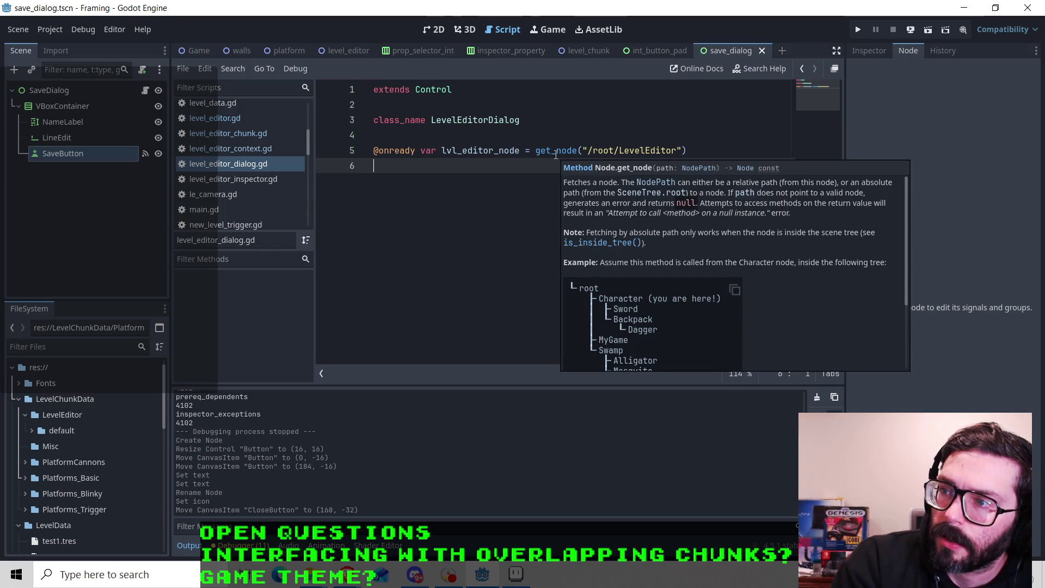
pyautogui.write('@')
pyautogui.press('BackSpace')
pyautogui.press('Return')
pyautogui.write('var con')
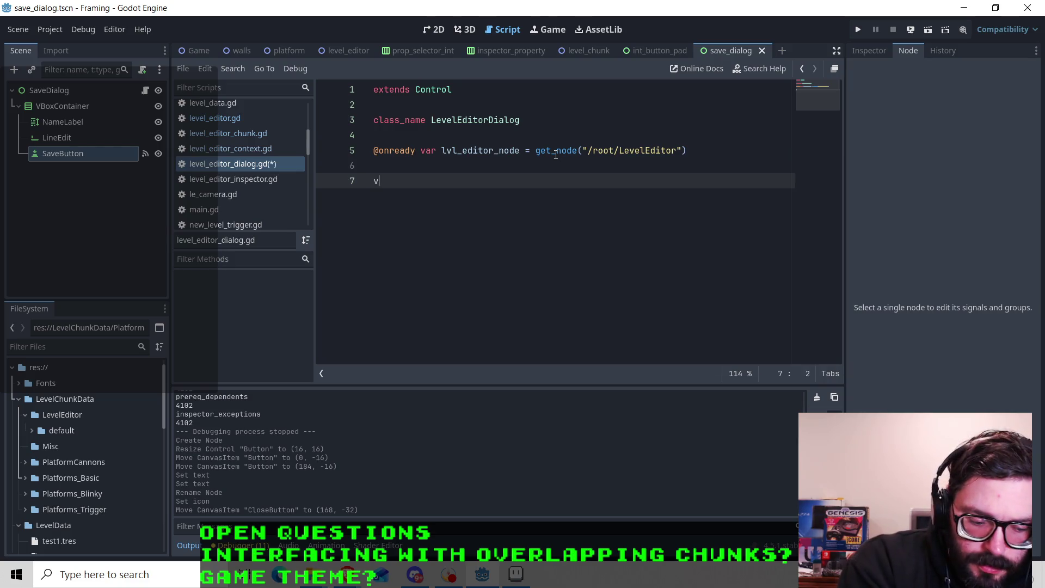
pyautogui.write('text')
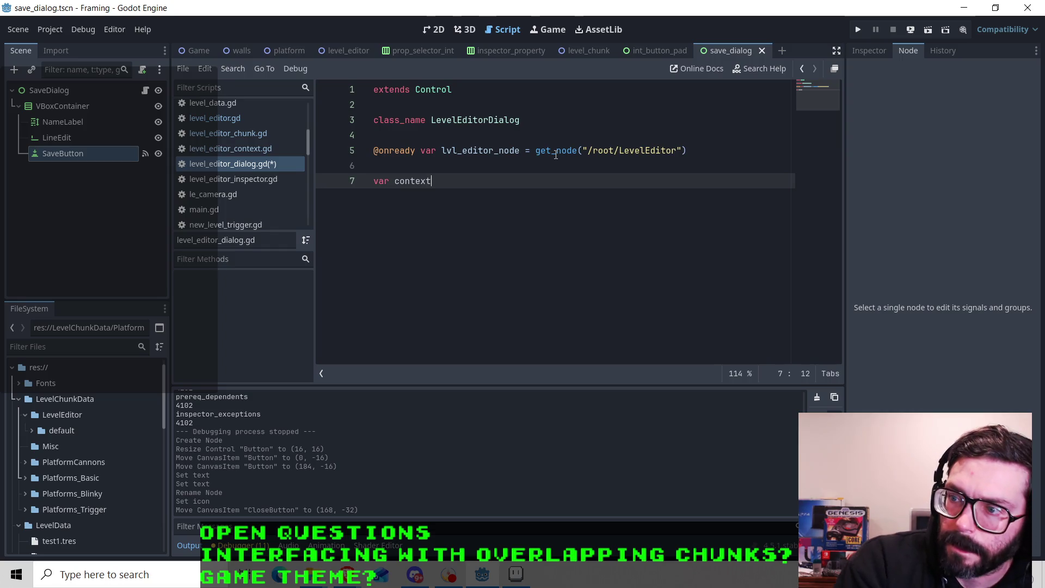
pyautogui.write(': LevelEdit')
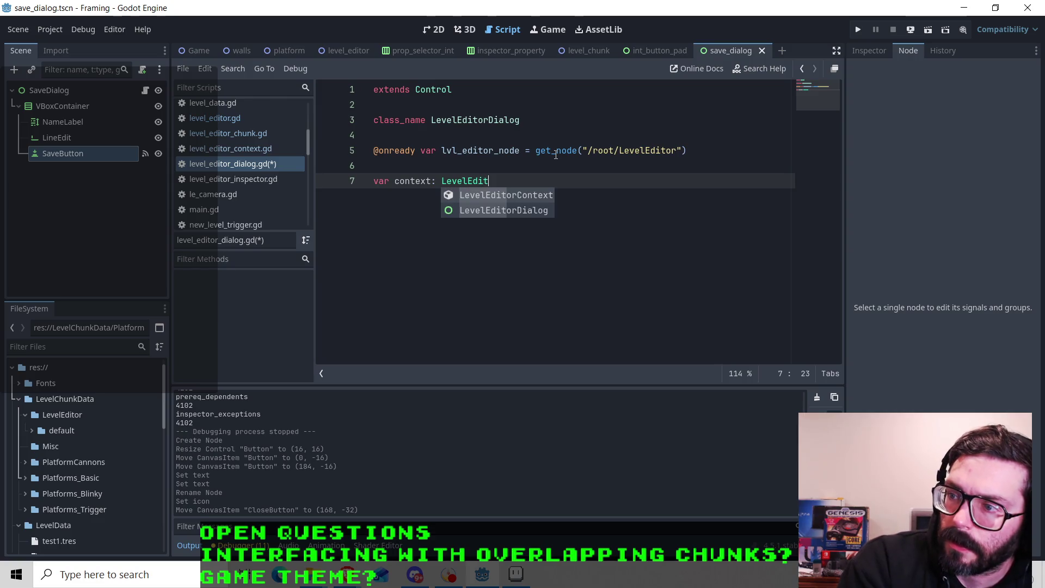
pyautogui.press('Return')
pyautogui.hotkey('ctrl', 's')
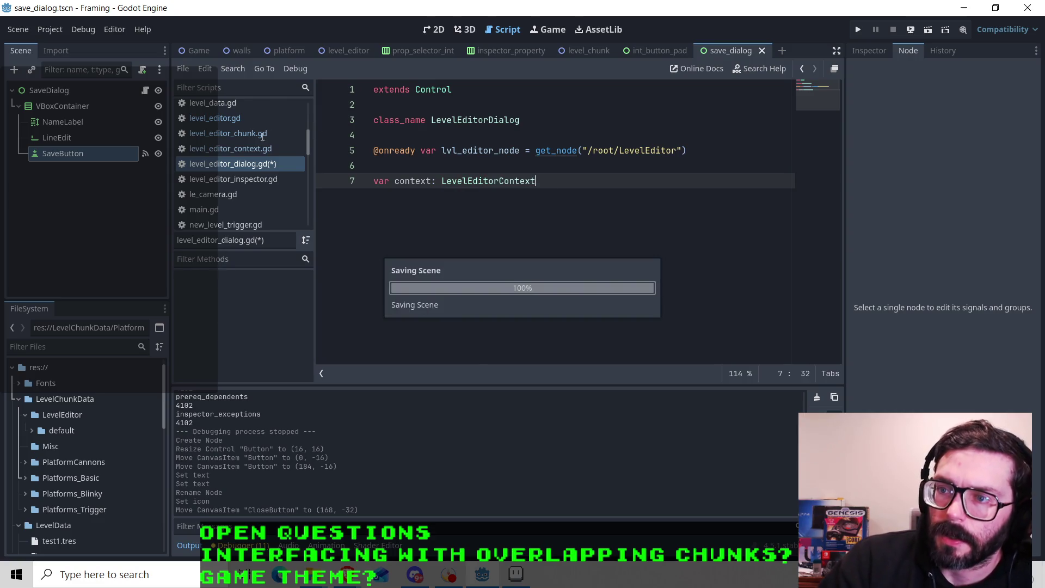
pyautogui.click(234, 120)
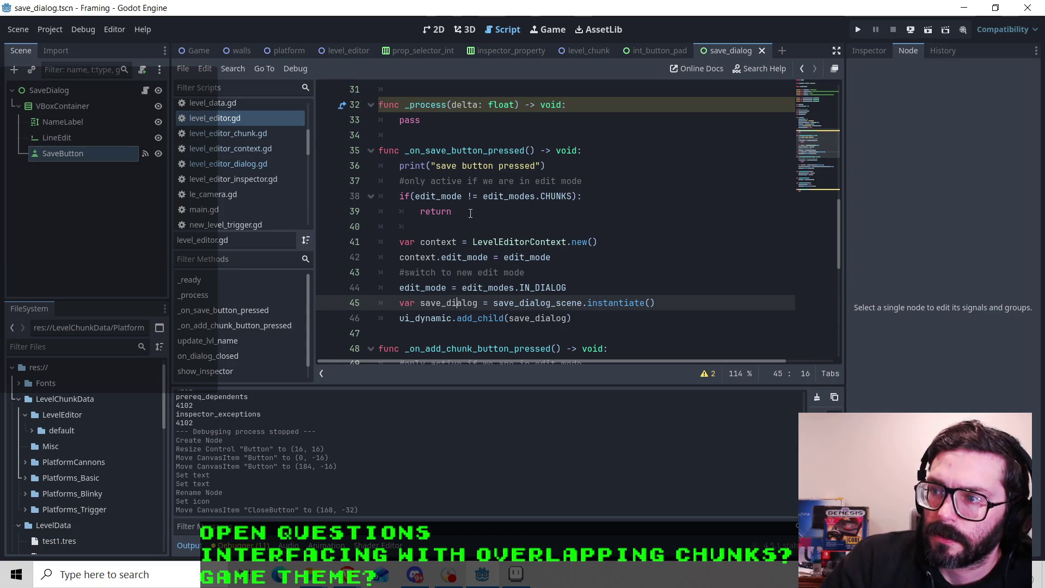
# Add the line save_dialog.context = context below the instantiate call on line 45
pyautogui.click(571, 288)
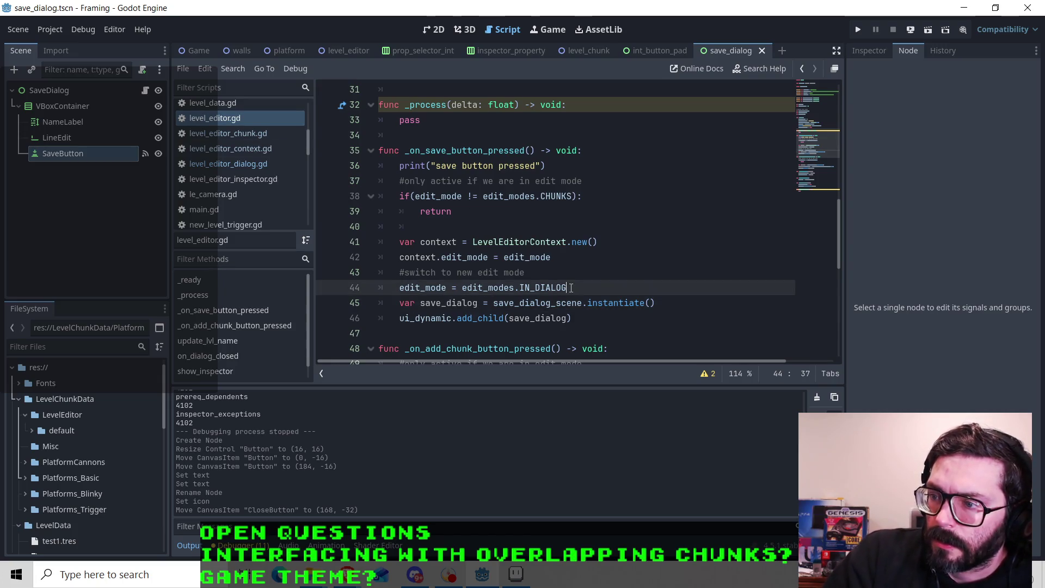
pyautogui.click(684, 308)
pyautogui.press('Return')
pyautogui.write('save_di')
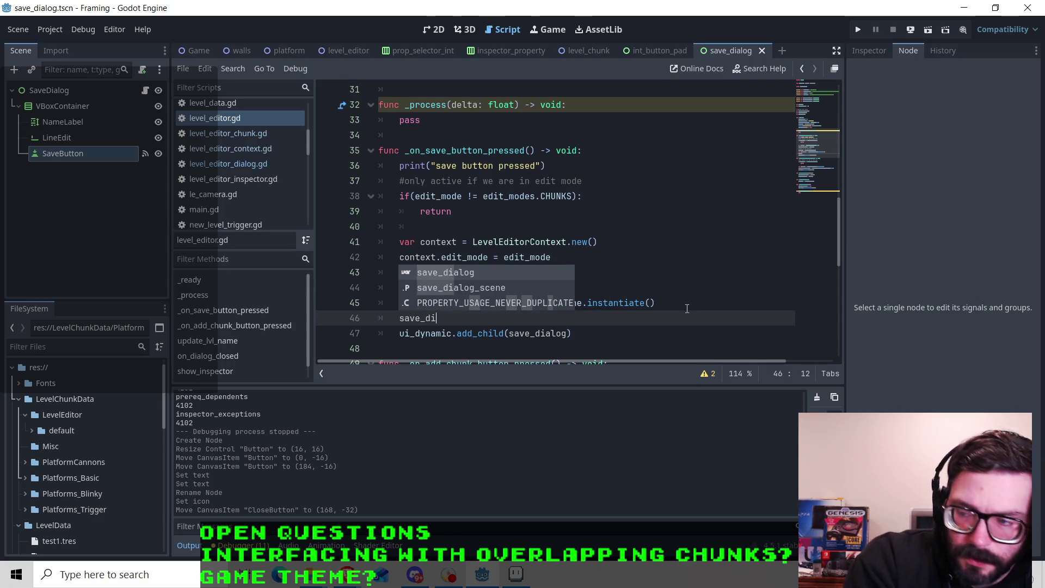
pyautogui.write('alog.cont')
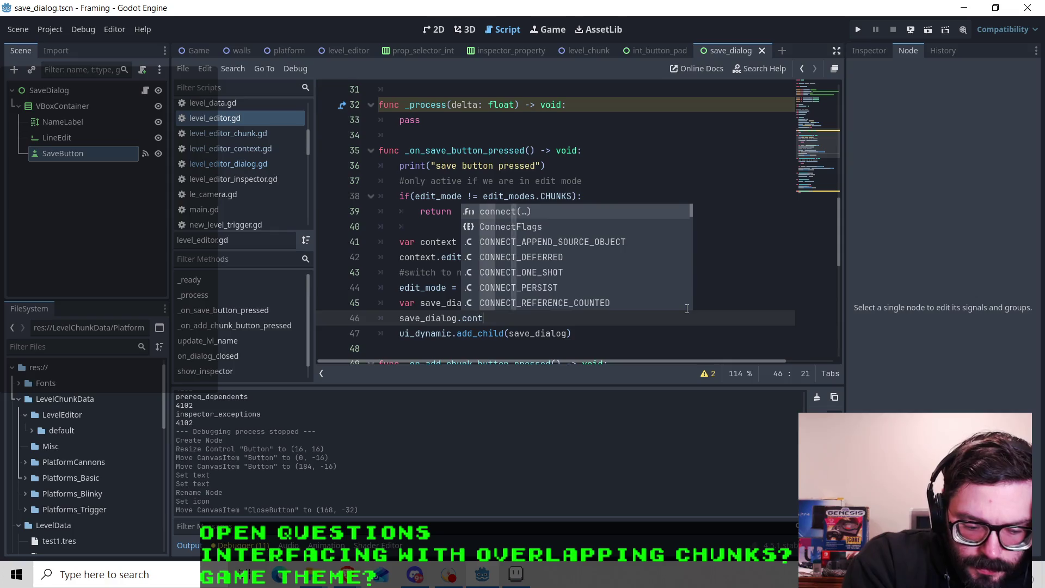
pyautogui.write('enxt')
pyautogui.press('BackSpace')
pyautogui.press('BackSpace')
pyautogui.press('BackSpace')
pyautogui.write('xy')
pyautogui.press('BackSpace')
pyautogui.write('t = c')
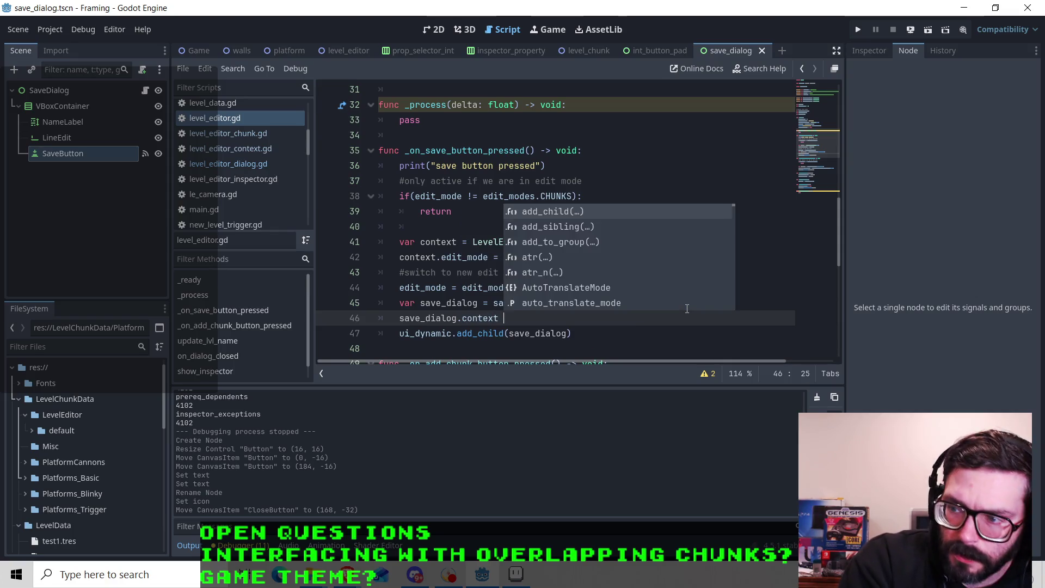
pyautogui.write('ontext')
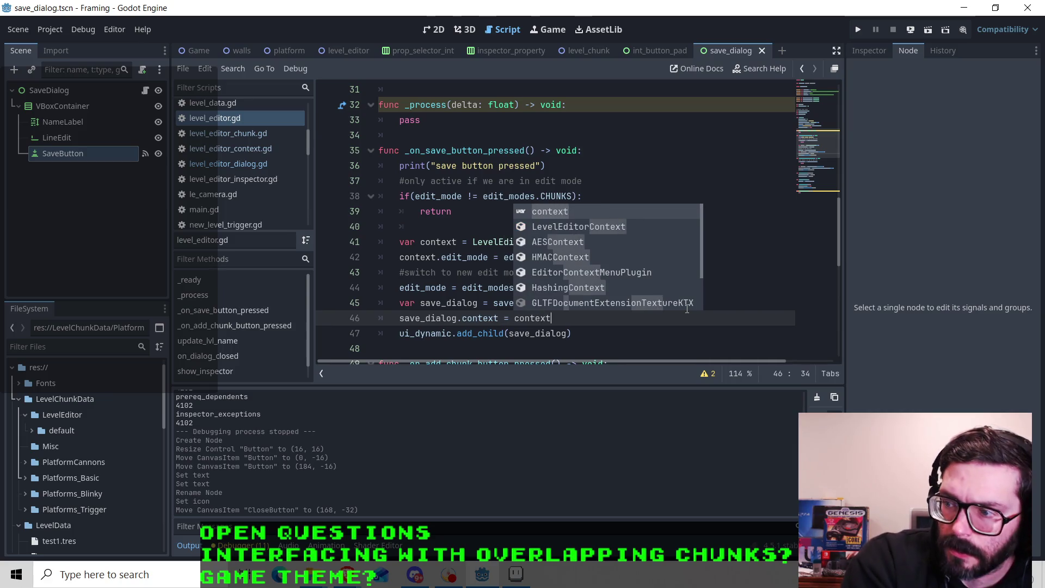
pyautogui.press('Return')
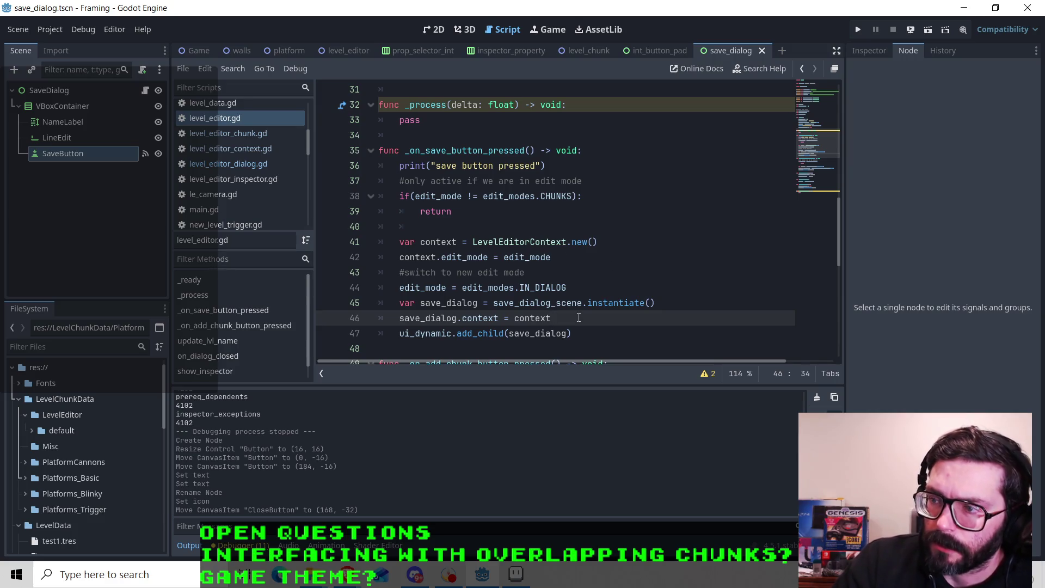
pyautogui.scroll(-7, 577, 312)
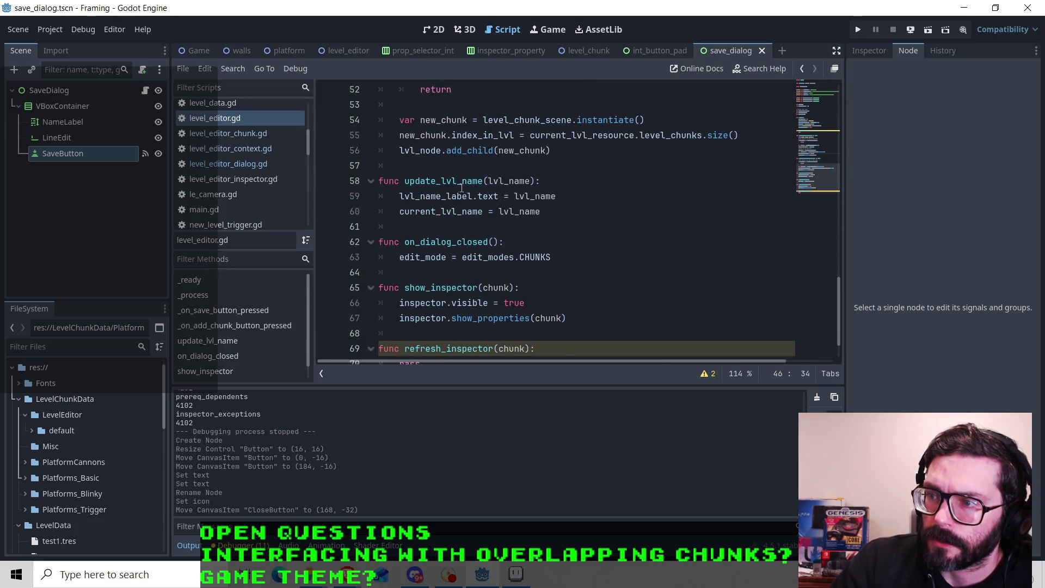
pyautogui.click(484, 261)
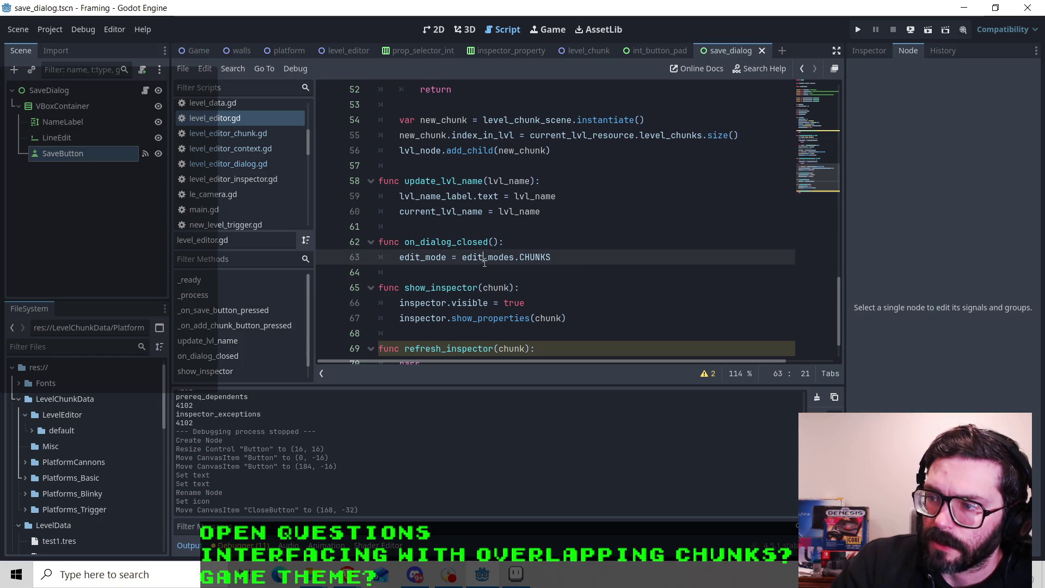
pyautogui.click(552, 248)
pyautogui.moveTo(463, 259); pyautogui.dragTo(555, 258)
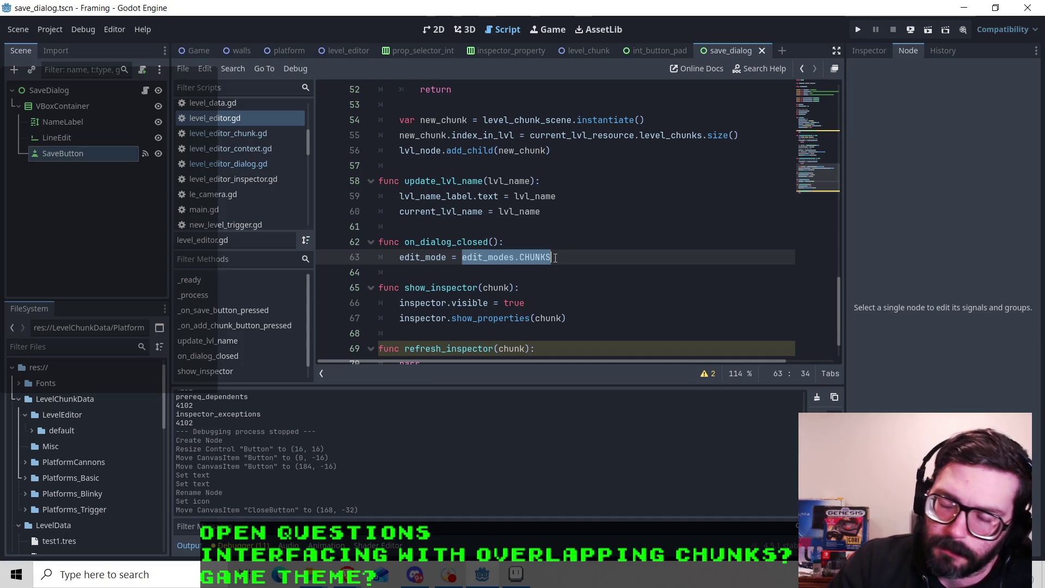
pyautogui.click(522, 241)
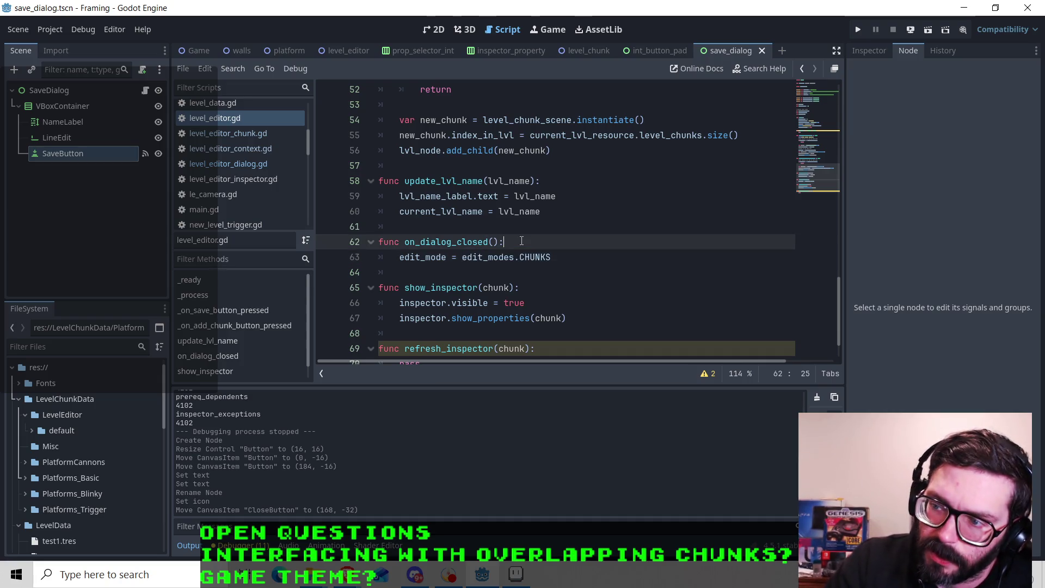
pyautogui.click(463, 259)
pyautogui.click(508, 241)
pyautogui.moveTo(462, 259); pyautogui.dragTo(551, 259)
pyautogui.click(553, 258)
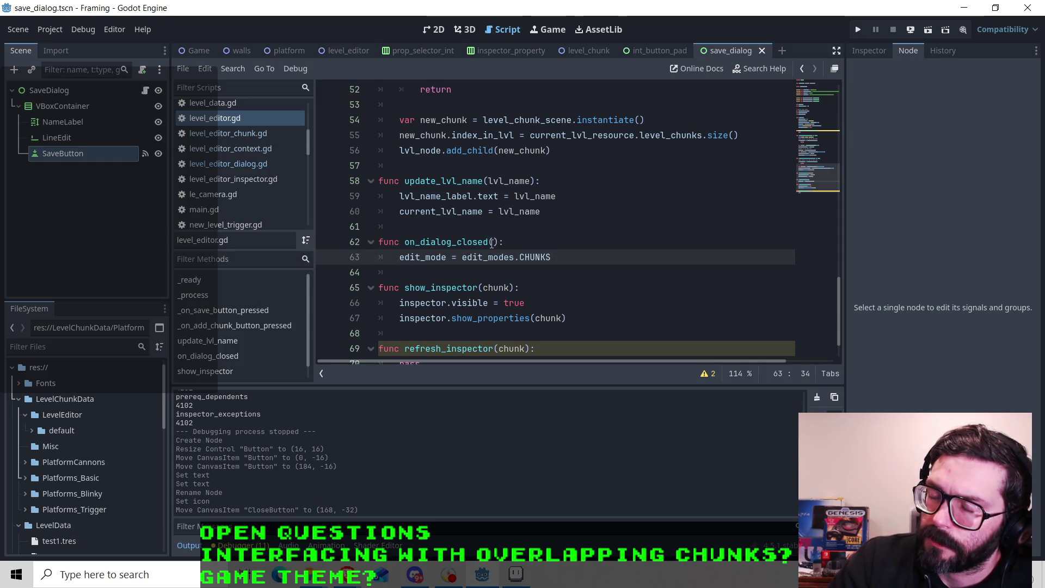
pyautogui.click(514, 241)
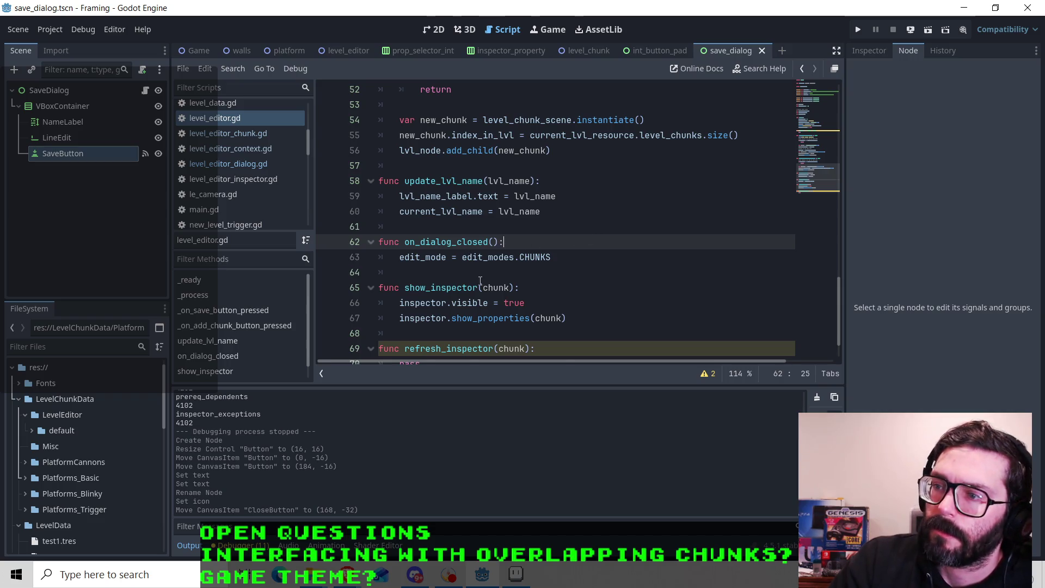
pyautogui.scroll(10, 480, 281)
pyautogui.scroll(5, 450, 251)
pyautogui.click(494, 151)
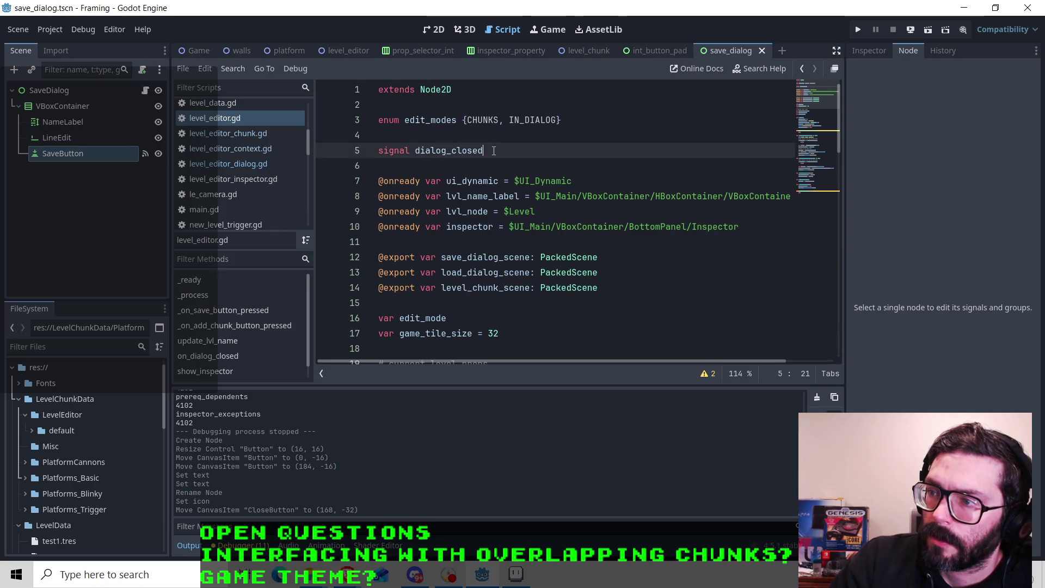
# Add an untyped context parameter to the dialog_closed signal on line 5
pyautogui.write('(context')
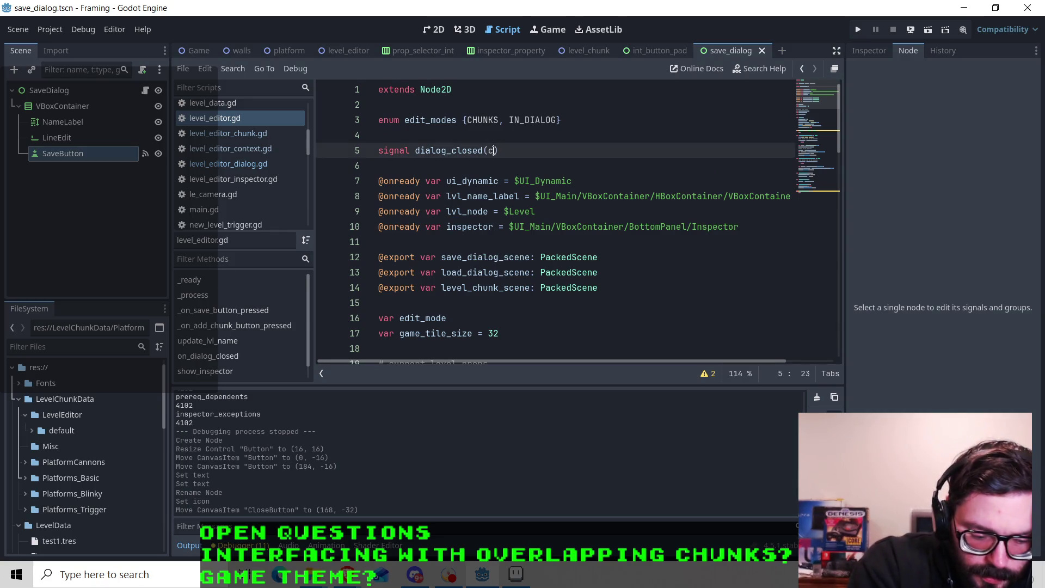
pyautogui.write(':')
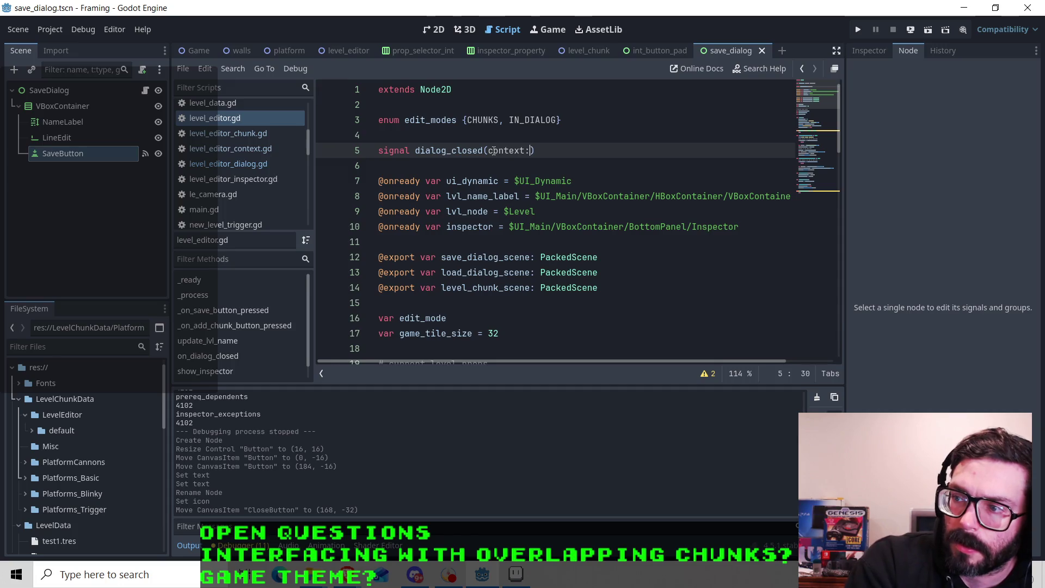
pyautogui.write('LevelEd')
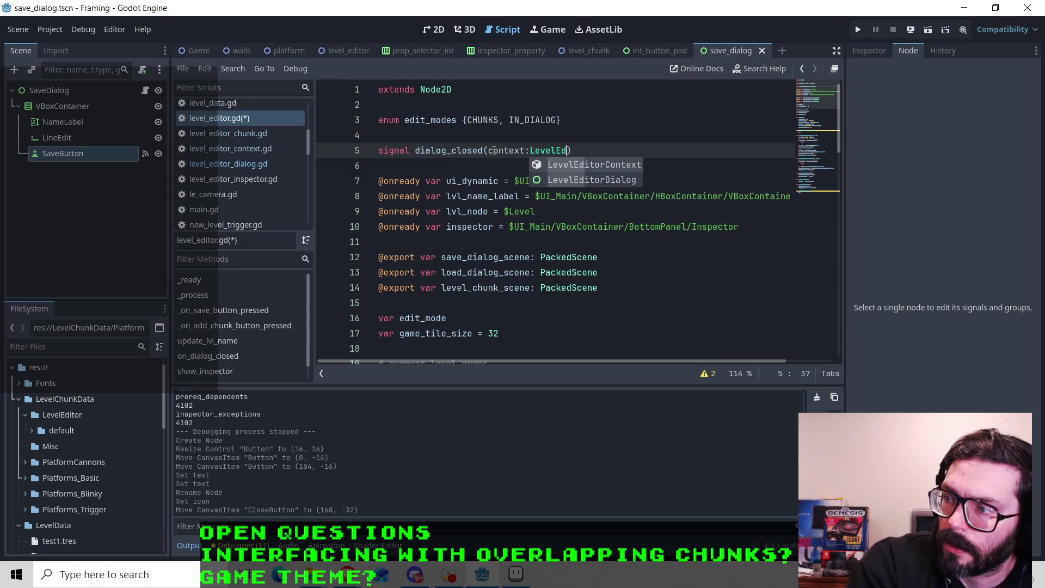
pyautogui.press('Return')
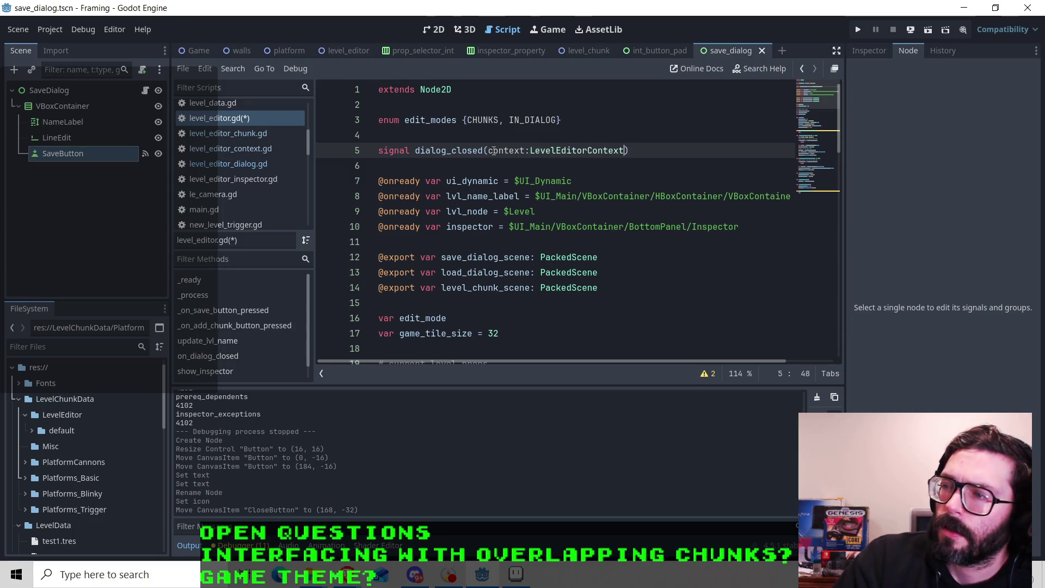
pyautogui.click(505, 150)
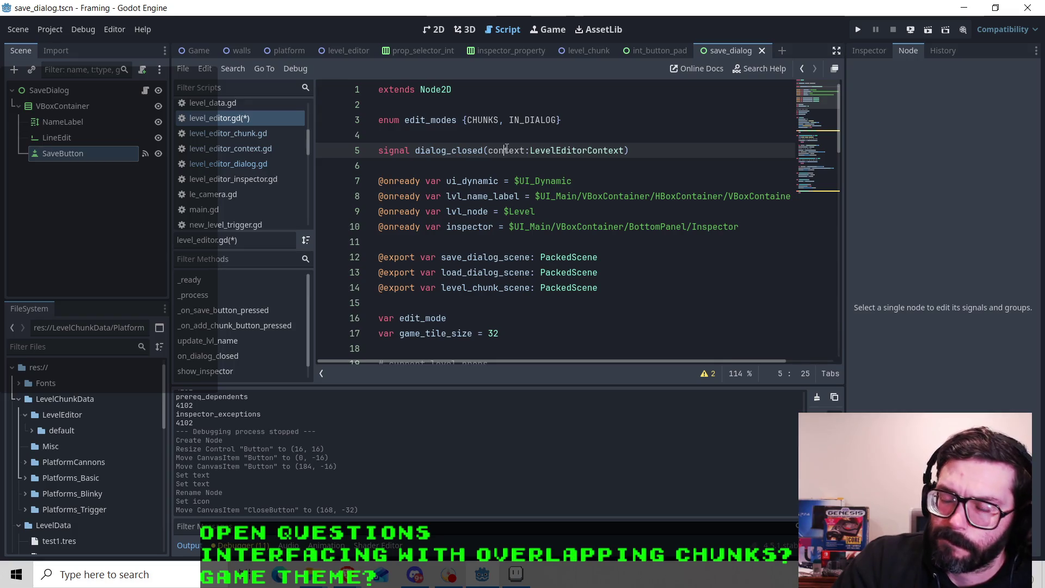
pyautogui.moveTo(624, 150); pyautogui.dragTo(525, 150)
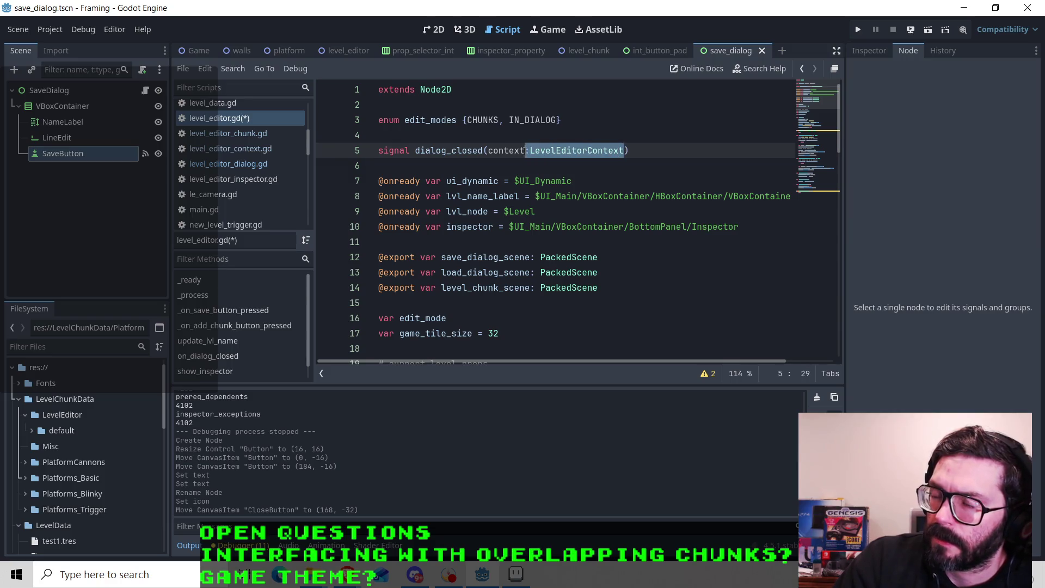
pyautogui.press('Delete')
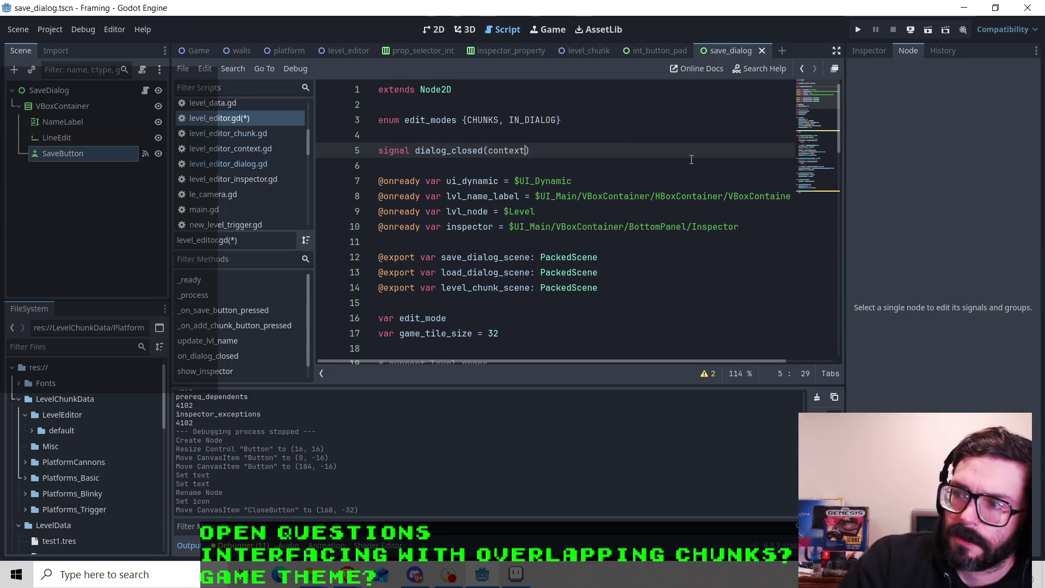
# Check the dialog_closed connect call, save level_editor.gd, and open level_editor_dialog.gd
pyautogui.click(471, 153)
pyautogui.scroll(-8, 559, 235)
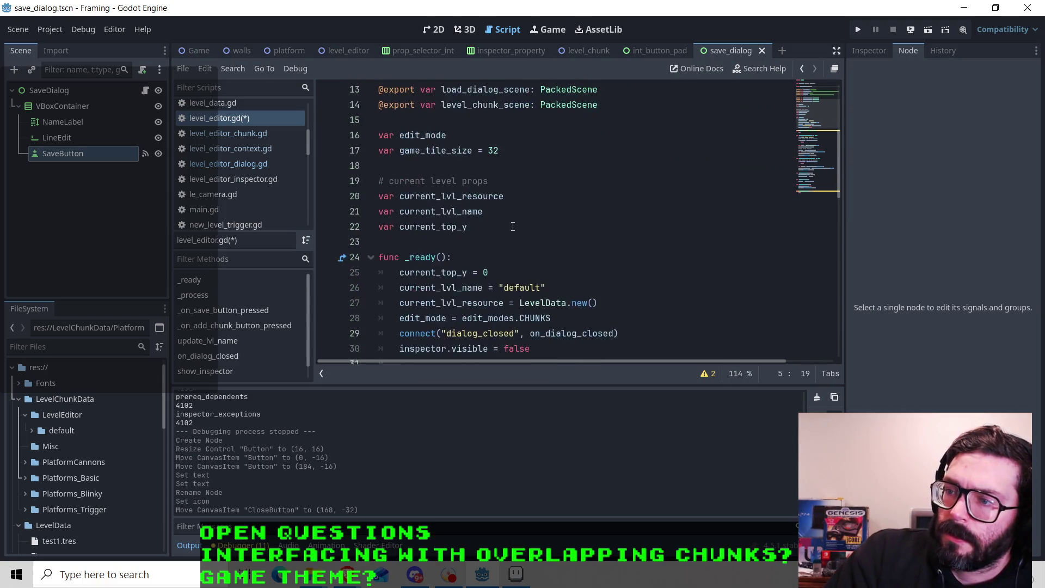
pyautogui.click(529, 166)
pyautogui.scroll(8, 561, 216)
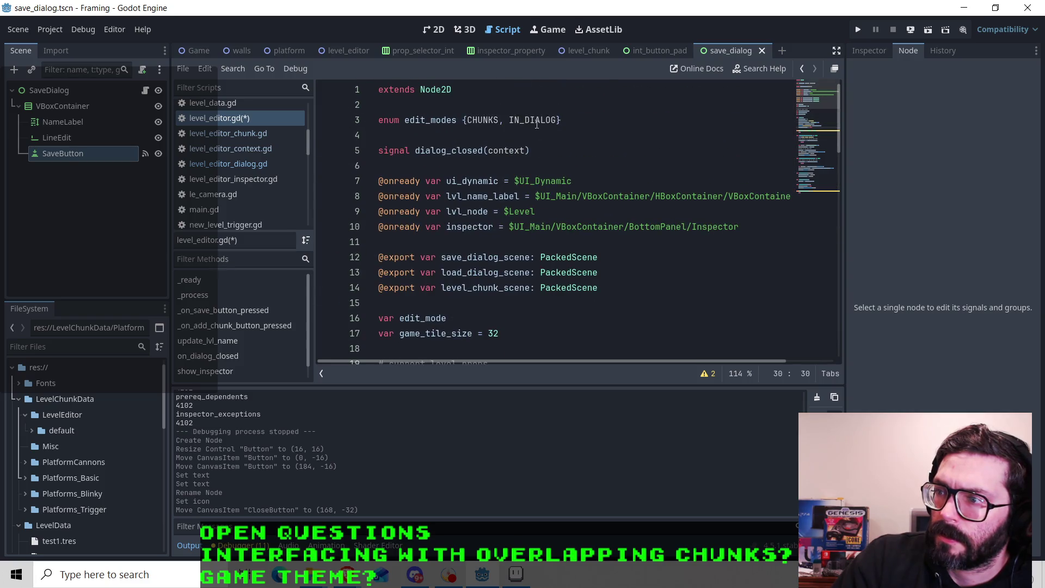
pyautogui.click(537, 151)
pyautogui.hotkey('ctrl', 's')
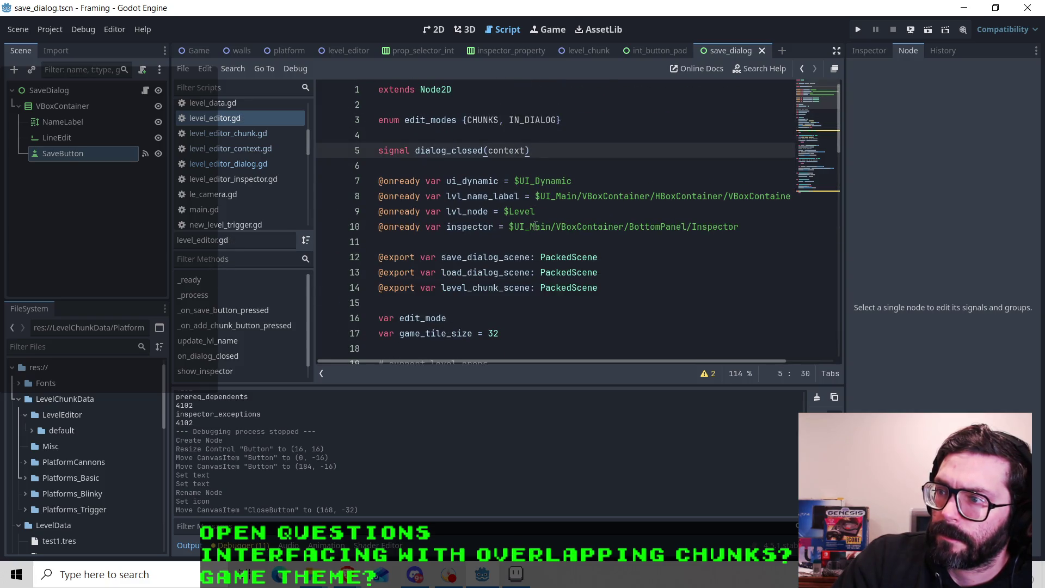
pyautogui.click(246, 165)
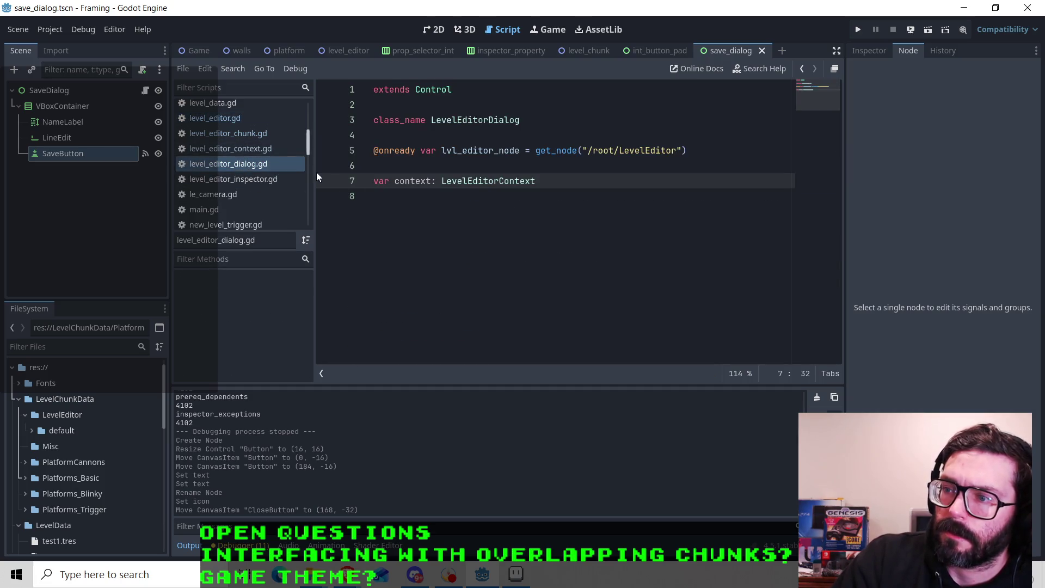
pyautogui.scroll(-5, 228, 185)
pyautogui.click(224, 170)
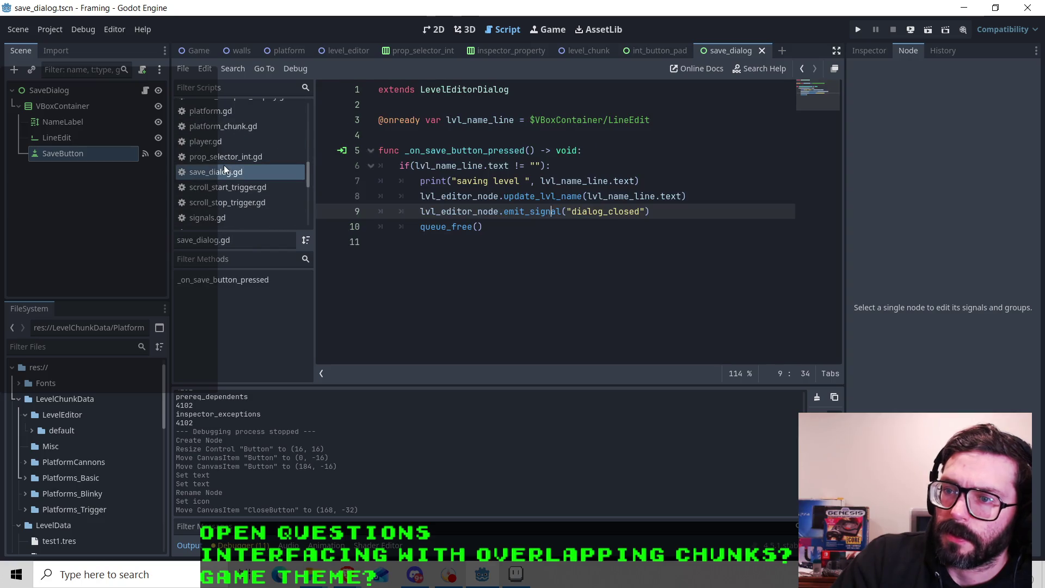
pyautogui.click(666, 211)
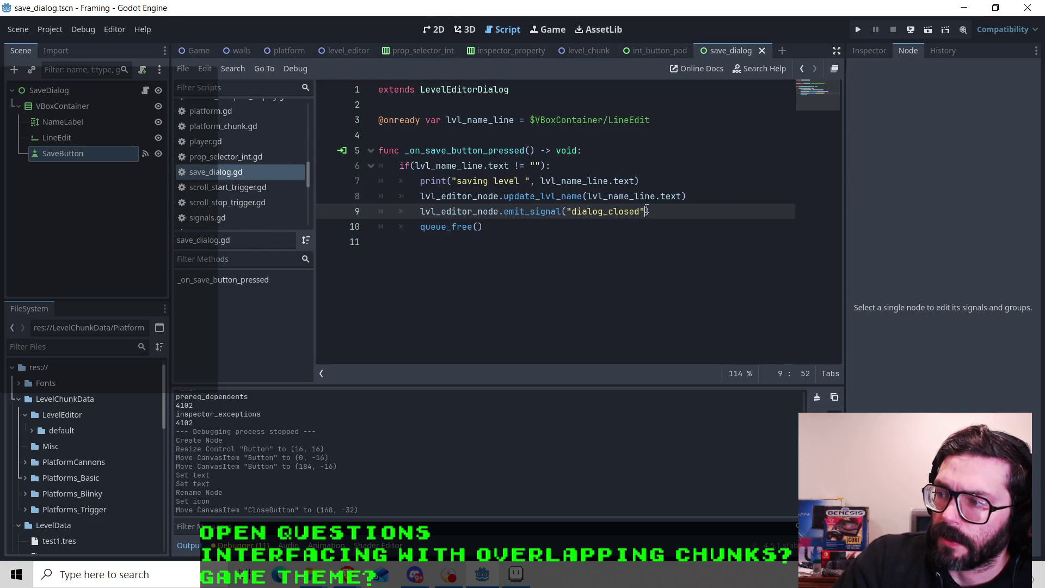
pyautogui.write(', conte')
pyautogui.press('Return')
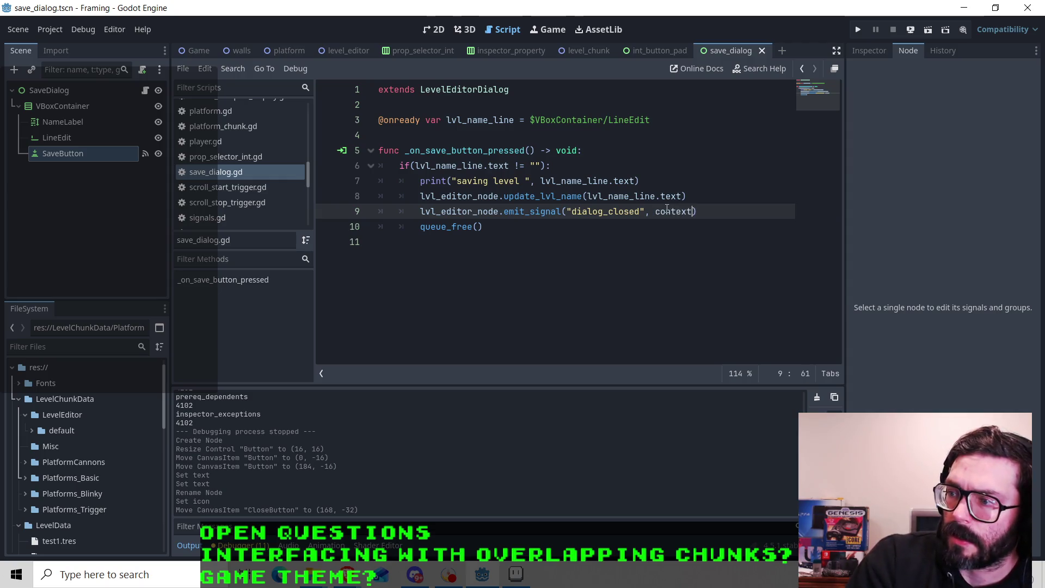
pyautogui.hotkey('ctrl', 's')
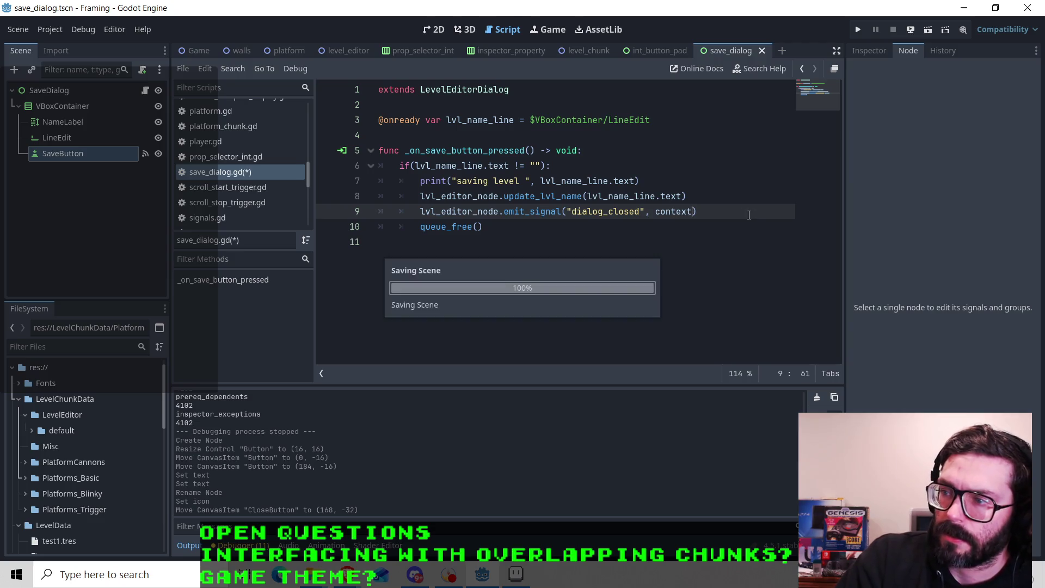
pyautogui.click(513, 212)
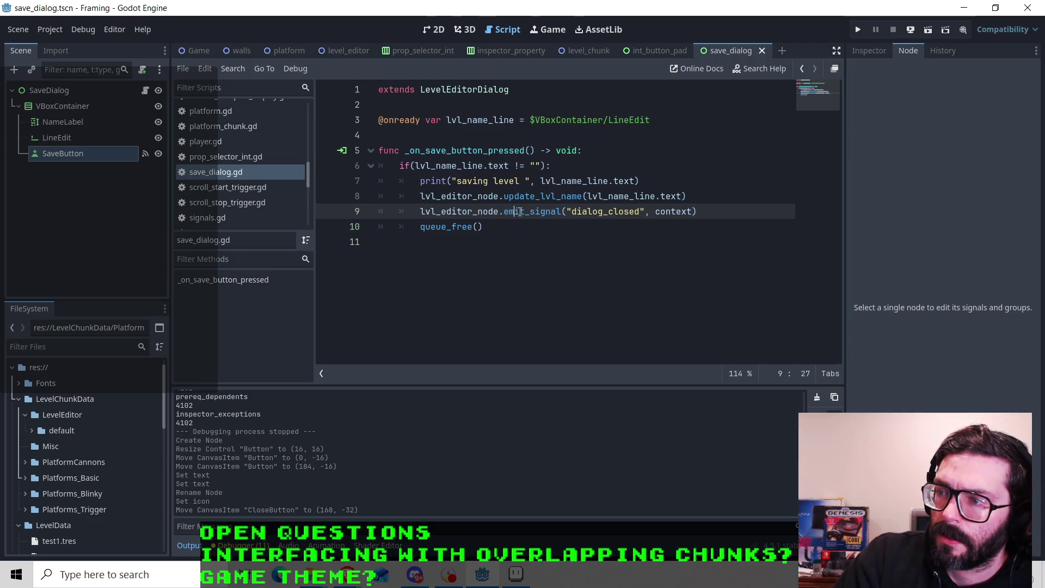
pyautogui.click(449, 212)
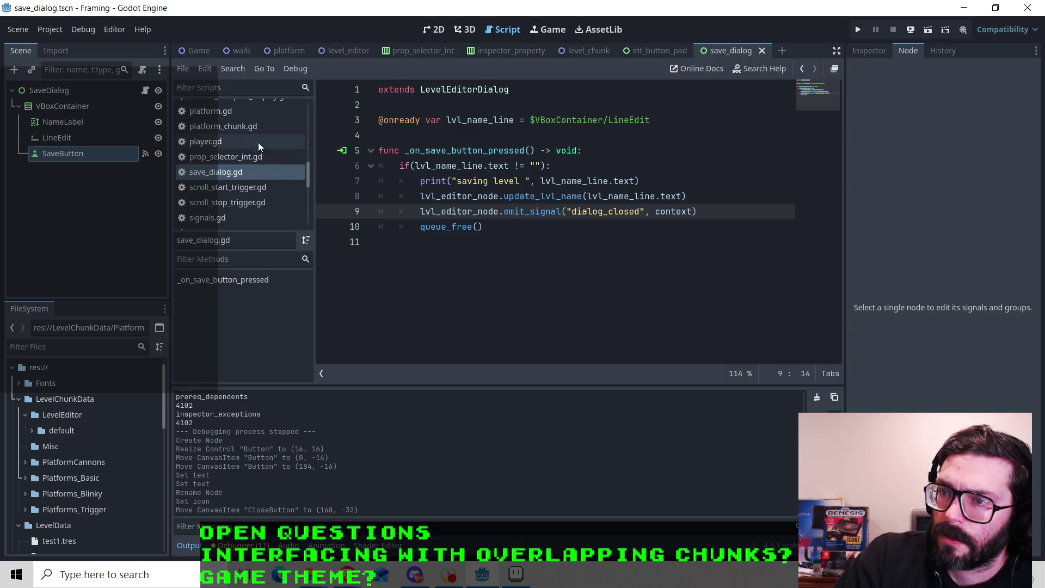
pyautogui.click(625, 213)
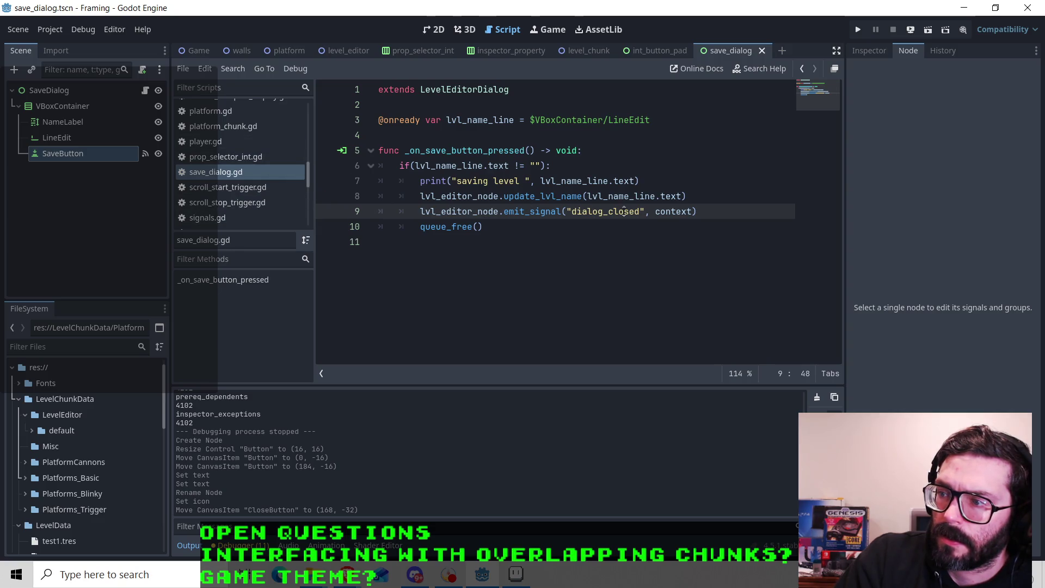
pyautogui.click(468, 212)
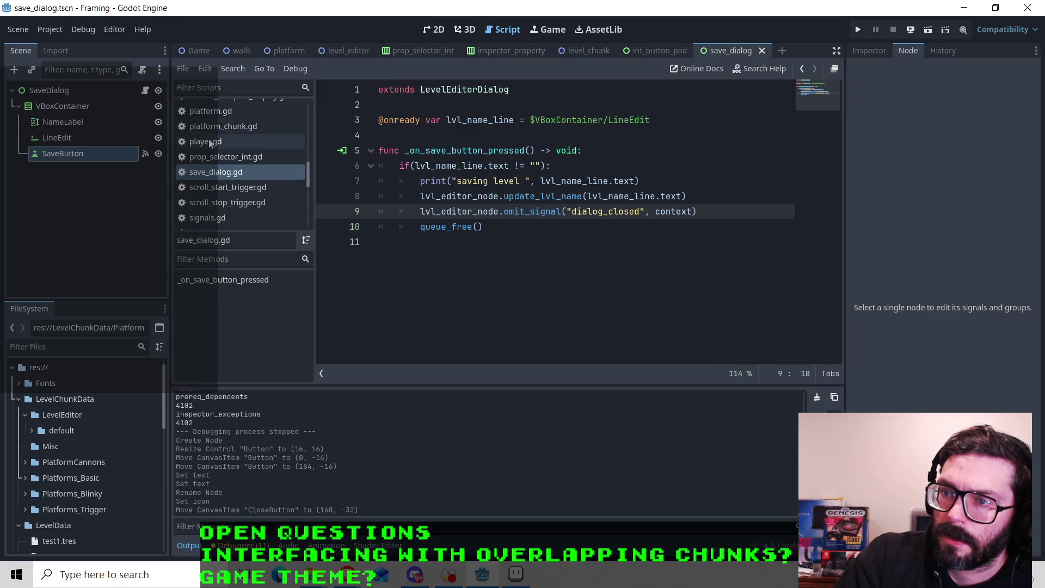
pyautogui.scroll(-3, 242, 191)
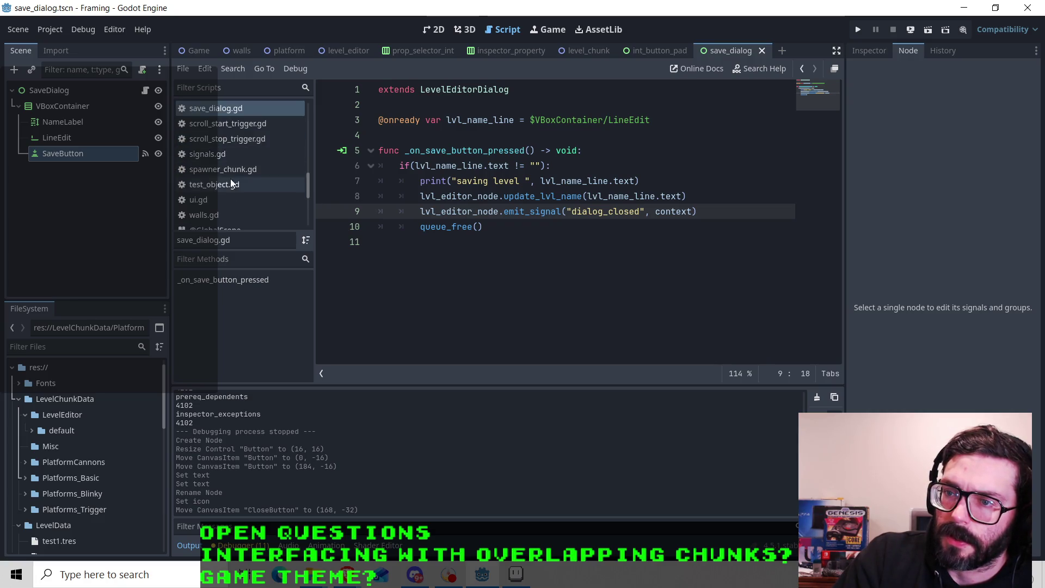
# In level_editor.gd, add a context parameter to on_dialog_closed
pyautogui.click(207, 154)
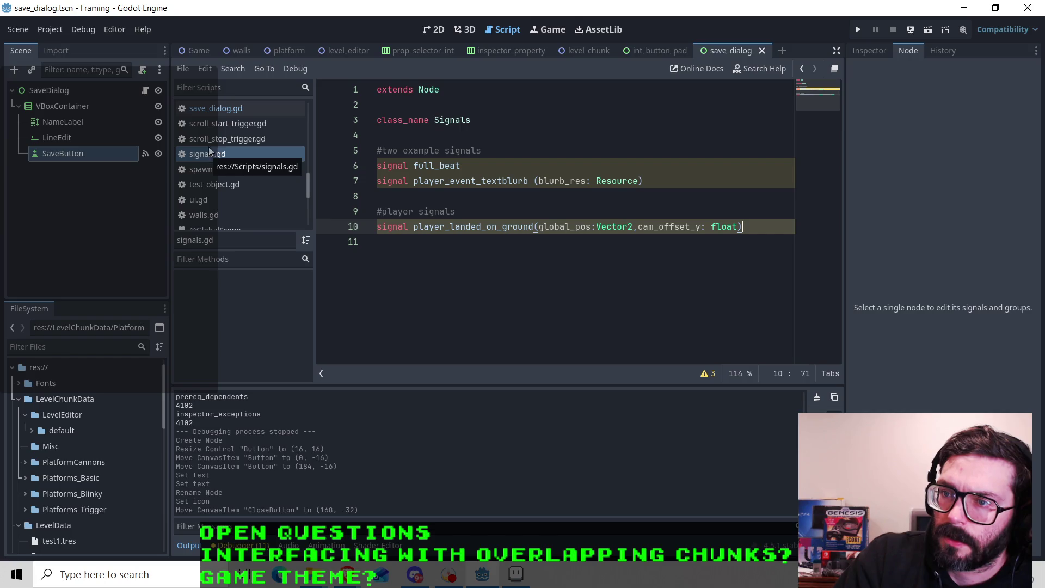
pyautogui.scroll(3, 227, 156)
pyautogui.scroll(8, 227, 156)
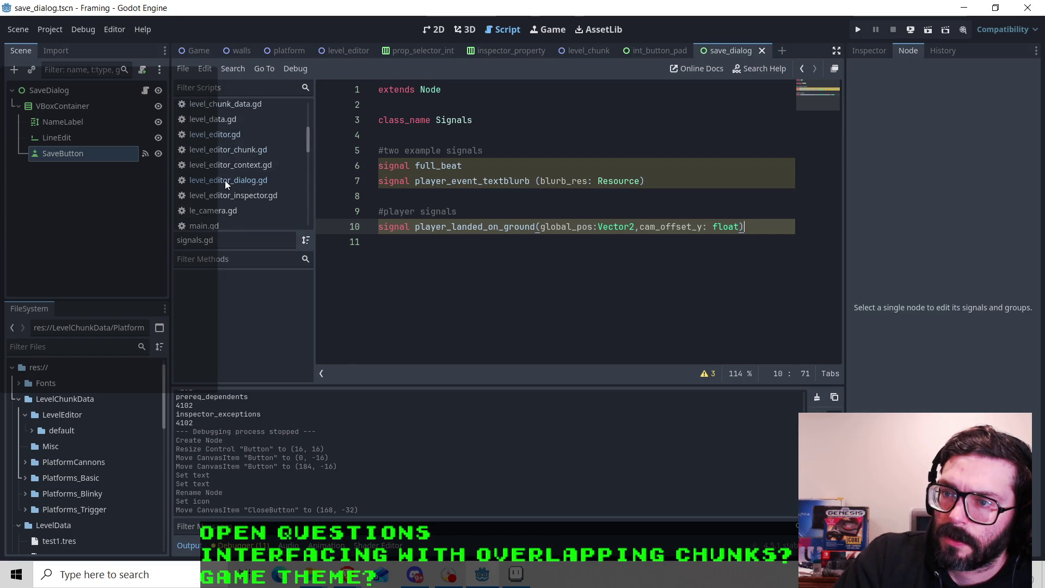
pyautogui.click(224, 136)
pyautogui.scroll(-10, 449, 234)
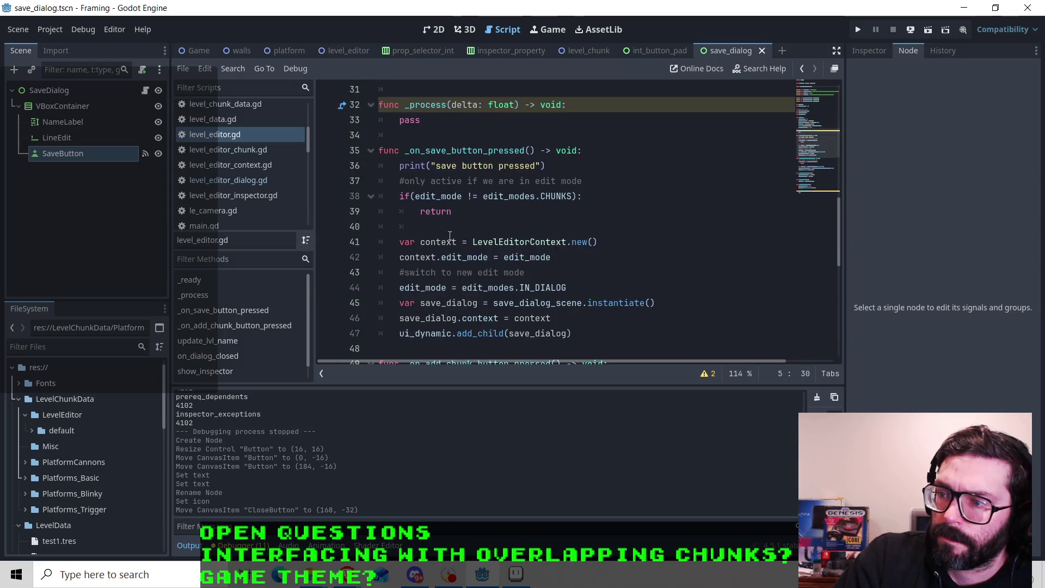
pyautogui.scroll(-3, 449, 234)
pyautogui.click(492, 196)
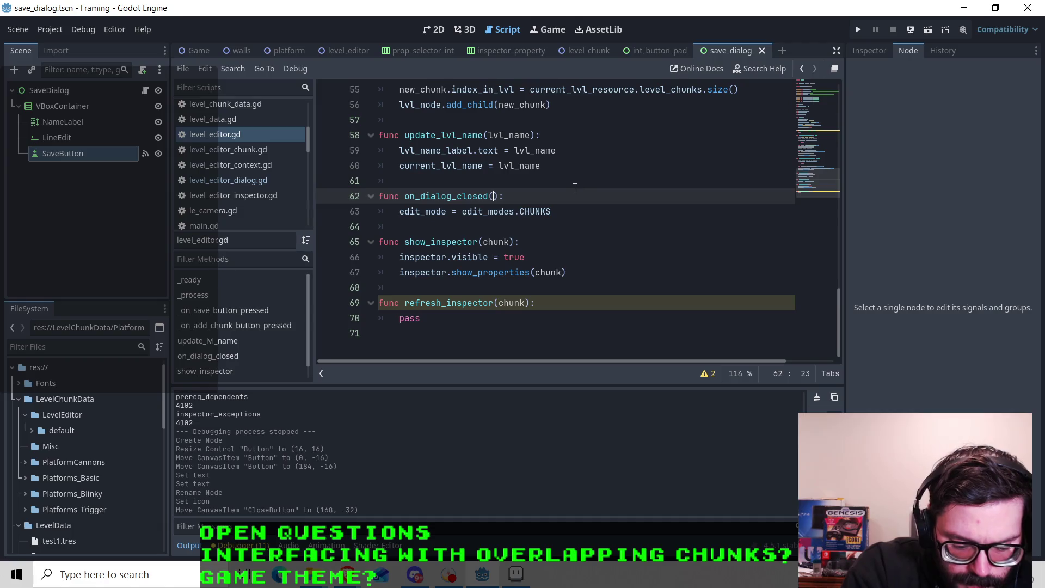
pyautogui.write('level')
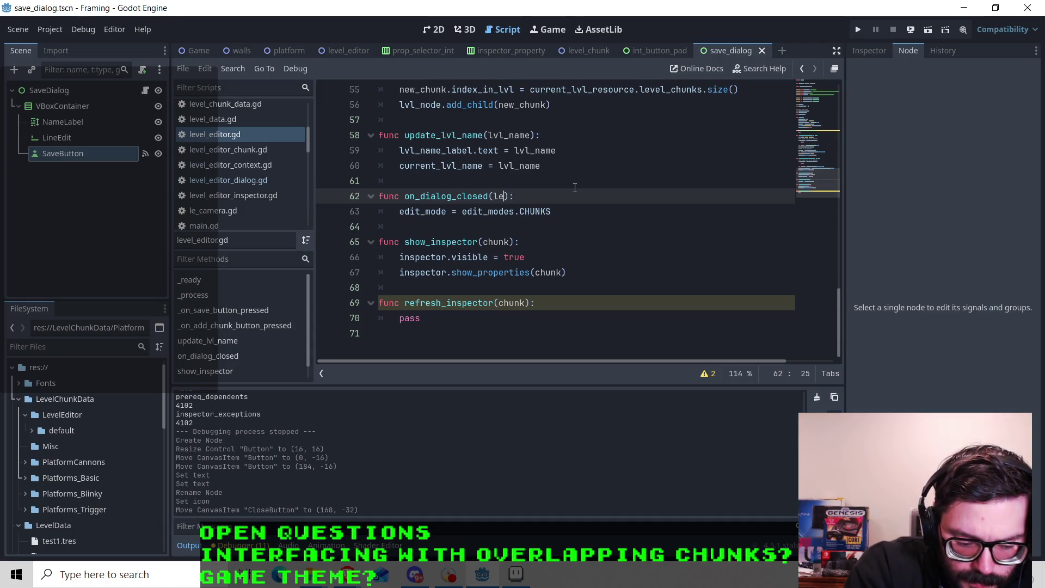
pyautogui.press('BackSpace')
pyautogui.press('BackSpace')
pyautogui.press('BackSpace')
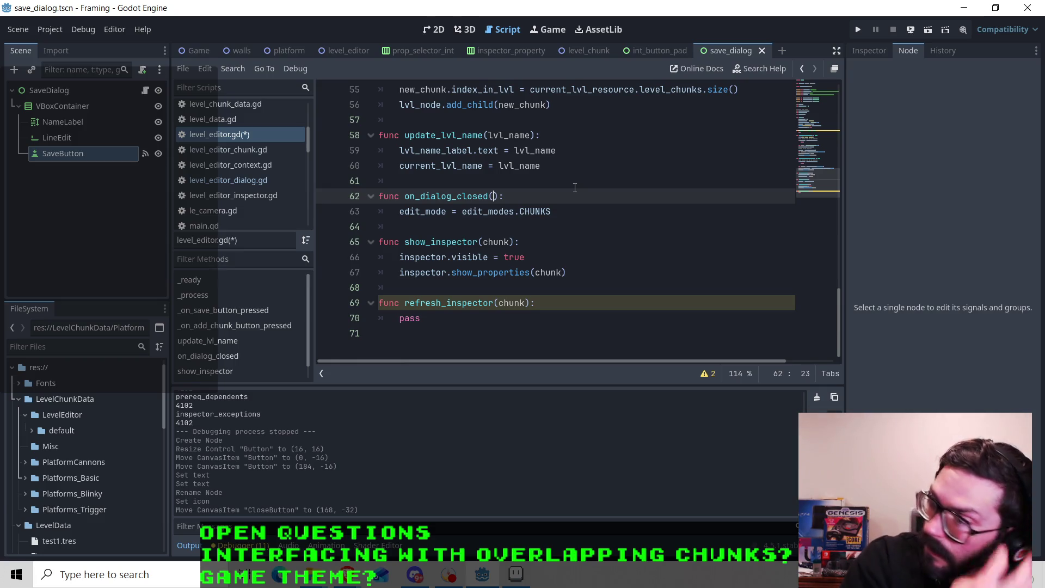
pyautogui.write('context')
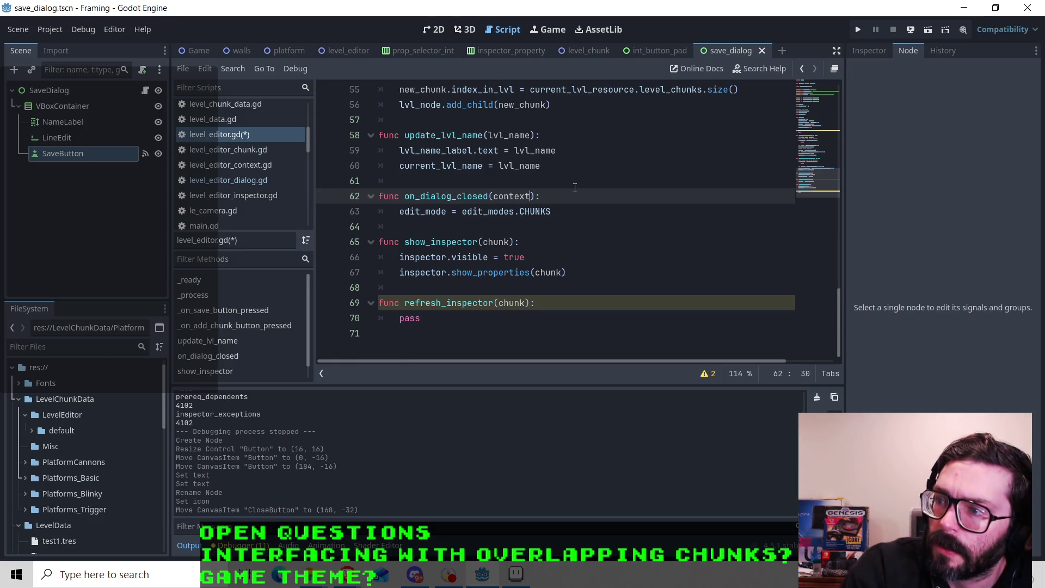
# Add print("context: ", context) inside on_dialog_closed and save the script
pyautogui.click(553, 197)
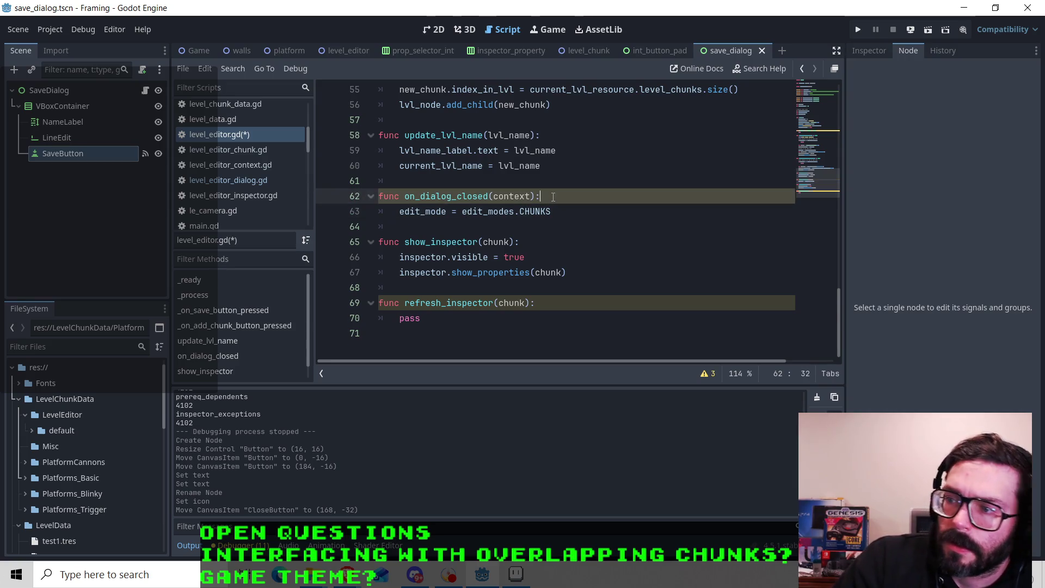
pyautogui.press('Return')
pyautogui.write('print("')
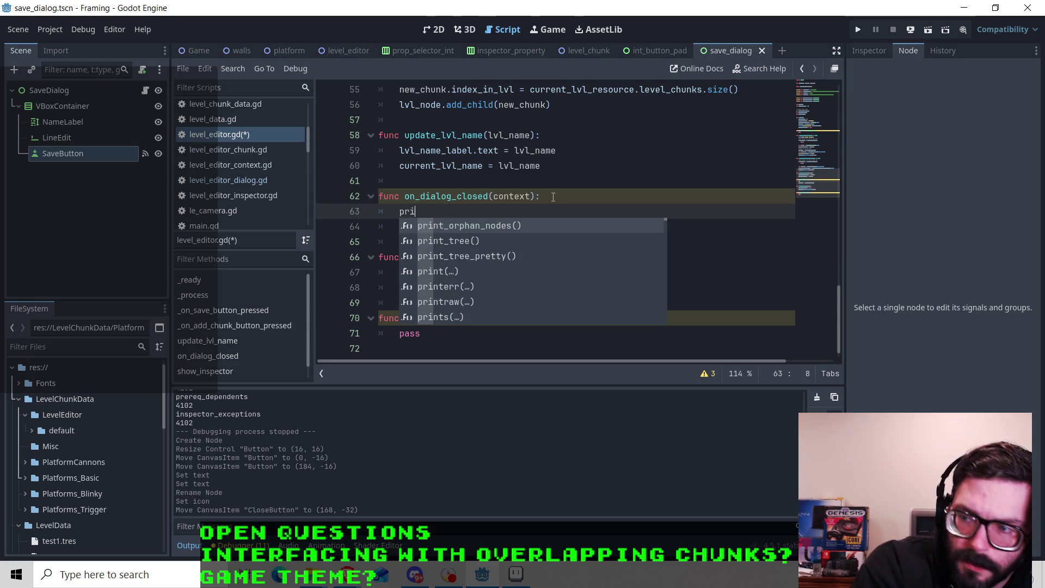
pyautogui.write('context')
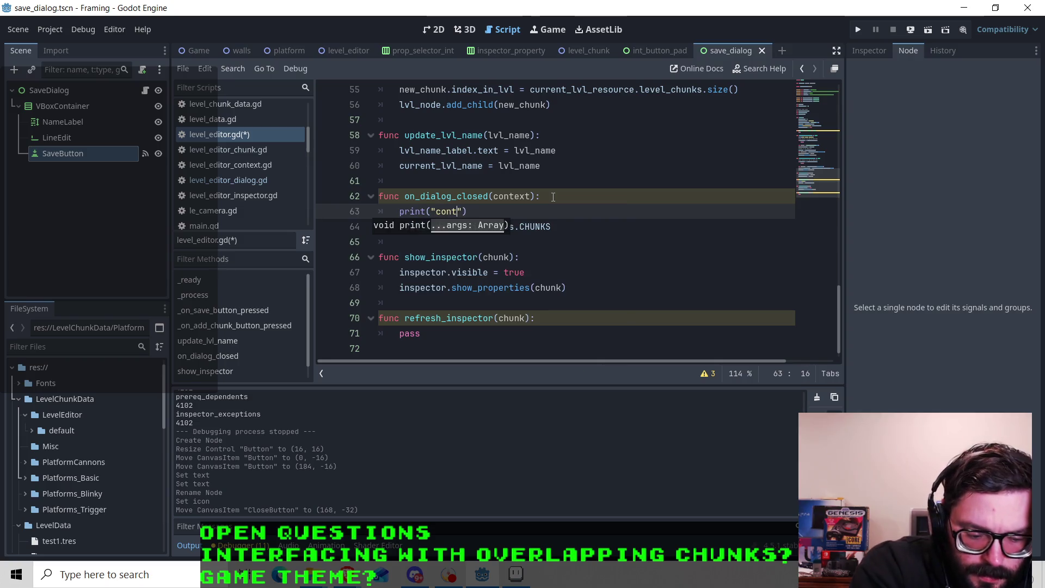
pyautogui.write(': "')
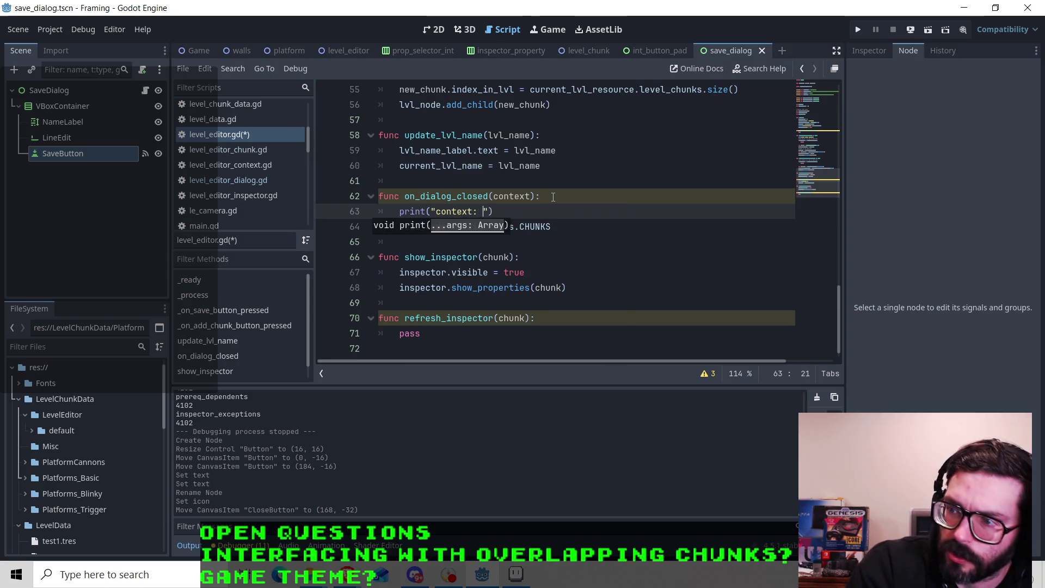
pyautogui.write(', context')
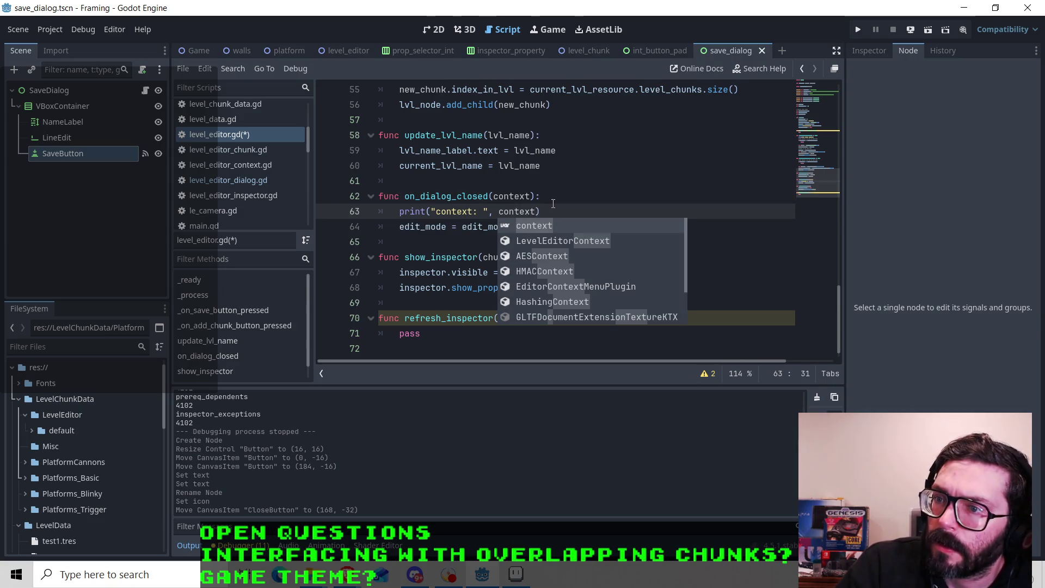
pyautogui.click(553, 196)
pyautogui.hotkey('ctrl', 's')
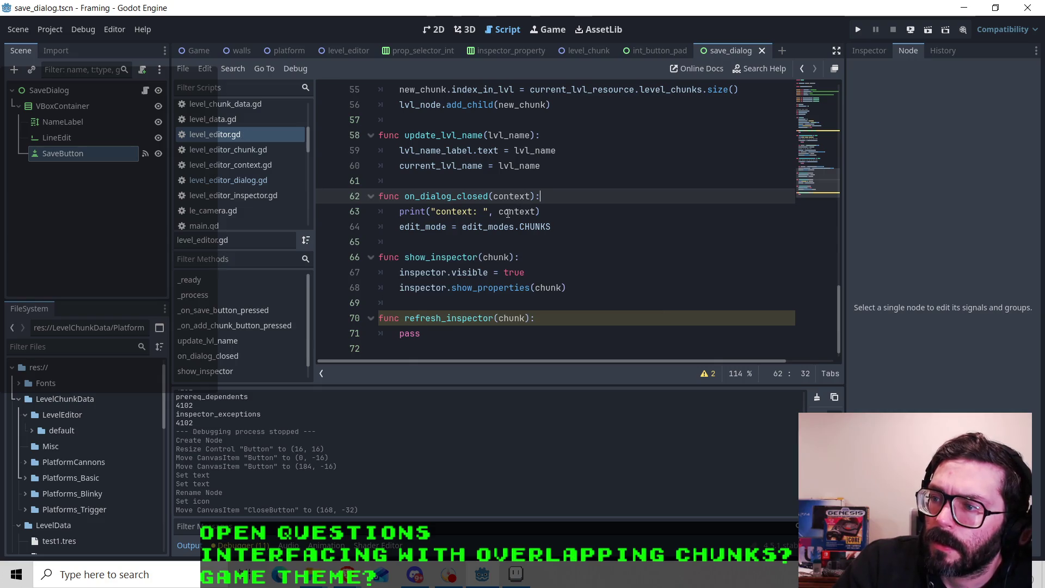
# Review the new print line and the edit_mode line below it
pyautogui.moveTo(508, 213)
pyautogui.click(559, 210)
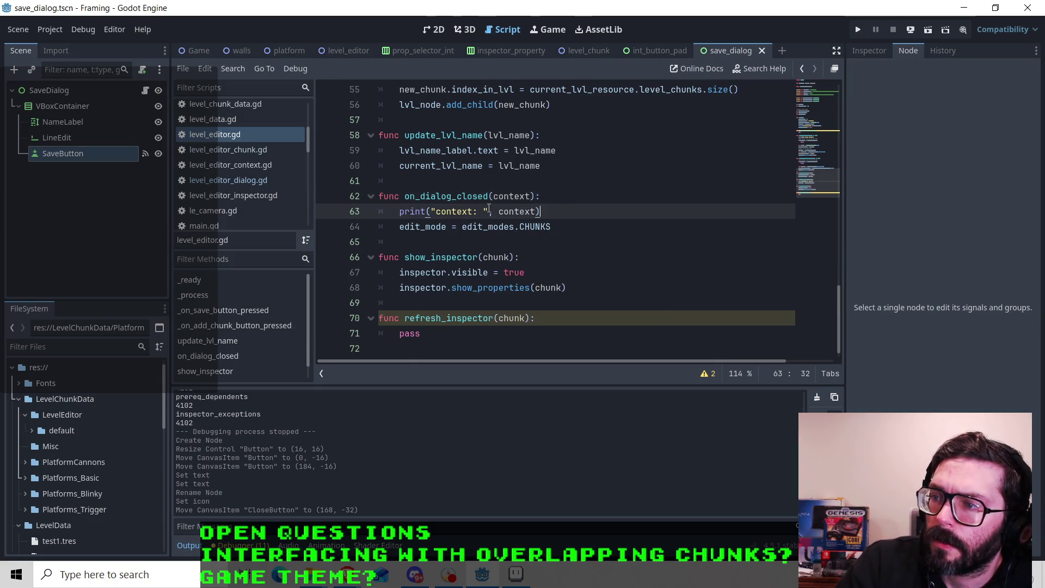
pyautogui.click(445, 212)
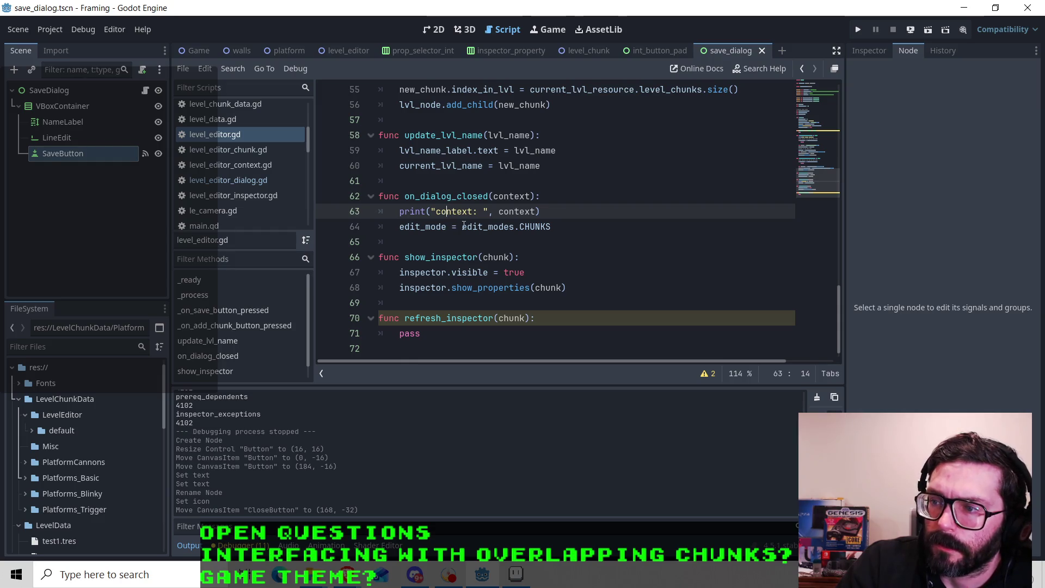
pyautogui.doubleClick(491, 227)
pyautogui.doubleClick(535, 227)
pyautogui.click(556, 226)
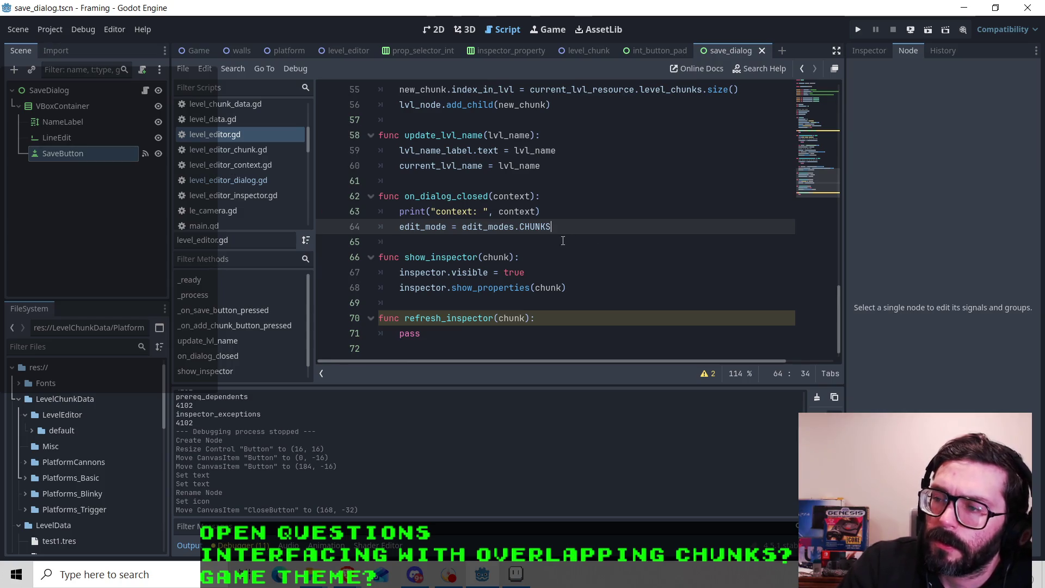
pyautogui.scroll(4, 486, 229)
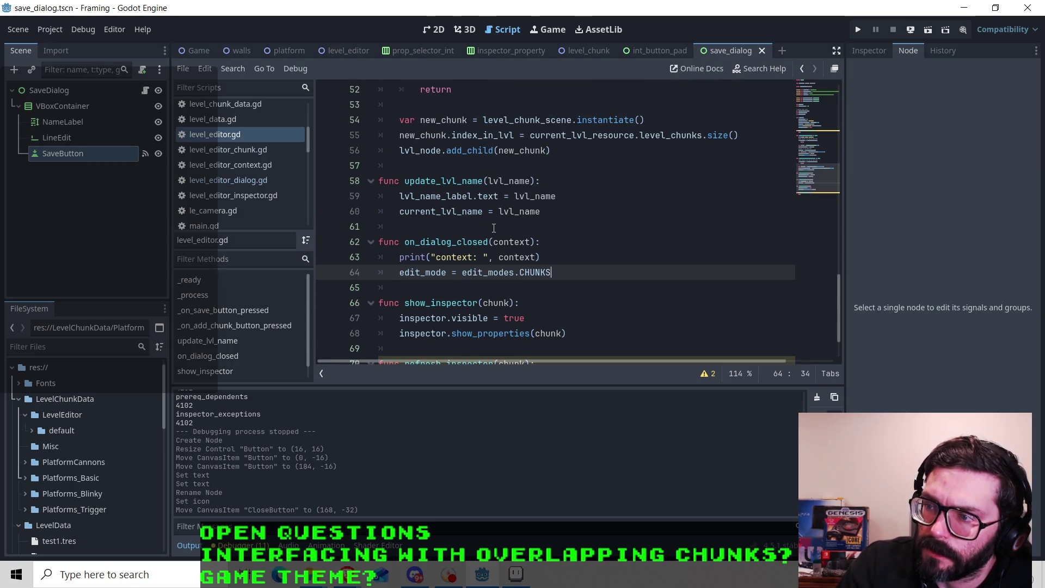
# Review the dialog_closed connection and context print, then show level_editor_context.gd's properties in the Inspector
pyautogui.scroll(9, 486, 228)
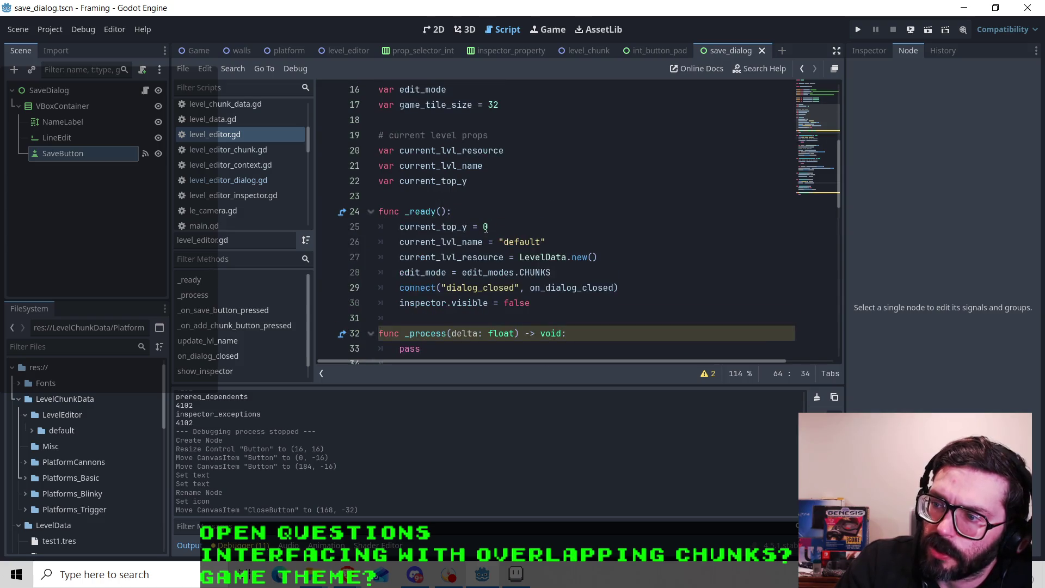
pyautogui.scroll(-3, 454, 243)
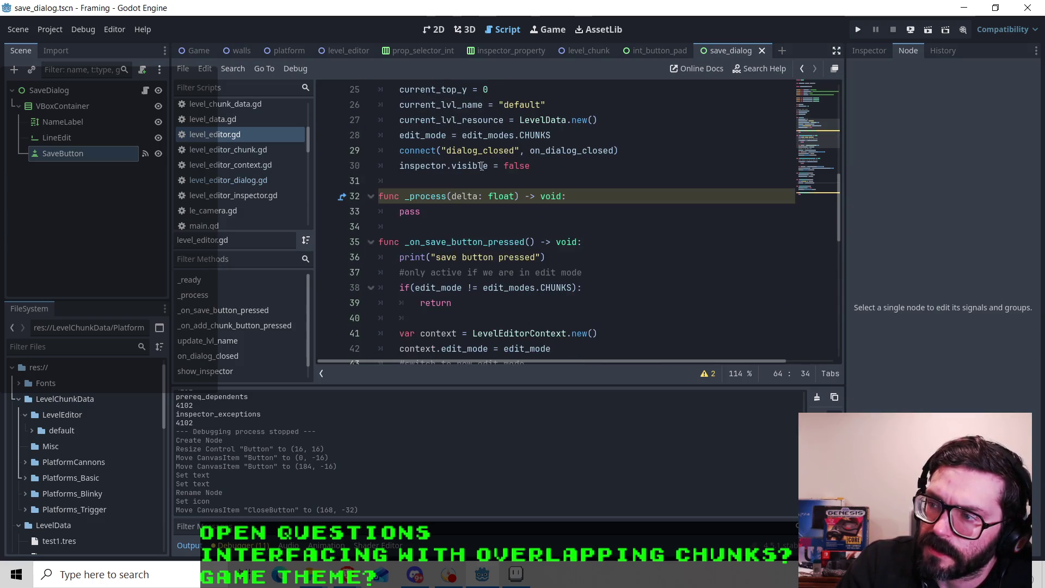
pyautogui.click(582, 151)
pyautogui.scroll(-10, 494, 230)
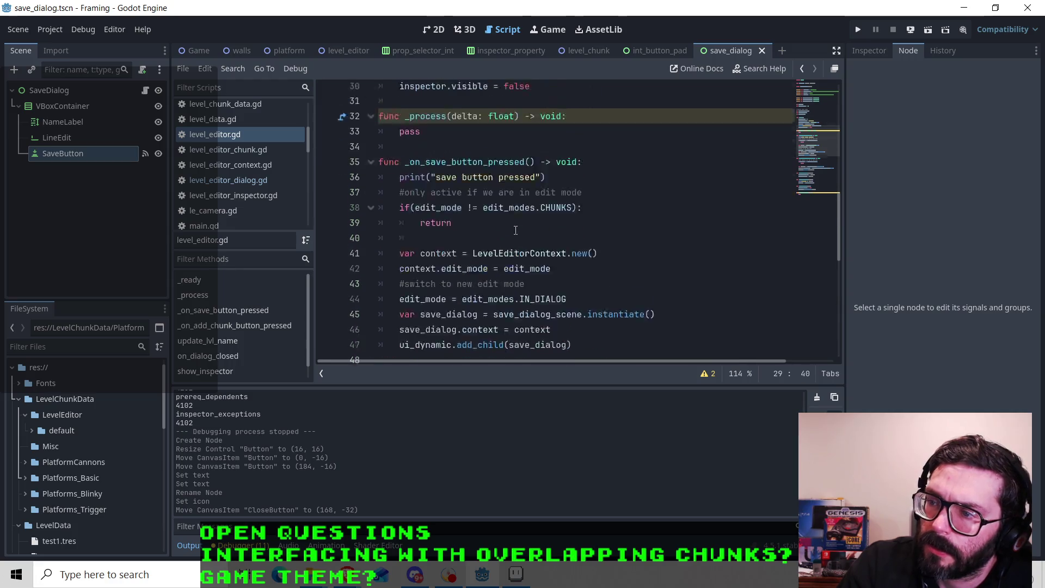
pyautogui.click(532, 196)
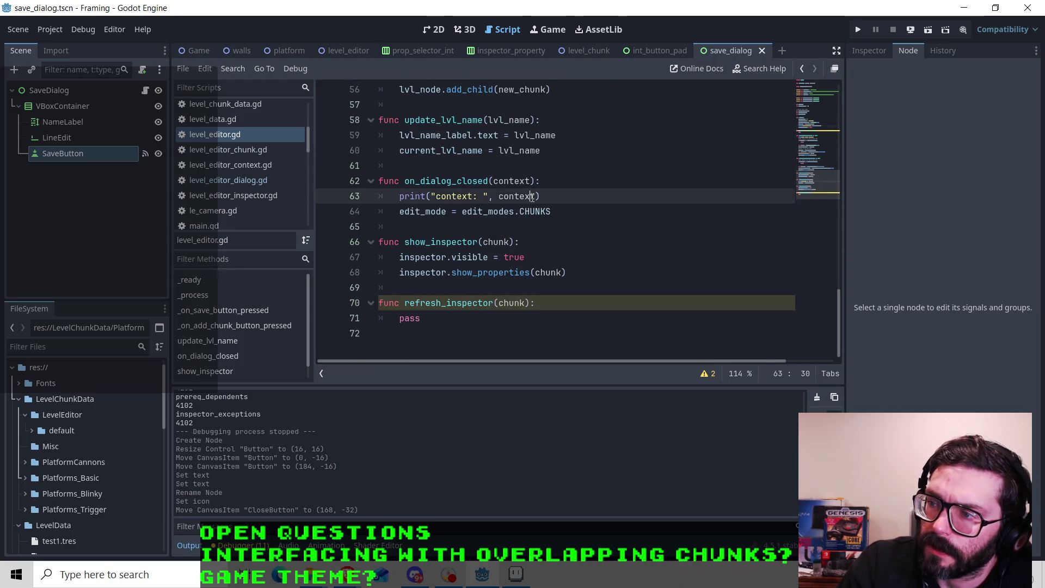
pyautogui.doubleClick(537, 197)
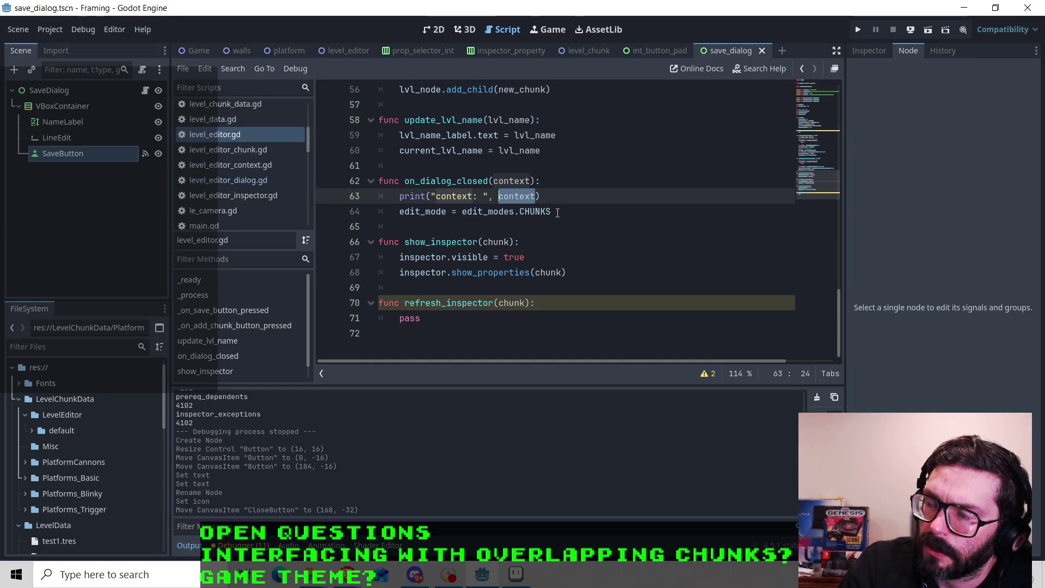
pyautogui.scroll(15, 511, 196)
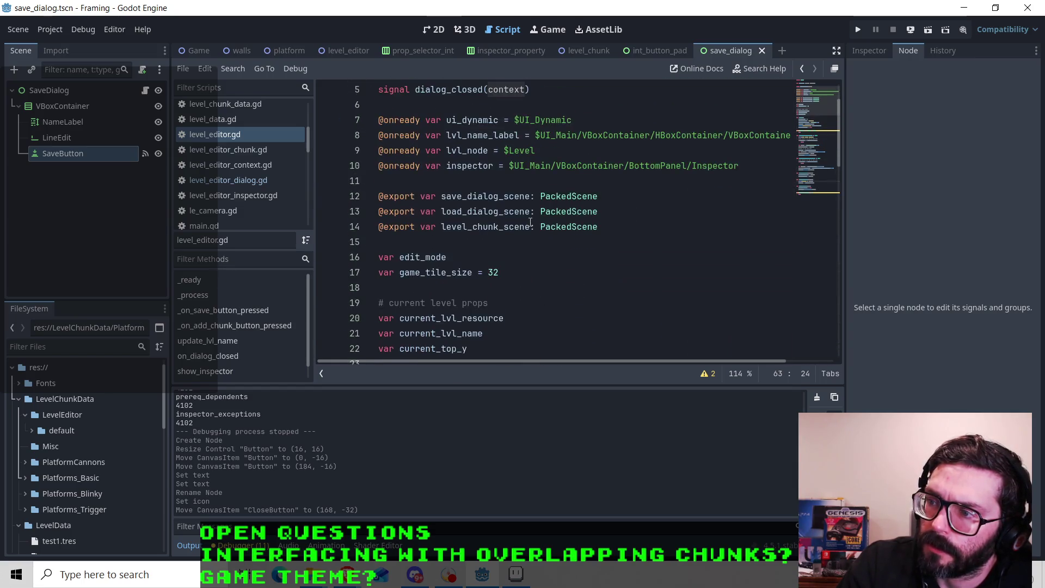
pyautogui.scroll(2, 475, 185)
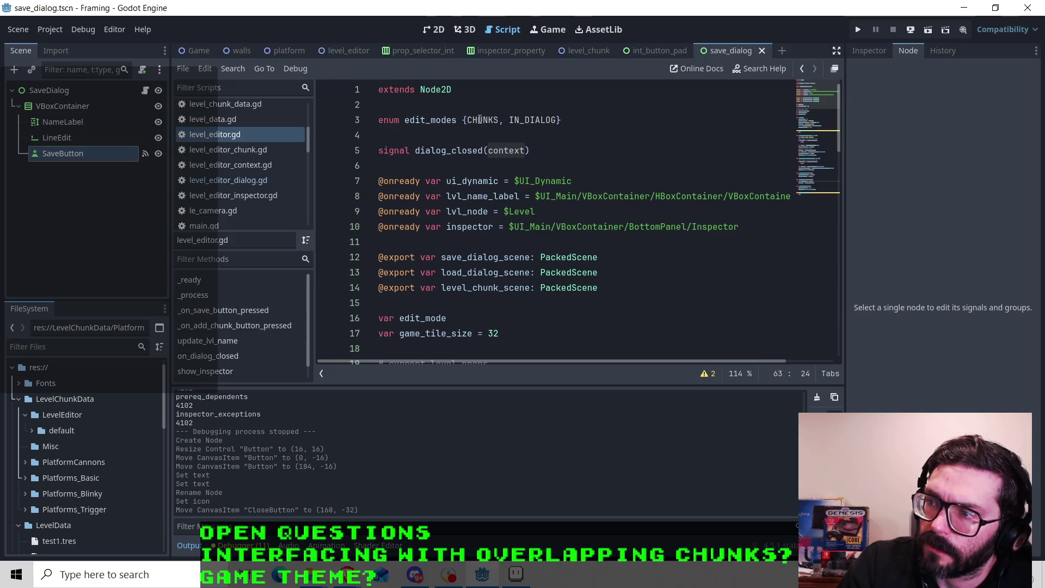
pyautogui.scroll(-18, 623, 215)
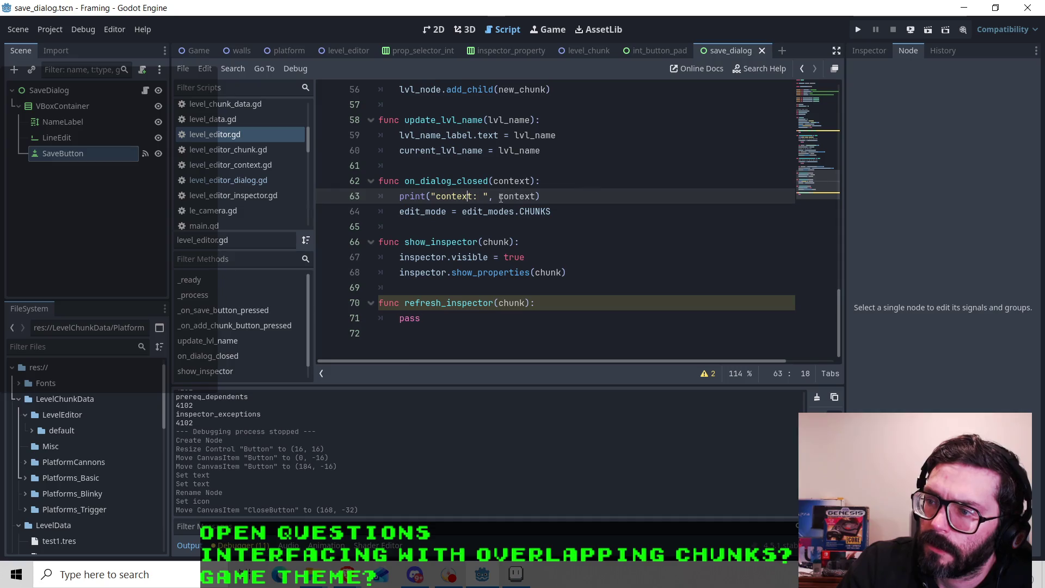
pyautogui.click(520, 196)
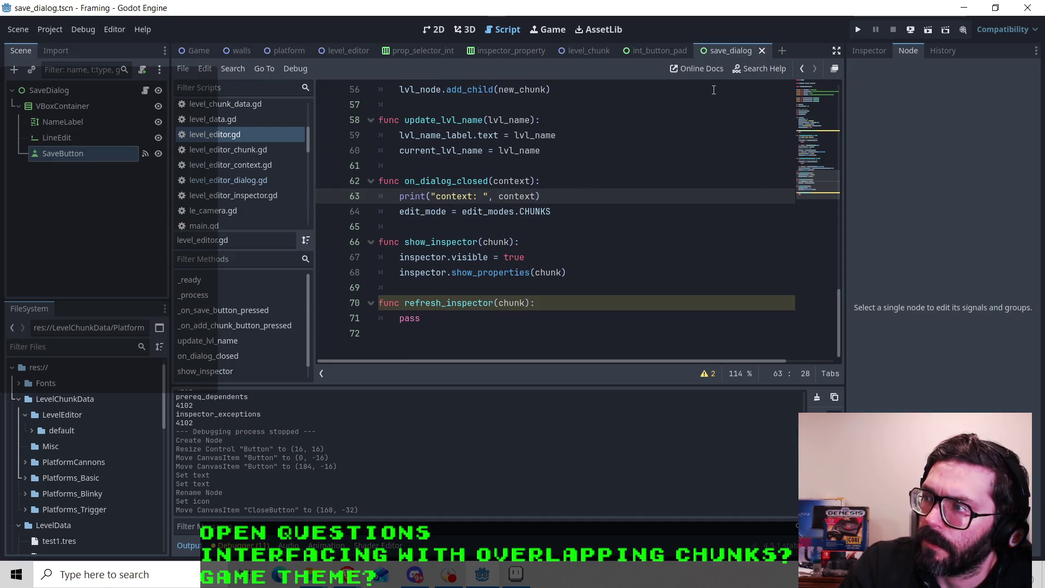
pyautogui.click(866, 52)
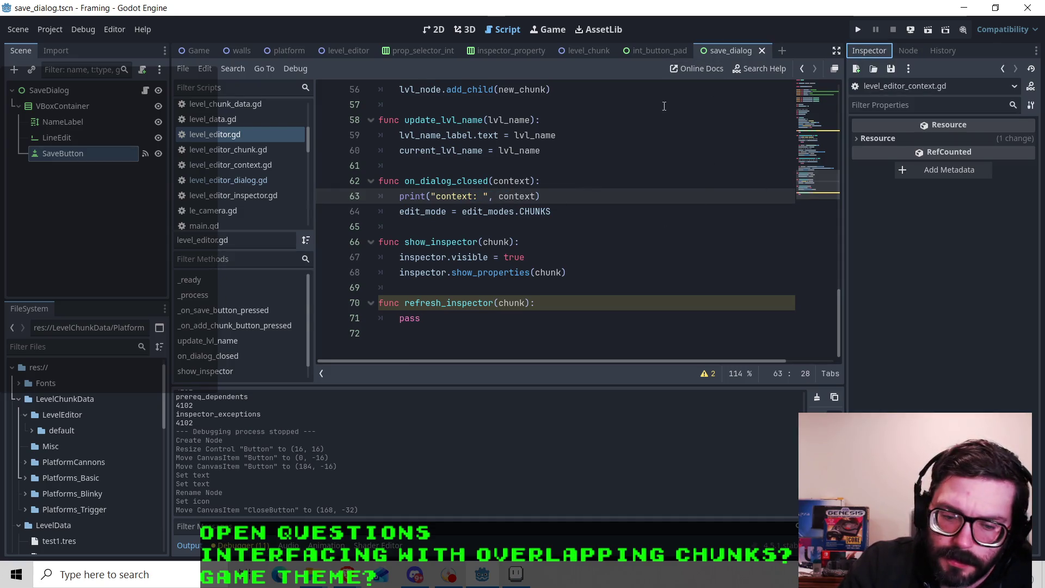
# Switch to the level_editor scene and run it
pyautogui.click(439, 29)
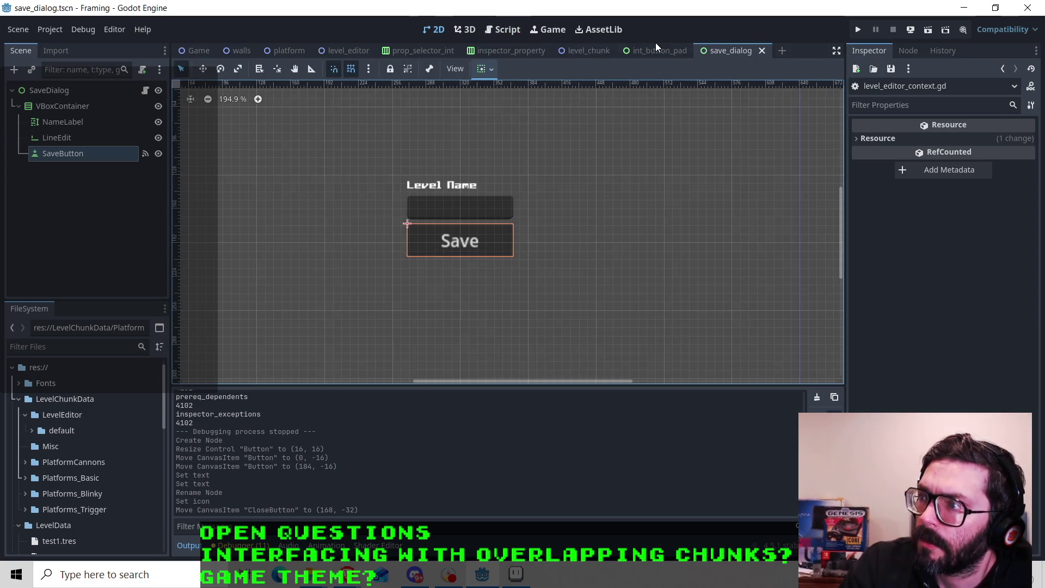
pyautogui.click(339, 50)
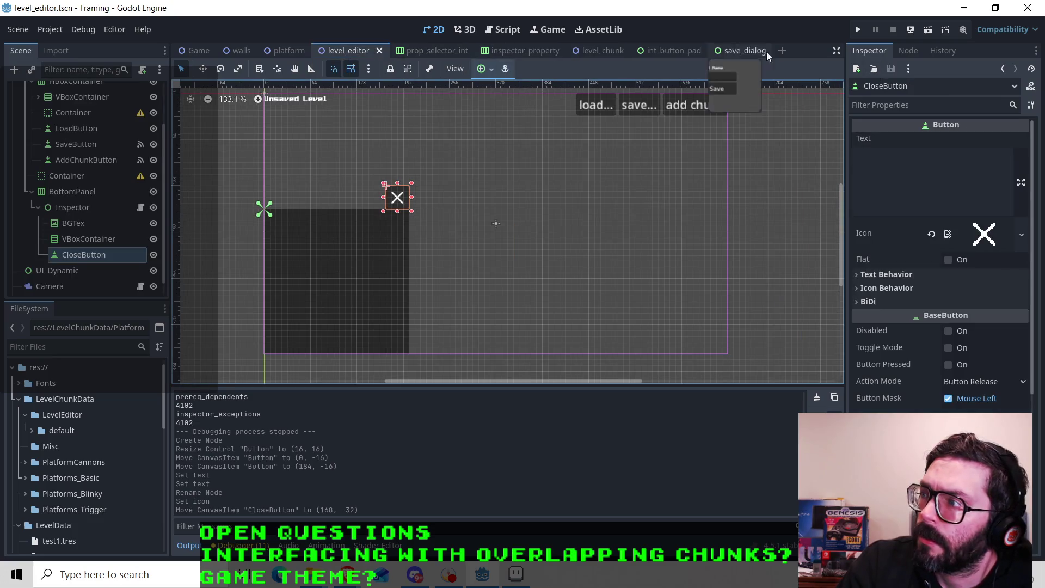
pyautogui.click(925, 35)
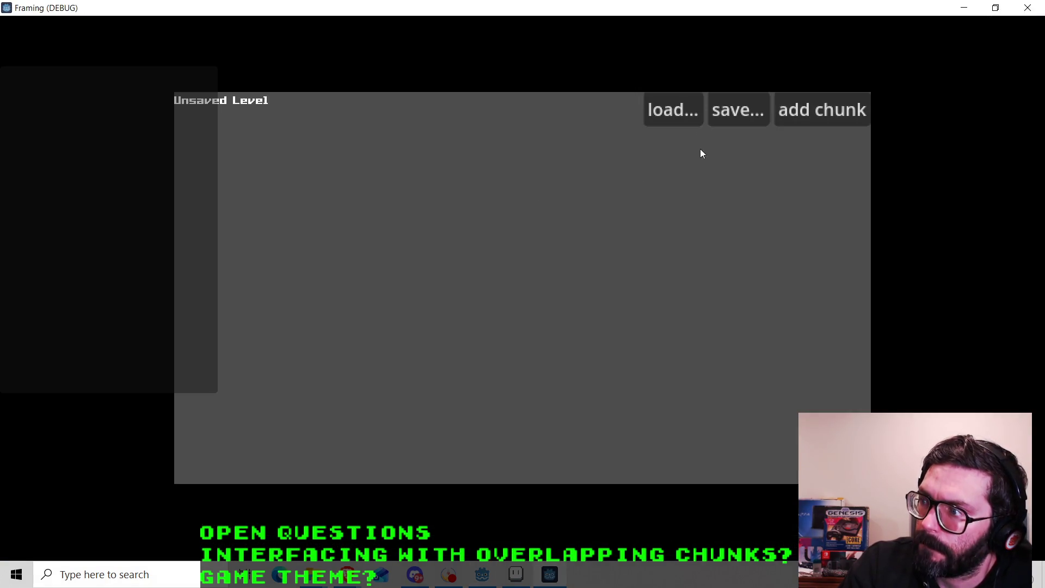
# Save a test level named blerg, then stop the game and return to level_editor.gd
pyautogui.click(721, 115)
pyautogui.click(553, 260)
pyautogui.write('blerg')
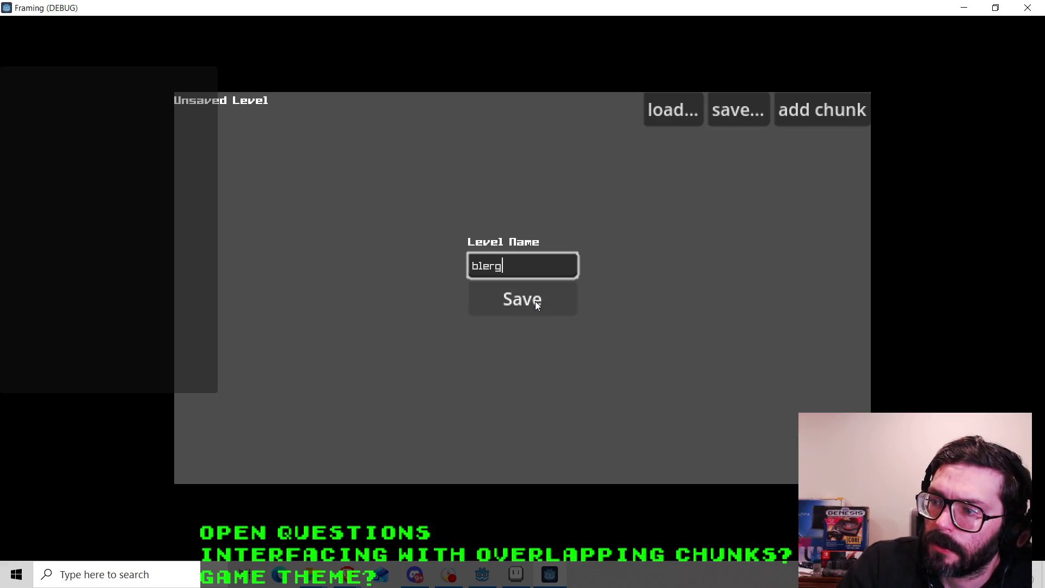
pyautogui.click(534, 302)
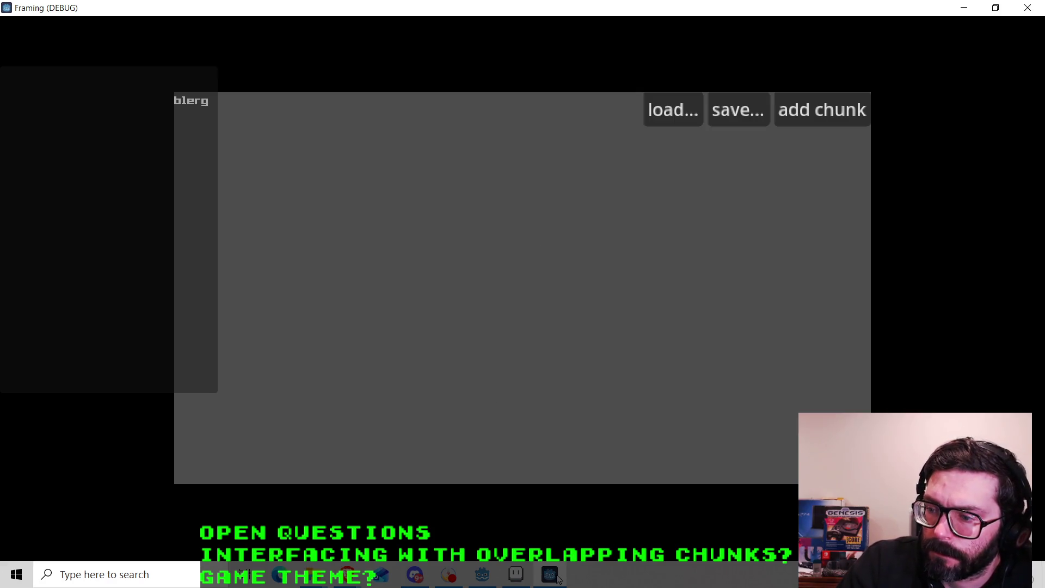
pyautogui.press('F8')
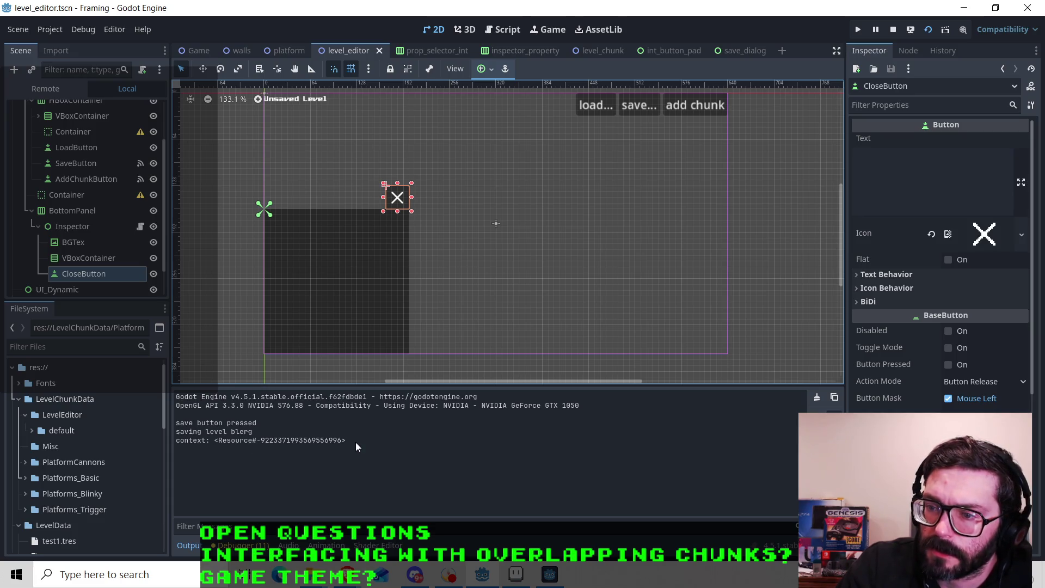
pyautogui.click(894, 31)
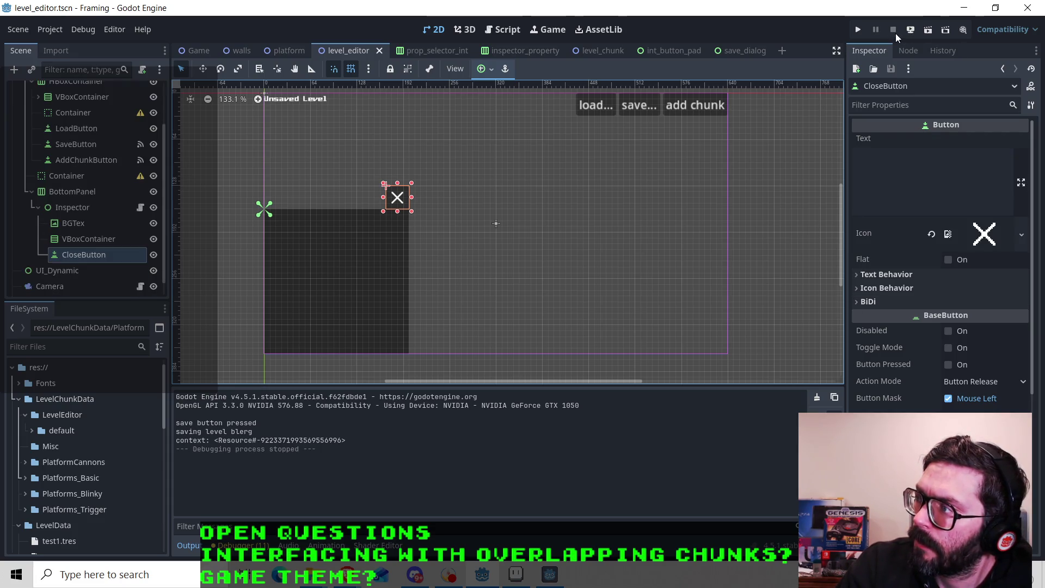
pyautogui.click(503, 30)
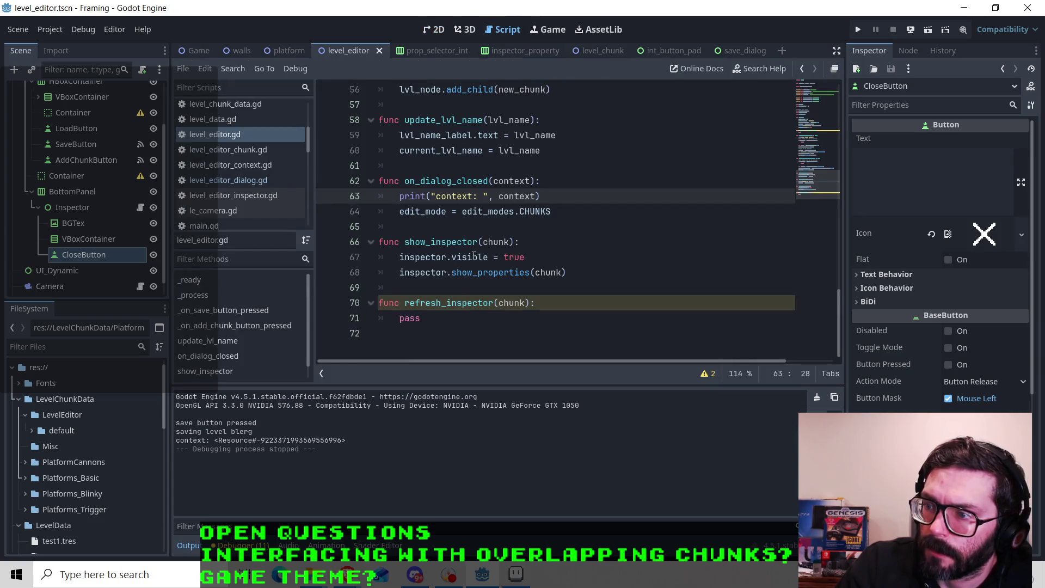
# Change the print call on line 63 to print context.edit_mode
pyautogui.click(537, 195)
pyautogui.write('.edit_mode')
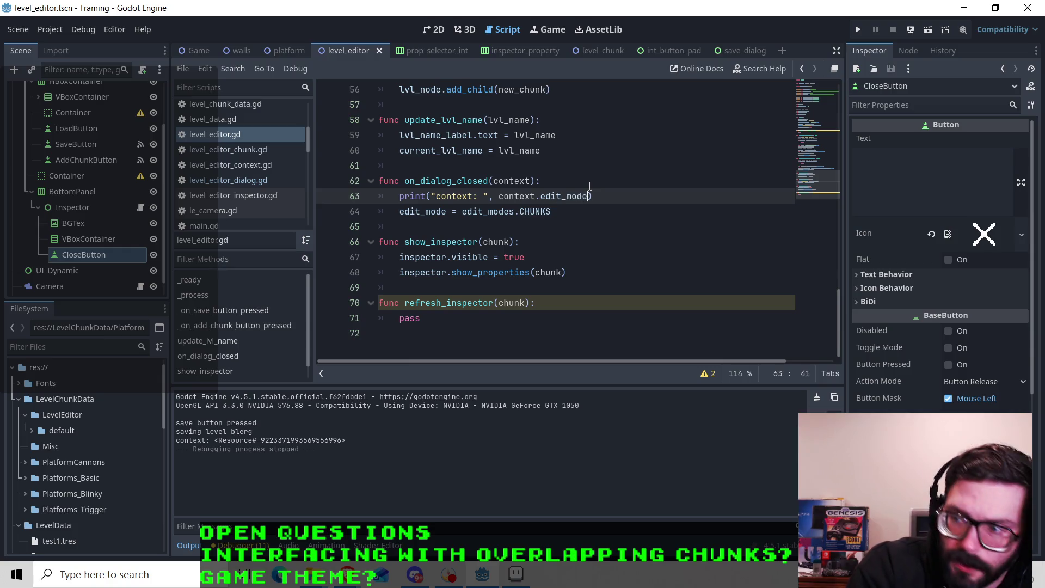
pyautogui.press('Escape')
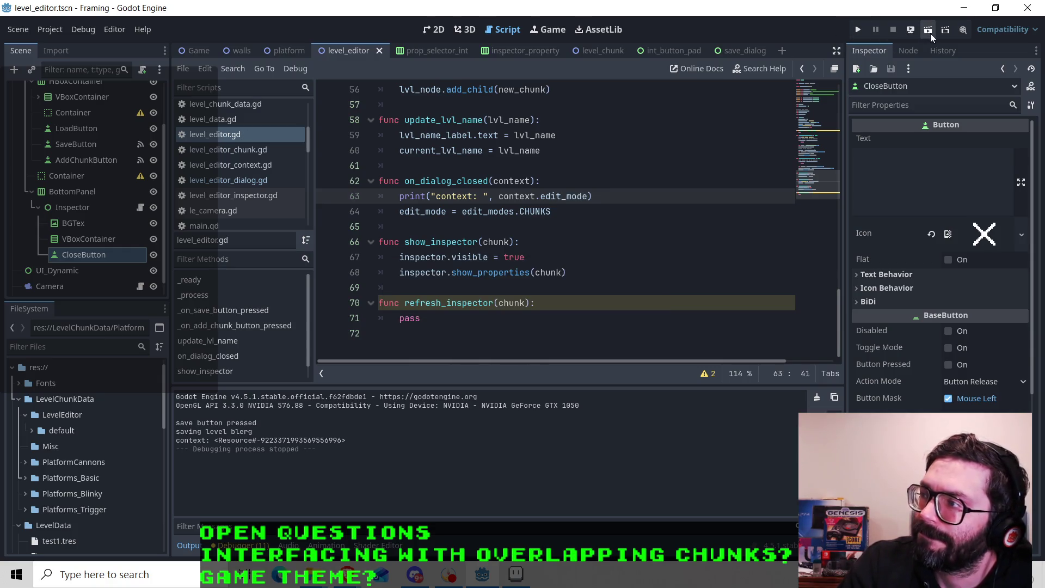
# Run the scene again, save a level named blah, then stop the game
pyautogui.click(930, 34)
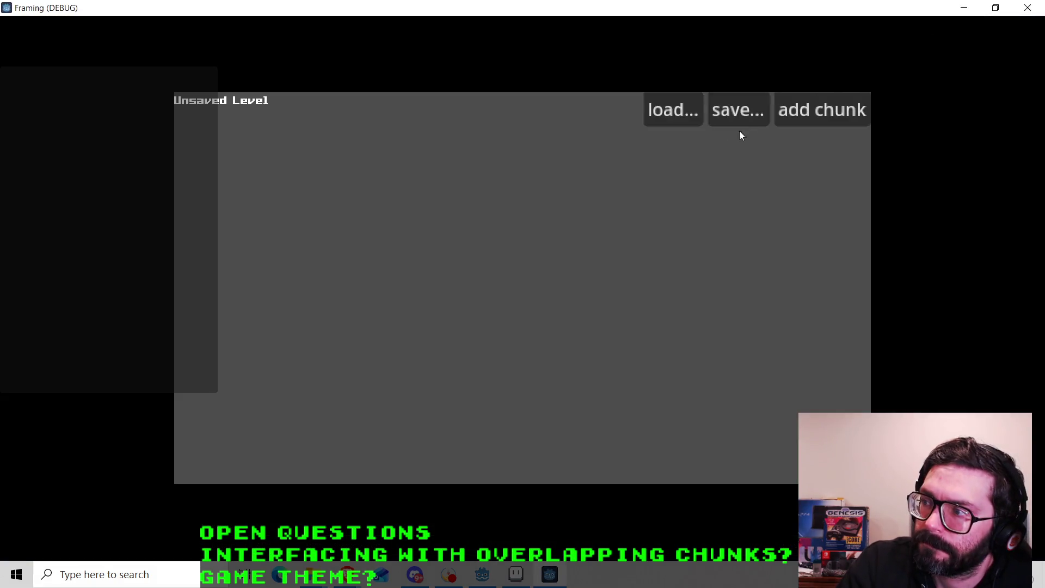
pyautogui.click(736, 117)
pyautogui.click(541, 267)
pyautogui.write('blah')
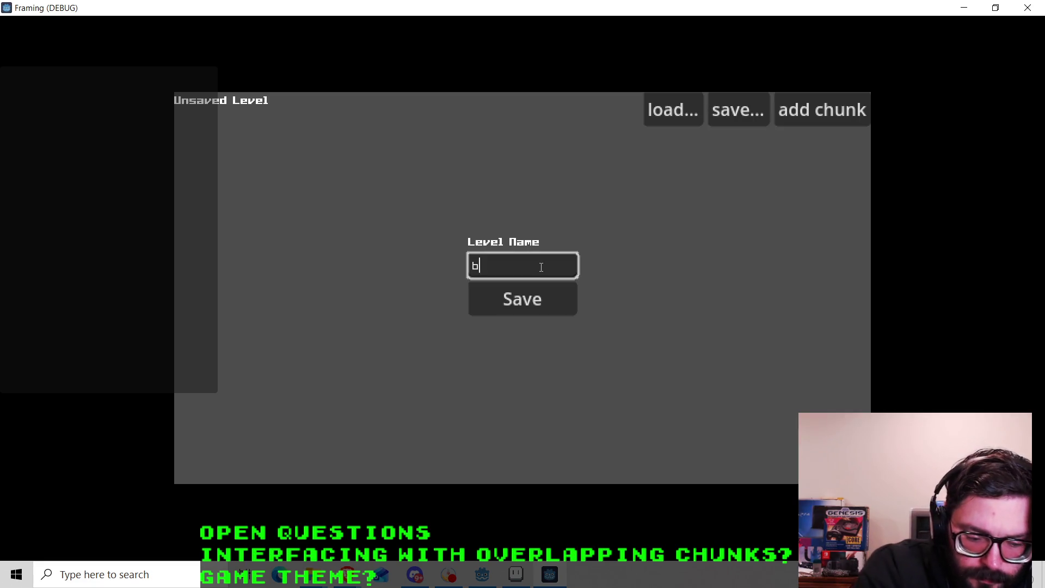
pyautogui.click(521, 299)
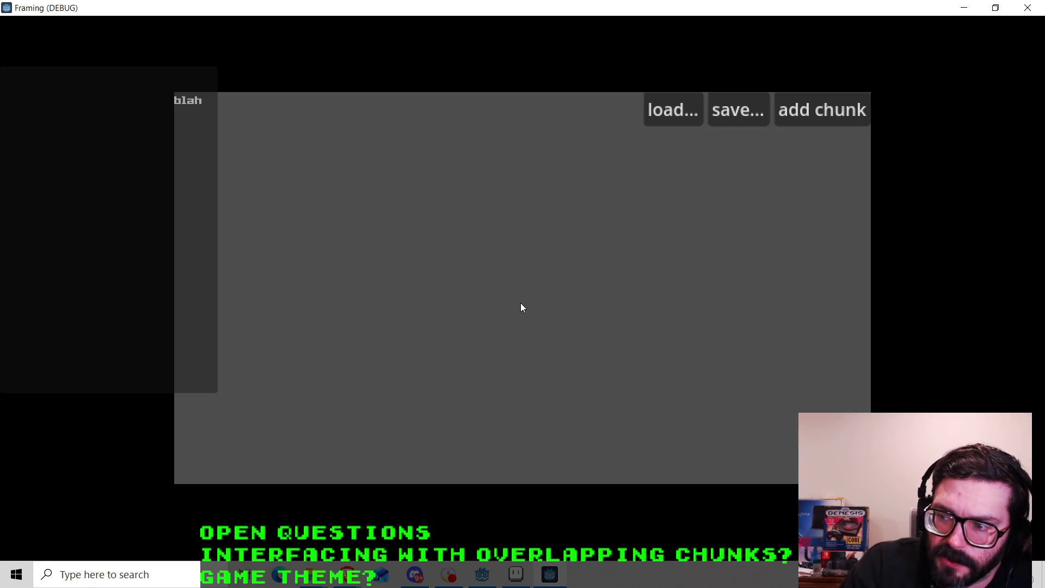
pyautogui.hotkey('alt', 'Tab')
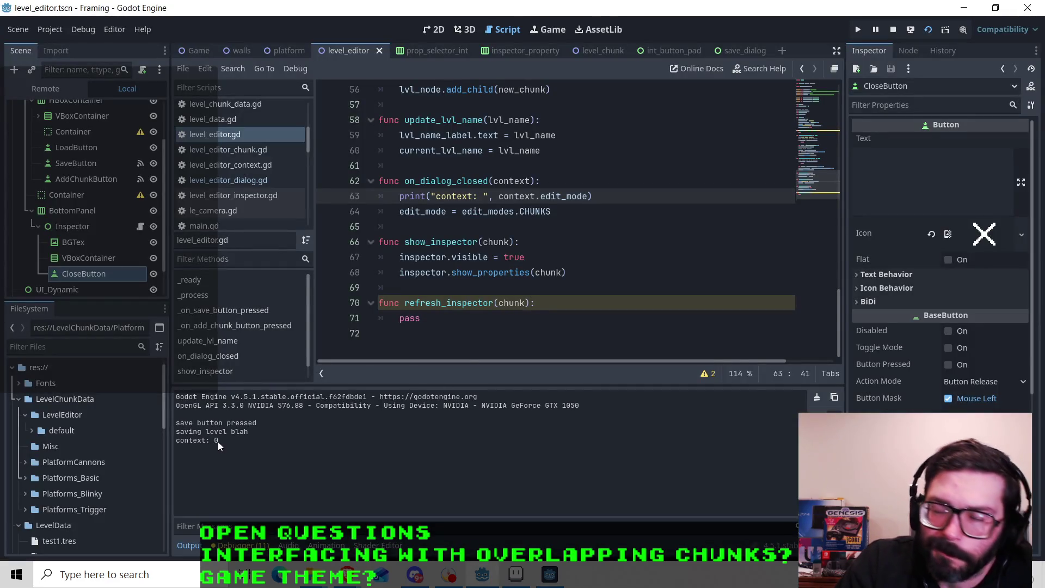
pyautogui.click(894, 31)
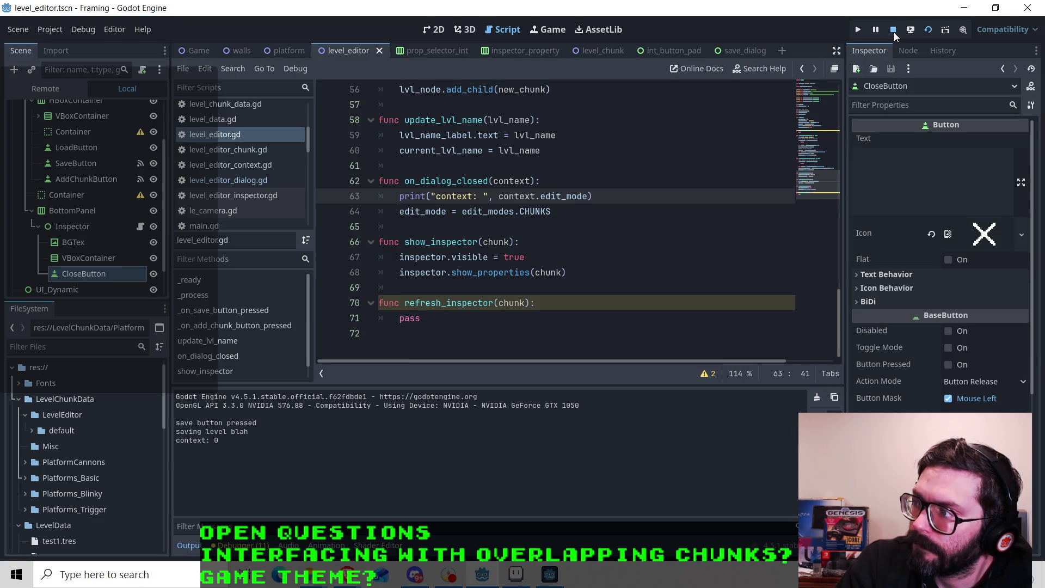
# Replace edit_modes.CHUNKS on line 64 with context.edit_mode
pyautogui.moveTo(553, 212); pyautogui.dragTo(522, 215)
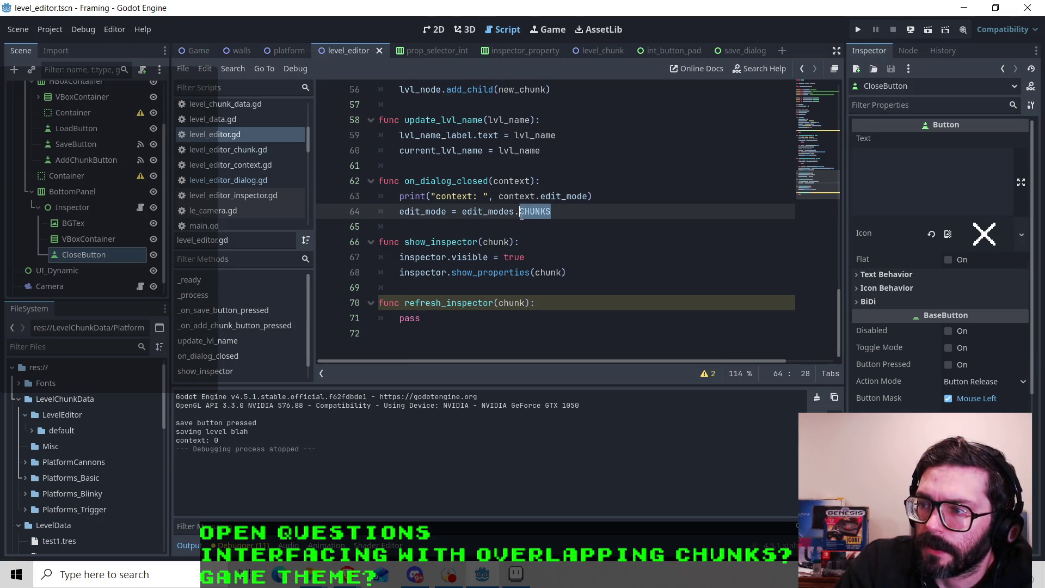
pyautogui.moveTo(587, 196)
pyautogui.mouseDown()
pyautogui.moveTo(499, 197)
pyautogui.moveTo(553, 213)
pyautogui.mouseUp()
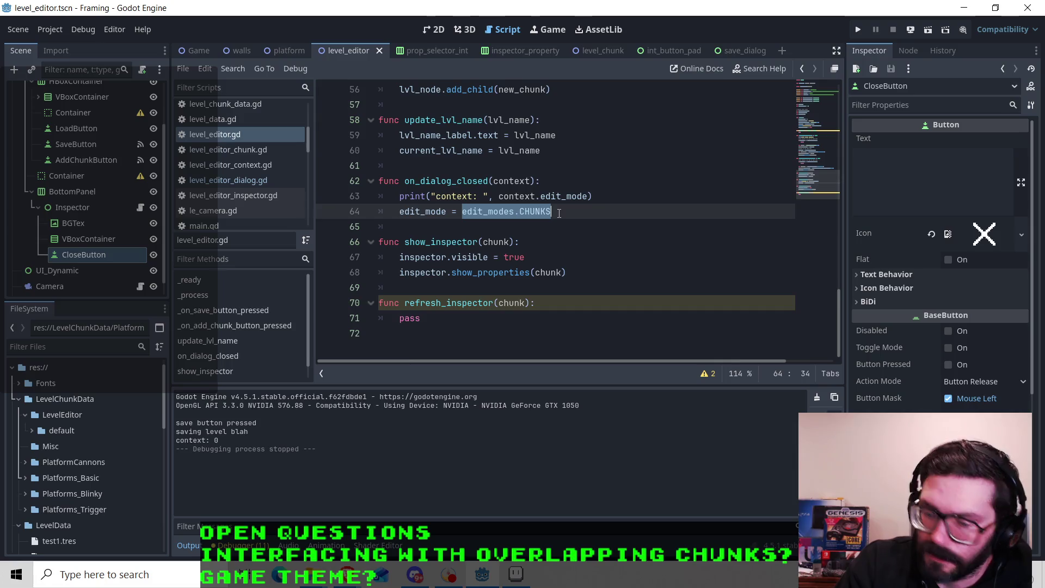
pyautogui.write('context.edit_mode')
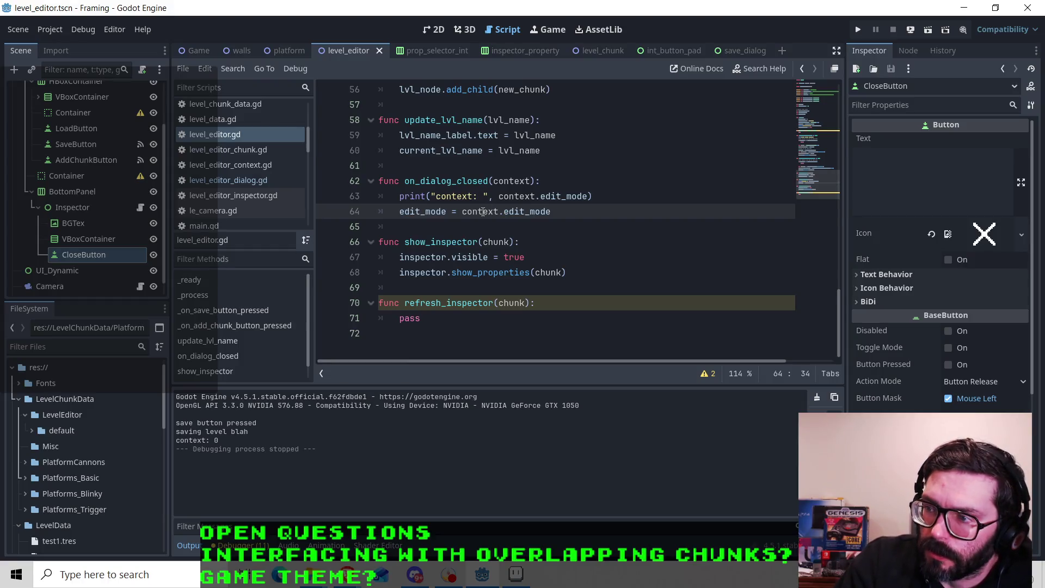
pyautogui.scroll(2, 516, 224)
pyautogui.scroll(4, 516, 224)
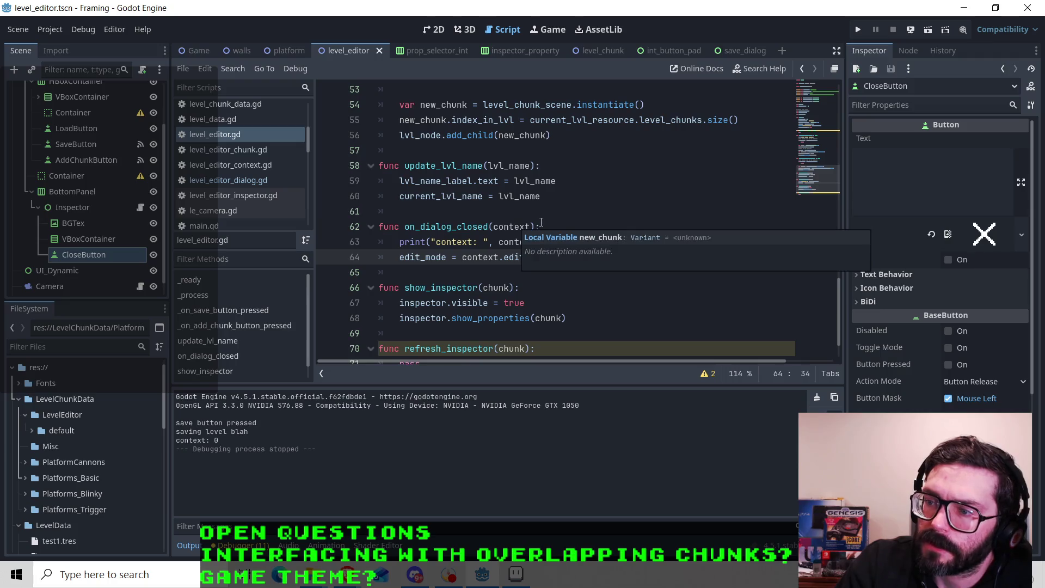
pyautogui.scroll(6, 539, 223)
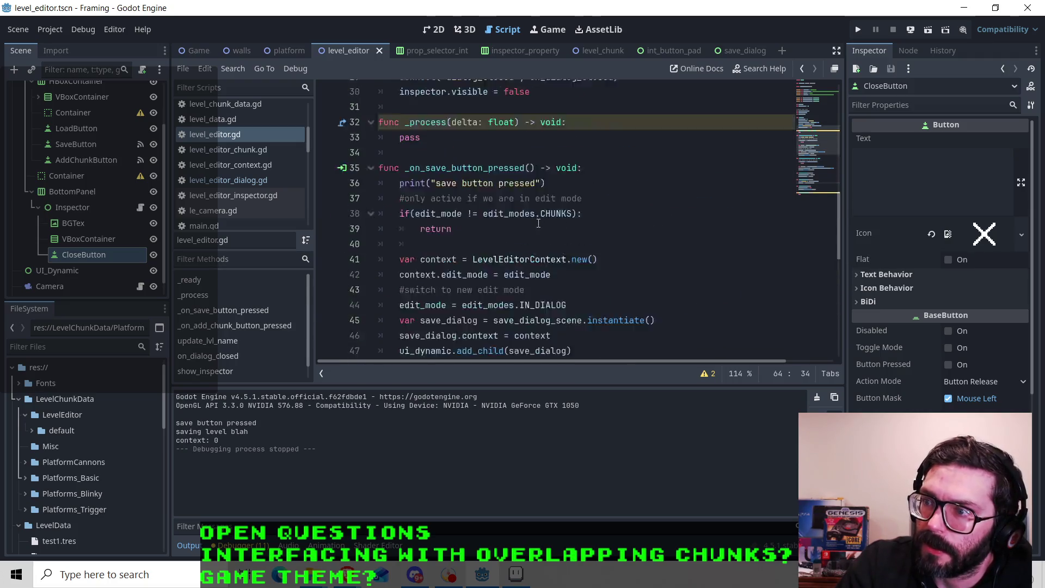
pyautogui.click(466, 196)
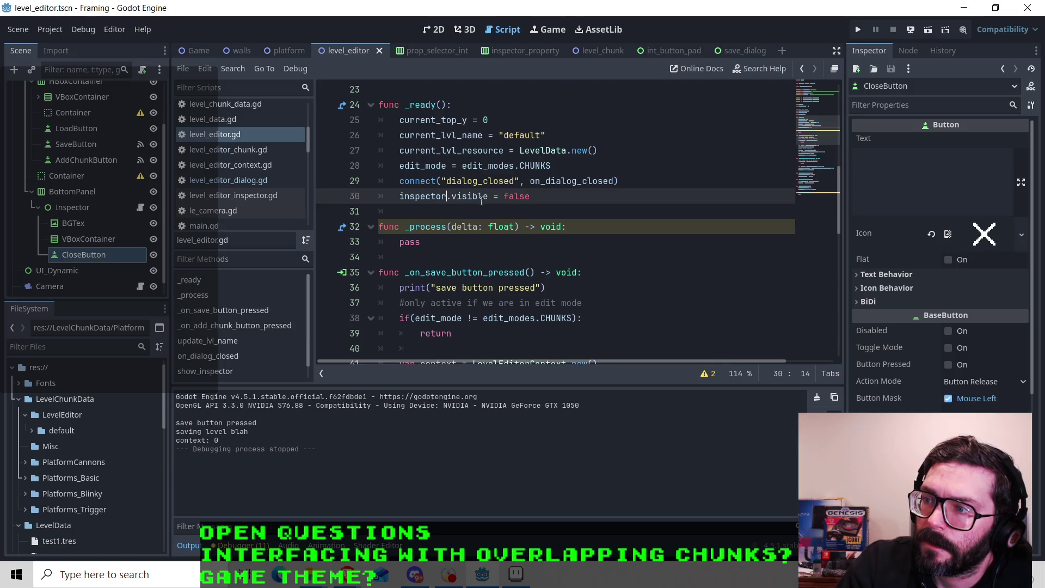
pyautogui.scroll(-10, 483, 204)
pyautogui.scroll(1, 484, 204)
pyautogui.scroll(-1, 490, 218)
# Add an empty line after show_properties(chunk) in show_inspector
pyautogui.click(602, 264)
pyautogui.click(585, 271)
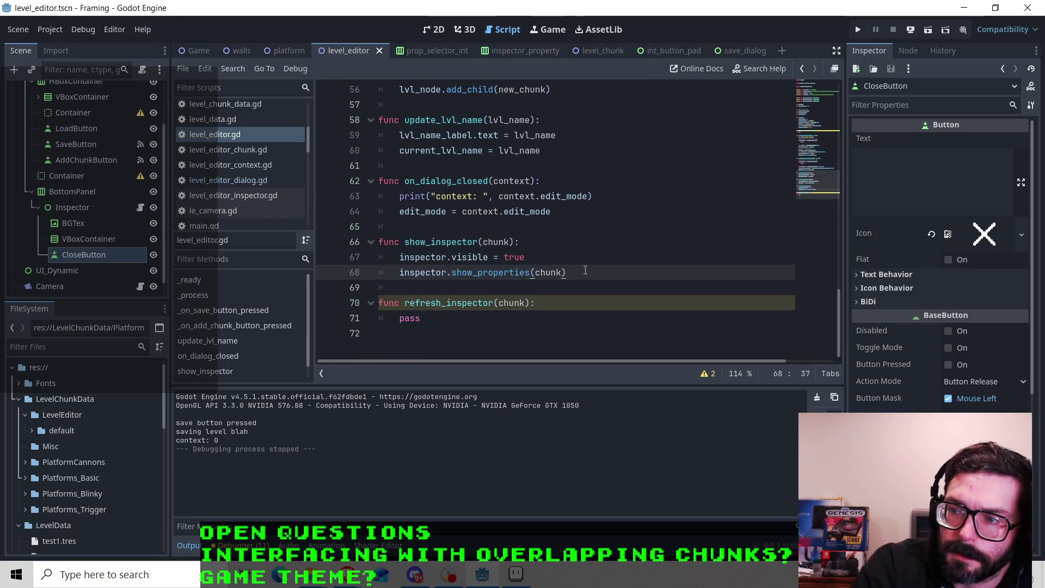
pyautogui.press('Return')
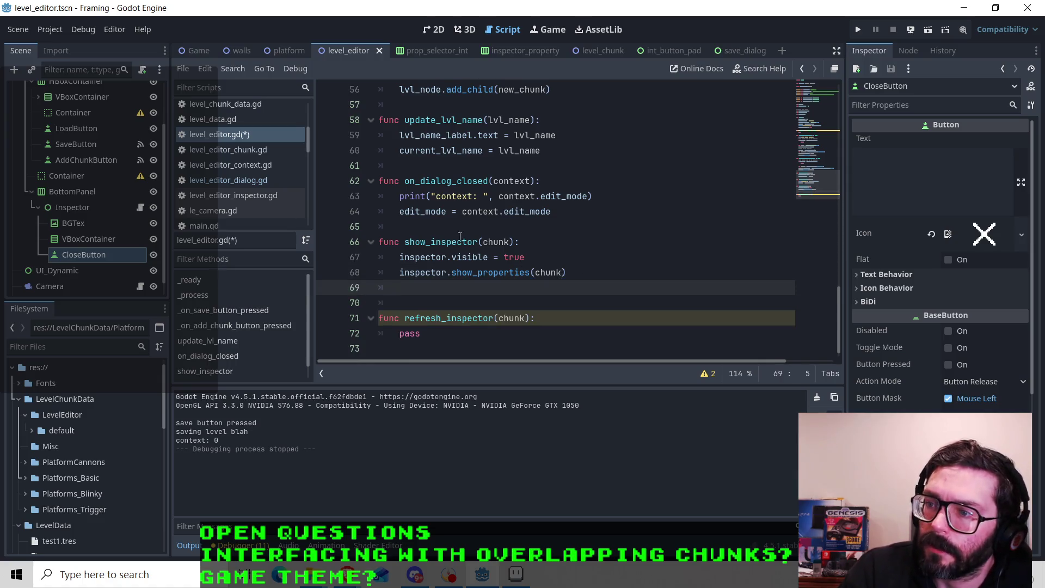
pyautogui.scroll(15, 471, 242)
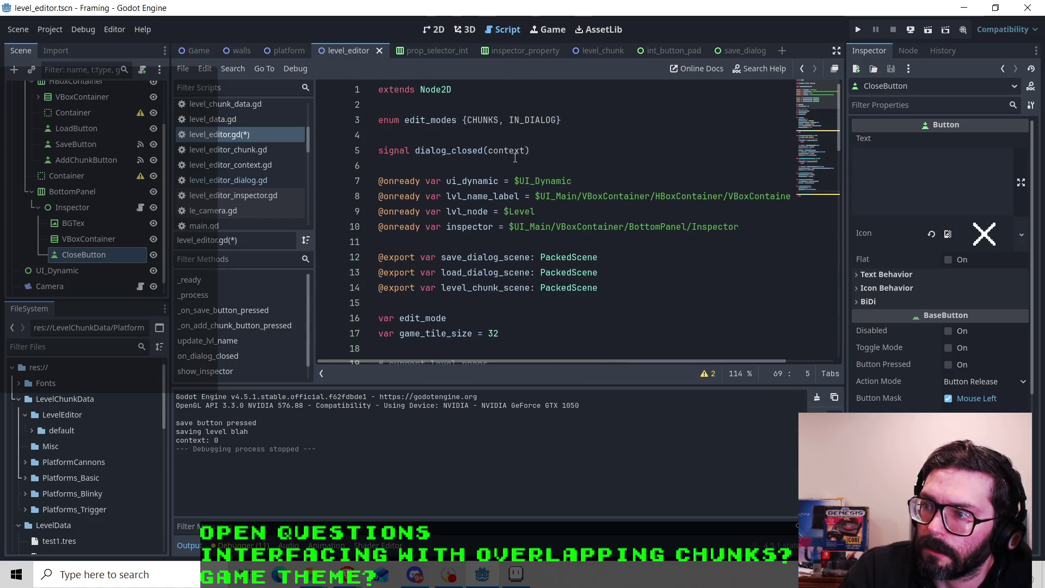
# Add INSPECTOR to the edit_modes enum before IN_DIALOG and save
pyautogui.click(510, 120)
pyautogui.write('INSPECTOR, IN')
pyautogui.click(555, 140)
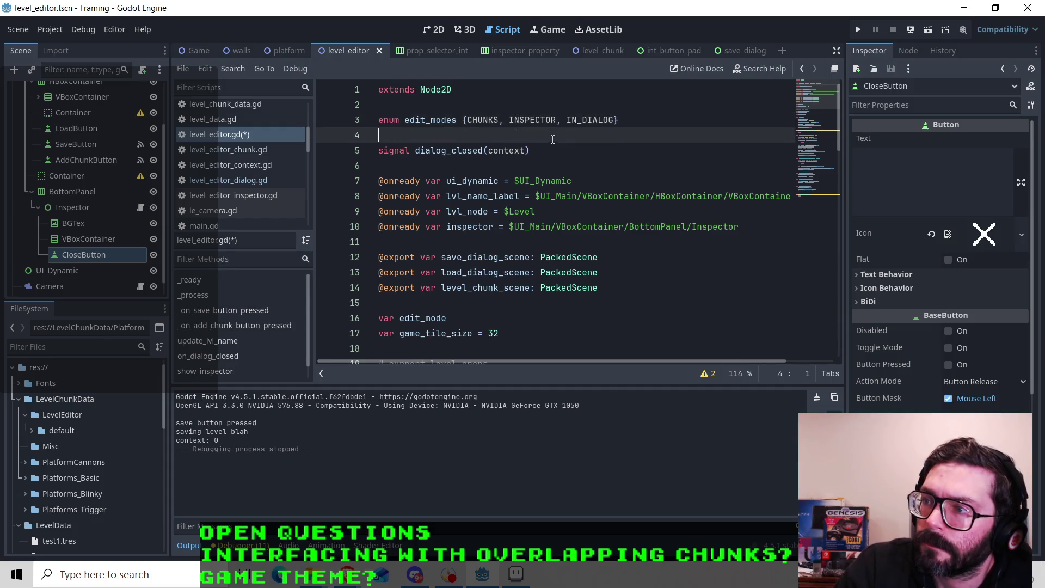
pyautogui.hotkey('ctrl', 's')
pyautogui.click(558, 120)
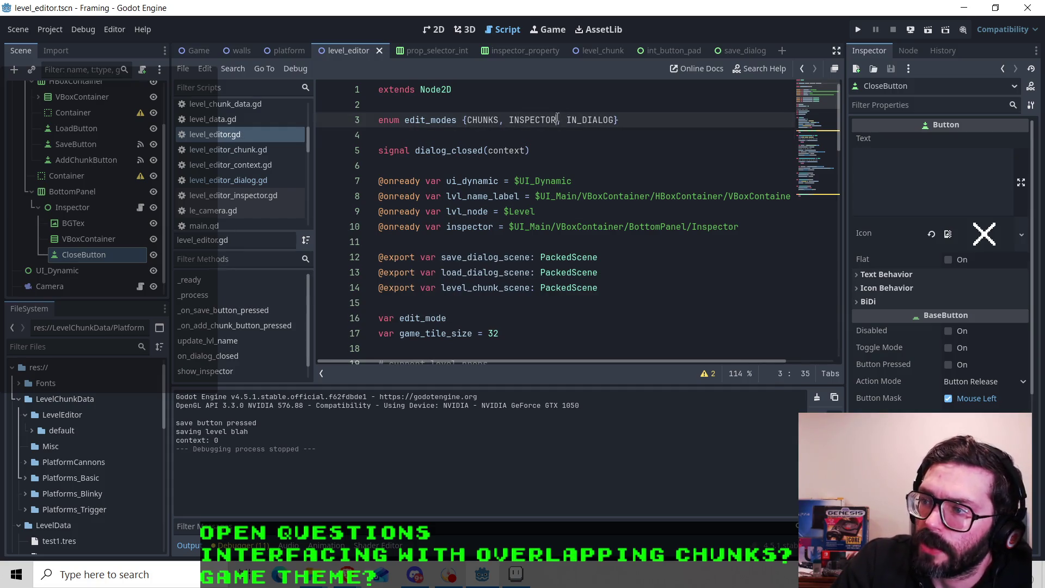
pyautogui.scroll(-5, 521, 205)
pyautogui.scroll(-8, 521, 204)
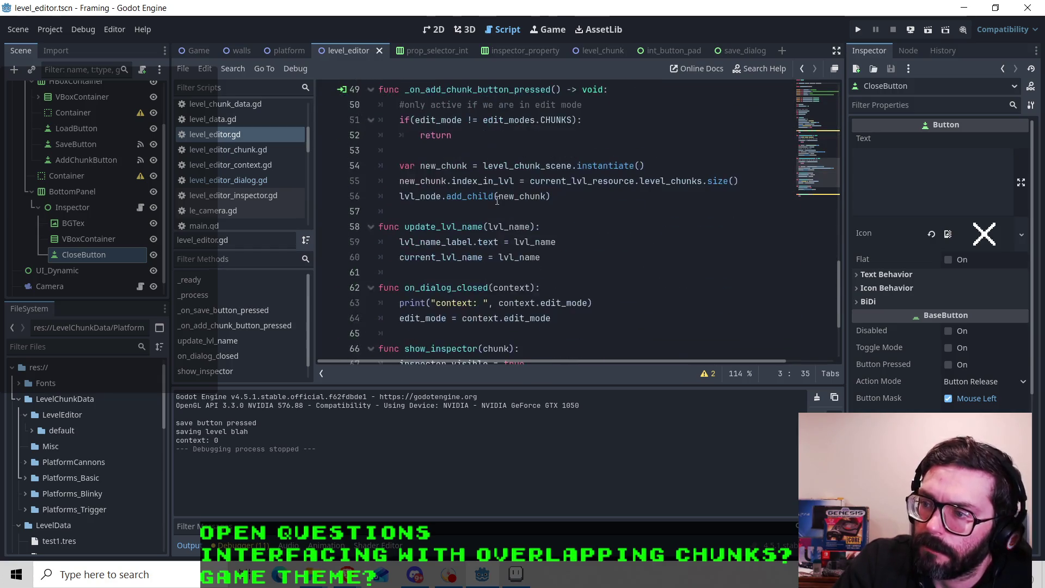
# End show_inspector with edit_mode = edit_modes.INSPECTOR after the show_properties call
pyautogui.click(448, 232)
pyautogui.click(583, 256)
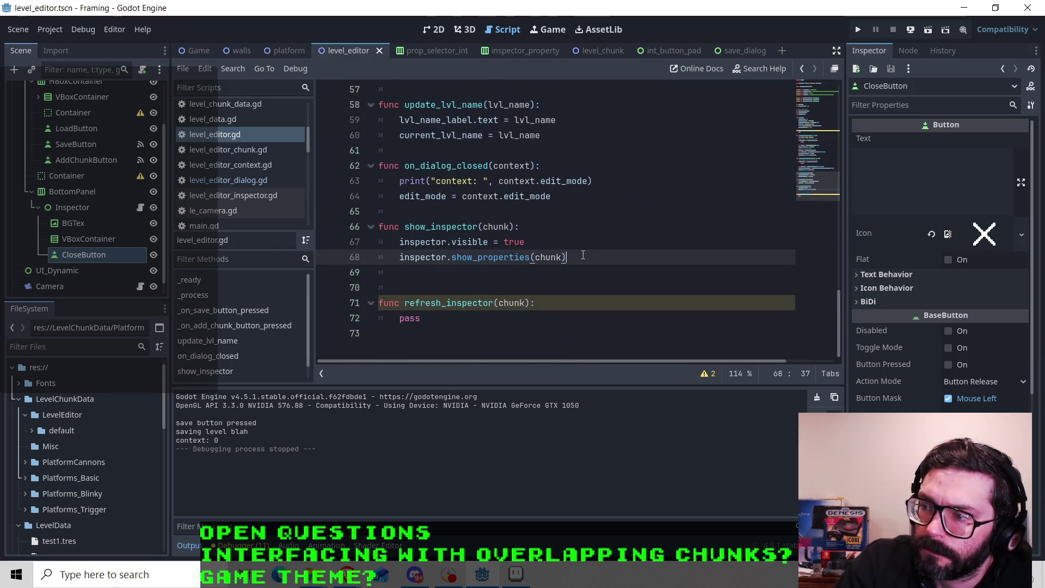
pyautogui.press('Return')
pyautogui.write('edit_mode = ')
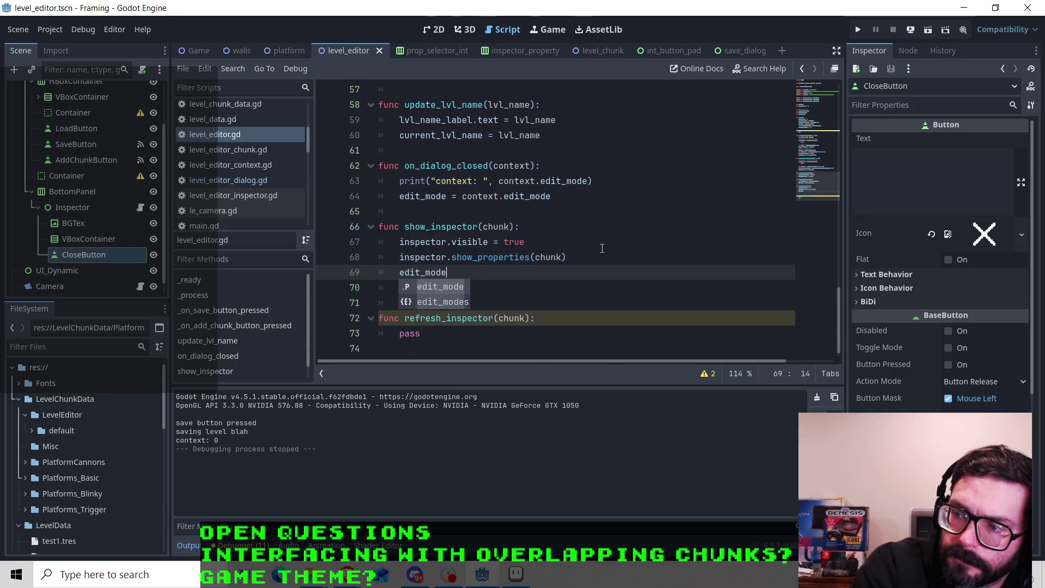
pyautogui.write('edit')
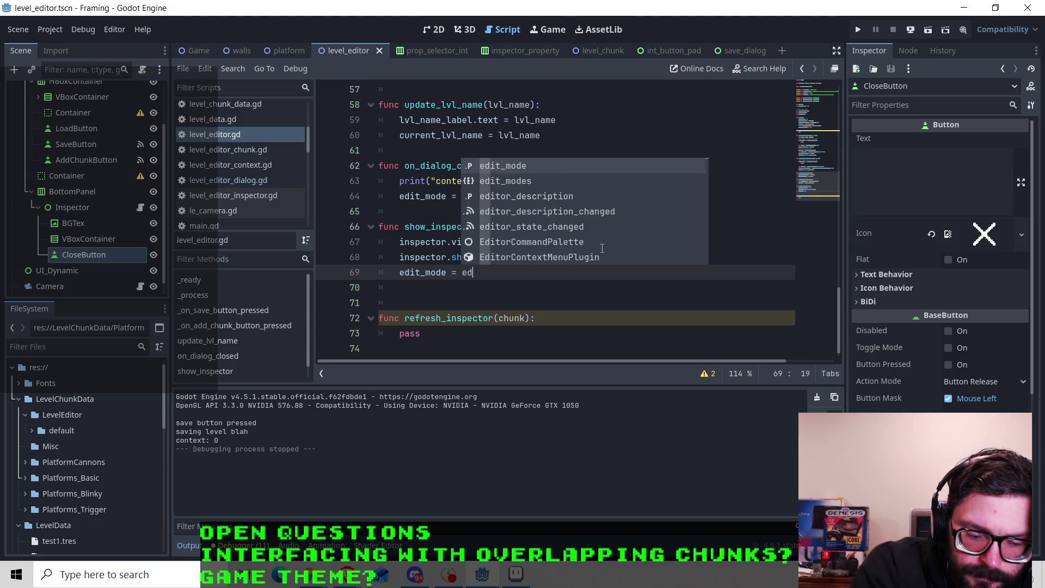
pyautogui.write('_modes.')
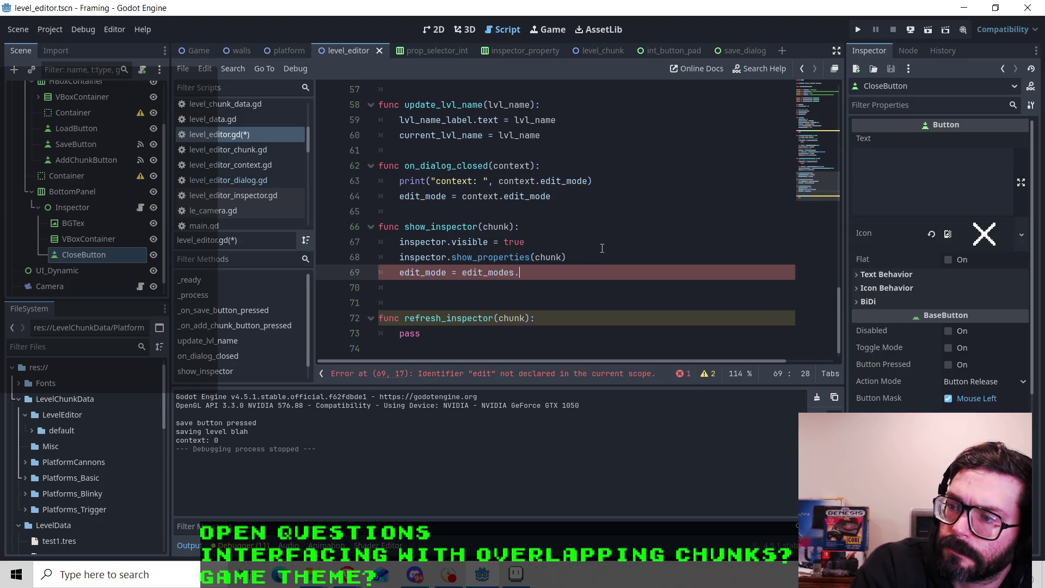
pyautogui.press('Return')
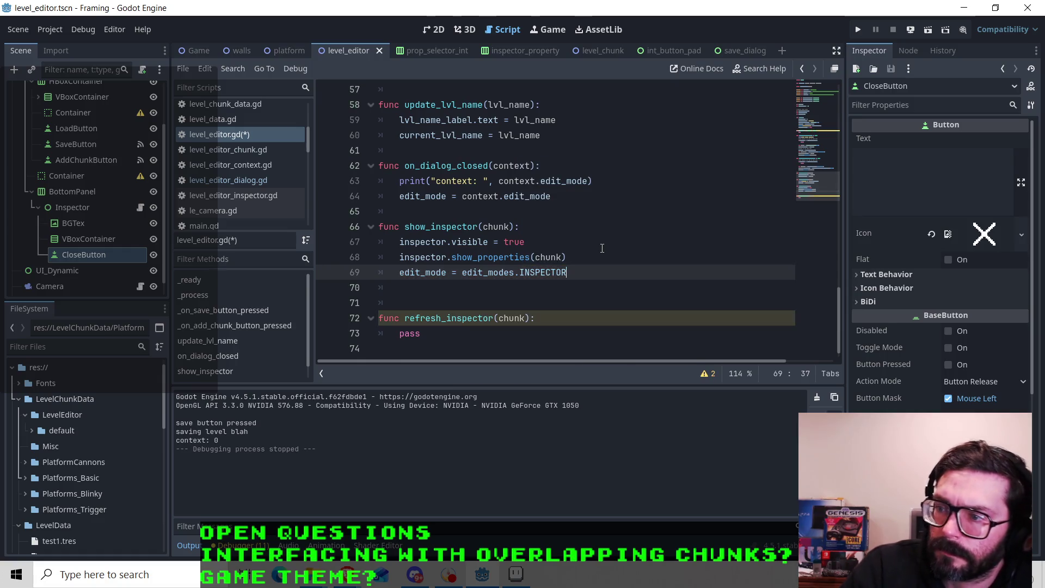
pyautogui.click(511, 294)
pyautogui.press('BackSpace')
pyautogui.press('BackSpace')
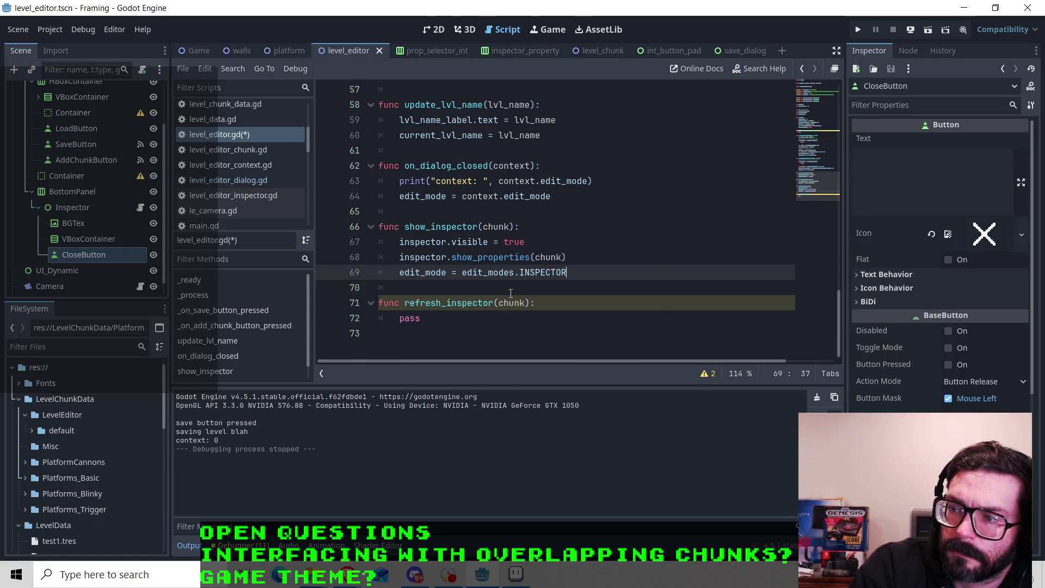
pyautogui.press('Escape')
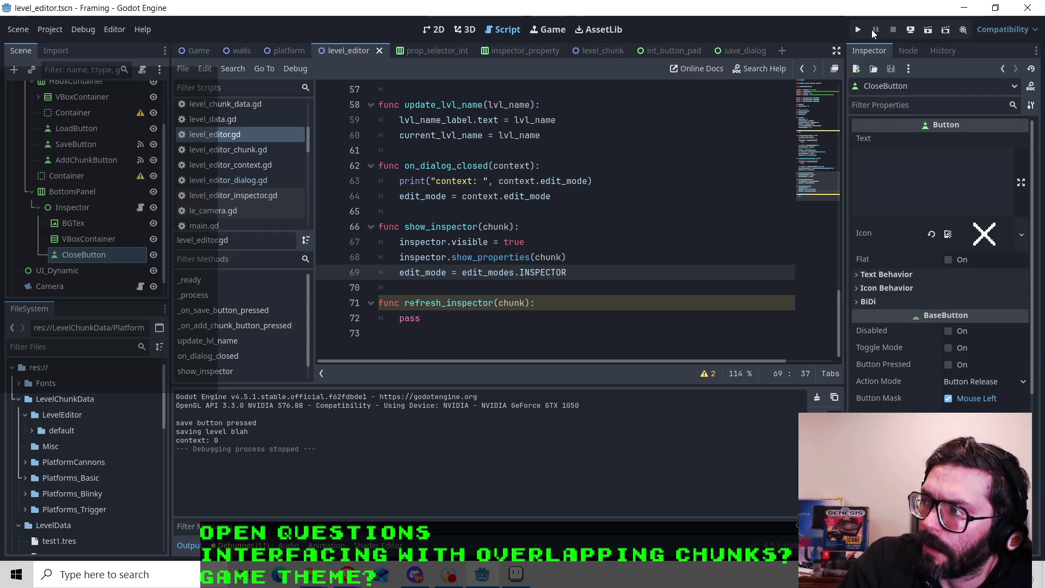
# Run the scene, add a chunk, open its properties, try saving, then stop the game
pyautogui.click(926, 30)
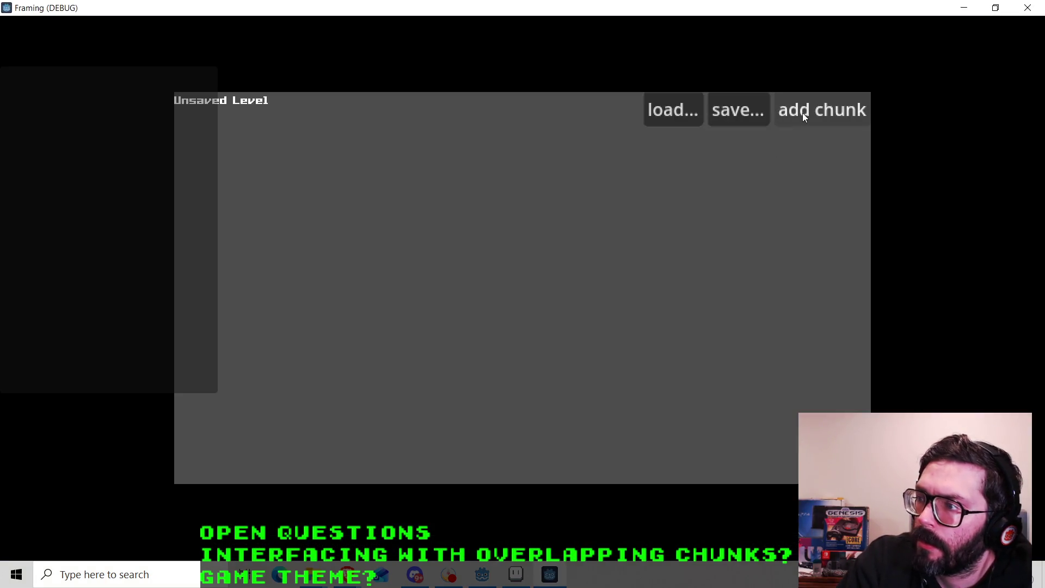
pyautogui.click(802, 112)
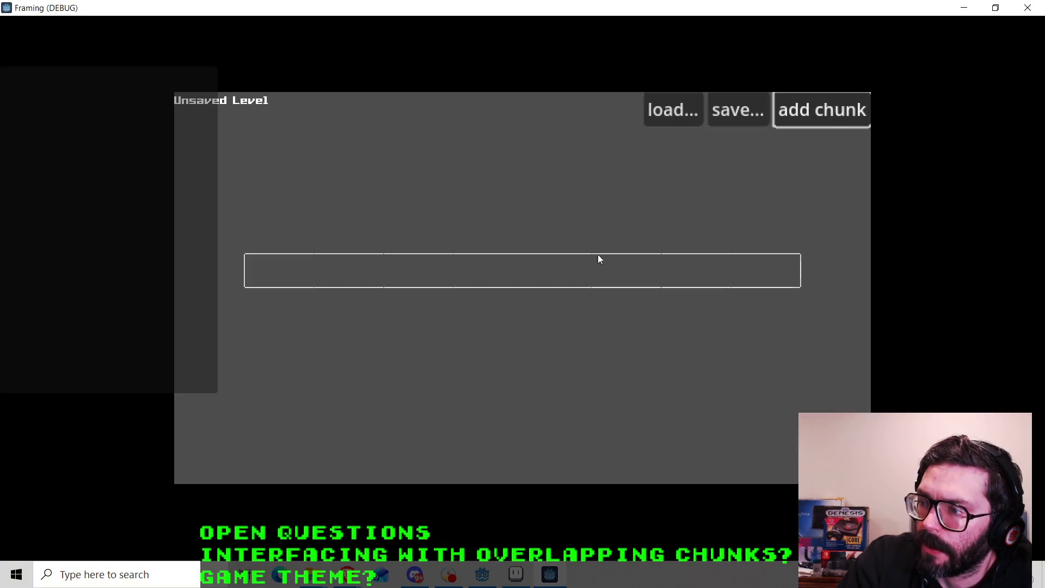
pyautogui.click(534, 268)
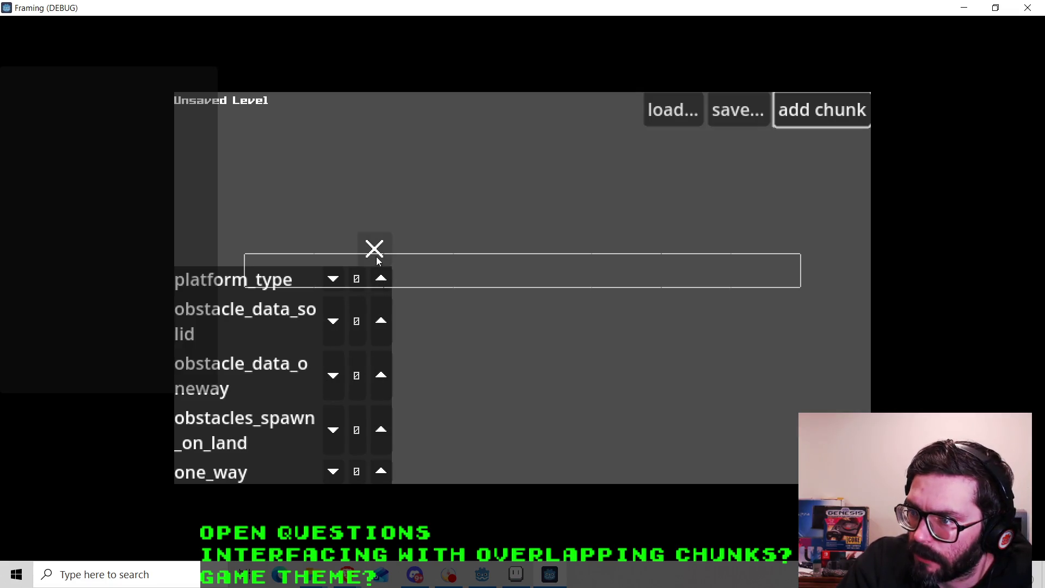
pyautogui.click(732, 119)
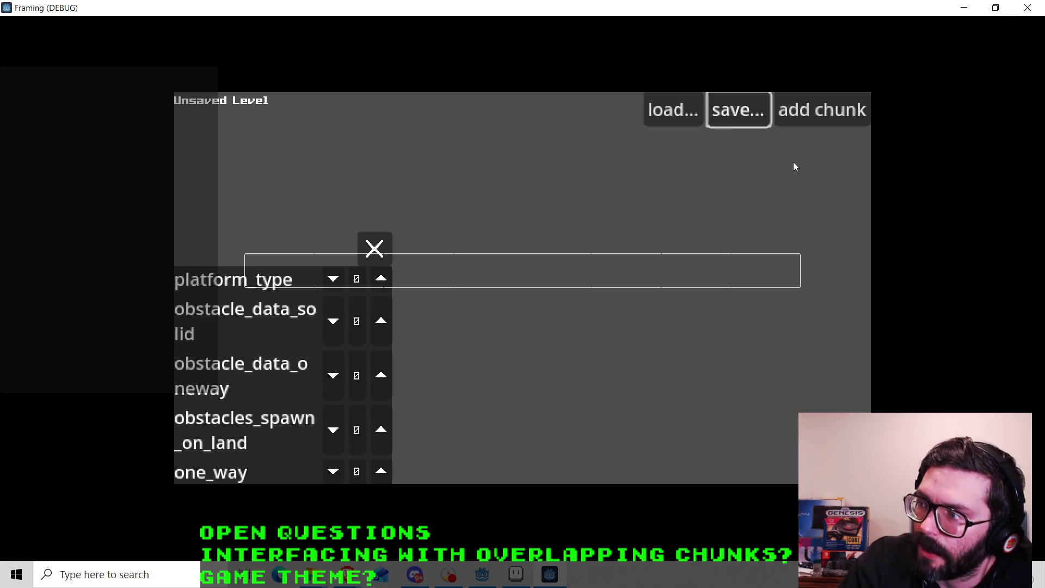
pyautogui.press('F8')
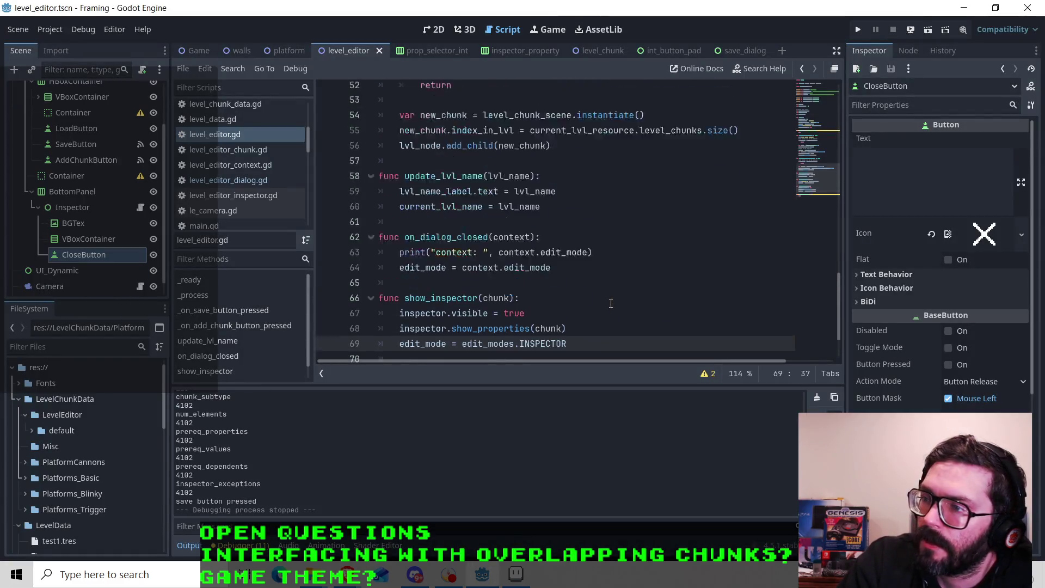
# Place the caret at the end of the CHUNKS mode check on line 38
pyautogui.scroll(10, 611, 303)
pyautogui.click(441, 272)
pyautogui.scroll(1, 451, 245)
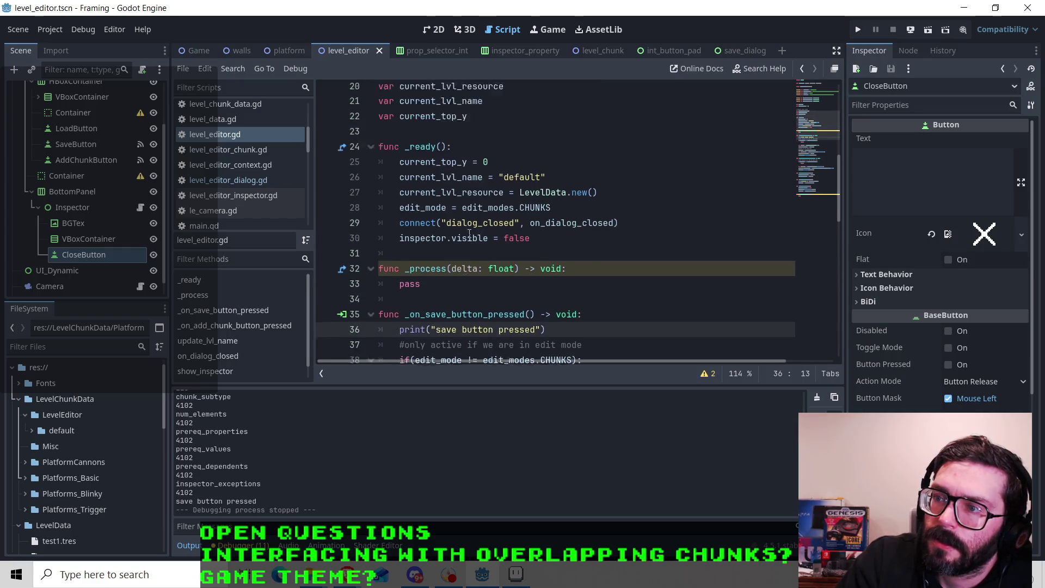
pyautogui.scroll(-4, 462, 217)
pyautogui.click(467, 165)
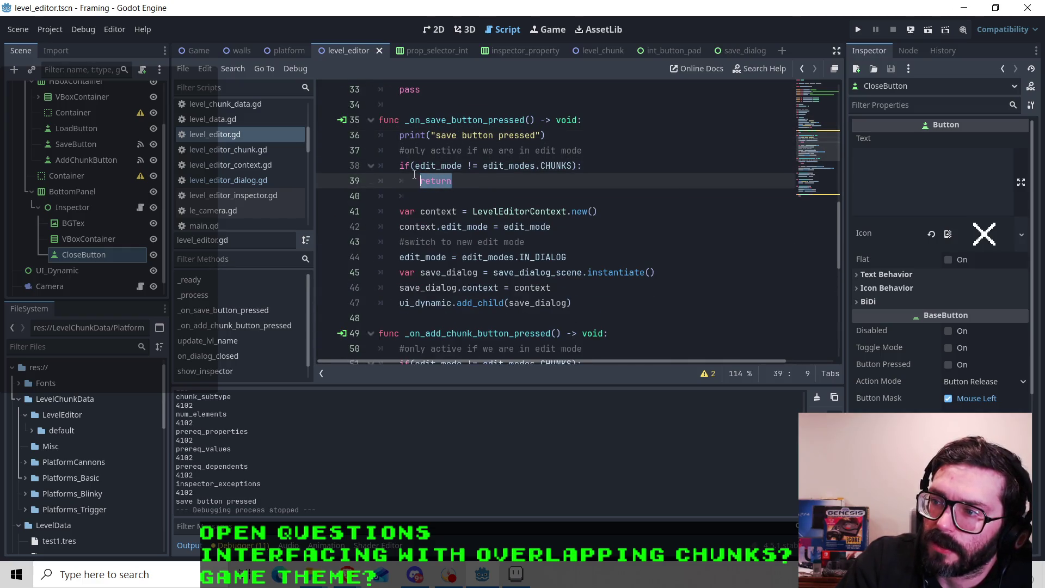
pyautogui.moveTo(582, 165); pyautogui.dragTo(421, 166)
pyautogui.press('Left')
pyautogui.click(467, 166)
pyautogui.scroll(1, 468, 169)
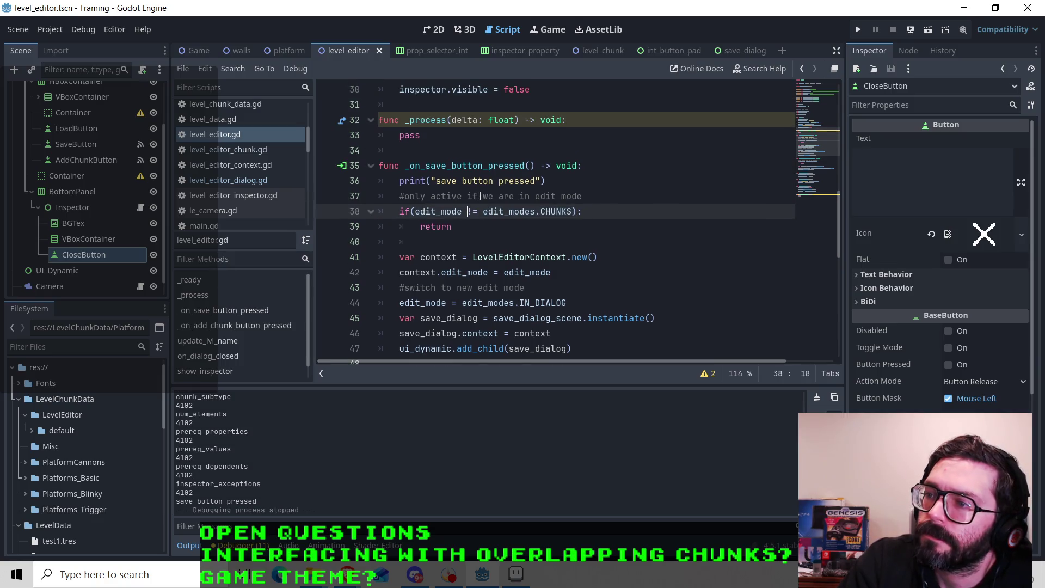
pyautogui.click(582, 213)
# Append 'or edit_mode != edit_modes.INSPECTOR' to the check and save the script
pyautogui.scroll(1, 599, 210)
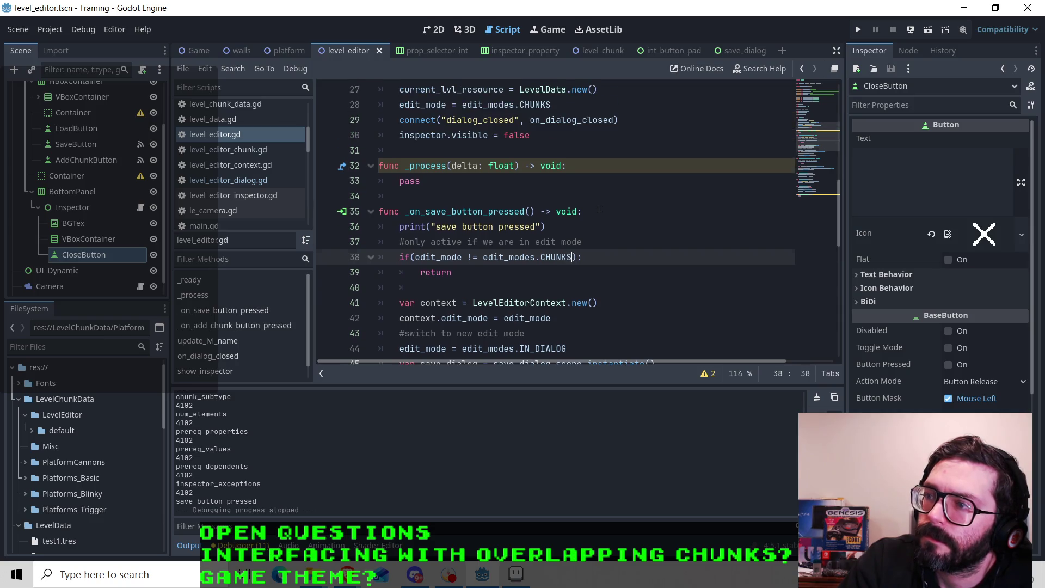
pyautogui.scroll(8, 600, 209)
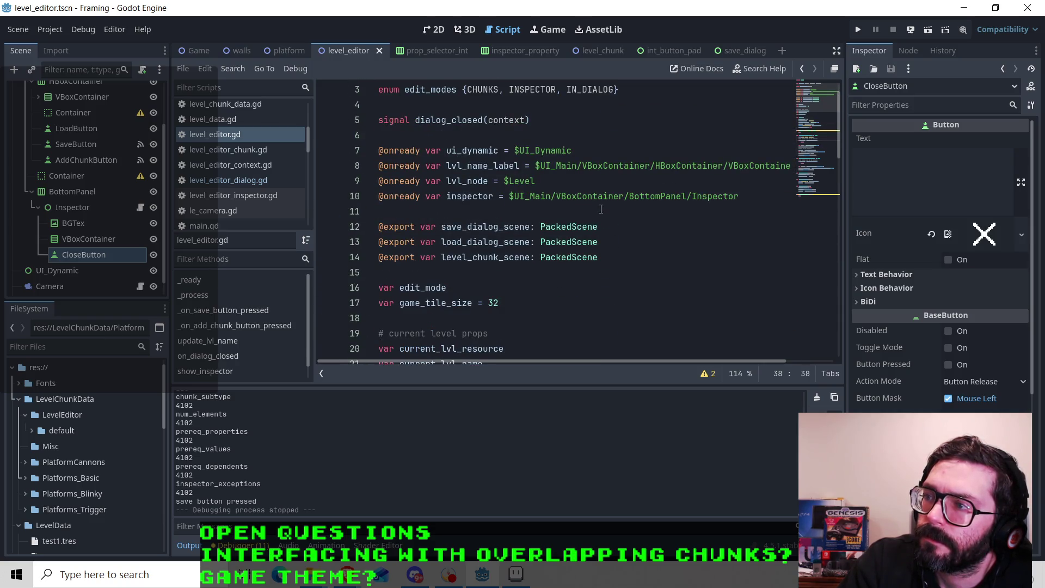
pyautogui.scroll(1, 601, 209)
pyautogui.scroll(-8, 577, 212)
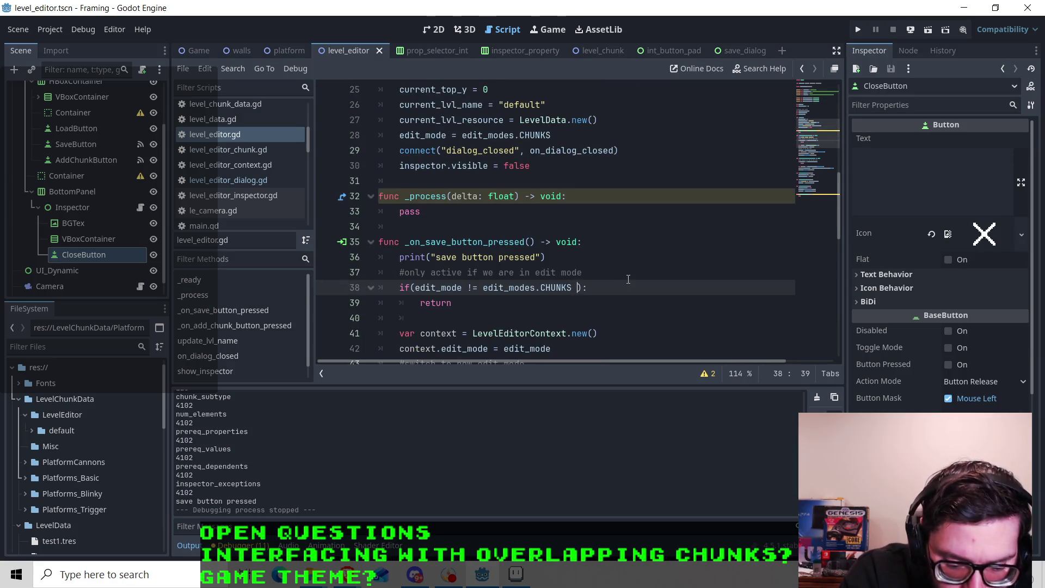
pyautogui.write('or ')
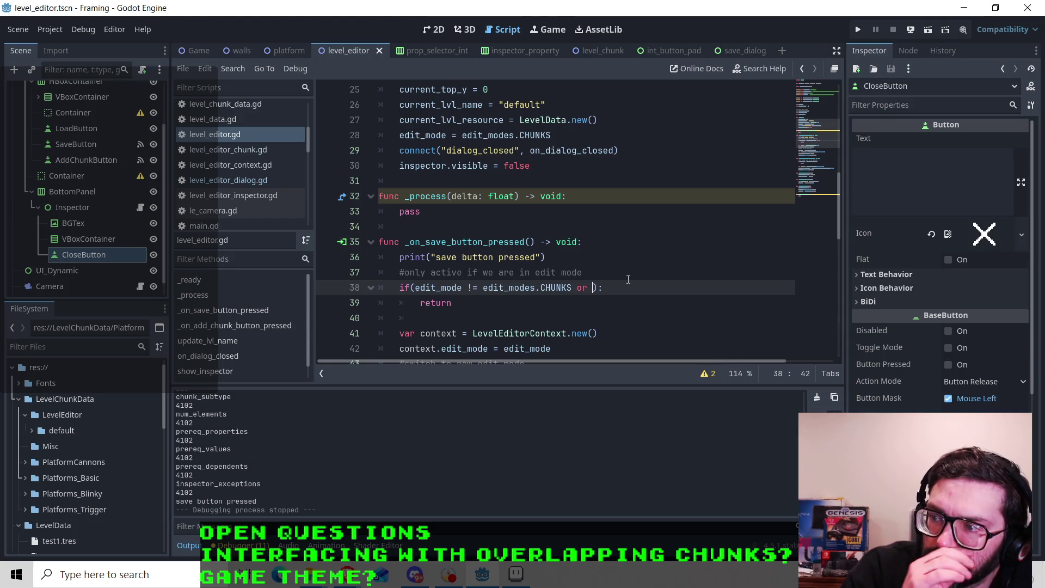
pyautogui.write('edit_mod')
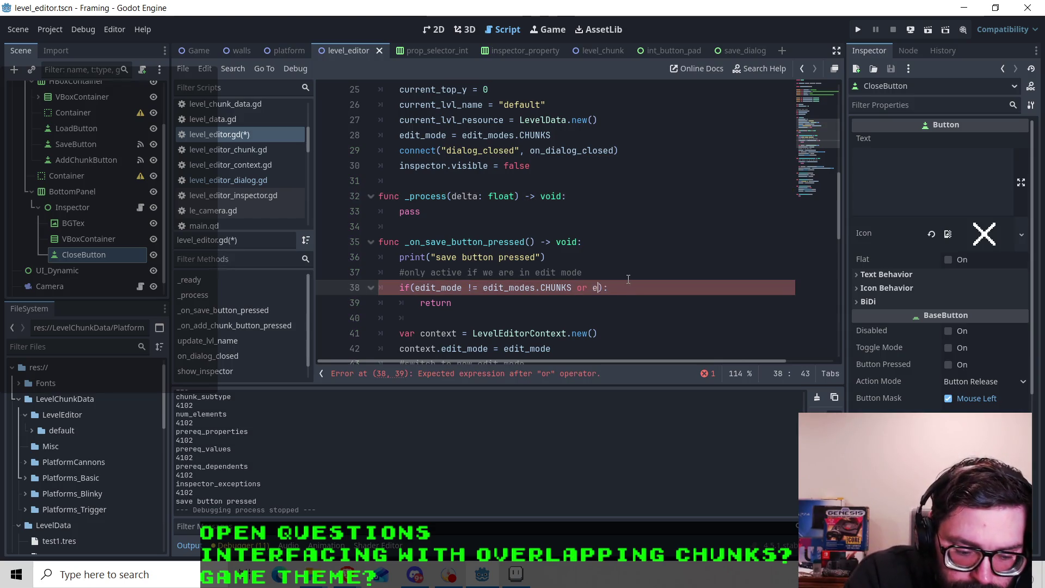
pyautogui.write('e !')
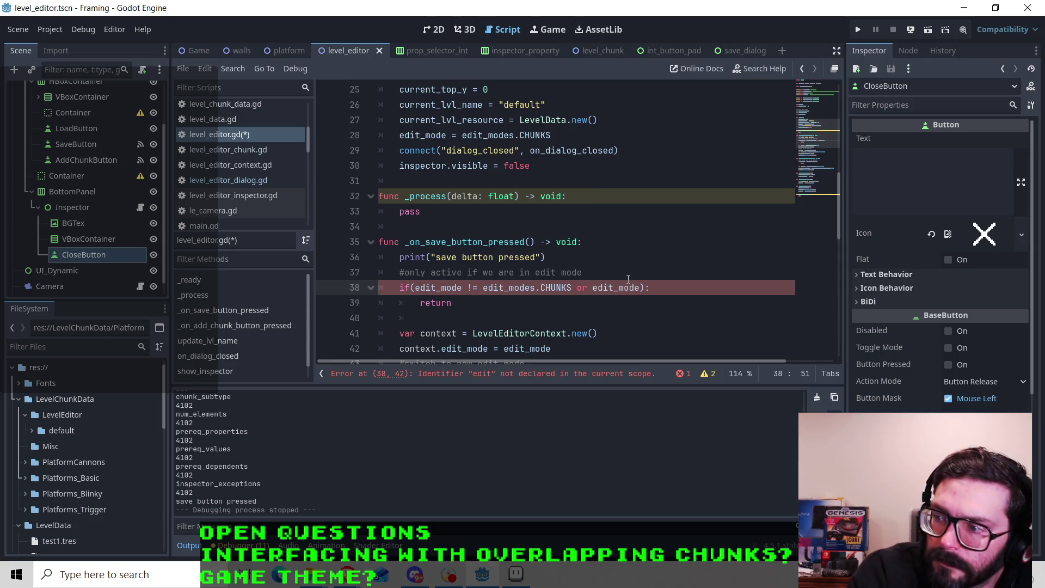
pyautogui.write('= ')
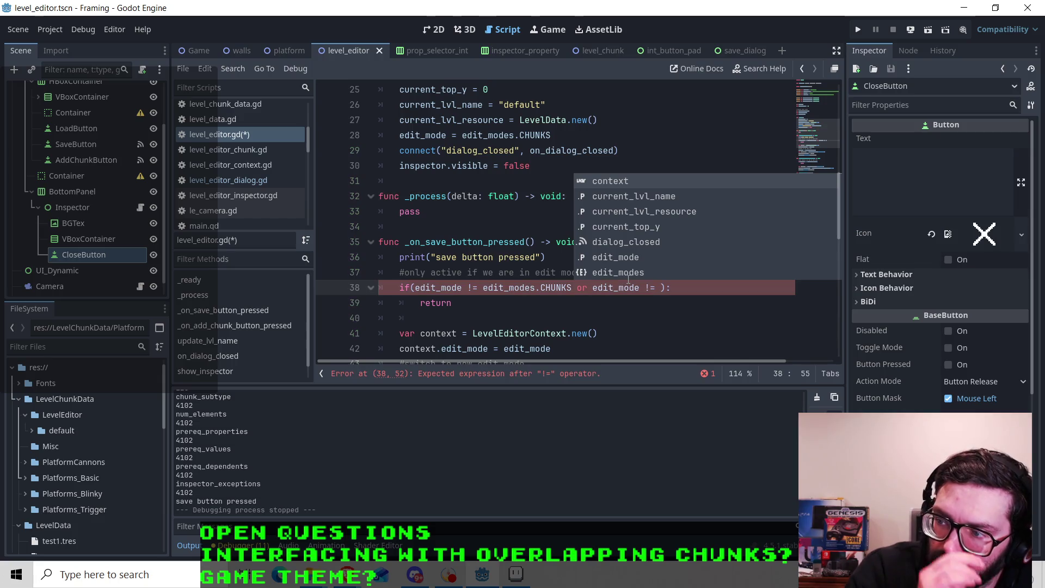
pyautogui.write('edit_mode')
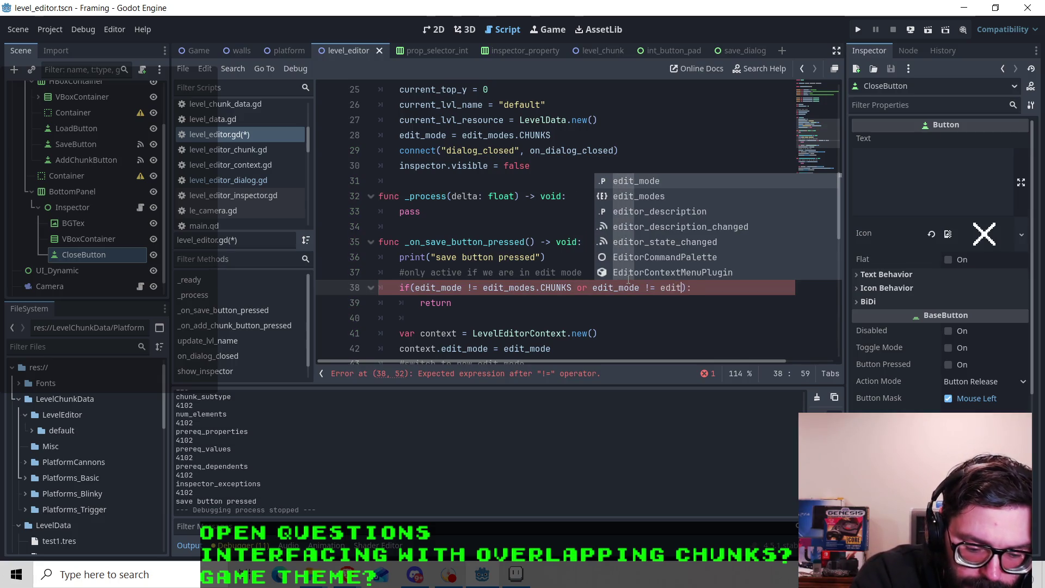
pyautogui.write('s.')
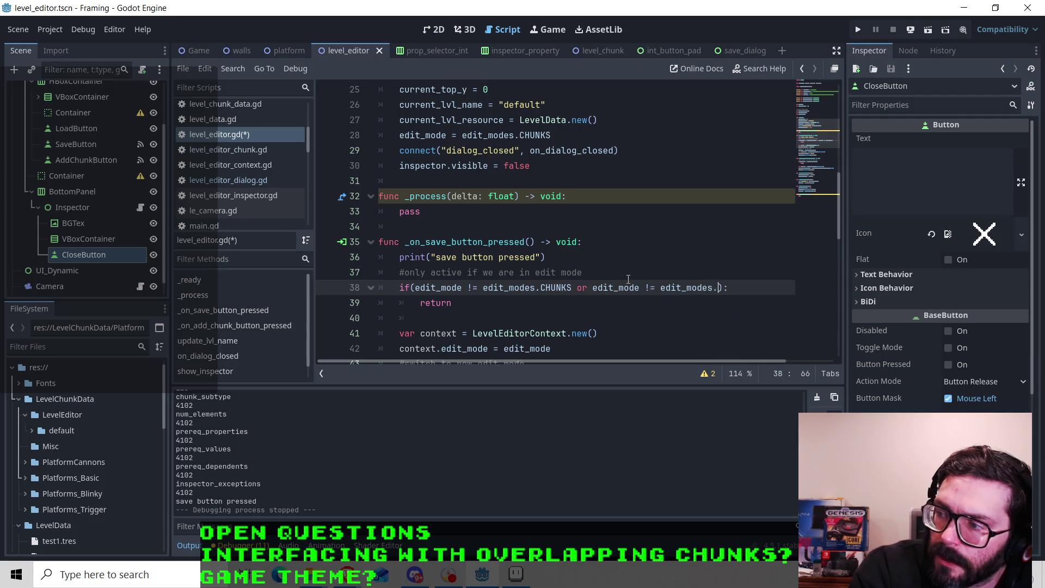
pyautogui.write('IN')
pyautogui.press('Return')
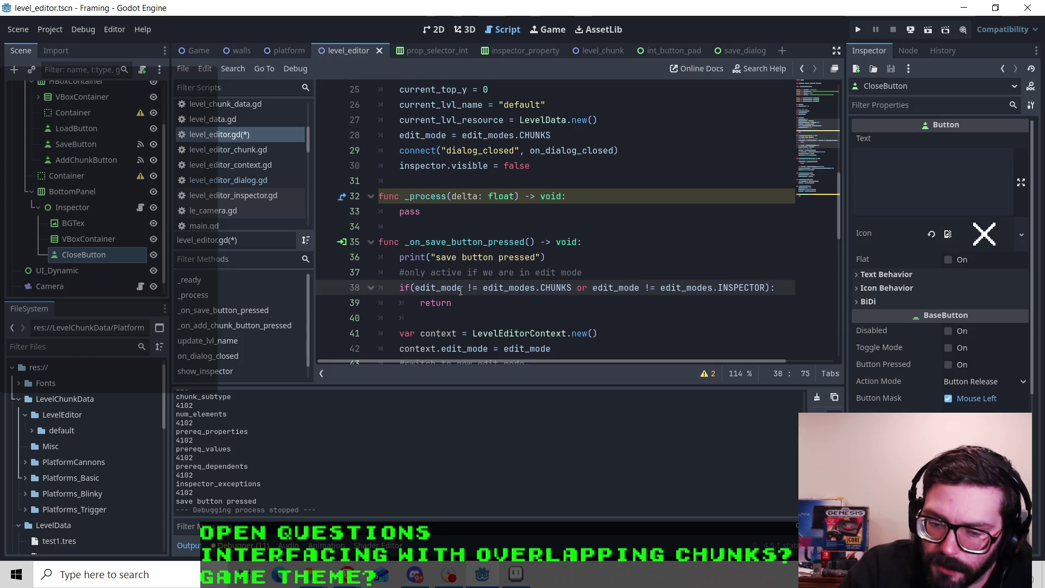
pyautogui.hotkey('ctrl', 's')
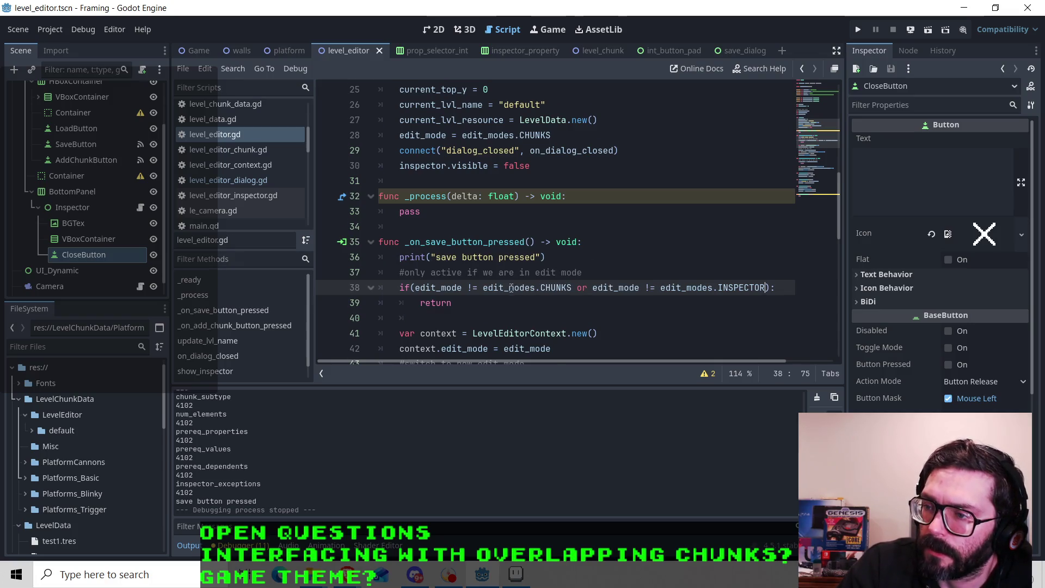
pyautogui.scroll(-1, 511, 287)
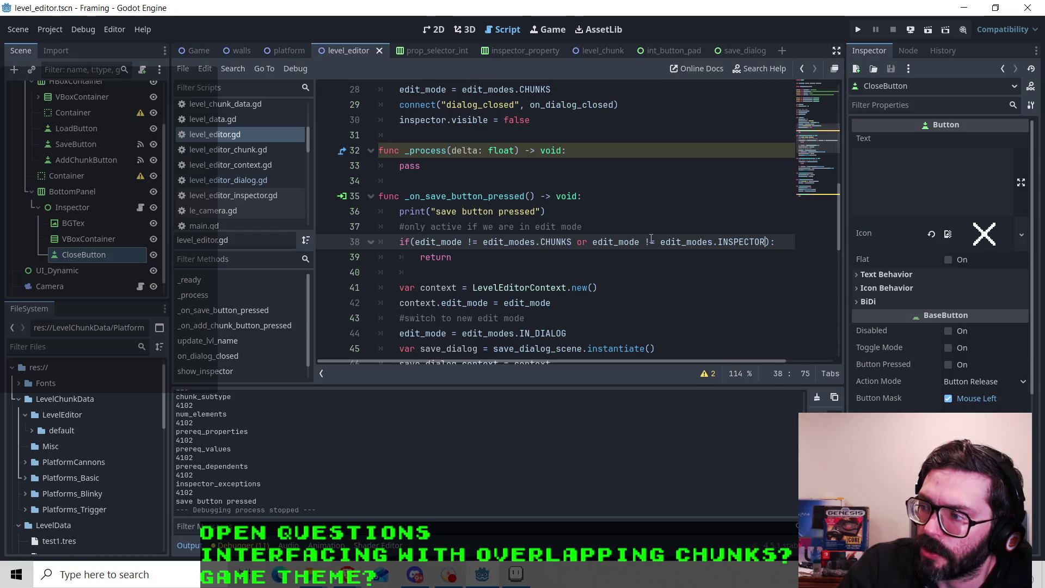
# Rerun the level editor scene, add a chunk, open its properties, and press save..
pyautogui.click(929, 34)
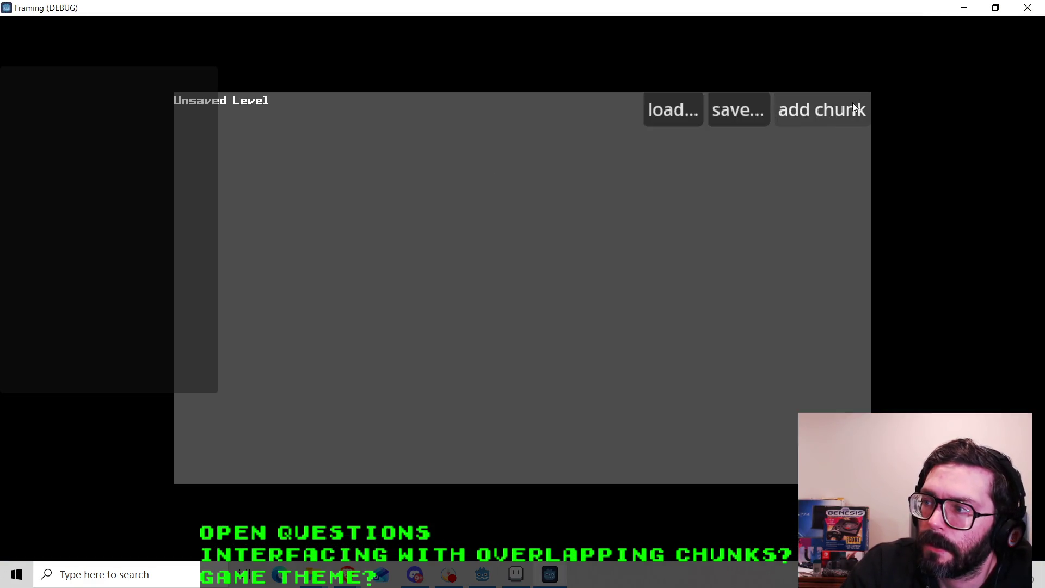
pyautogui.click(852, 102)
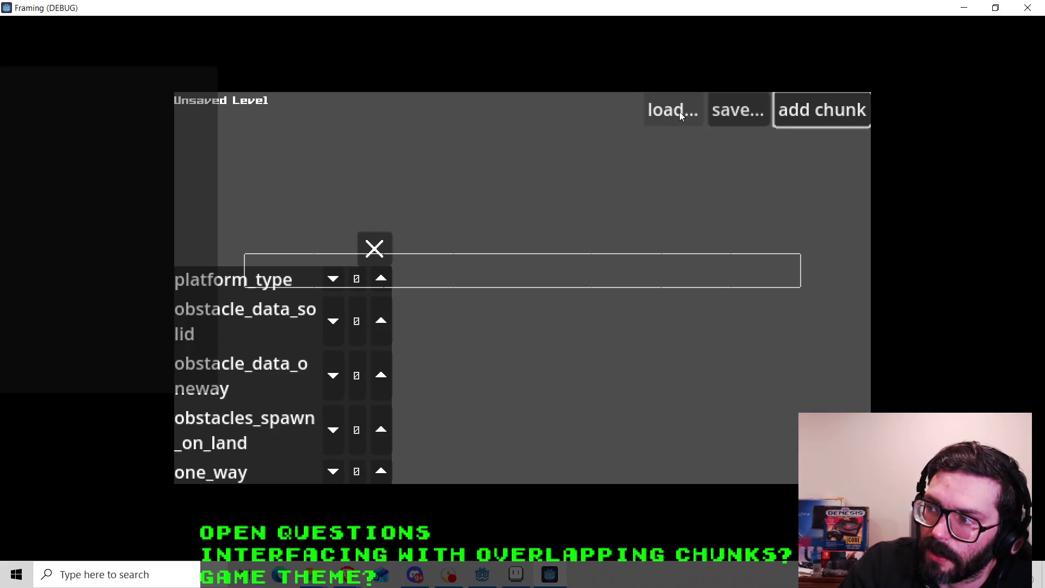
pyautogui.click(740, 111)
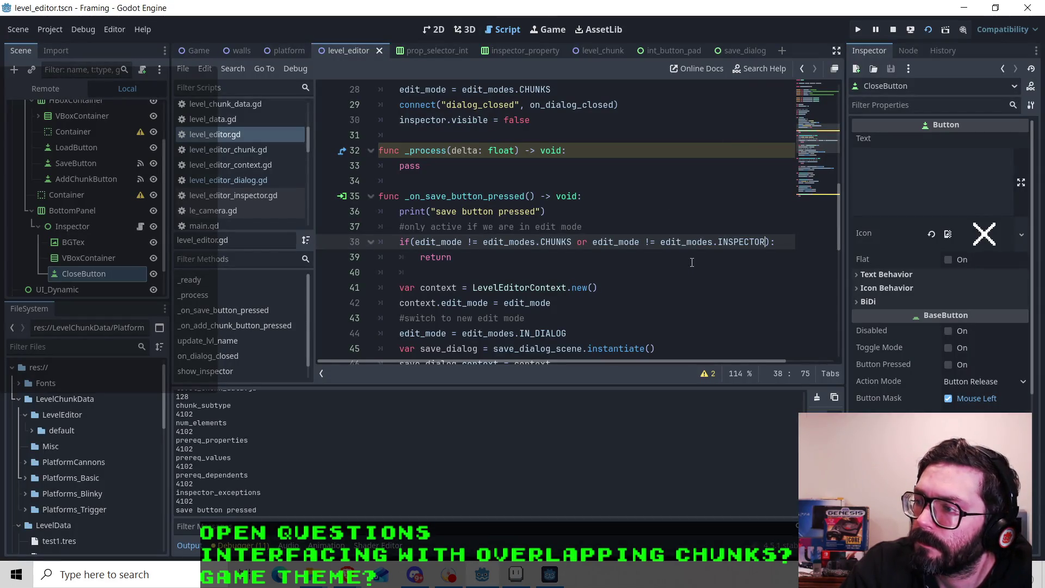
# Stop the game, change line 38's 'or' to 'and' in the save guard, and rerun
pyautogui.click(893, 30)
pyautogui.click(587, 242)
pyautogui.press('BackSpace')
pyautogui.press('BackSpace')
pyautogui.write('and')
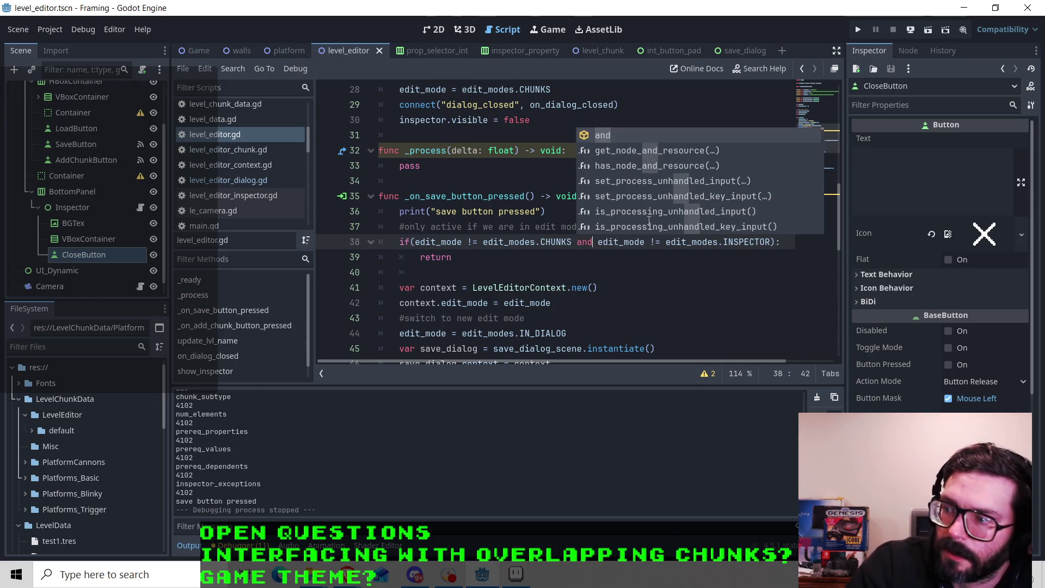
pyautogui.press('Escape')
pyautogui.press('Down')
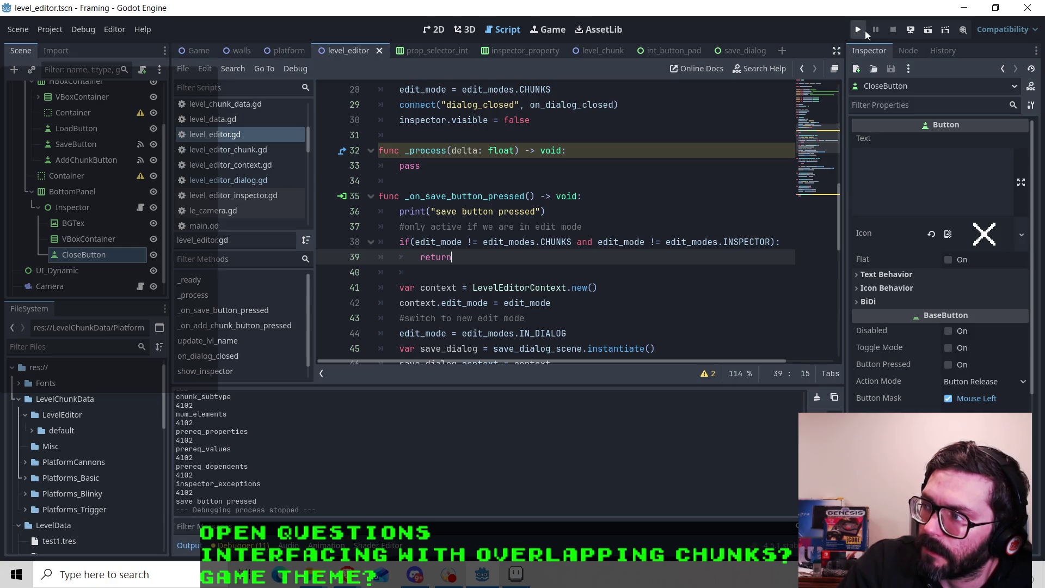
pyautogui.click(910, 30)
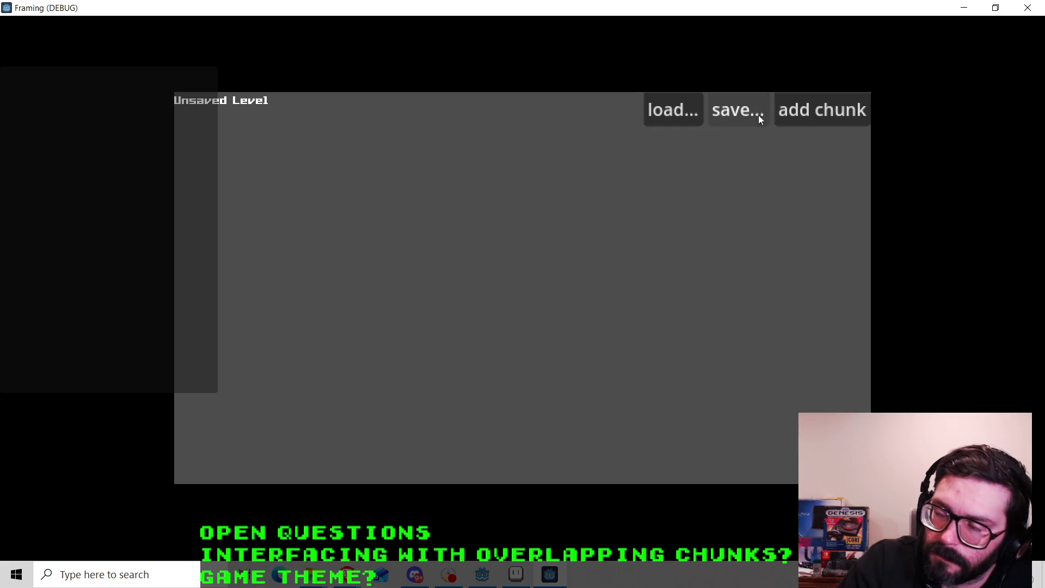
# Add a chunk with its properties open and confirm the remote LevelEditor's Edit Mode reads 1
pyautogui.click(819, 109)
pyautogui.click(538, 263)
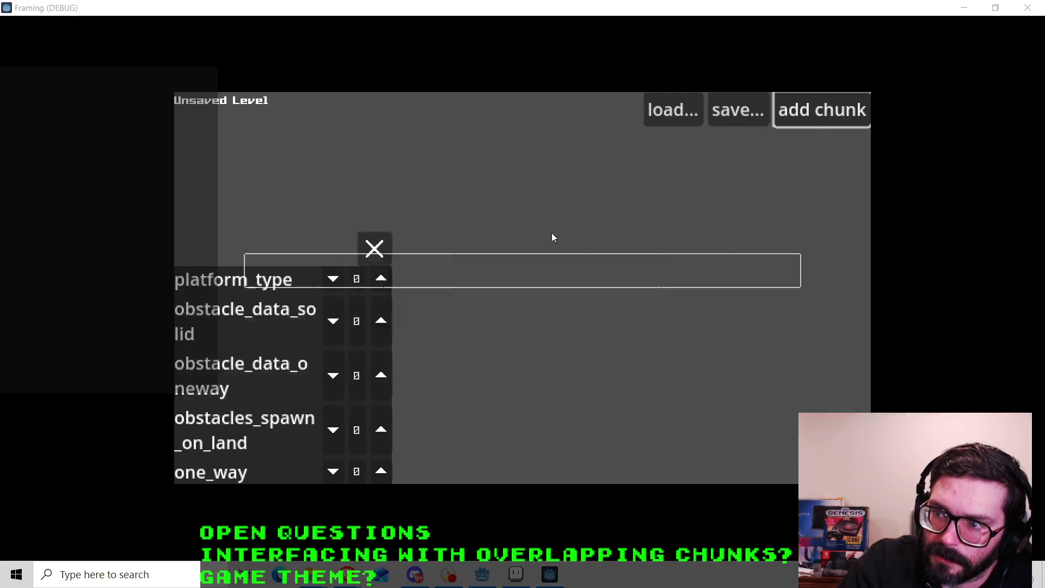
pyautogui.hotkey('alt', 'Tab')
pyautogui.click(45, 88)
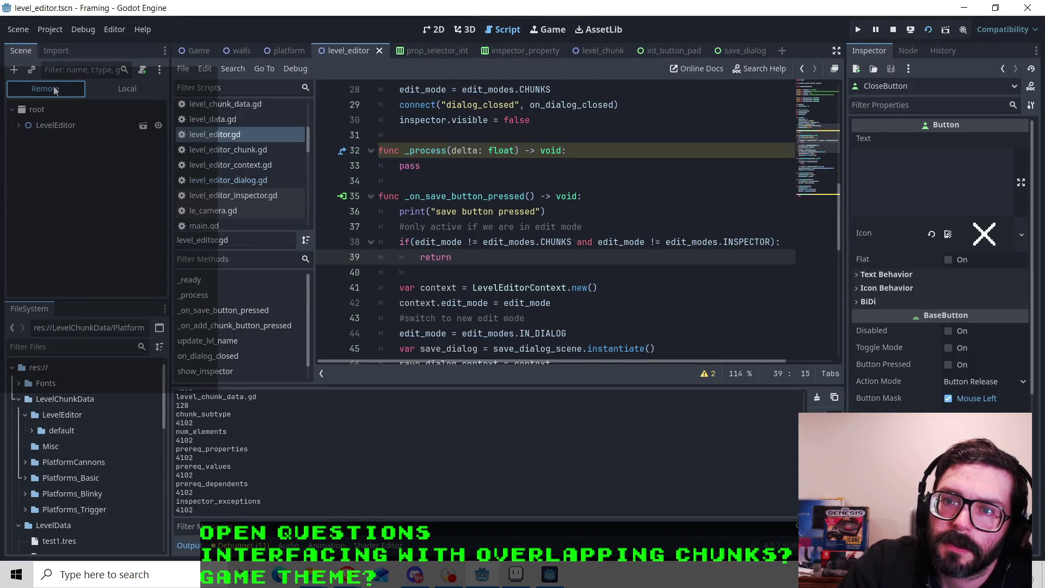
pyautogui.click(19, 125)
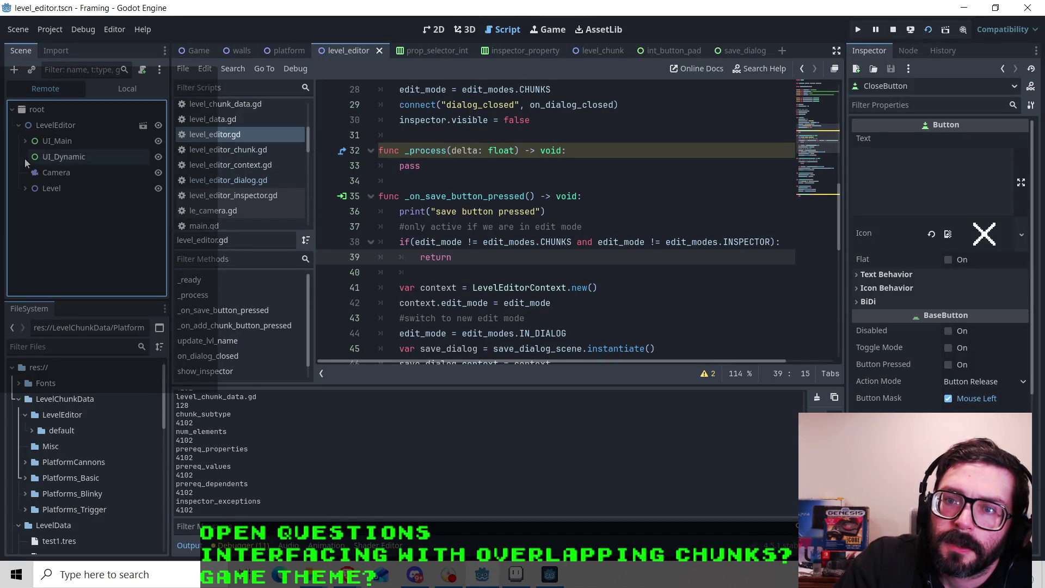
pyautogui.click(41, 123)
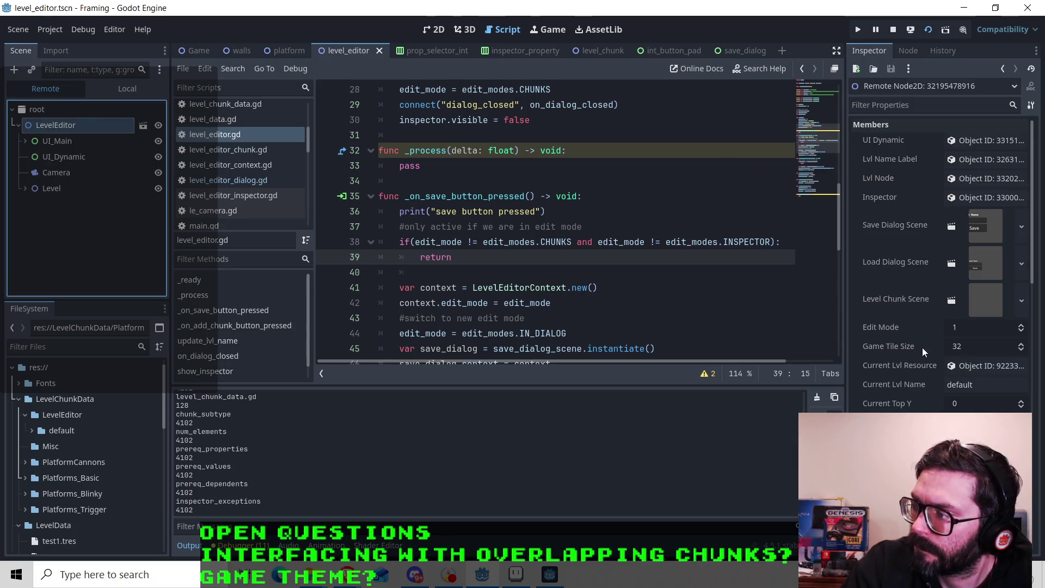
pyautogui.click(549, 574)
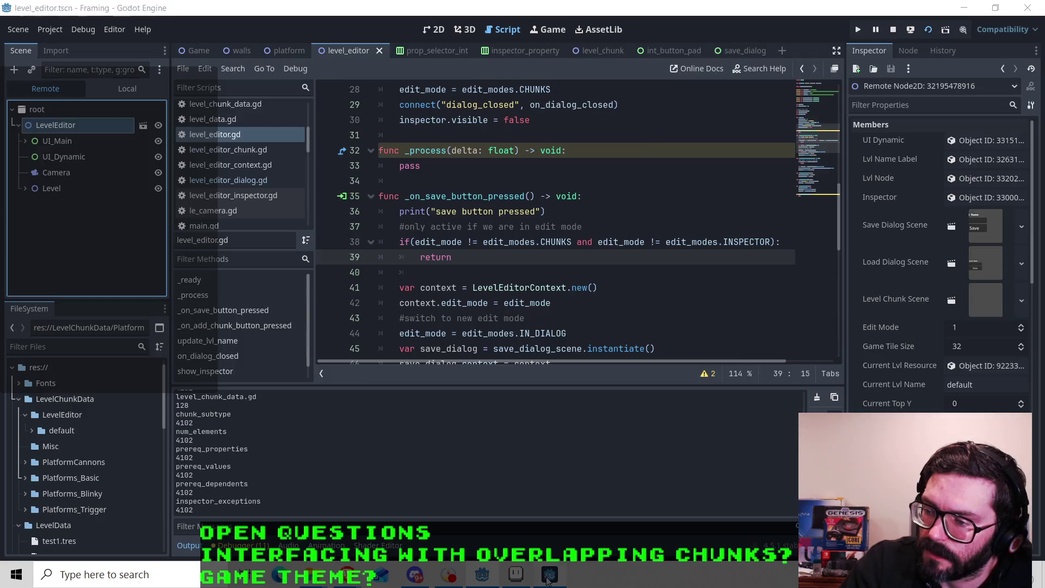
# Save the running level under the name 'gert' from the save dialog
pyautogui.click(729, 110)
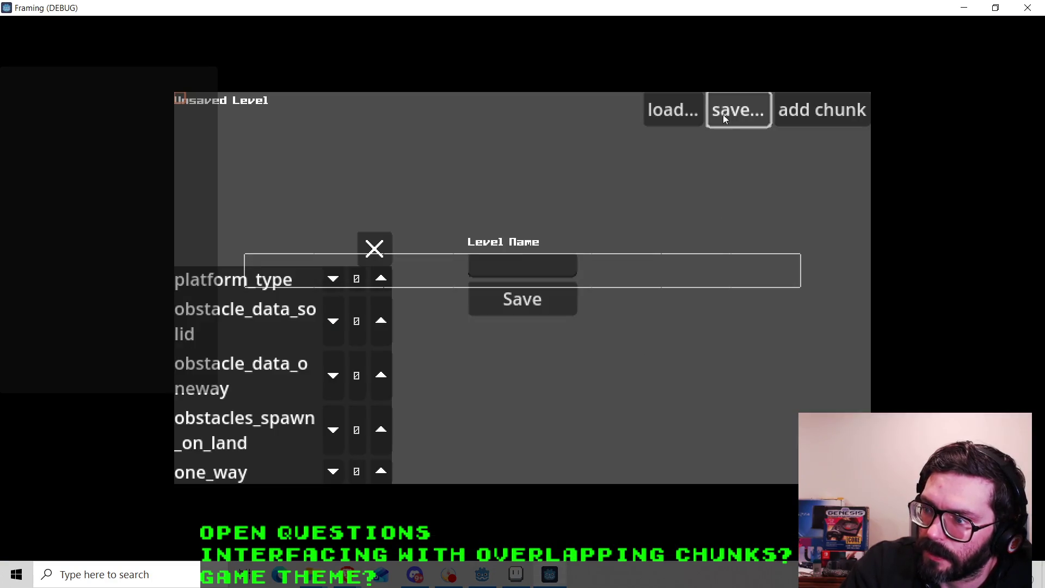
pyautogui.click(531, 270)
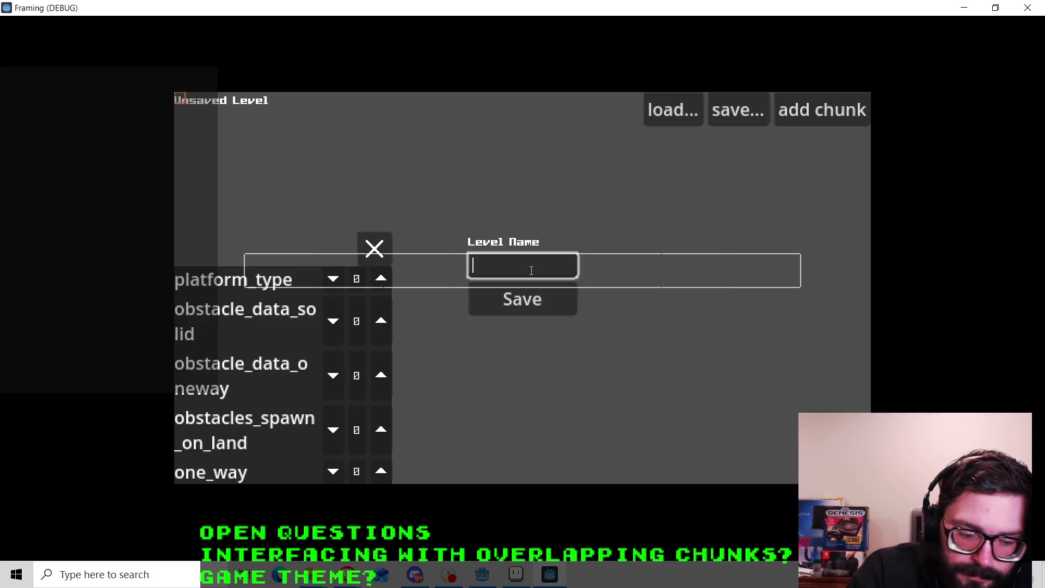
pyautogui.write('gert')
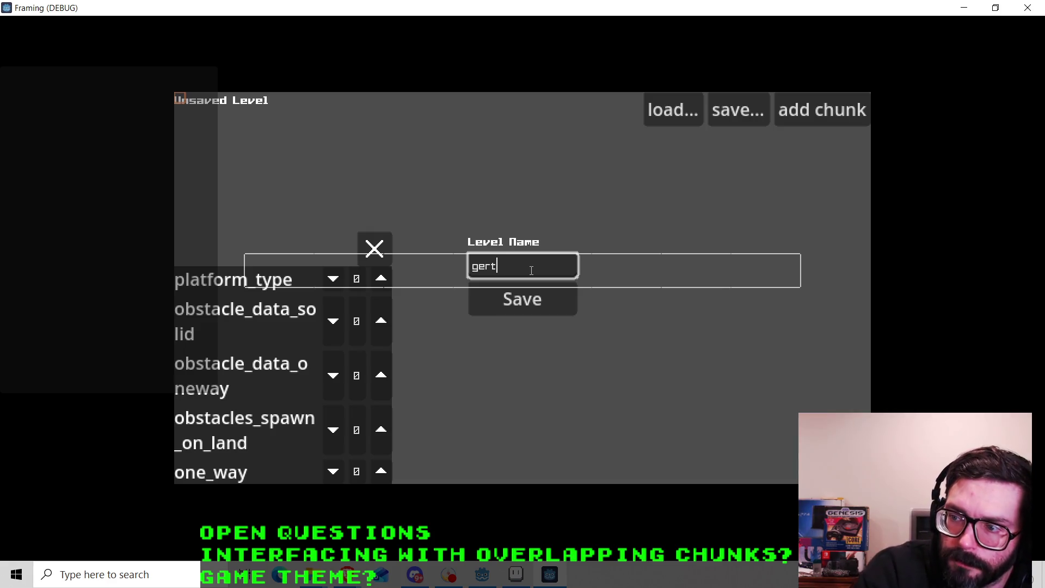
pyautogui.click(526, 305)
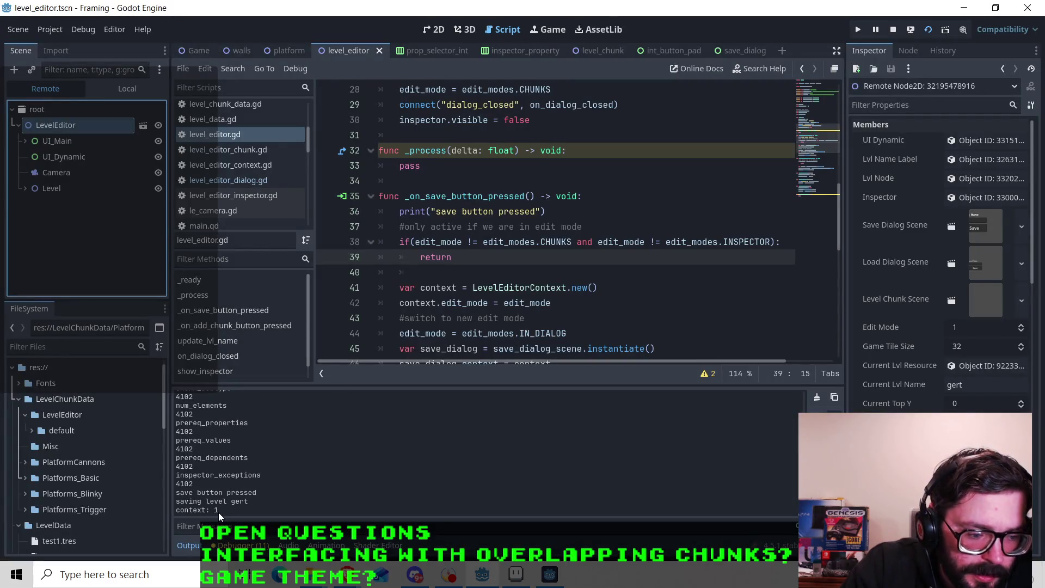
# Check the logged context value in the Output, close the game, and show the 2D view
pyautogui.moveTo(217, 511); pyautogui.dragTo(195, 511)
pyautogui.click(247, 509)
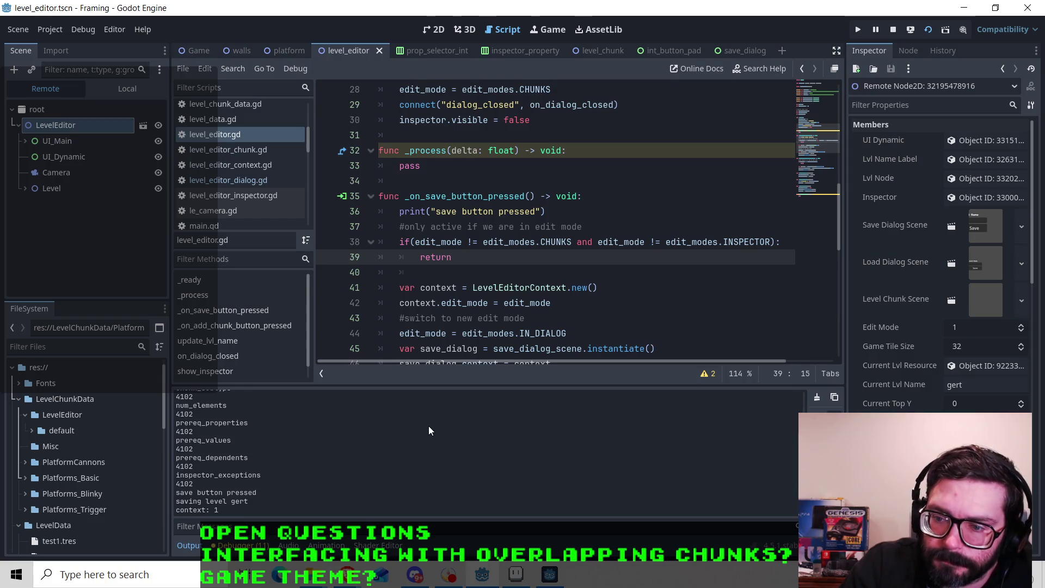
pyautogui.click(550, 572)
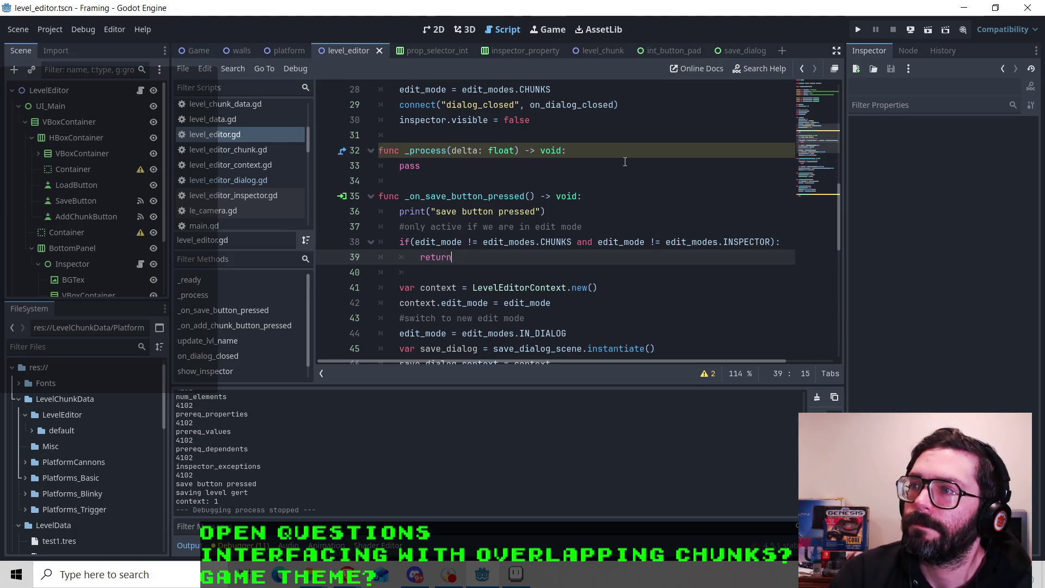
pyautogui.click(438, 31)
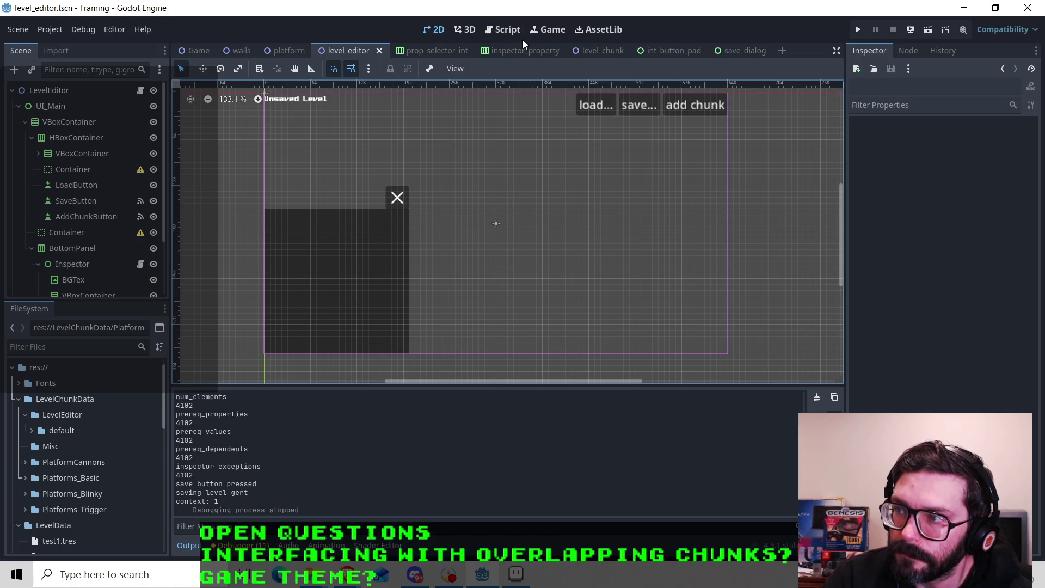
# Connect CloseButton's pressed() signal to the Inspector node as _on_close_button_pressed()
pyautogui.scroll(-4, 82, 228)
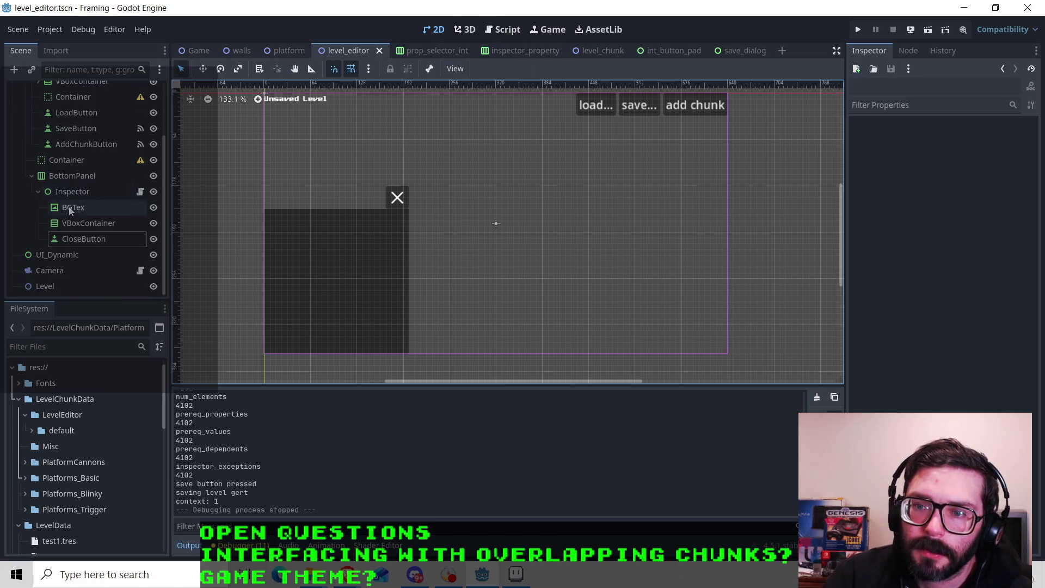
pyautogui.click(85, 242)
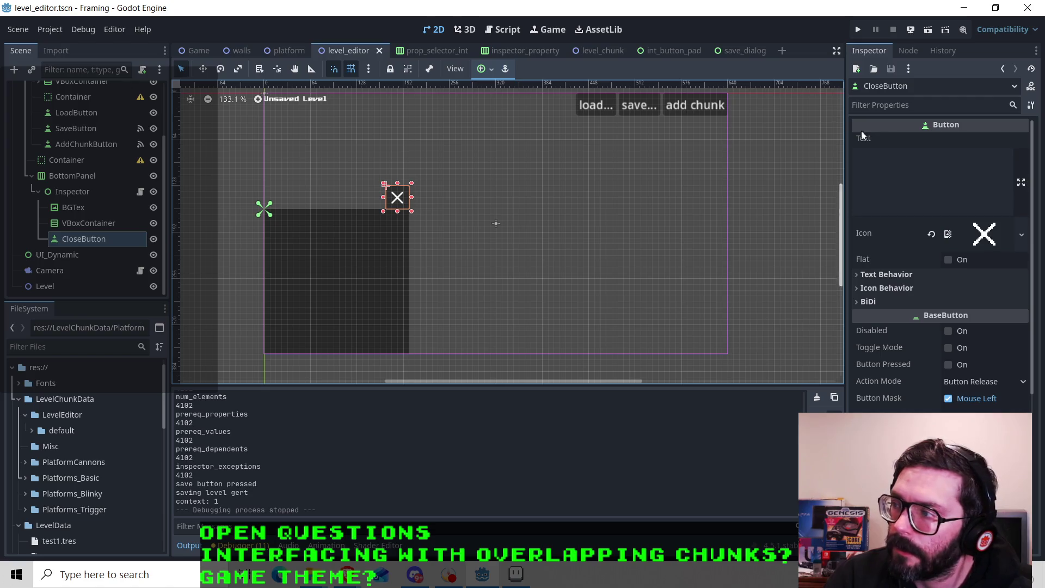
pyautogui.click(907, 50)
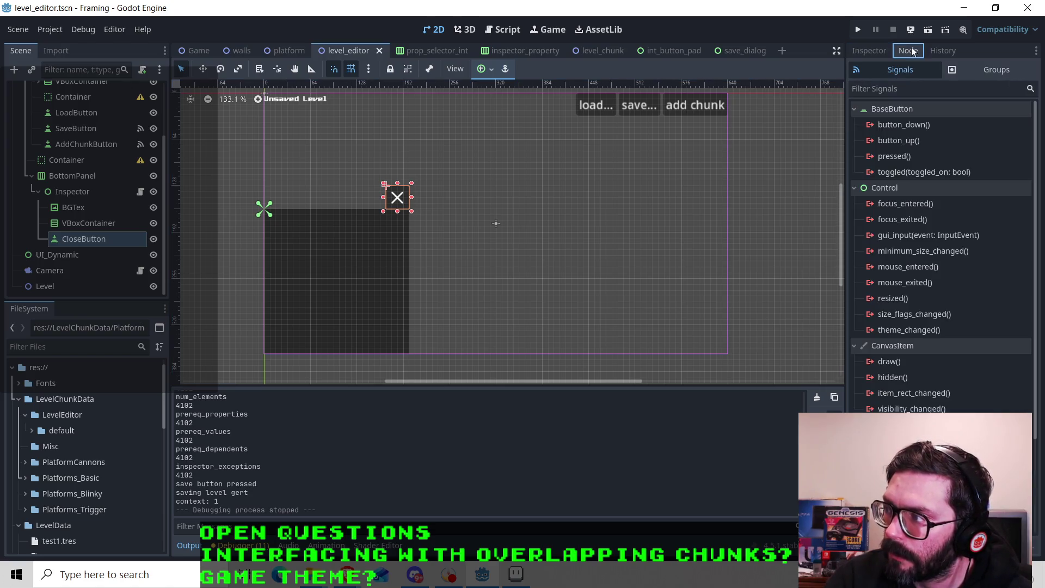
pyautogui.click(909, 158)
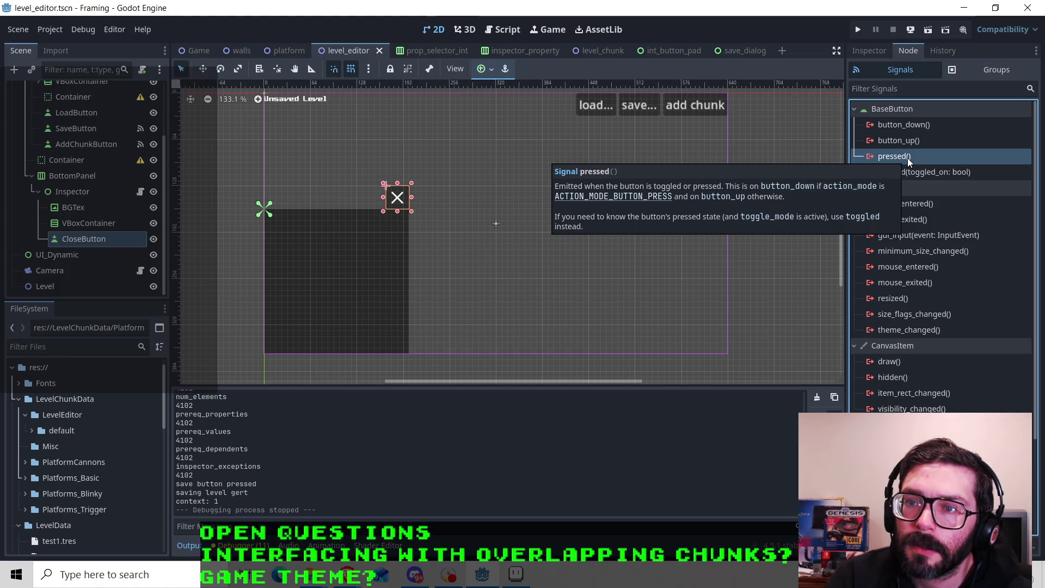
pyautogui.rightClick(907, 162)
pyautogui.click(925, 166)
pyautogui.scroll(-5, 407, 292)
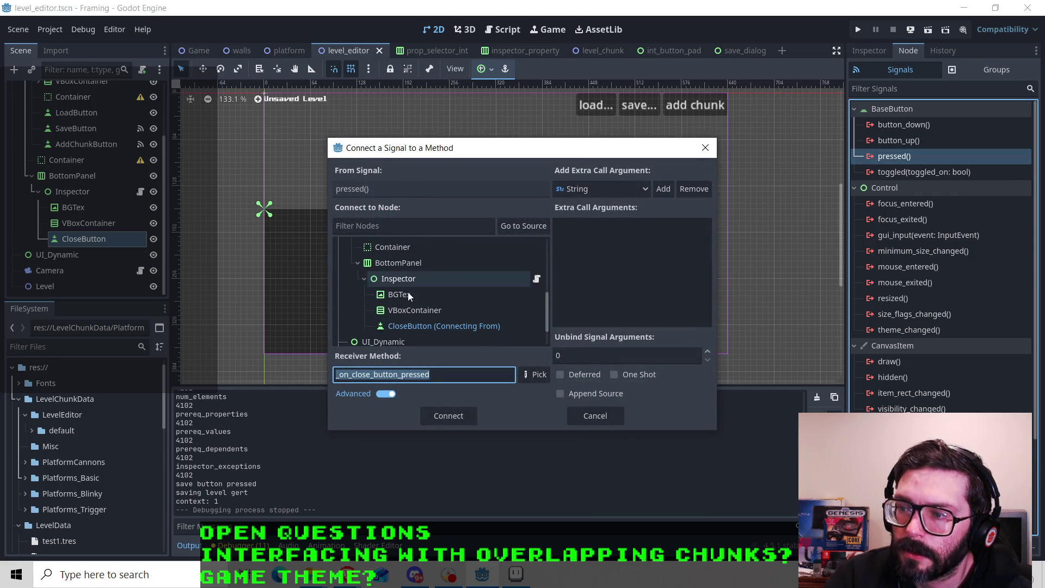
pyautogui.click(426, 281)
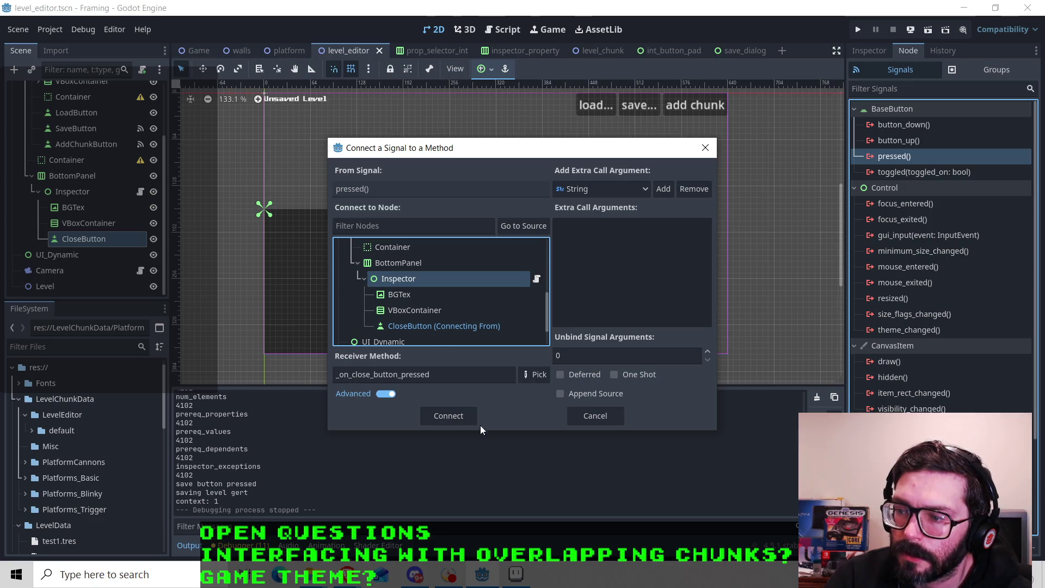
pyautogui.click(442, 416)
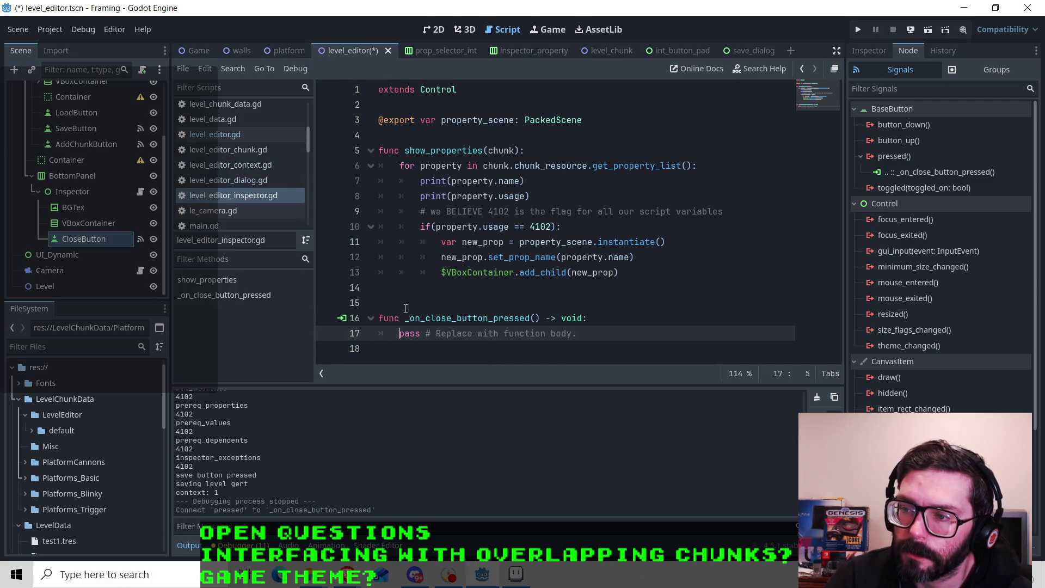
# Leave the new stub and return to level_editor.gd's CHUNKS/INSPECTOR save guard
pyautogui.moveTo(575, 334); pyautogui.dragTo(400, 334)
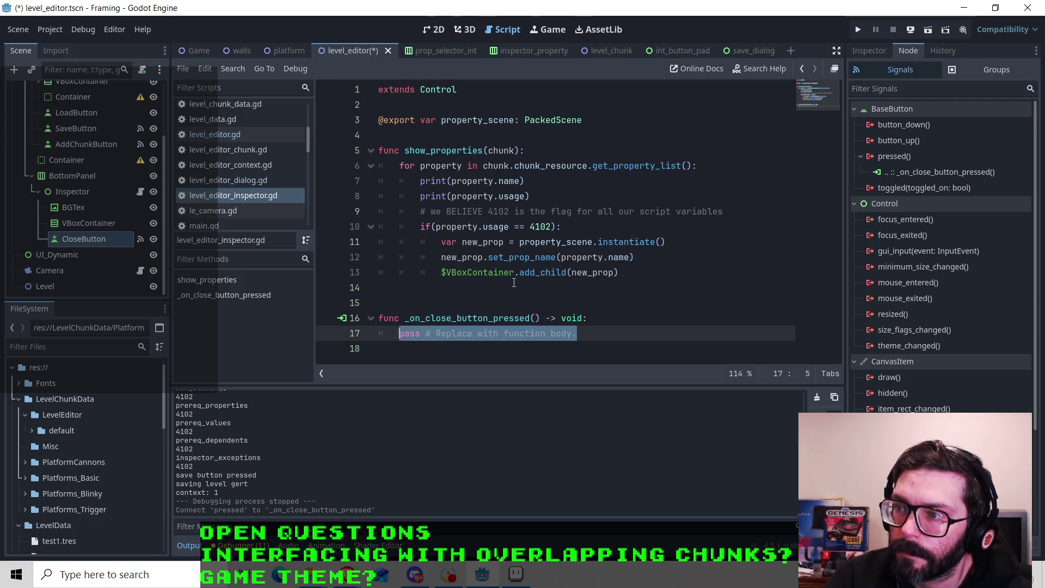
pyautogui.click(575, 332)
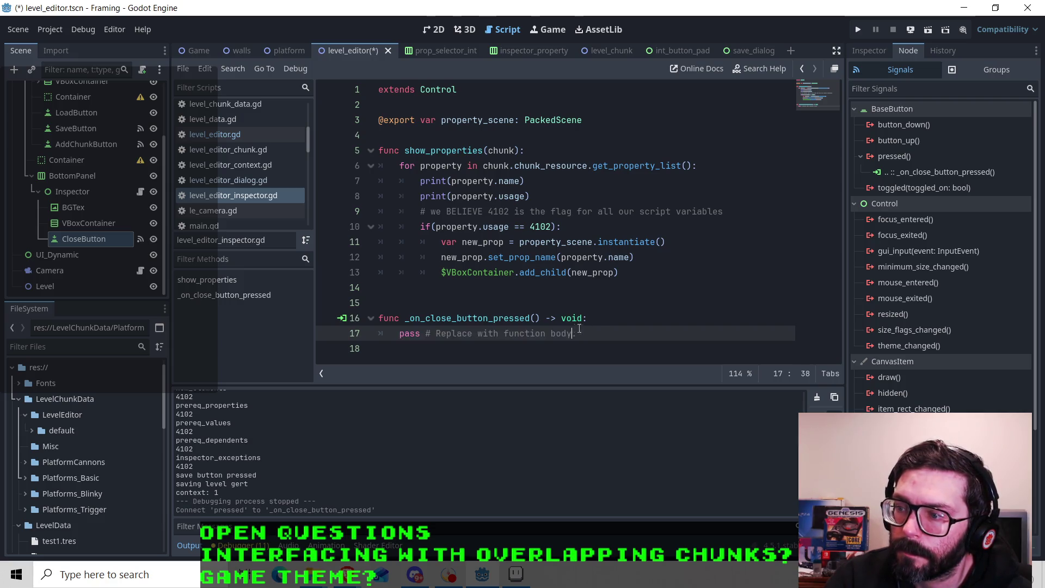
pyautogui.click(484, 120)
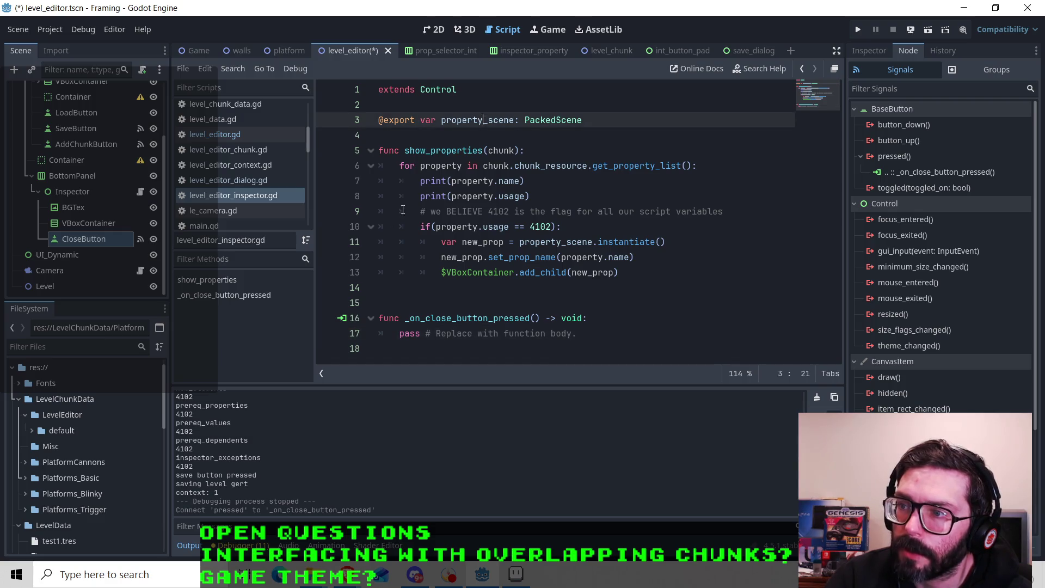
pyautogui.click(221, 136)
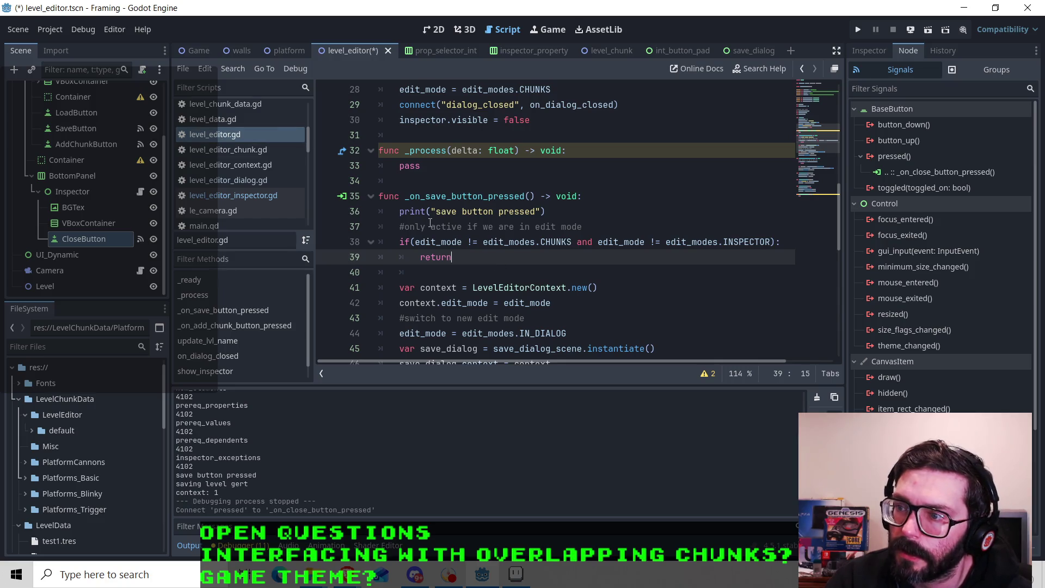
# Copy the level_editor = get_node("/root/LevelEditor") line from level_editor_chunk.gd
pyautogui.scroll(-1, 423, 244)
pyautogui.scroll(-1, 423, 245)
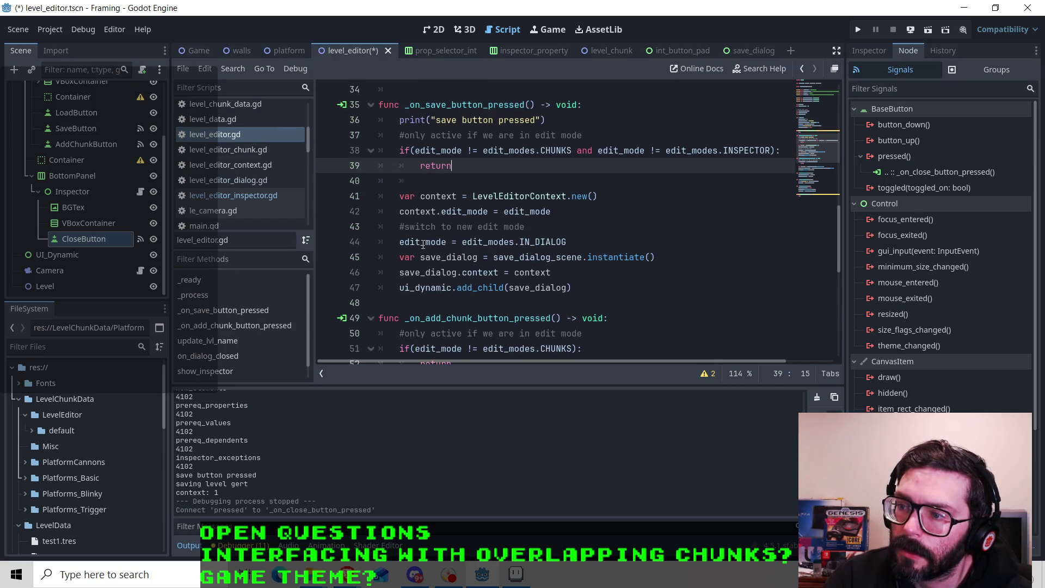
pyautogui.click(244, 152)
pyautogui.click(439, 165)
pyautogui.scroll(7, 438, 168)
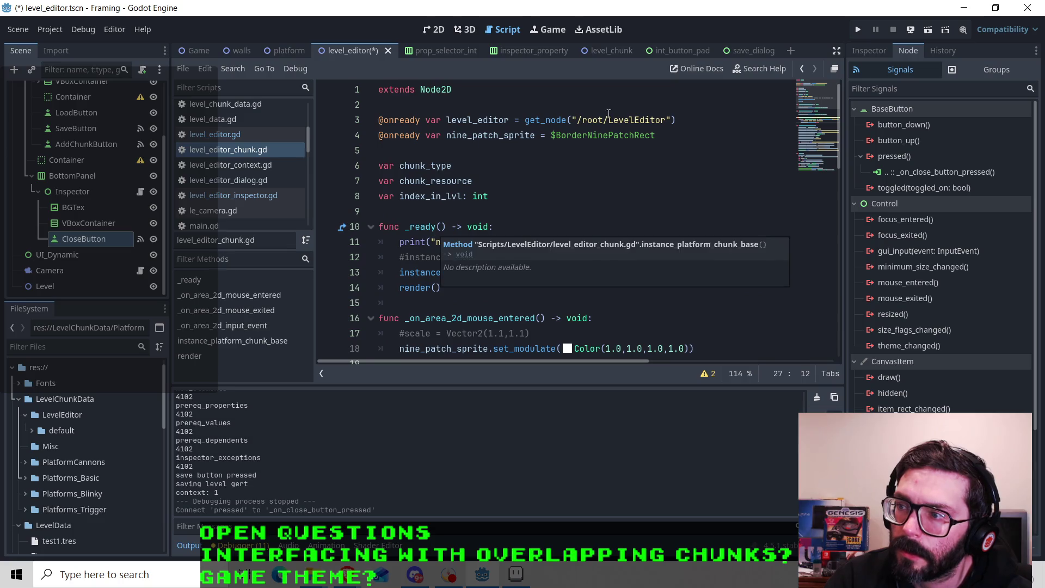
pyautogui.moveTo(678, 119); pyautogui.dragTo(380, 123)
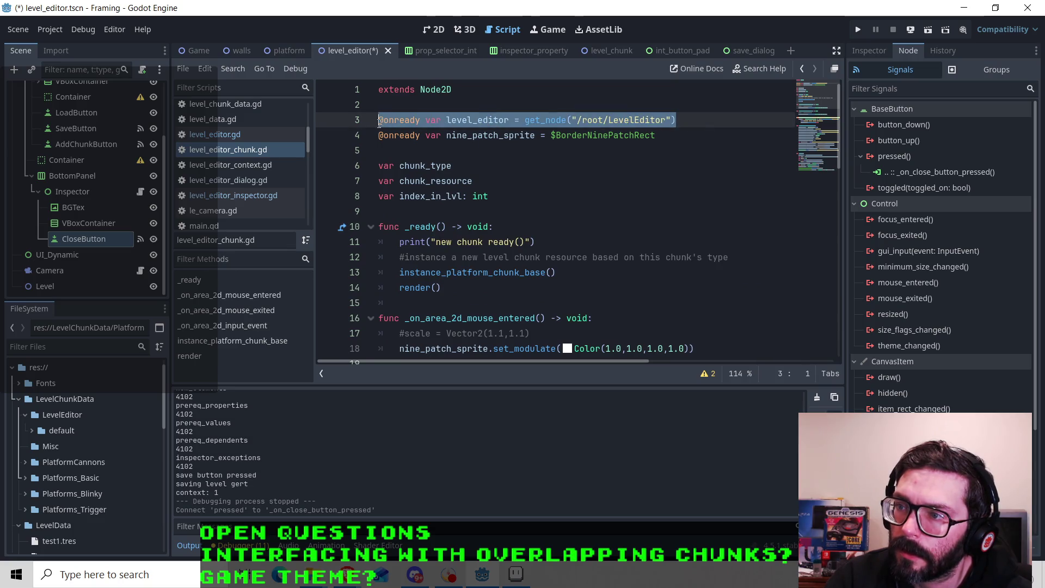
pyautogui.rightClick(480, 120)
pyautogui.click(488, 208)
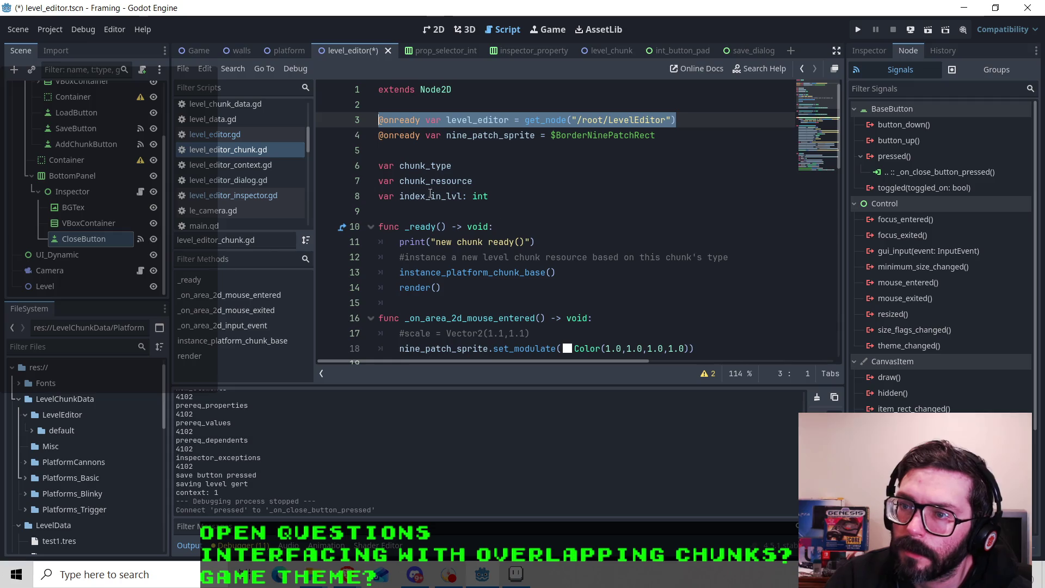
pyautogui.click(225, 194)
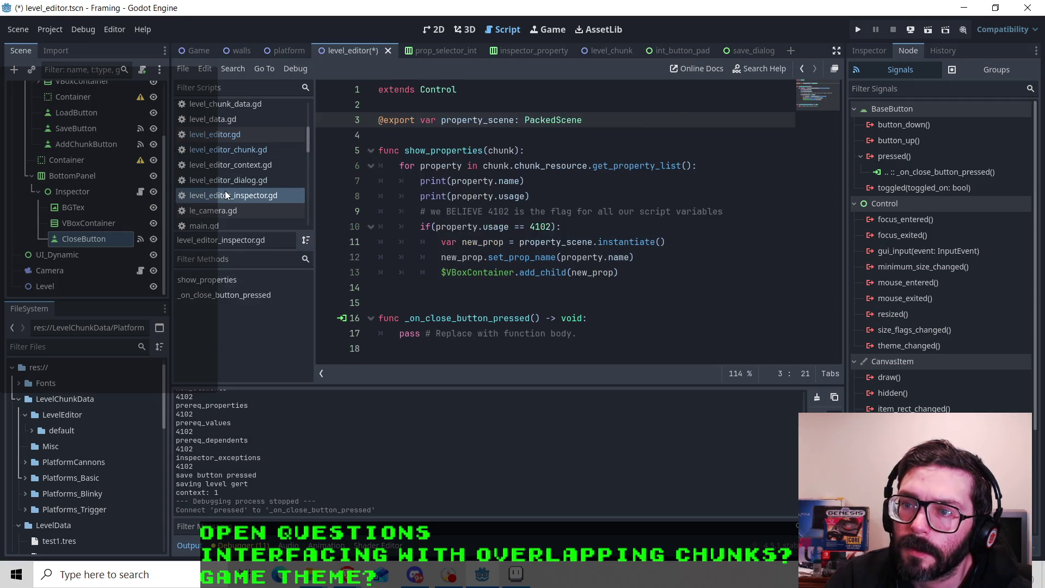
pyautogui.click(407, 109)
pyautogui.press('Return')
pyautogui.hotkey('ctrl', 'v')
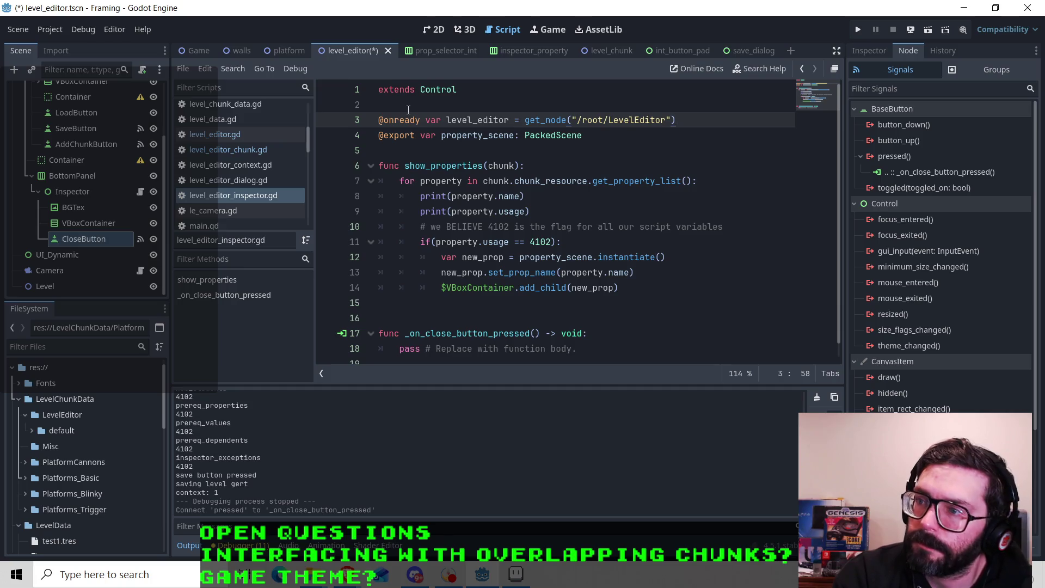
pyautogui.press('Return')
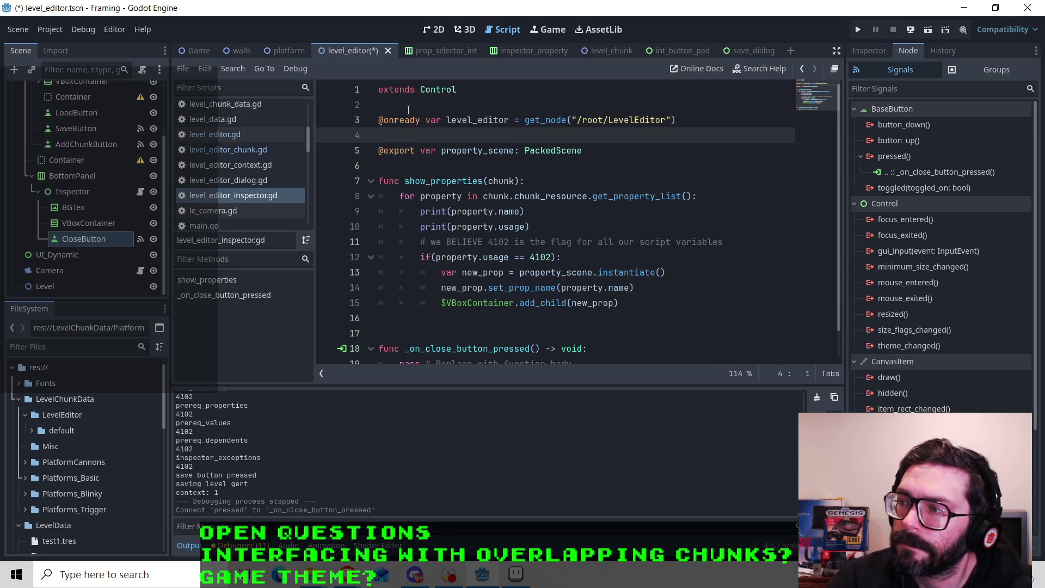
pyautogui.scroll(-1, 403, 125)
pyautogui.hotkey('ctrl', 's')
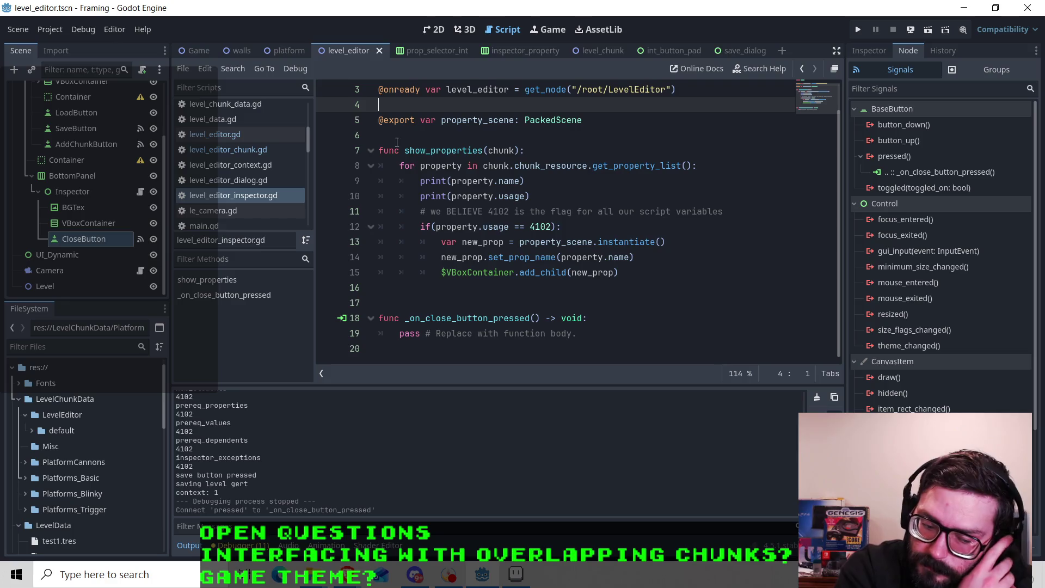
pyautogui.click(537, 195)
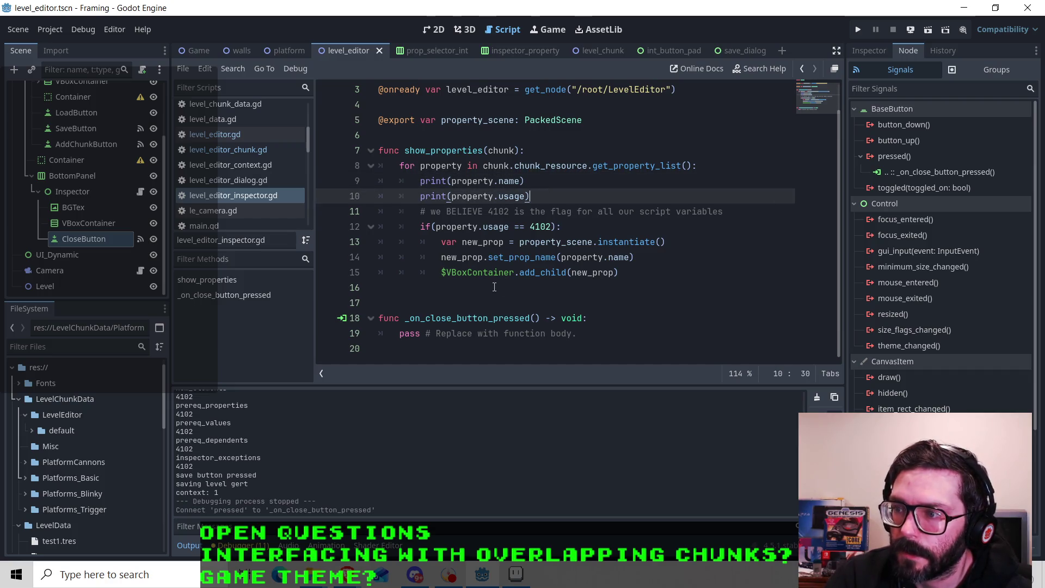
pyautogui.click(214, 137)
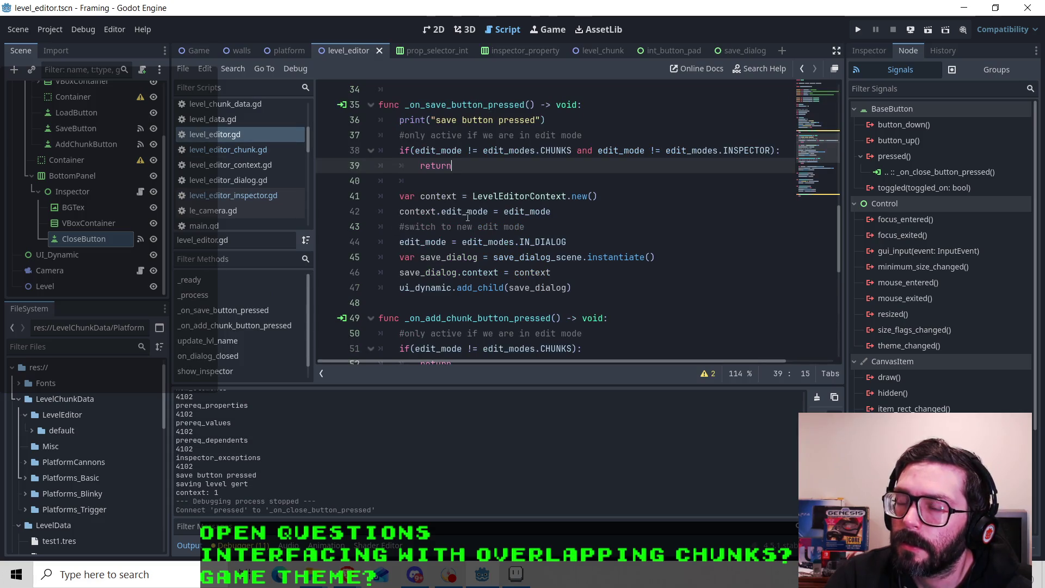
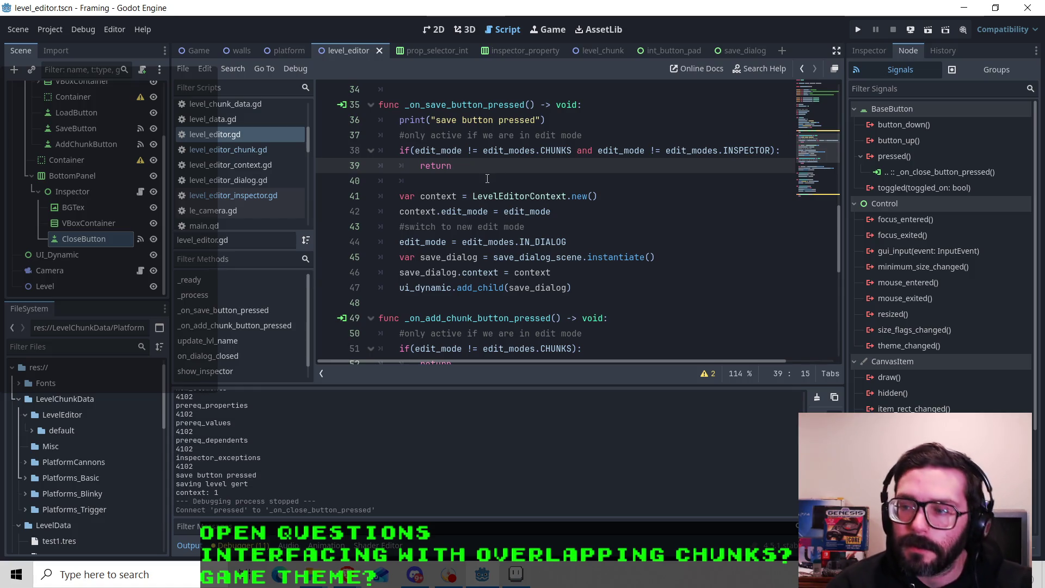
# Copy the two context-creation lines 41–42 from level_editor.gd
pyautogui.press('Down')
pyautogui.press('Down')
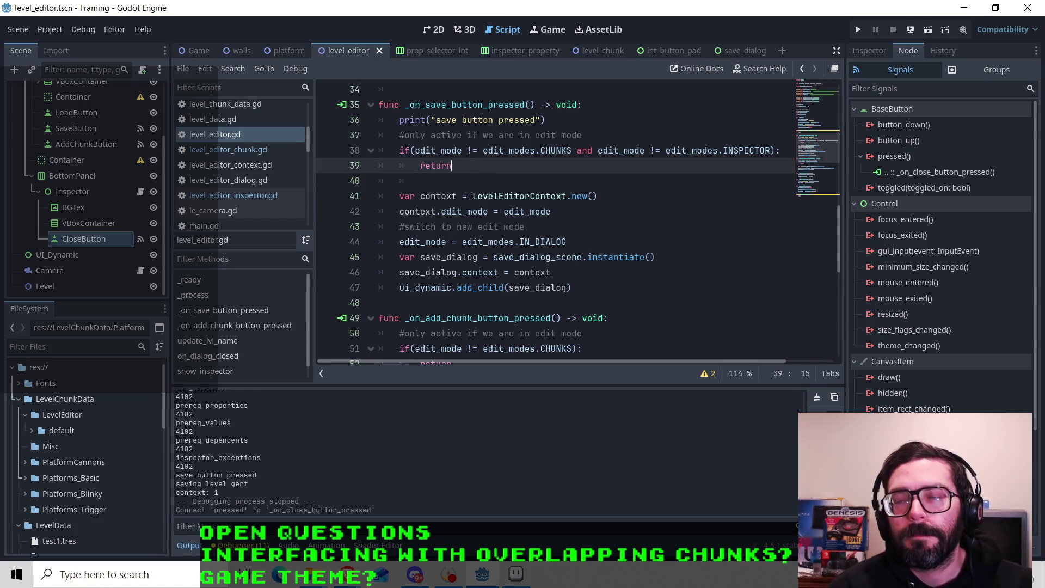
pyautogui.press('Right')
pyautogui.press('Right')
pyautogui.click(435, 179)
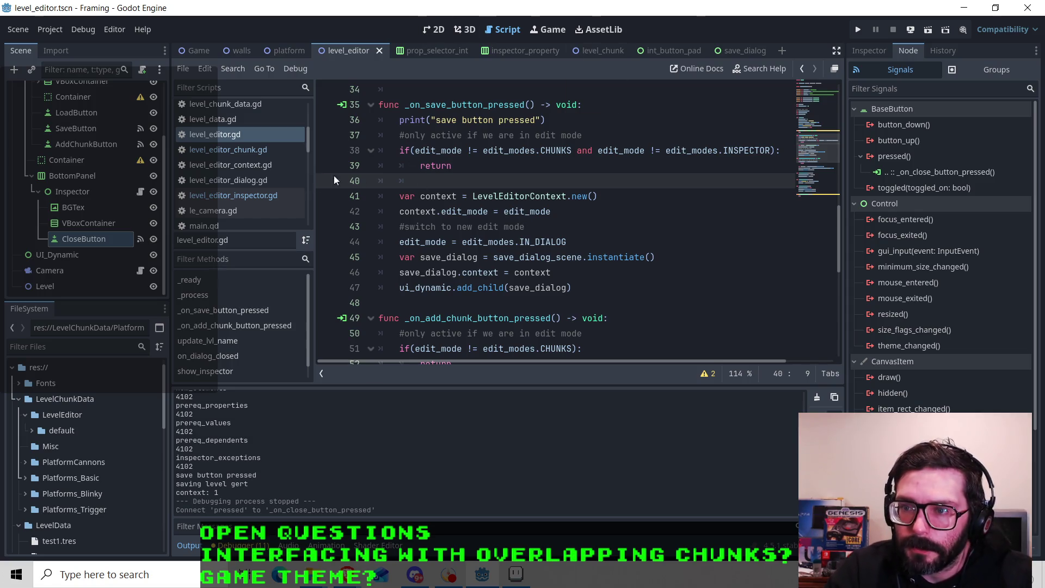
pyautogui.click(241, 196)
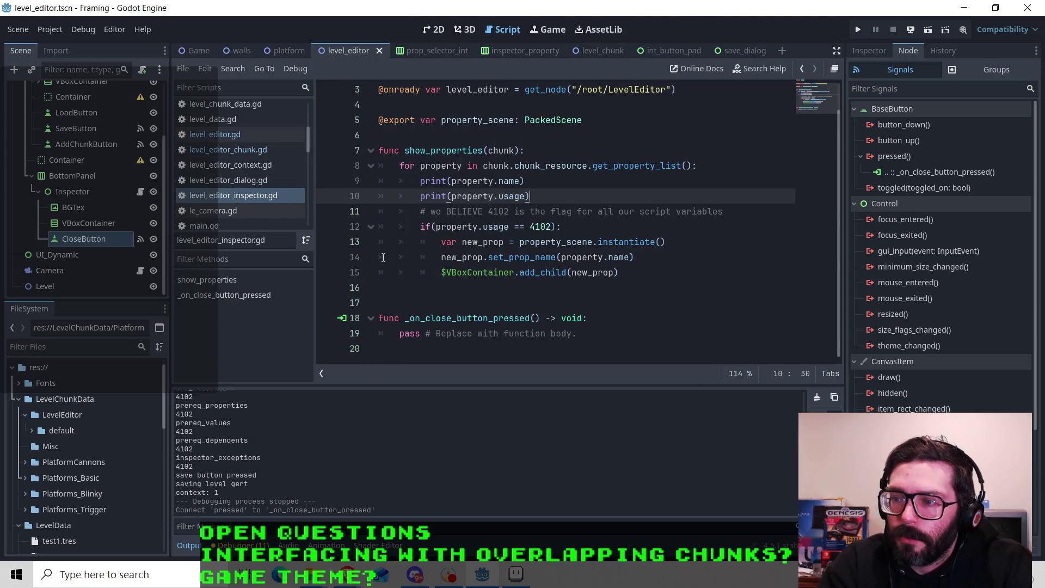
pyautogui.click(425, 320)
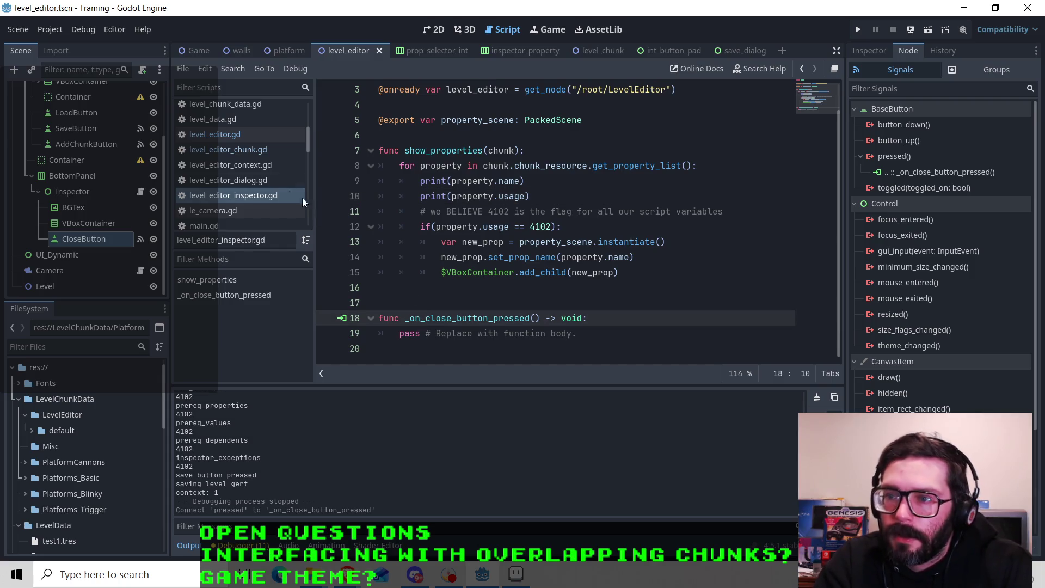
pyautogui.click(219, 133)
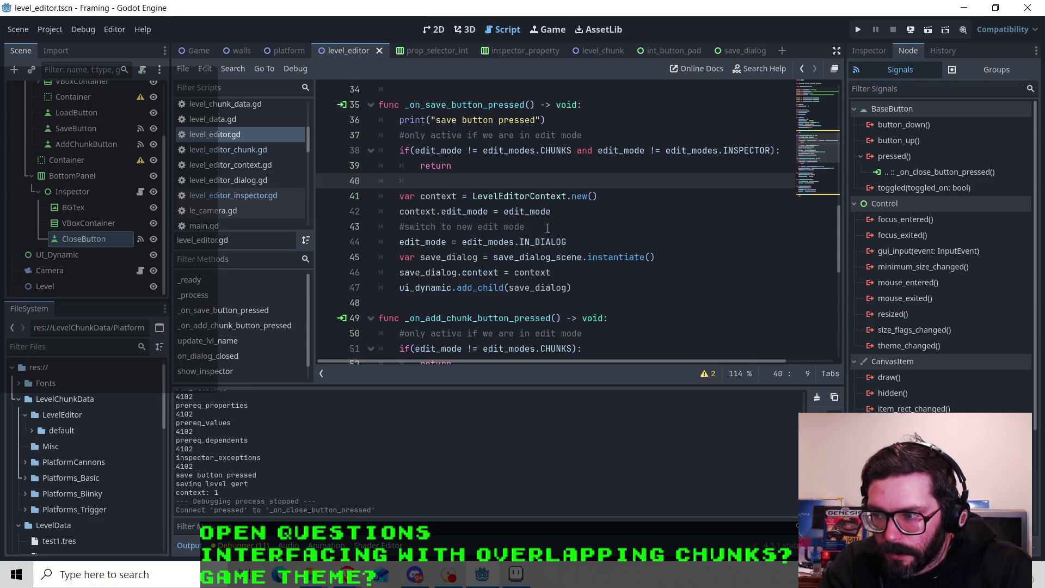
pyautogui.moveTo(563, 212)
pyautogui.mouseDown()
pyautogui.moveTo(414, 212)
pyautogui.moveTo(375, 199)
pyautogui.mouseUp()
pyautogui.rightClick(429, 201)
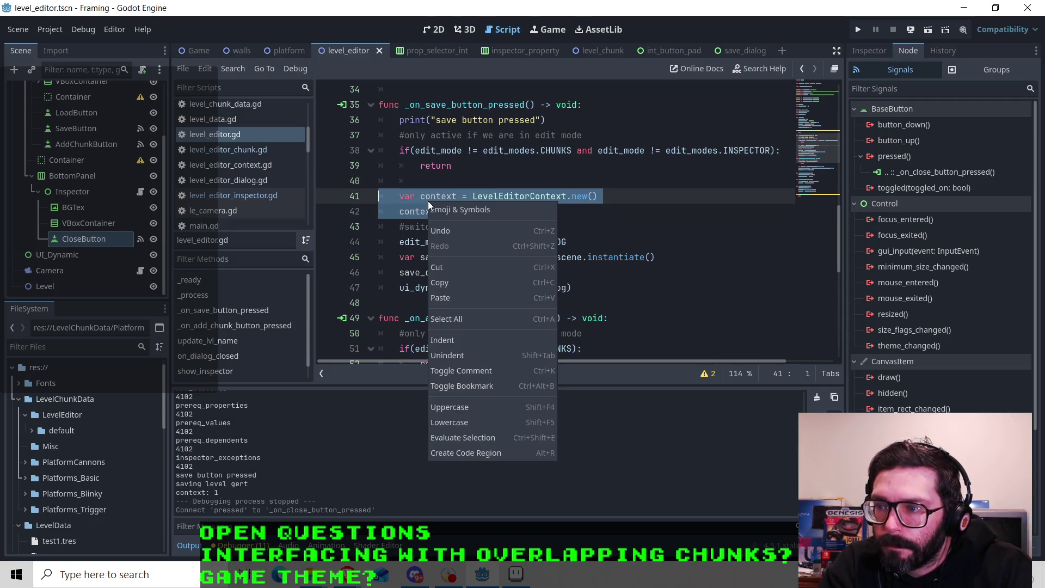
pyautogui.click(447, 280)
# Paste the lines into _on_close_button_pressed in level_editor_inspector.gd and fix the indentation
pyautogui.click(258, 195)
pyautogui.click(599, 320)
pyautogui.press('Return')
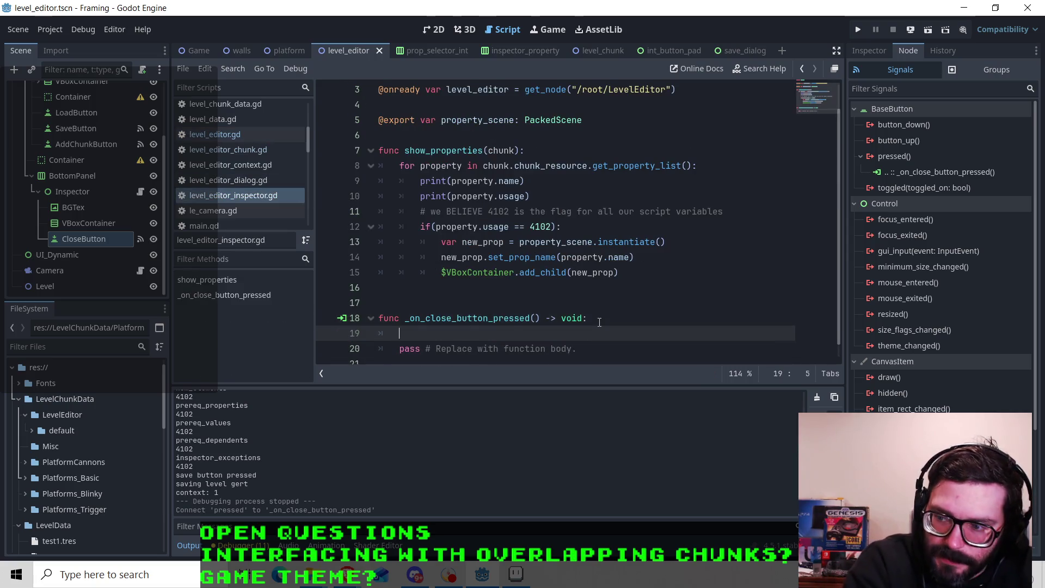
pyautogui.hotkey('ctrl', 'v')
pyautogui.press('Up')
pyautogui.press('Up')
pyautogui.press('Right')
pyautogui.press('Right')
pyautogui.press('Right')
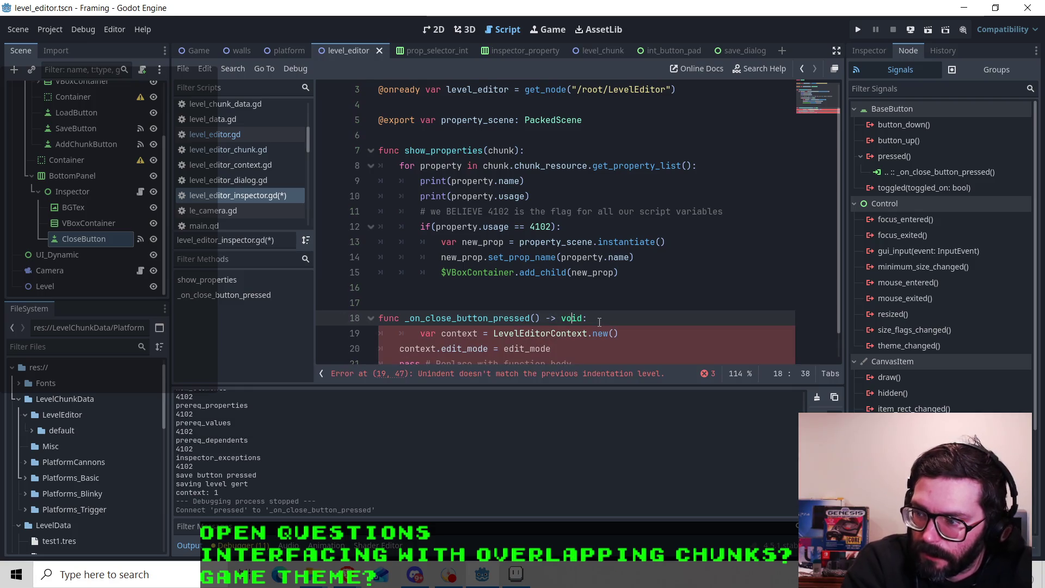
pyautogui.press('Right')
pyautogui.press('Right')
pyautogui.press('BackSpace')
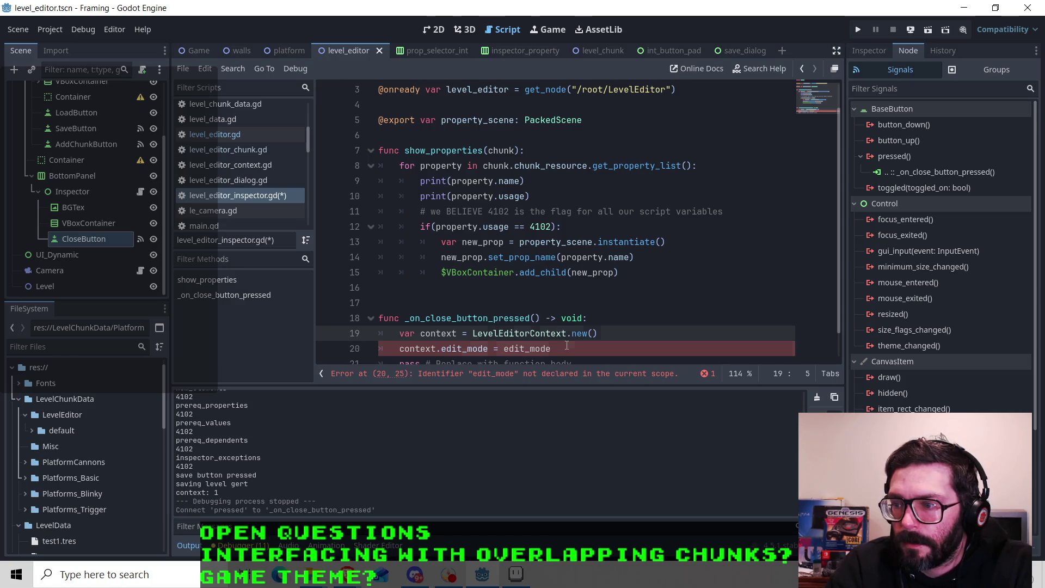
# Set the pasted edit_mode value to 0 and delete the placeholder pass line
pyautogui.click(566, 346)
pyautogui.moveTo(505, 348); pyautogui.dragTo(554, 349)
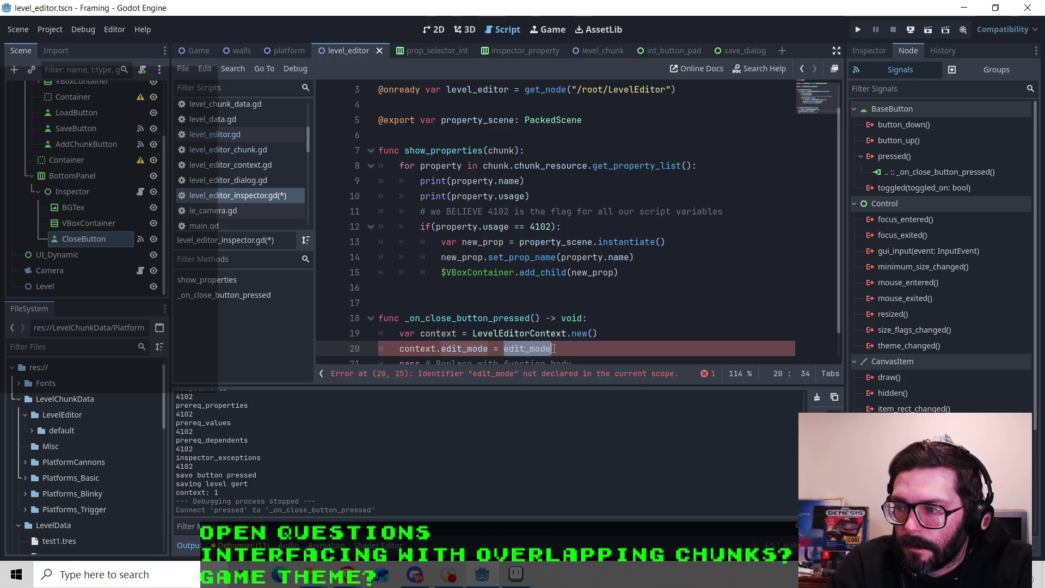
pyautogui.write('0')
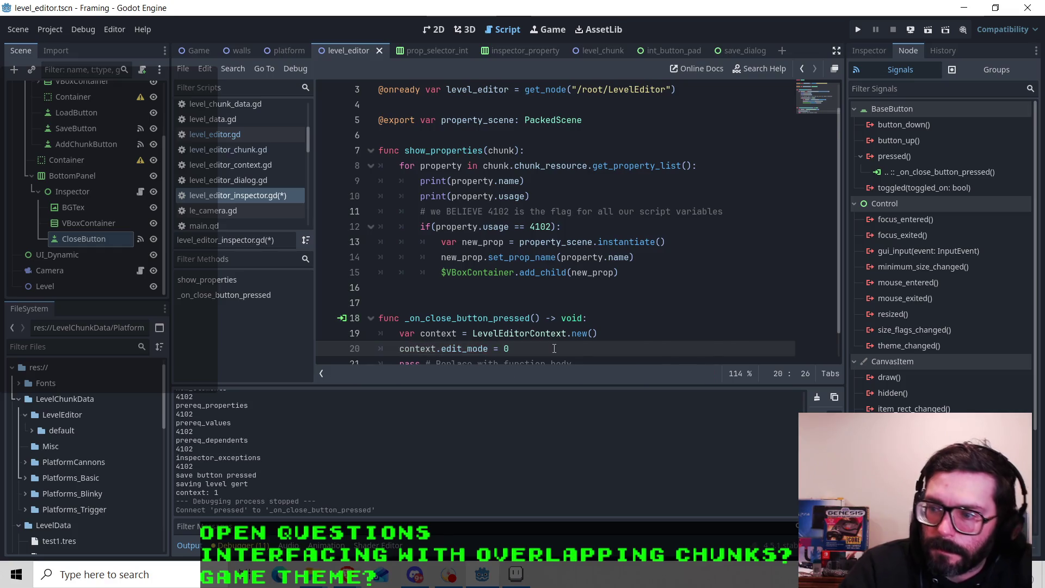
pyautogui.scroll(-1, 544, 344)
pyautogui.moveTo(578, 334); pyautogui.dragTo(398, 337)
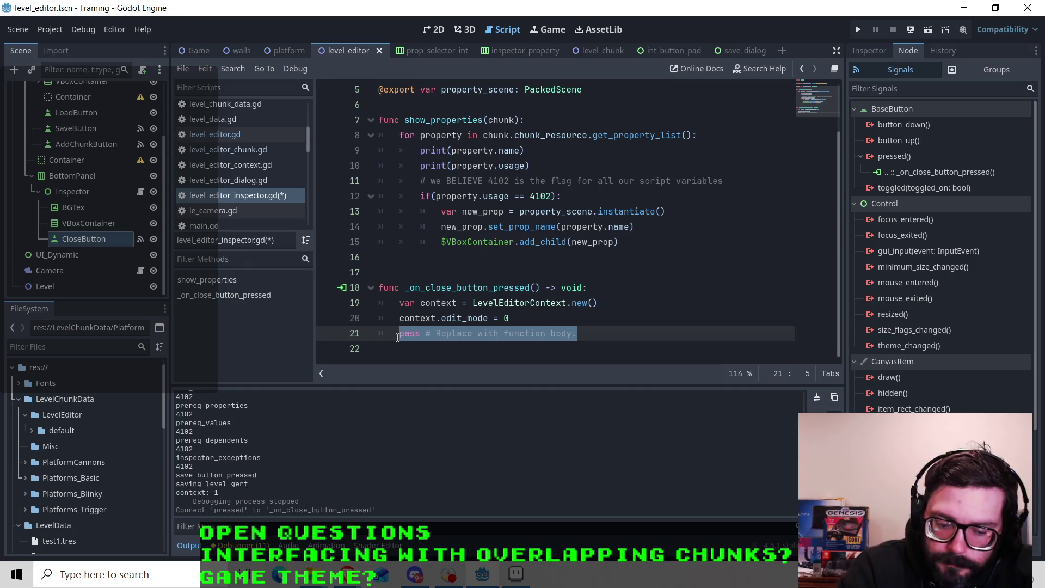
pyautogui.press('BackSpace')
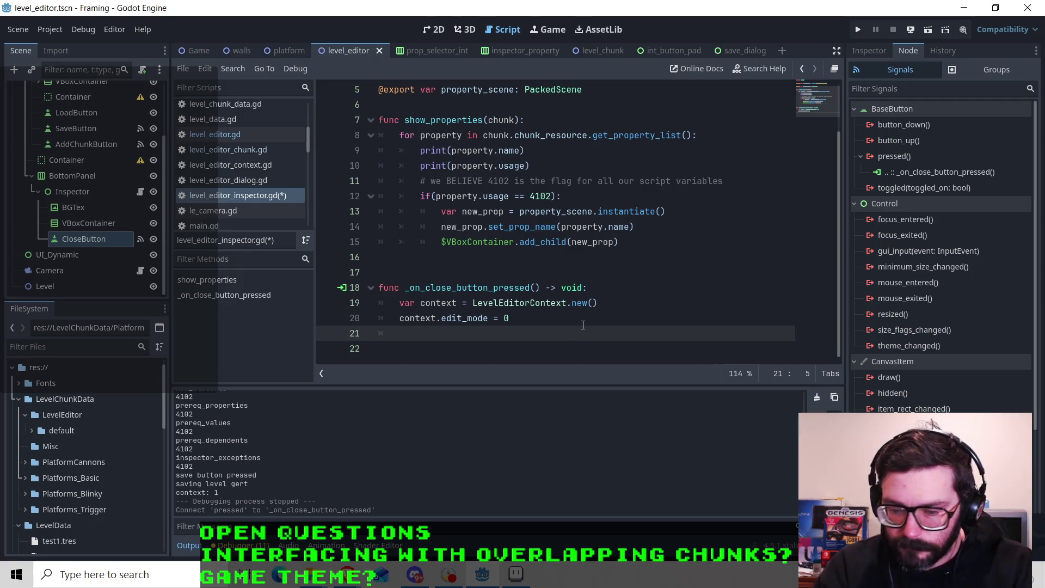
pyautogui.click(520, 319)
pyautogui.click(532, 334)
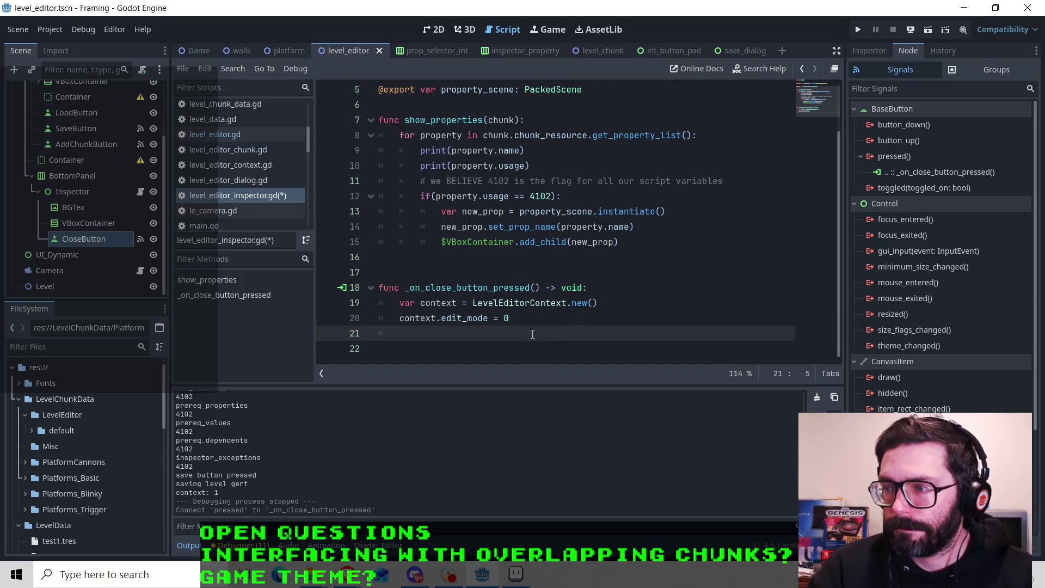
pyautogui.click(488, 310)
pyautogui.click(525, 318)
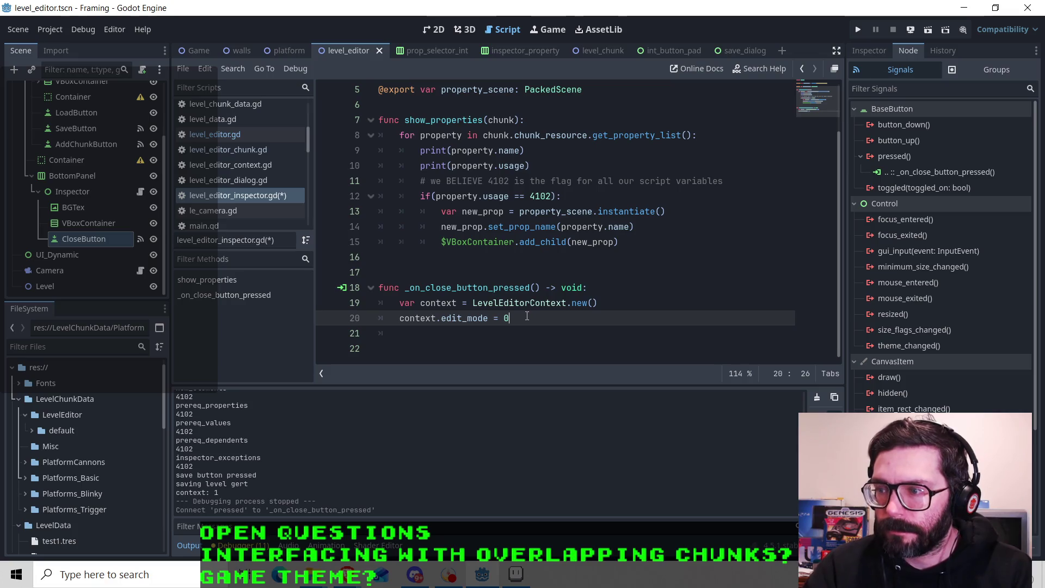
# Switch back to level_editor.gd and place the caret at the end of line 46
pyautogui.click(238, 136)
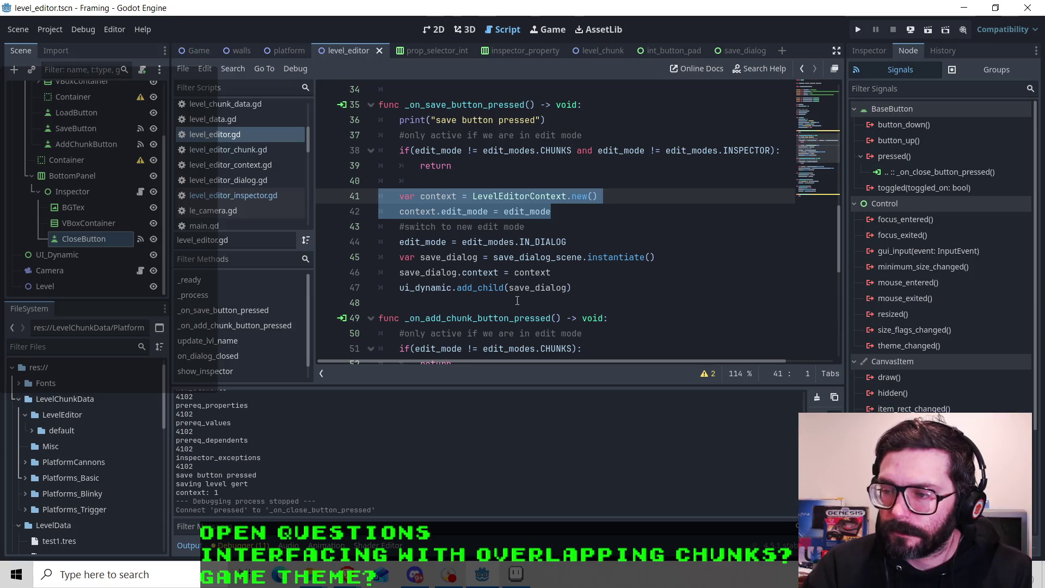
pyautogui.click(587, 282)
pyautogui.press('Up')
pyautogui.click(588, 282)
pyautogui.press('Up')
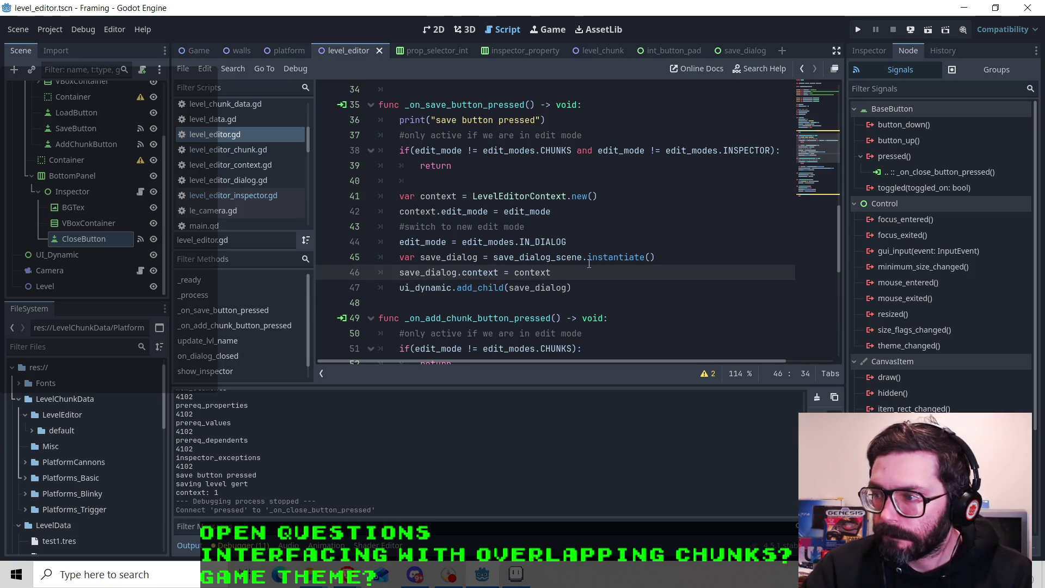
pyautogui.click(662, 254)
pyautogui.click(590, 273)
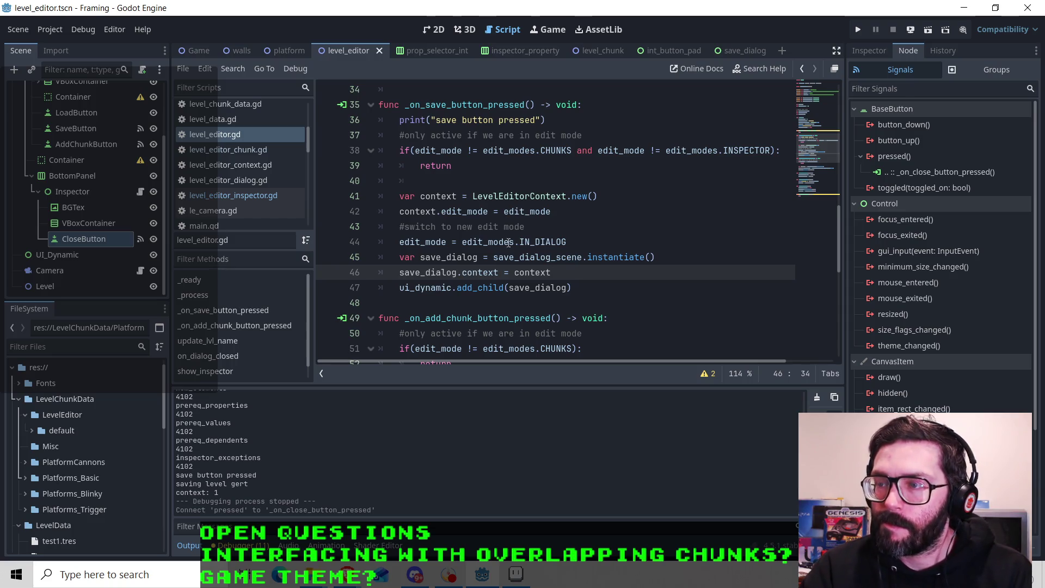
pyautogui.click(573, 284)
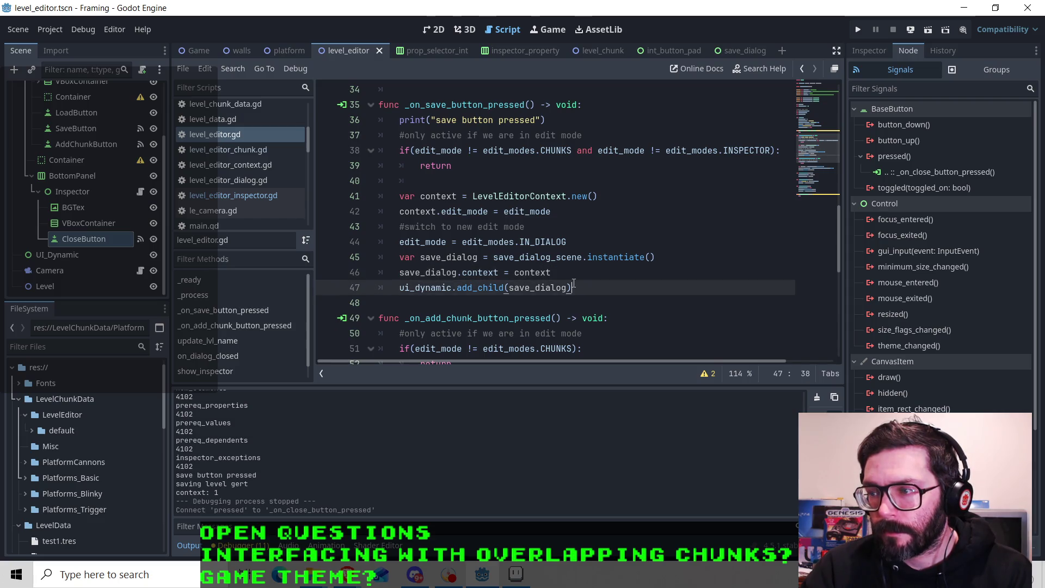
pyautogui.press('Up')
pyautogui.press('Down')
pyautogui.press('Up')
pyautogui.press('Down')
pyautogui.press('Up')
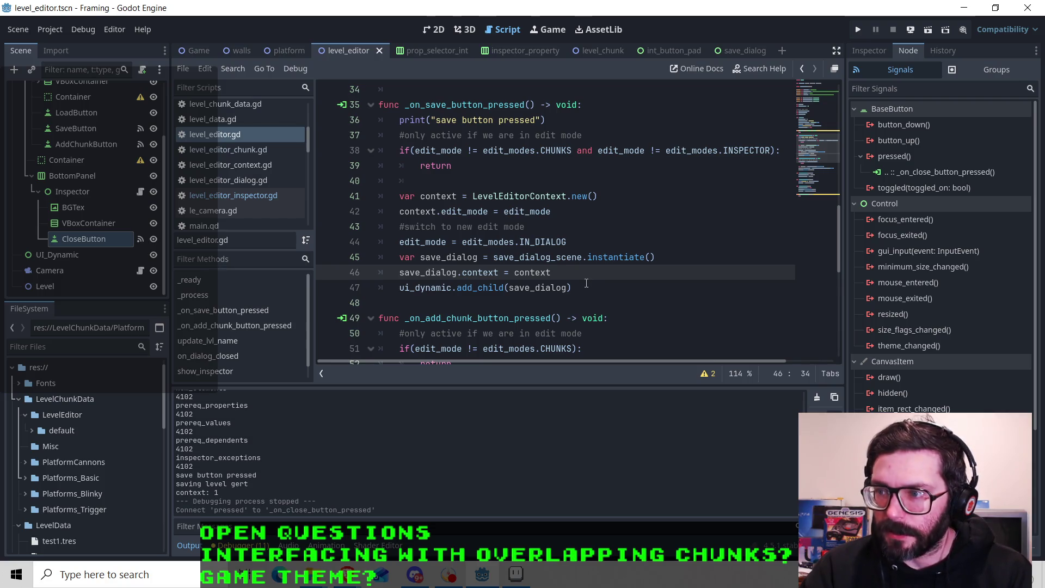
# Add a blank line 70 after show_inspector's edit_mode INSPECTOR line
pyautogui.scroll(-5, 586, 283)
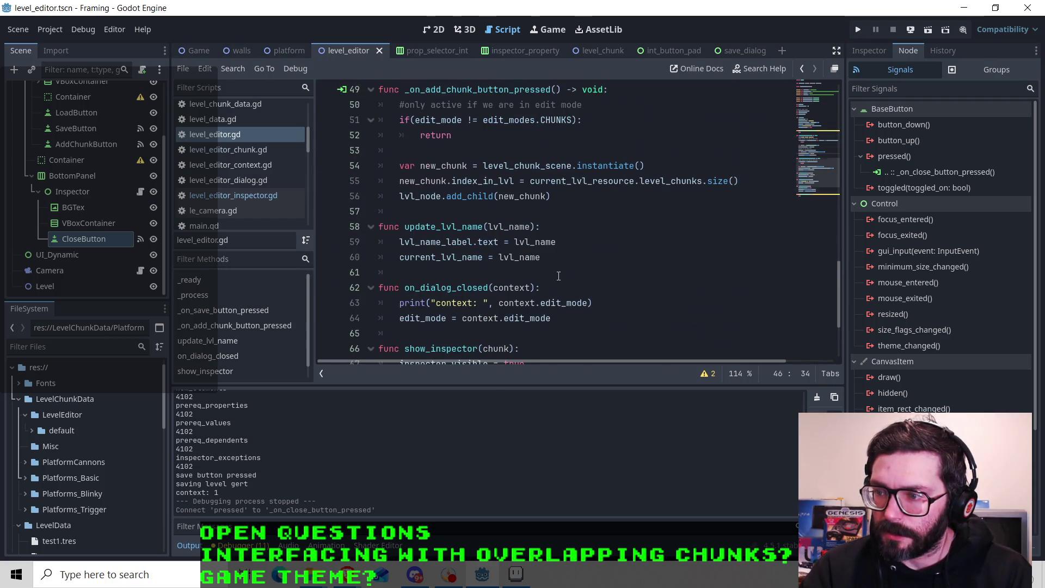
pyautogui.scroll(-2, 559, 276)
pyautogui.click(446, 257)
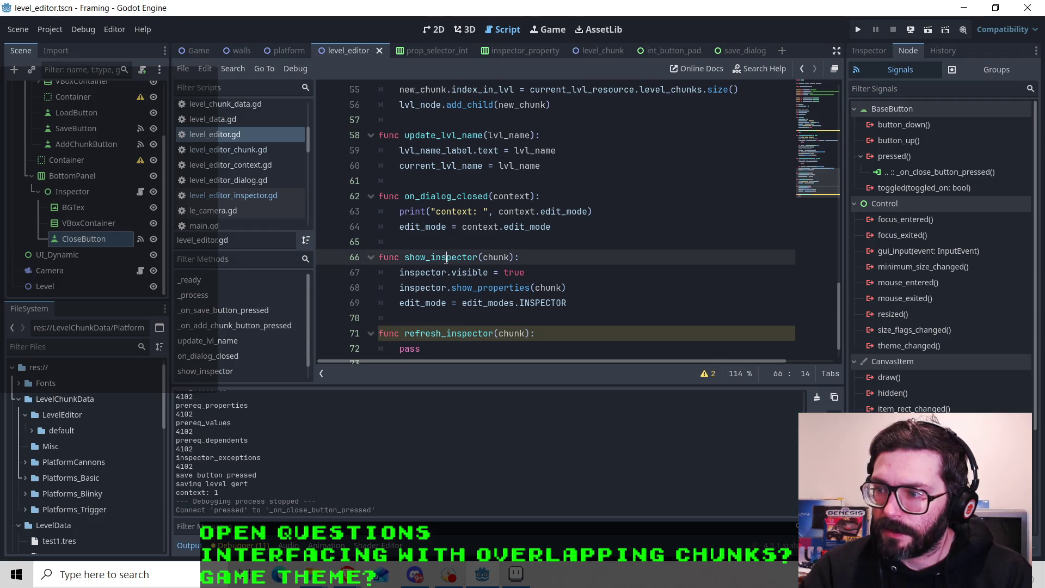
pyautogui.click(485, 258)
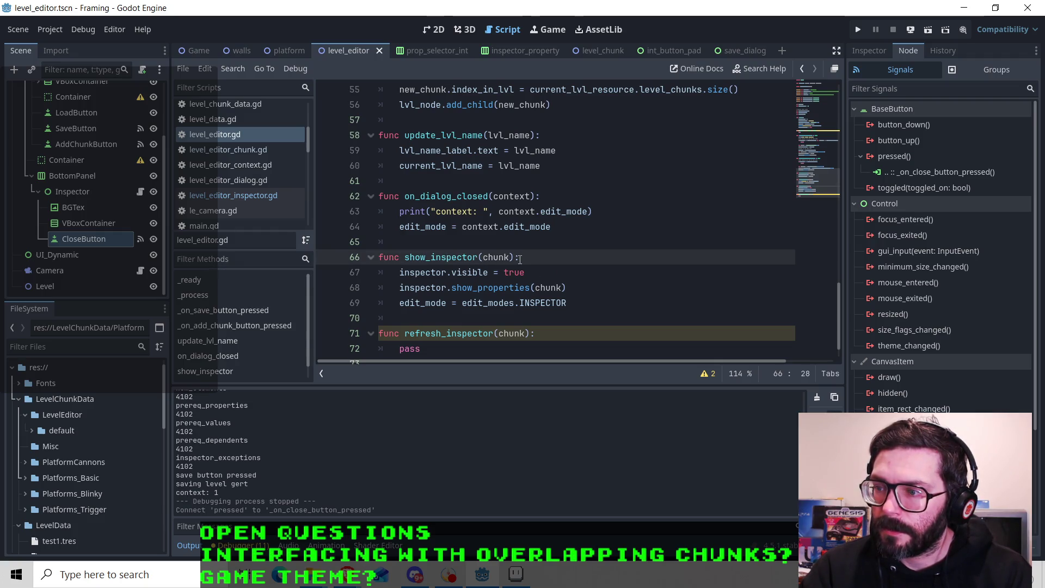
pyautogui.click(589, 301)
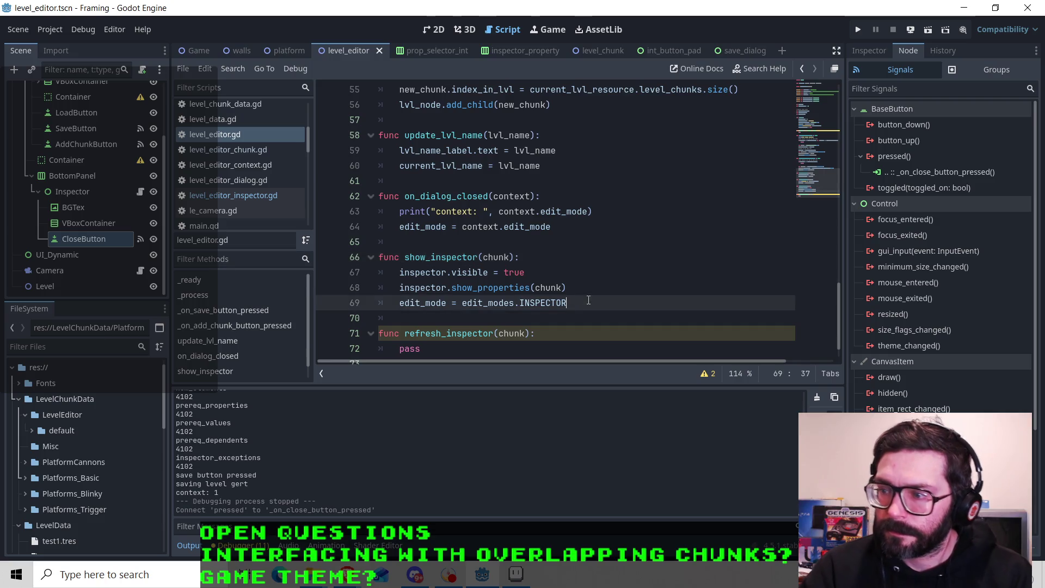
pyautogui.press('Return')
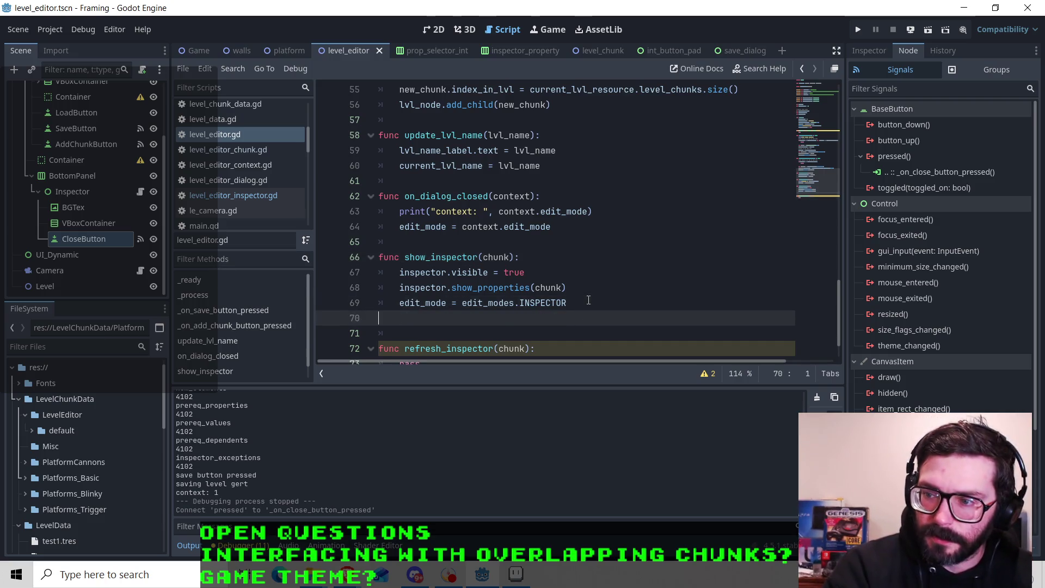
# Write func close_inspector(): with the body inspector.visible = false
pyautogui.press('Return')
pyautogui.write('func close_')
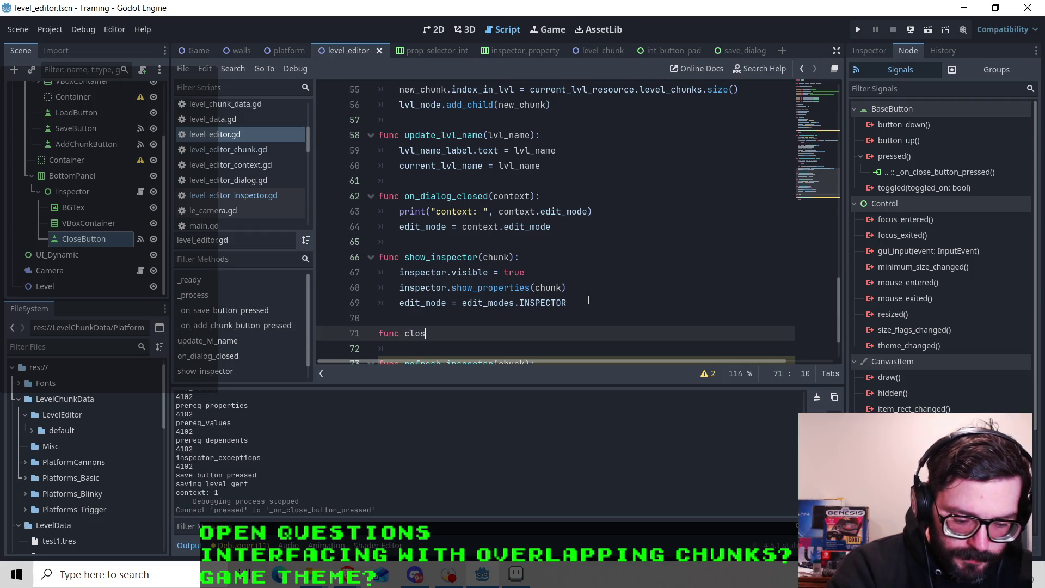
pyautogui.write('inspector')
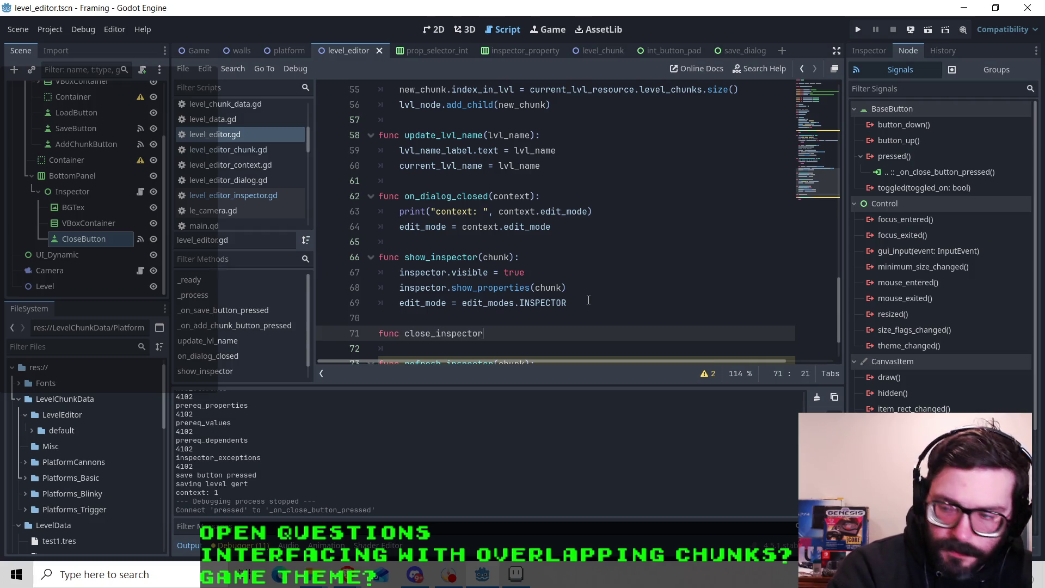
pyautogui.write('():')
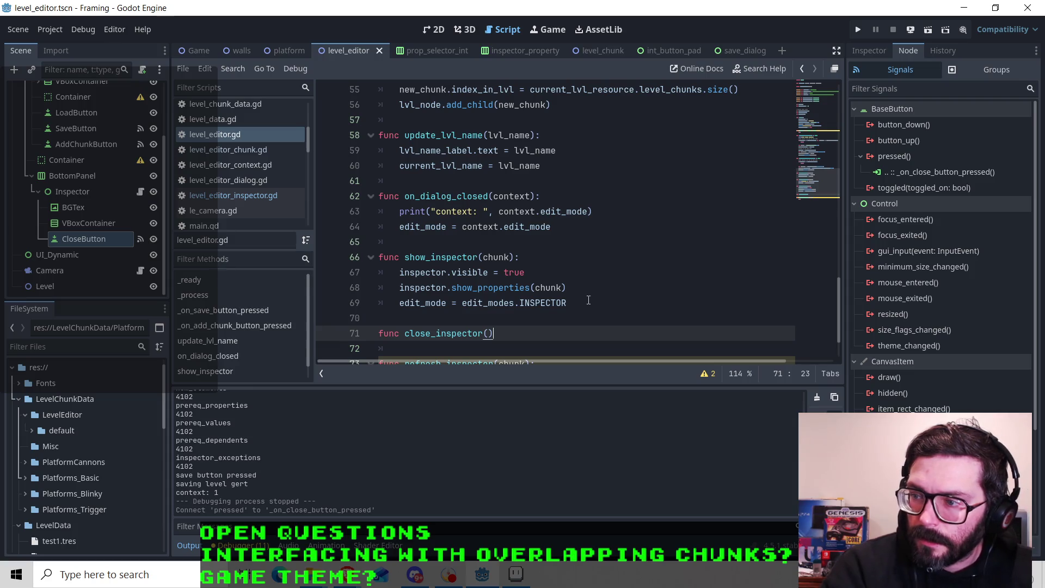
pyautogui.press('Return')
pyautogui.write('inspec')
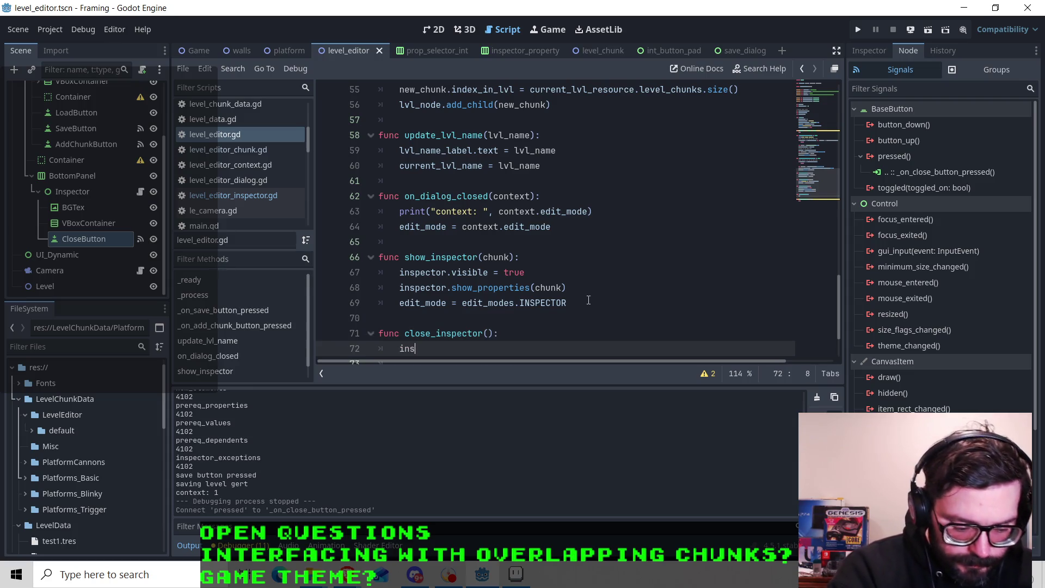
pyautogui.write('tor.')
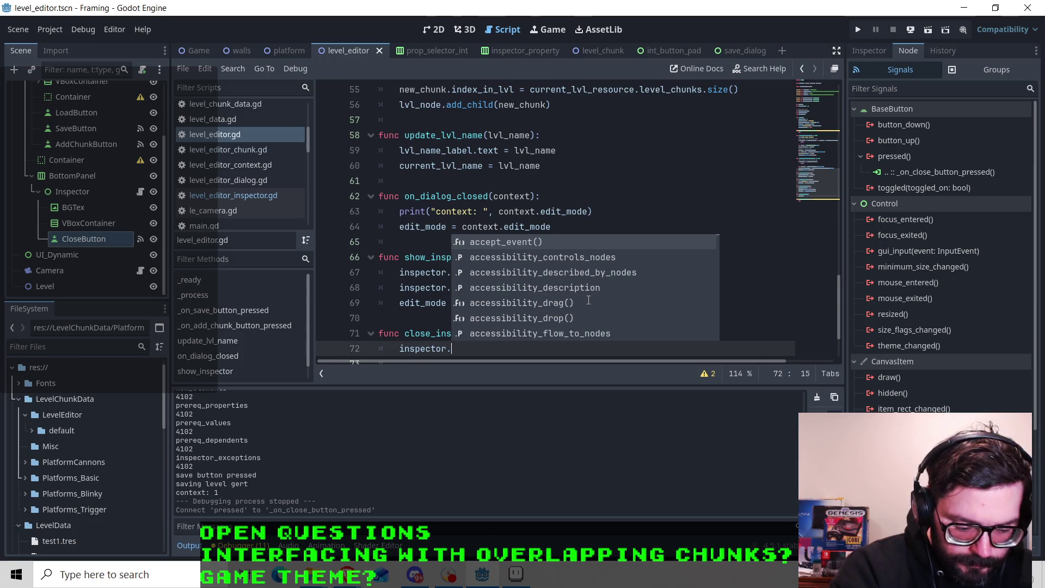
pyautogui.write('visible ')
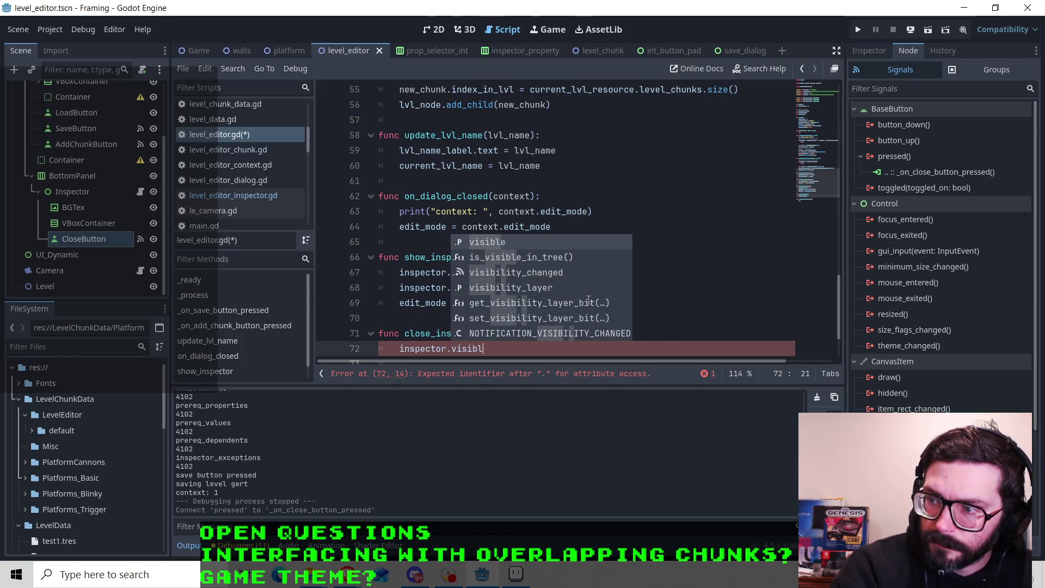
pyautogui.write('= fals')
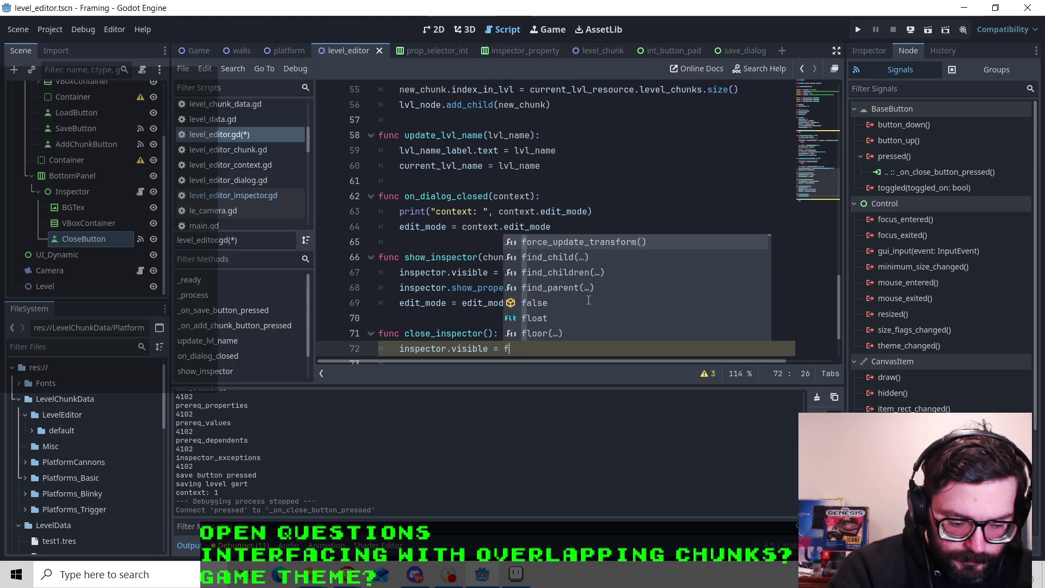
pyautogui.press('Return')
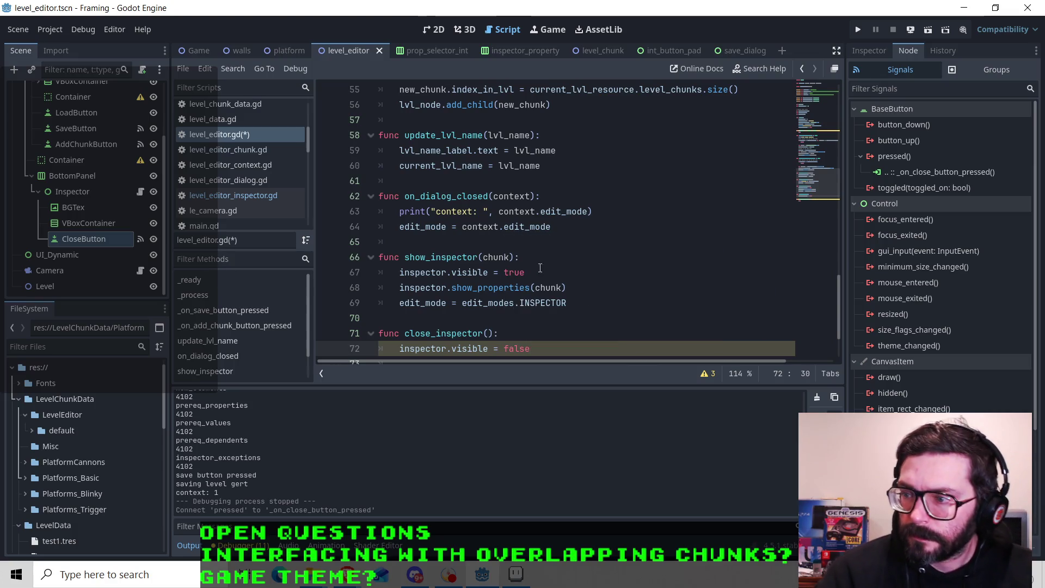
# Return to the end of the false line, then bring up level_editor_inspector.gd
pyautogui.click(520, 318)
pyautogui.scroll(-1, 520, 320)
pyautogui.scroll(-1, 520, 320)
pyautogui.click(557, 270)
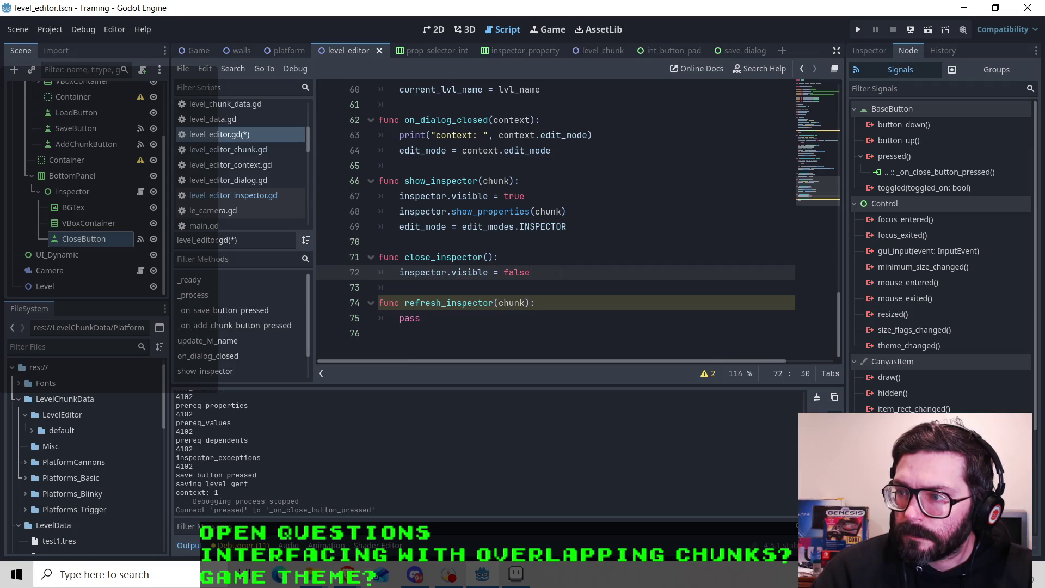
pyautogui.click(275, 195)
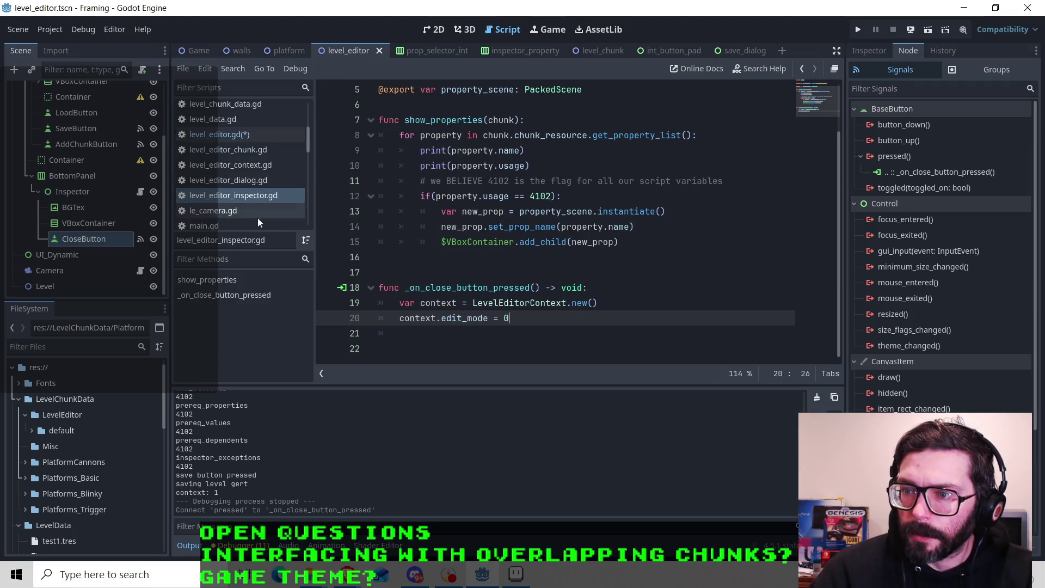
# Declare func clear_properties(): below show_properties
pyautogui.scroll(1, 434, 218)
pyautogui.scroll(-1, 430, 240)
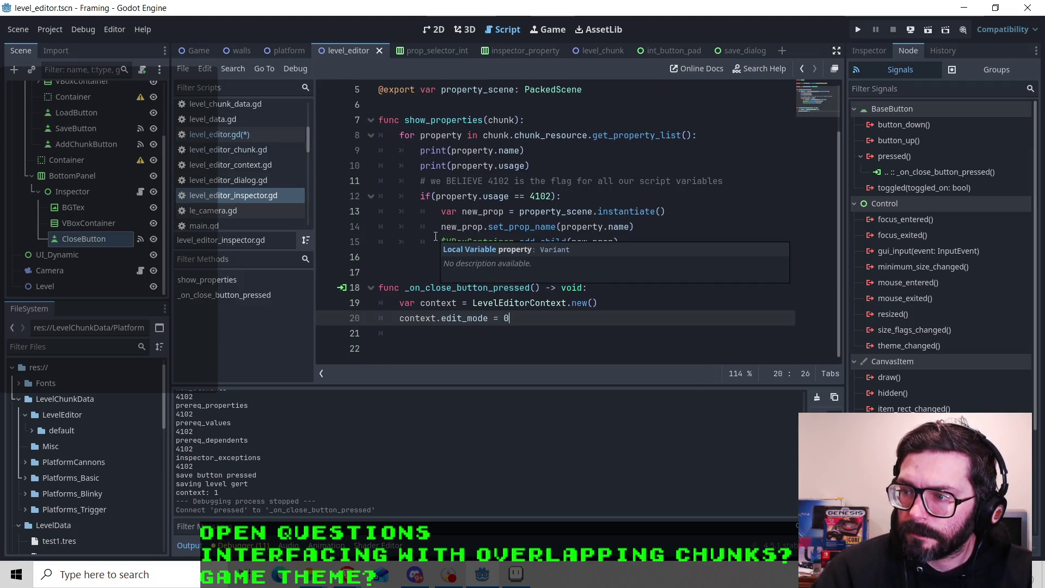
pyautogui.click(420, 262)
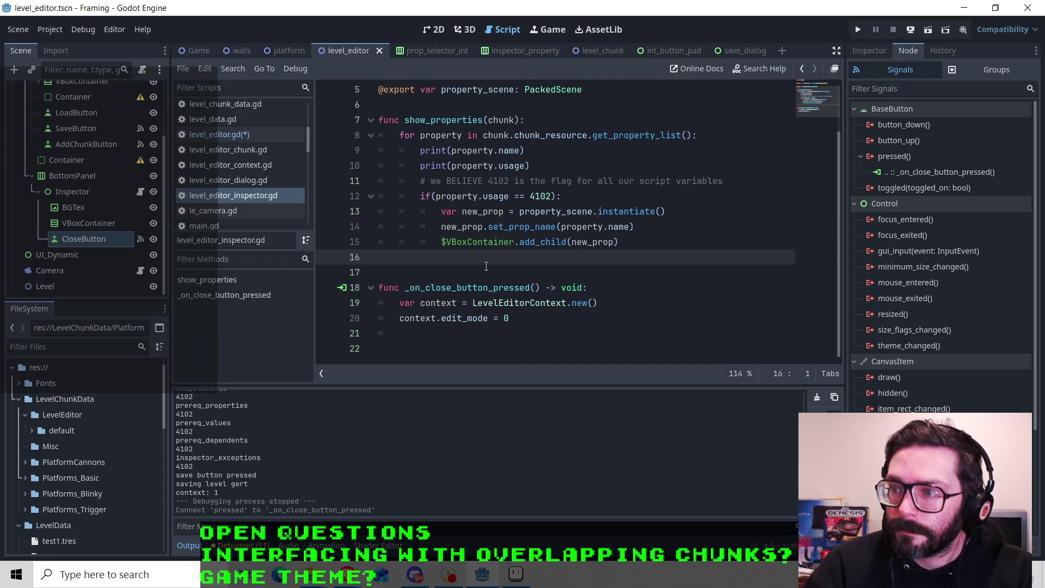
pyautogui.press('Return')
pyautogui.write('func c')
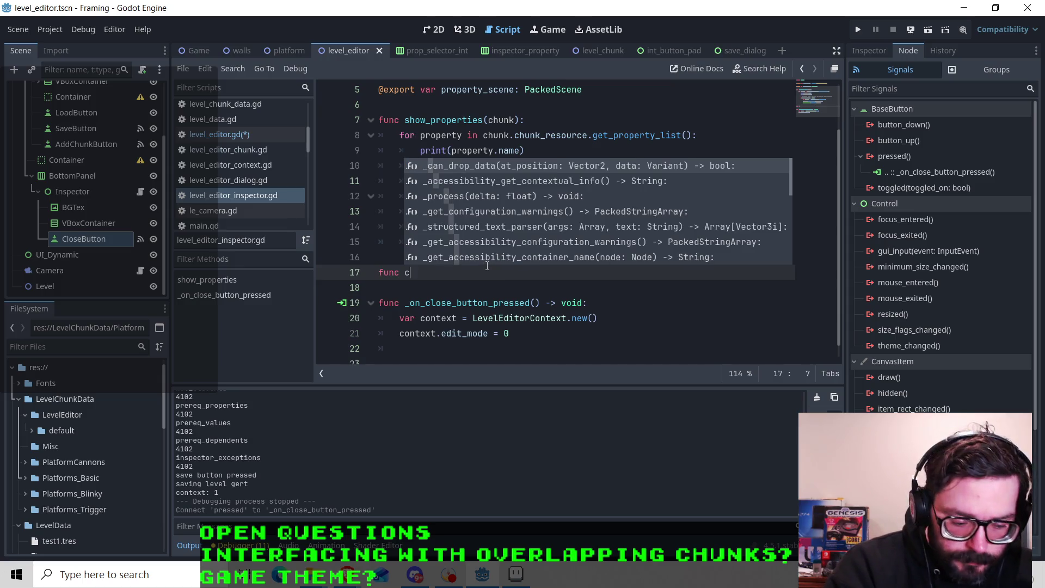
pyautogui.write('lear_properties')
pyautogui.press('Return')
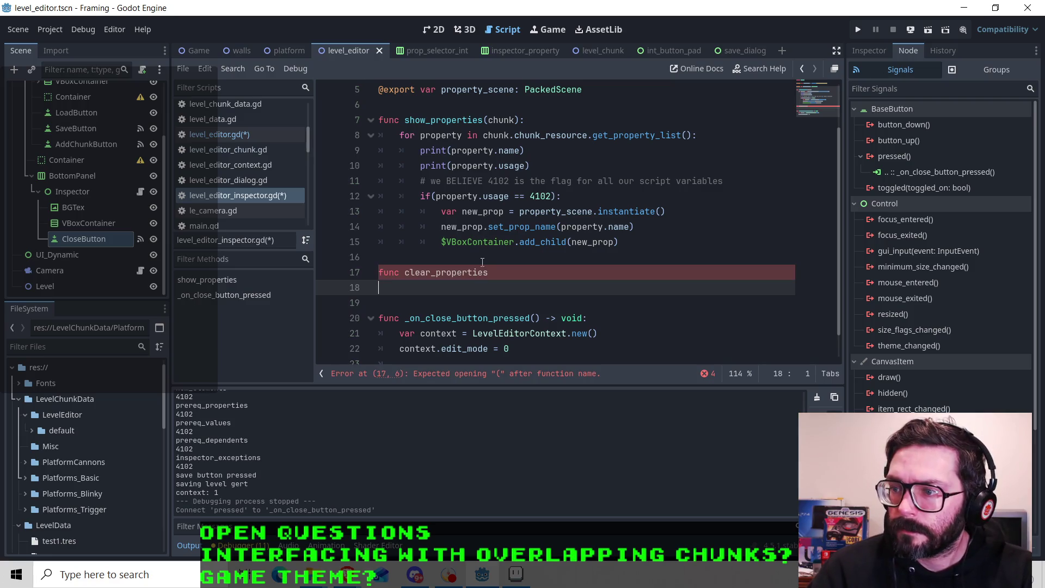
pyautogui.click(496, 273)
pyautogui.write('():')
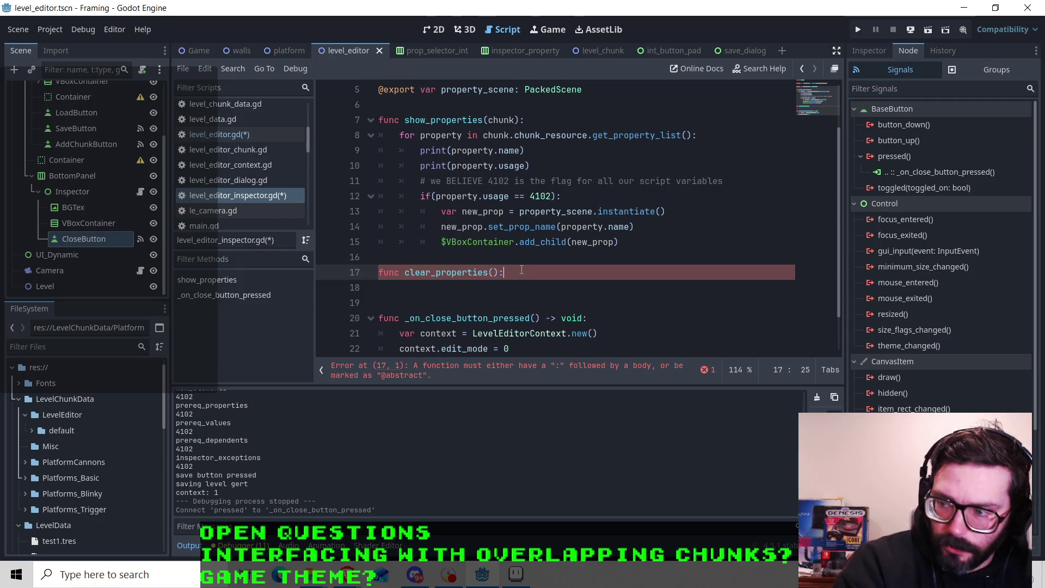
pyautogui.press('Return')
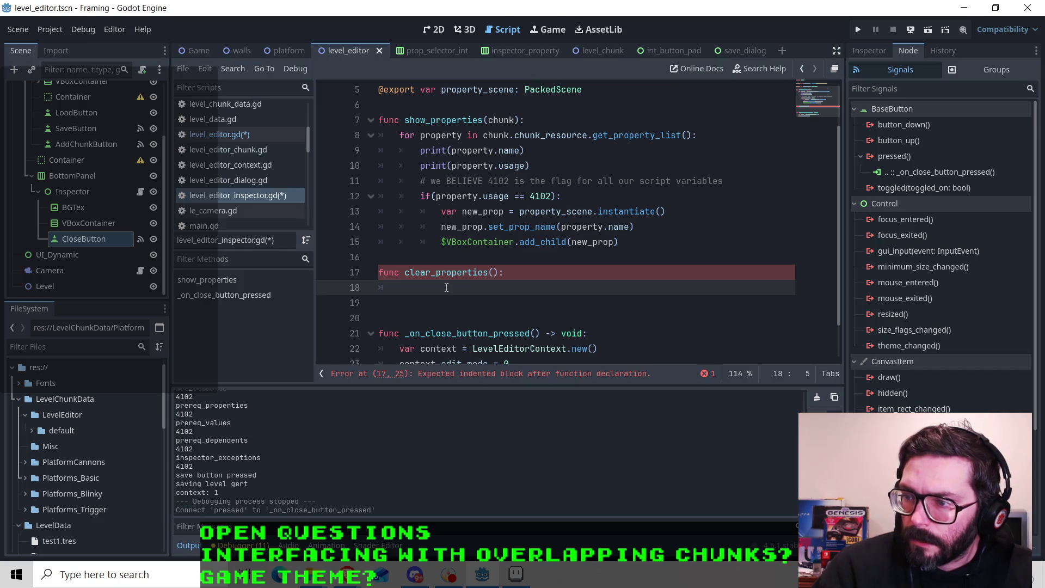
# Loop over $VBoxContainer.get_children(), calling property_node.queue_free() on each
pyautogui.write('for pro')
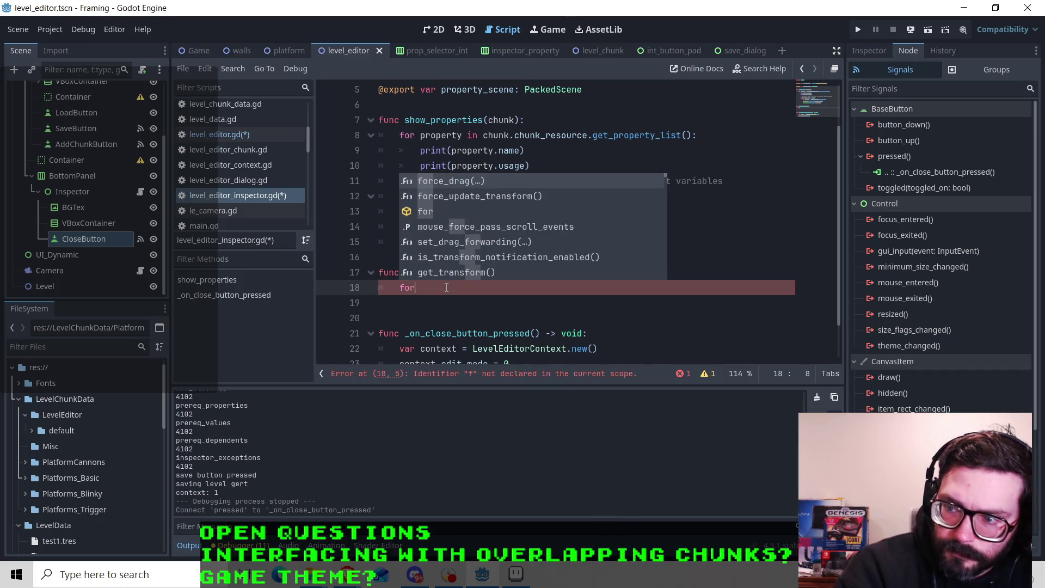
pyautogui.write('perty_node')
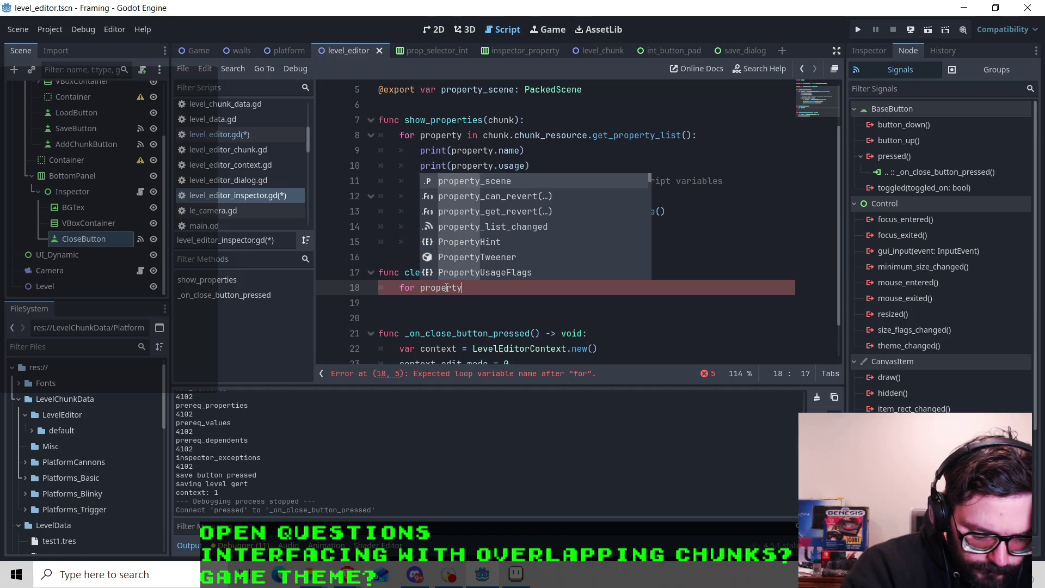
pyautogui.write(' in ')
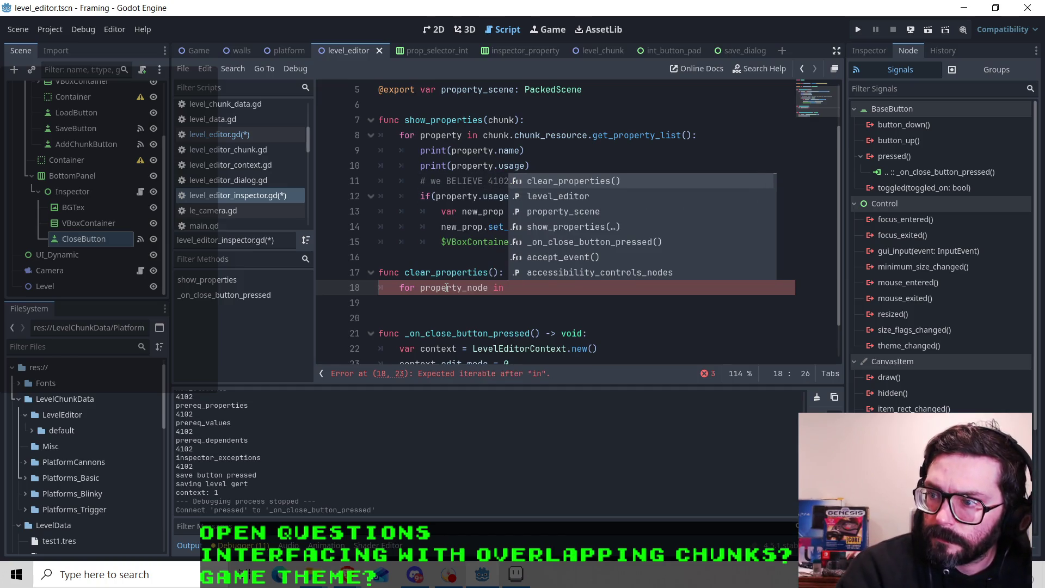
pyautogui.write('$V')
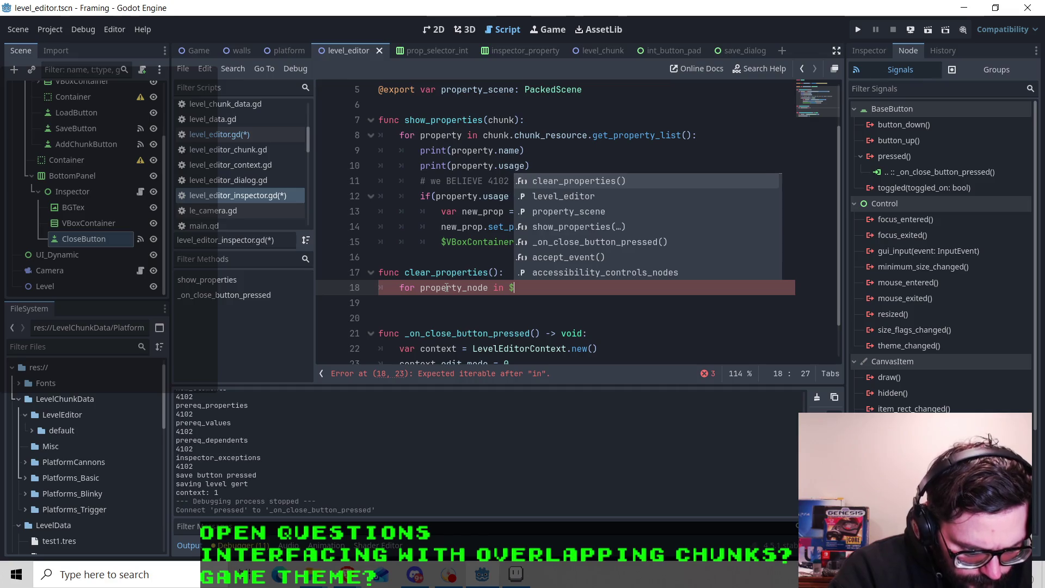
pyautogui.press('Return')
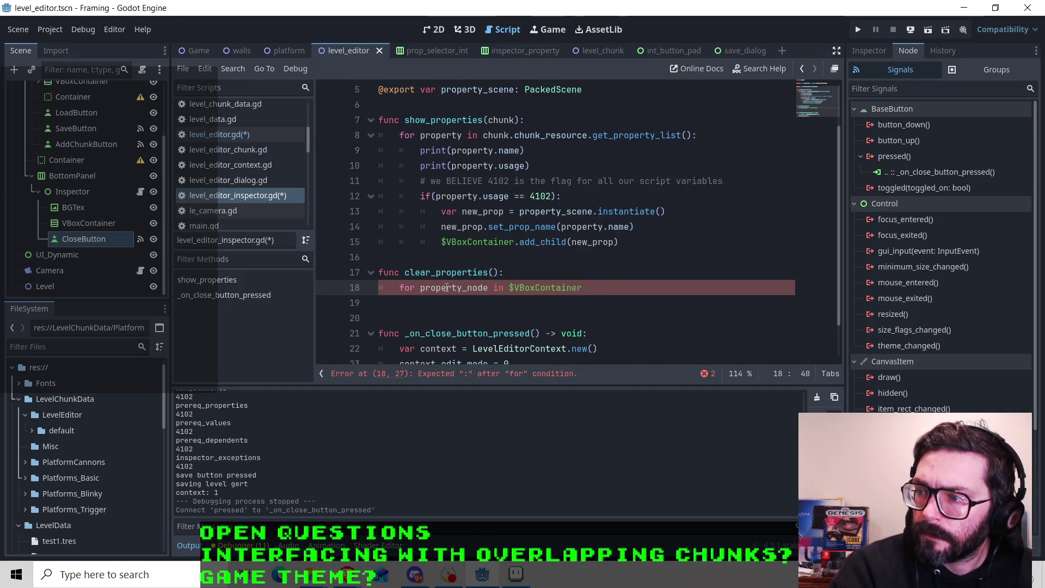
pyautogui.write('.get_childre')
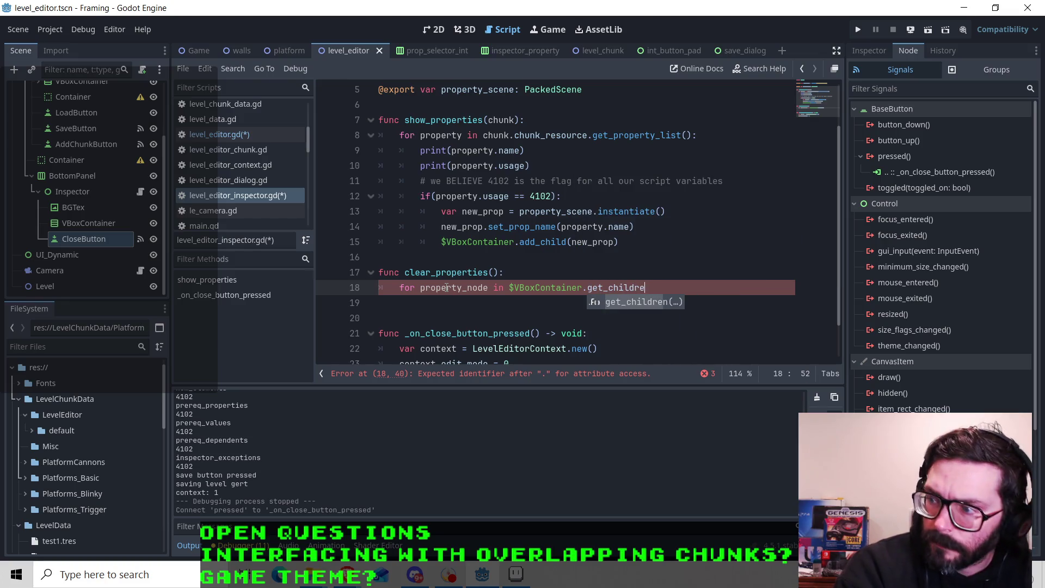
pyautogui.press('Return')
pyautogui.press('Right')
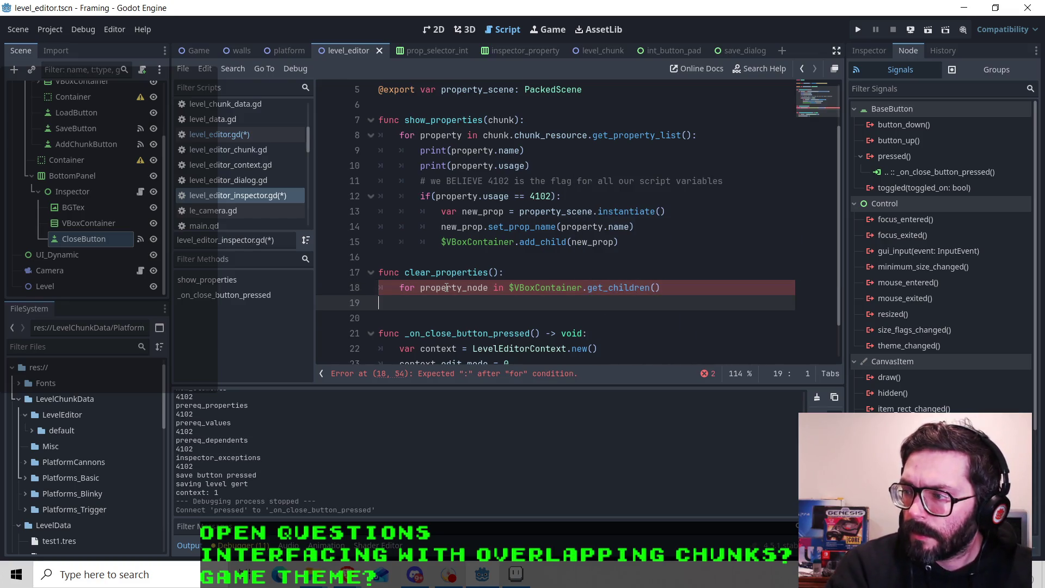
pyautogui.write(':')
pyautogui.press('Return')
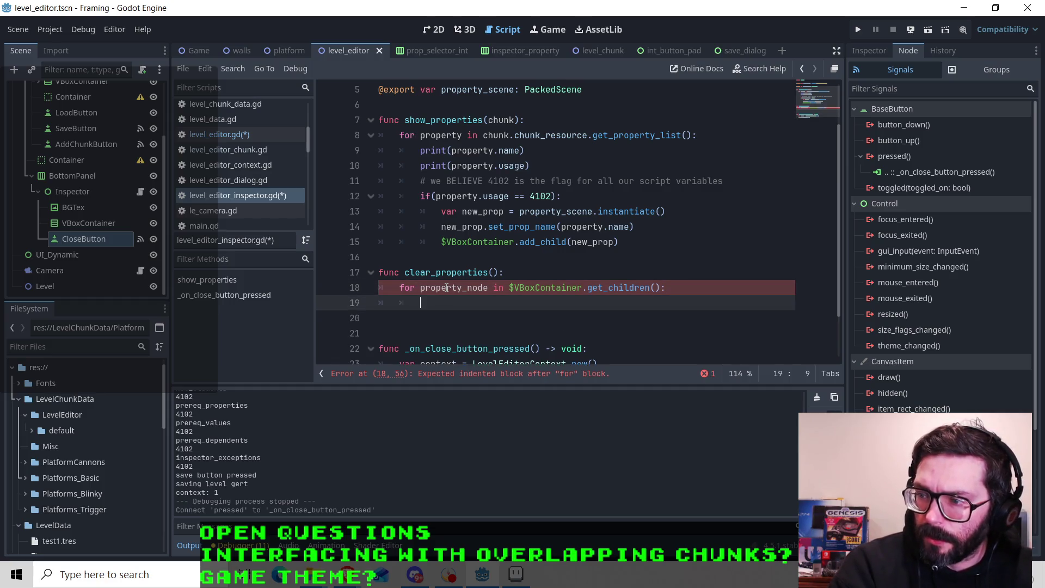
pyautogui.write('property_node.')
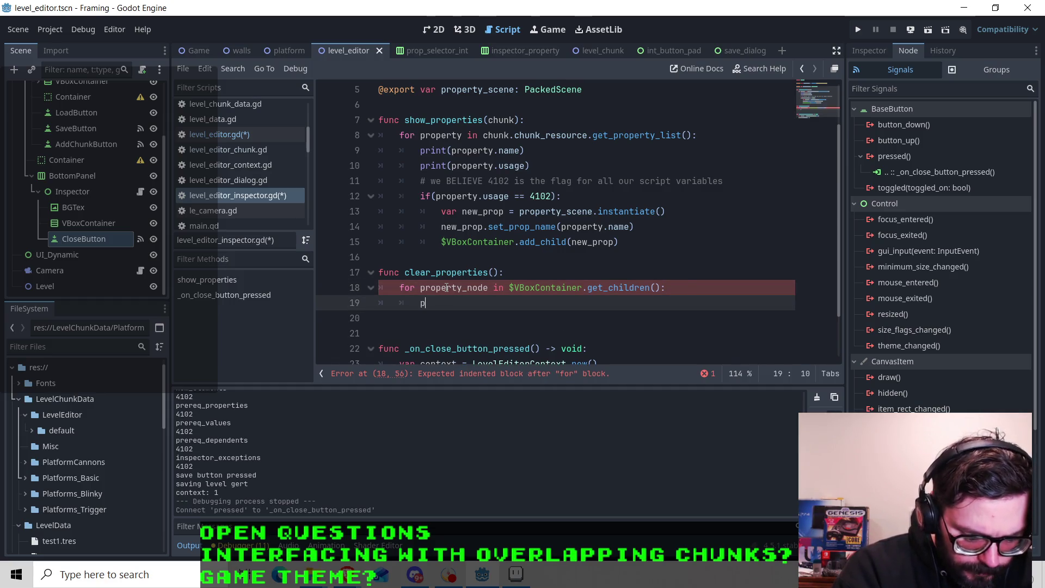
pyautogui.write('queu')
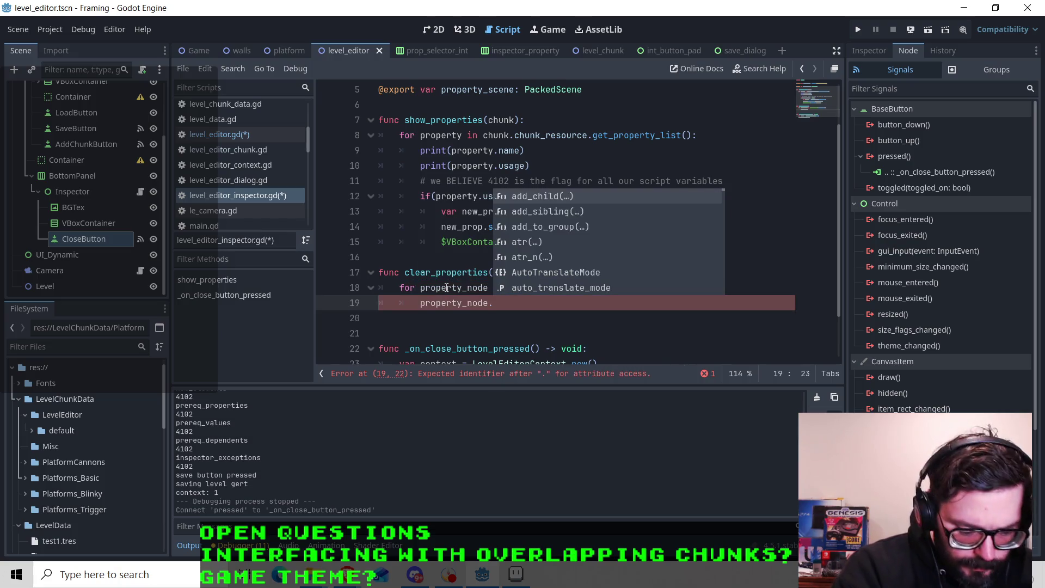
pyautogui.write('e_free')
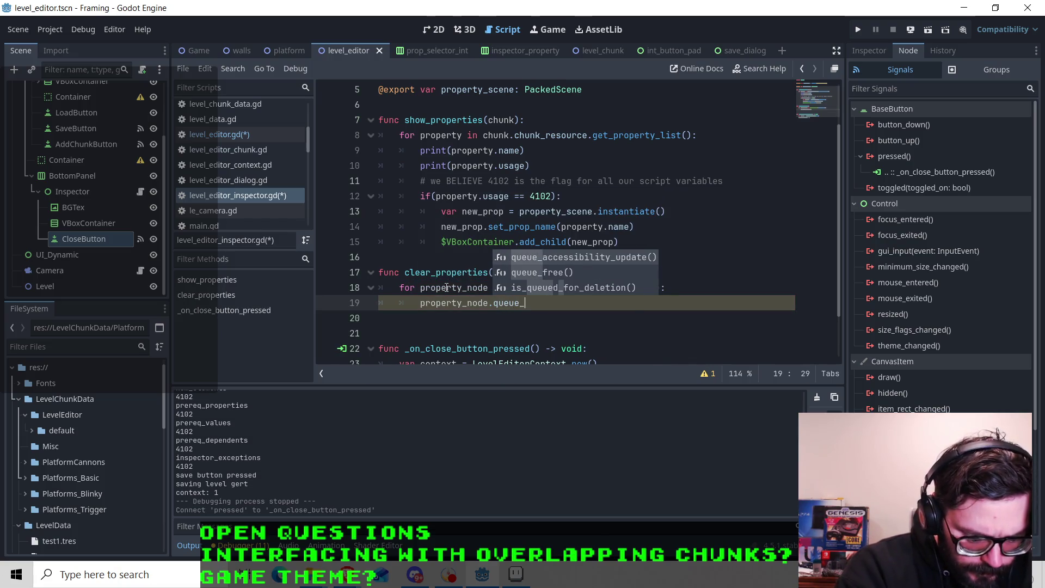
pyautogui.press('Return')
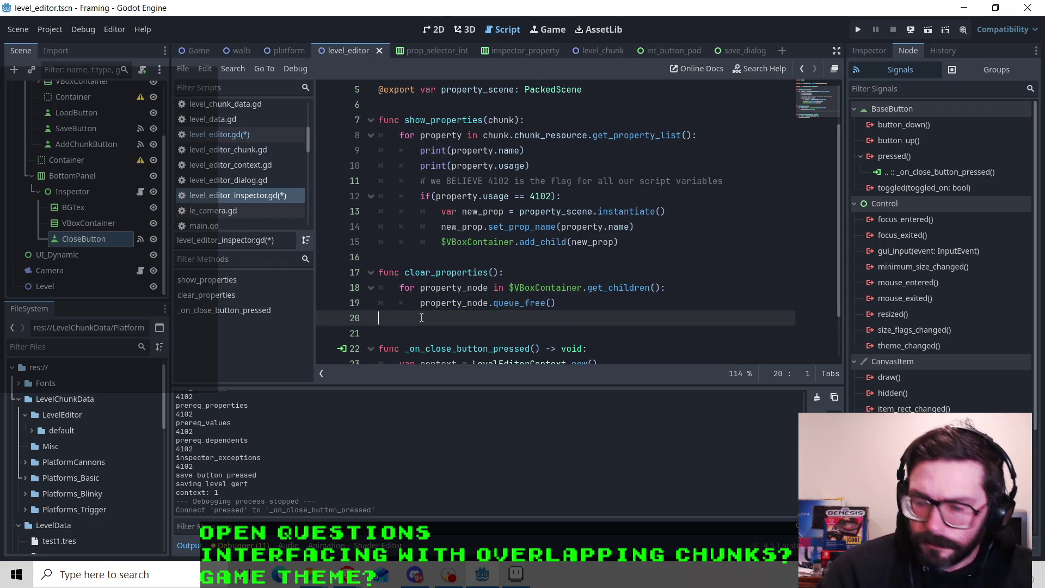
pyautogui.press('Delete')
pyautogui.moveTo(502, 272)
pyautogui.mouseDown()
pyautogui.moveTo(406, 273)
pyautogui.moveTo(497, 275)
pyautogui.mouseUp()
pyautogui.click(406, 274)
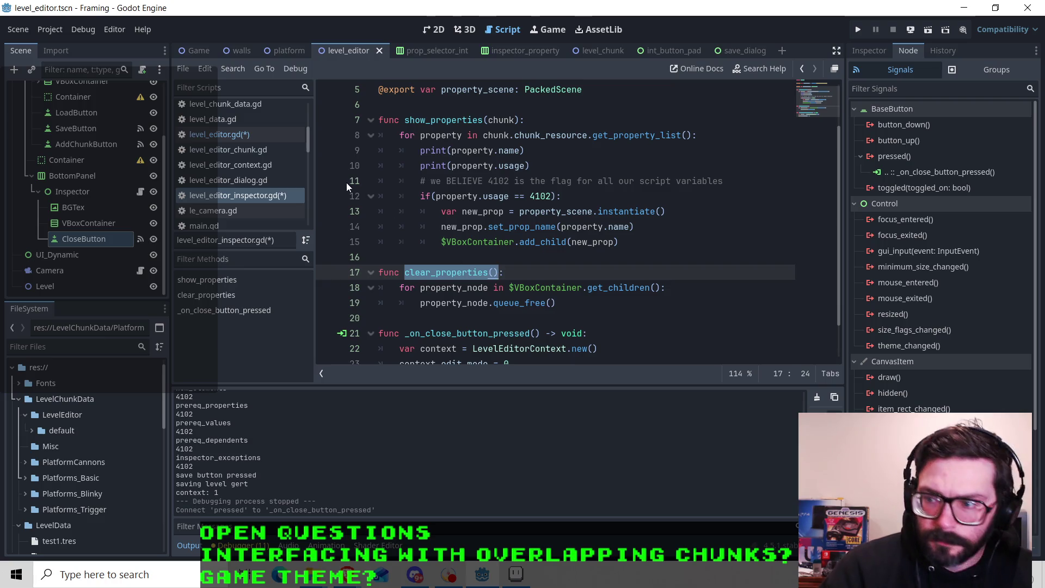
# Add an inspector.clear_properties() call to close_inspector in level_editor.gd
pyautogui.click(261, 135)
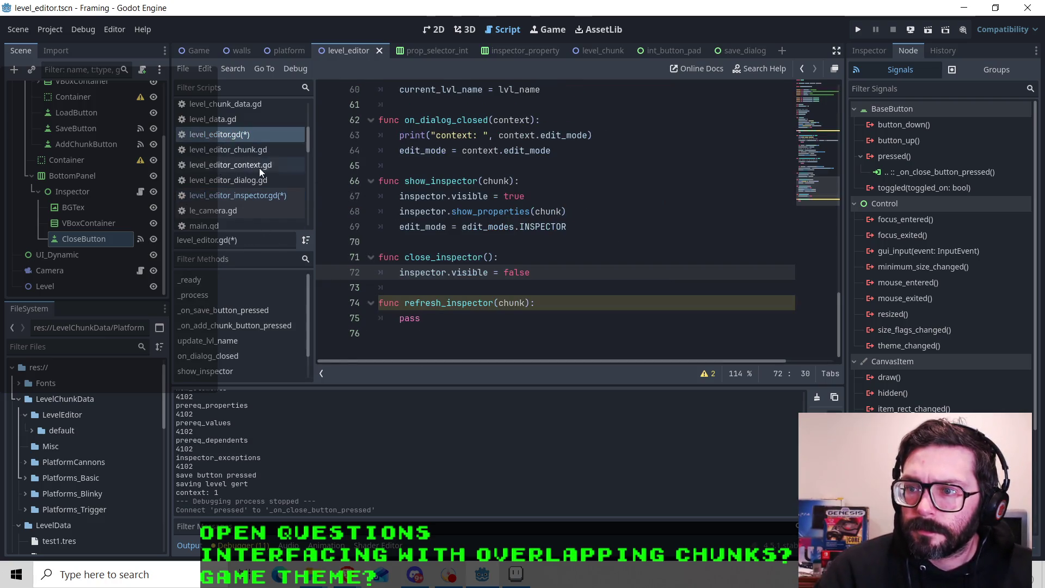
pyautogui.click(437, 290)
pyautogui.write('inspector.')
pyautogui.write('clear_properties()')
pyautogui.press('Return')
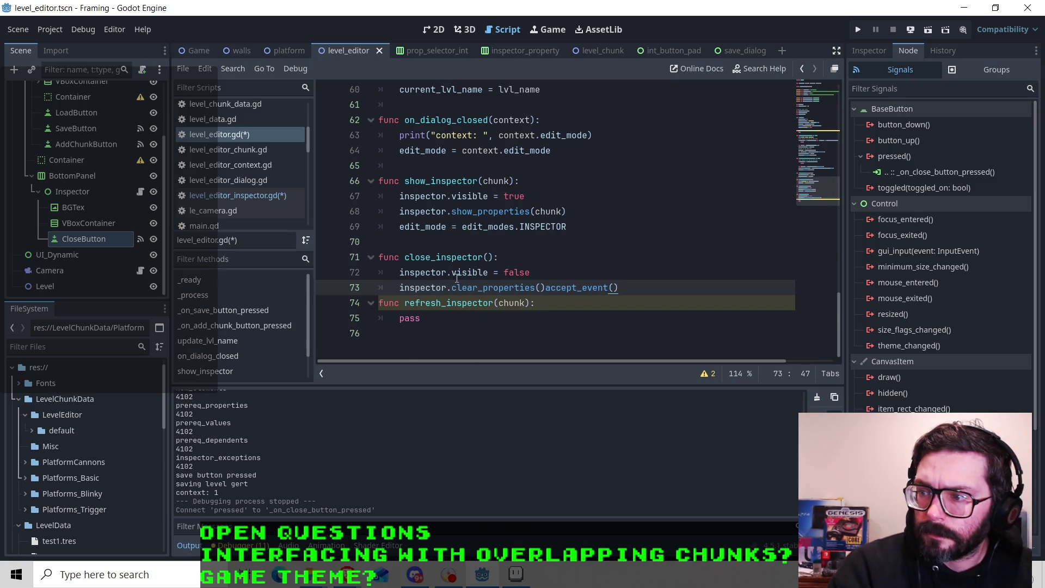
pyautogui.press('BackSpace')
pyautogui.press('BackSpace')
pyautogui.press('BackSpace')
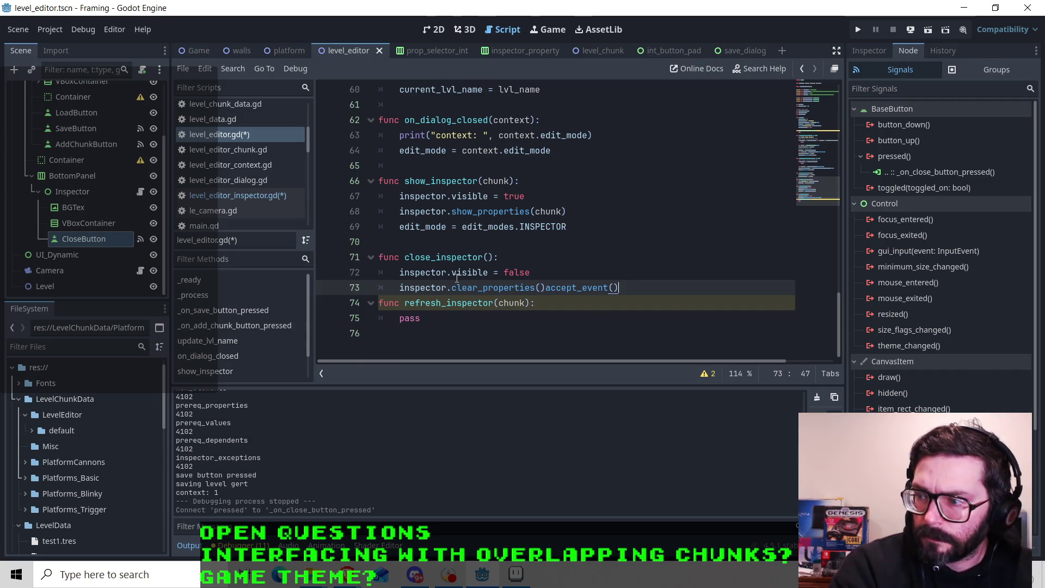
pyautogui.press('BackSpace')
pyautogui.press('BackSpace')
pyautogui.press('Return')
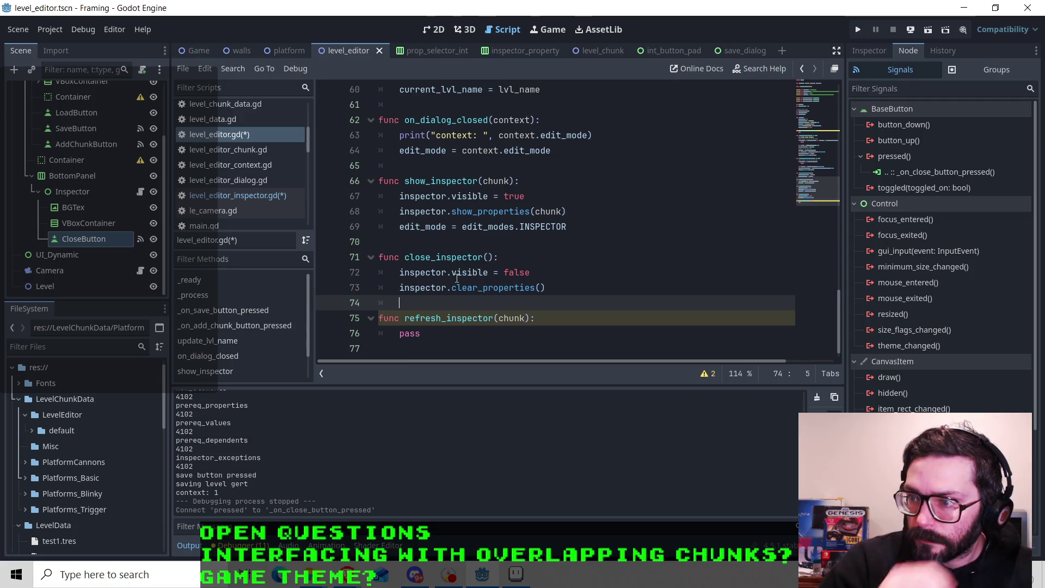
# Copy the edit_mode line into close_inspector and change INSPECTOR to CHUNKS
pyautogui.moveTo(401, 226); pyautogui.dragTo(568, 226)
pyautogui.hotkey('ctrl', 'c')
pyautogui.rightClick(553, 231)
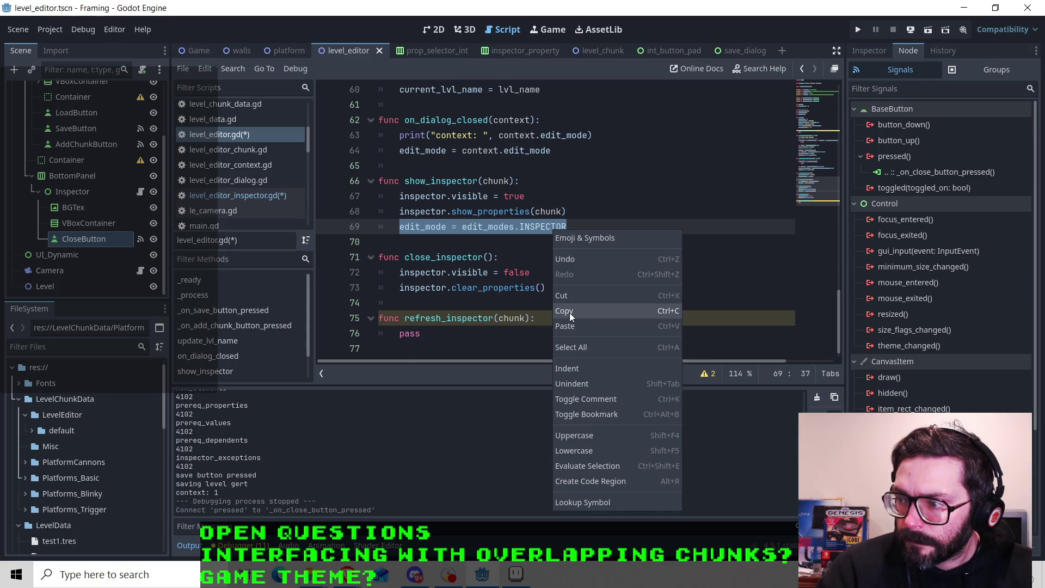
pyautogui.click(568, 312)
pyautogui.click(452, 299)
pyautogui.hotkey('ctrl', 'v')
pyautogui.press('Return')
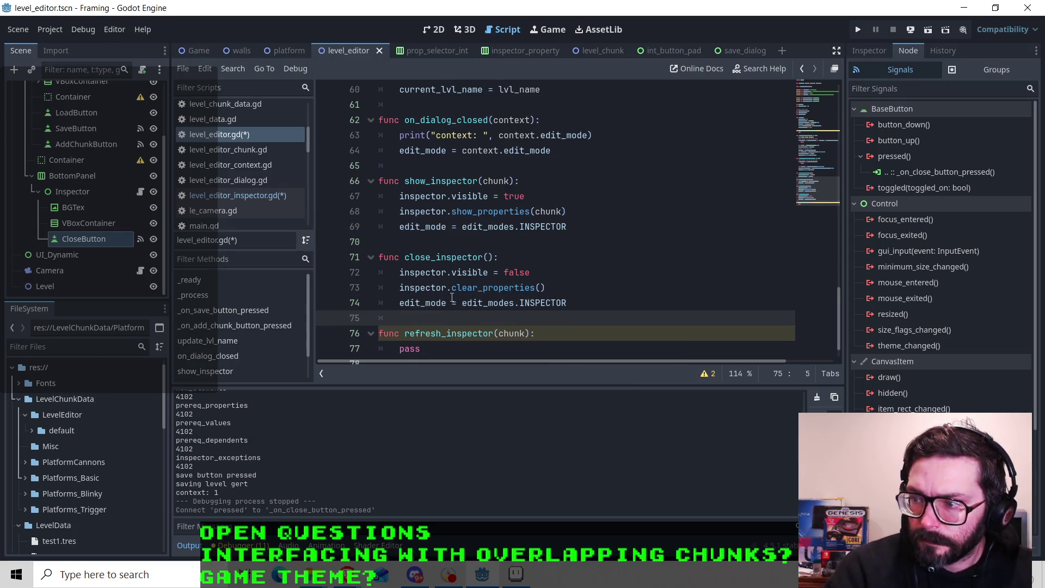
pyautogui.click(585, 305)
pyautogui.doubleClick(520, 303)
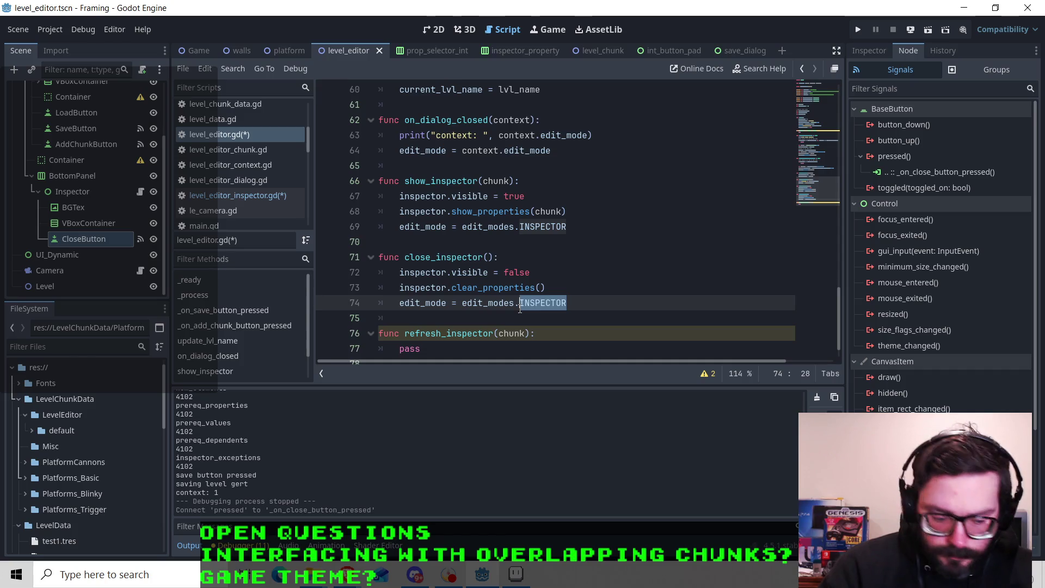
pyautogui.write('CHUNKS')
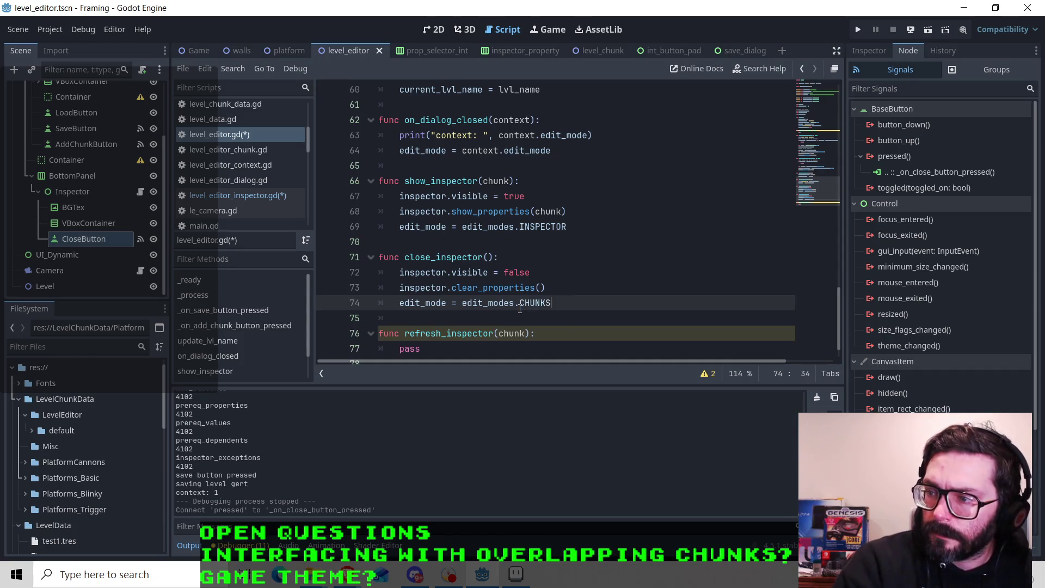
# Save the scripts and bring up level_editor_inspector.gd
pyautogui.hotkey('ctrl', 's')
pyautogui.click(526, 257)
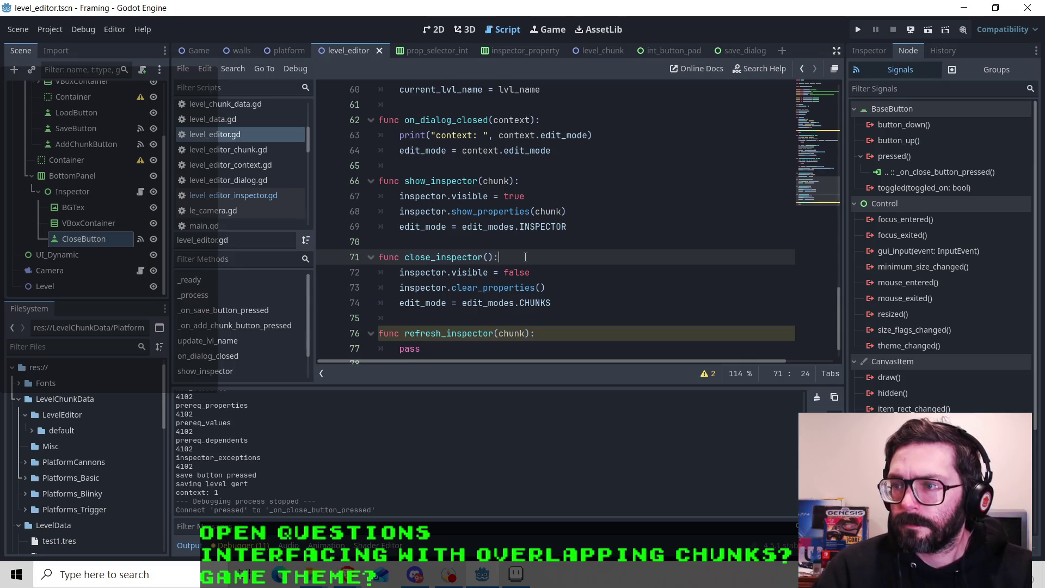
pyautogui.scroll(-1, 514, 251)
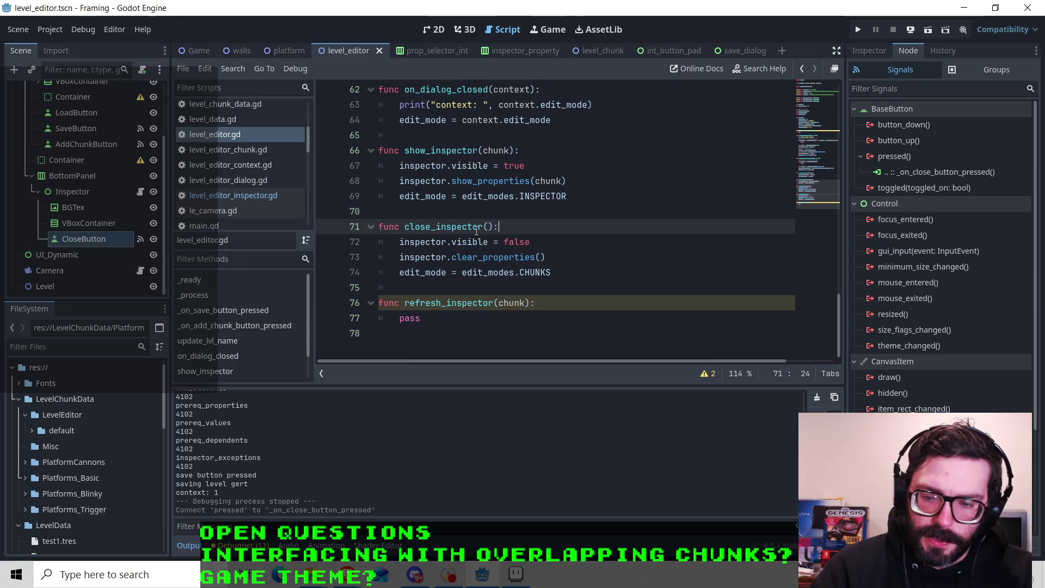
pyautogui.click(238, 197)
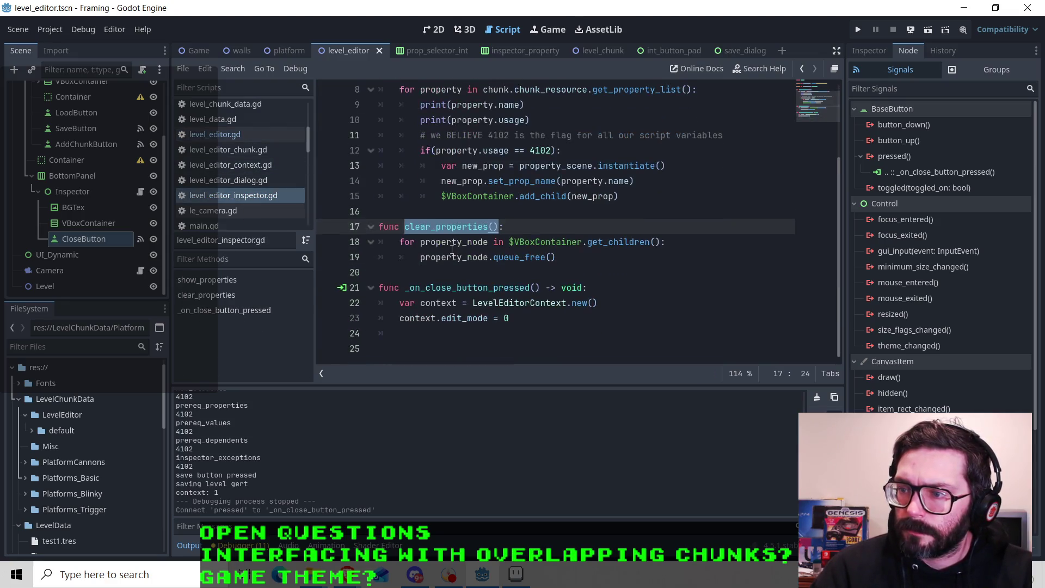
# Copy close_inspector() from level_editor.gd onto a new line 24 of the close-button handler
pyautogui.click(236, 137)
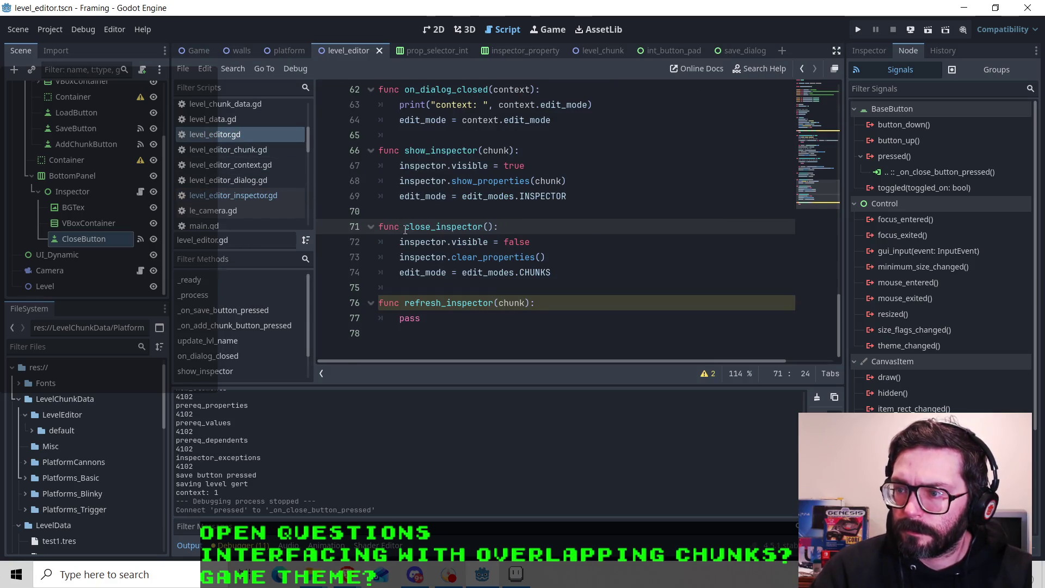
pyautogui.moveTo(404, 227); pyautogui.dragTo(493, 228)
pyautogui.rightClick(488, 230)
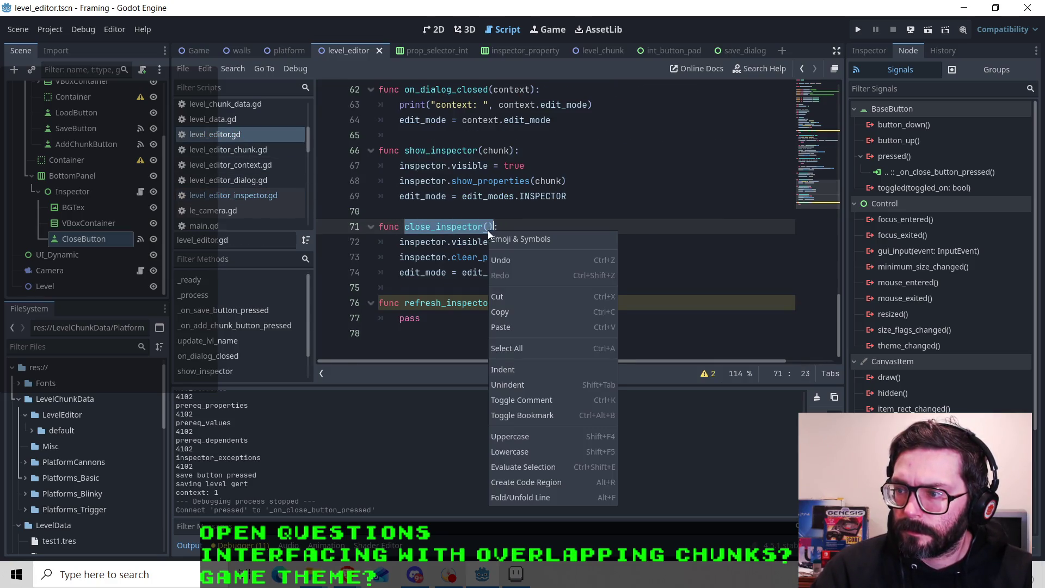
pyautogui.click(508, 308)
pyautogui.click(235, 196)
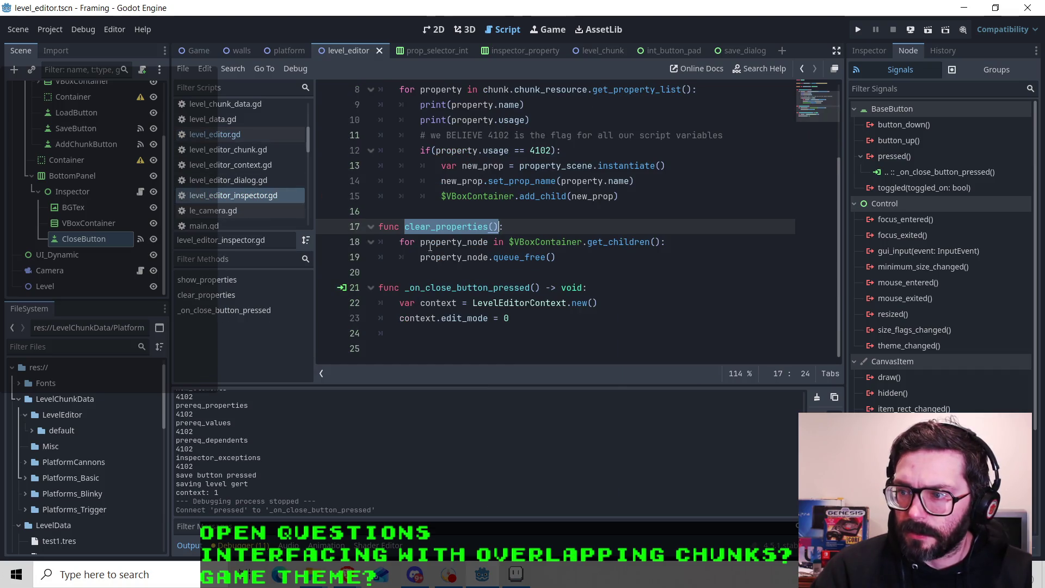
pyautogui.click(432, 300)
pyautogui.click(516, 320)
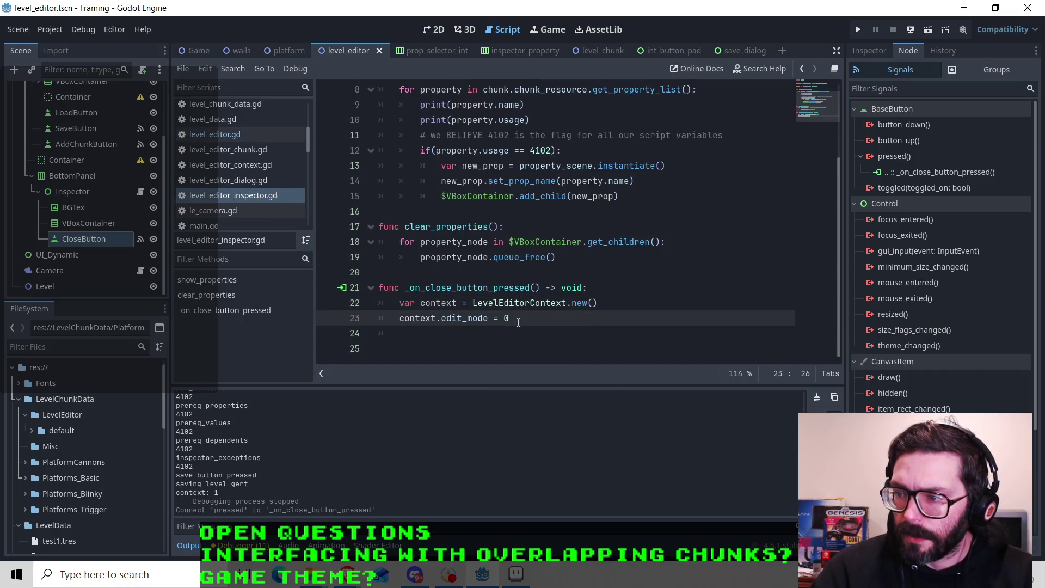
pyautogui.press('Return')
pyautogui.hotkey('ctrl', 'v')
# Rewrite the pasted line as level_editor.close_inspector()
pyautogui.press('Up')
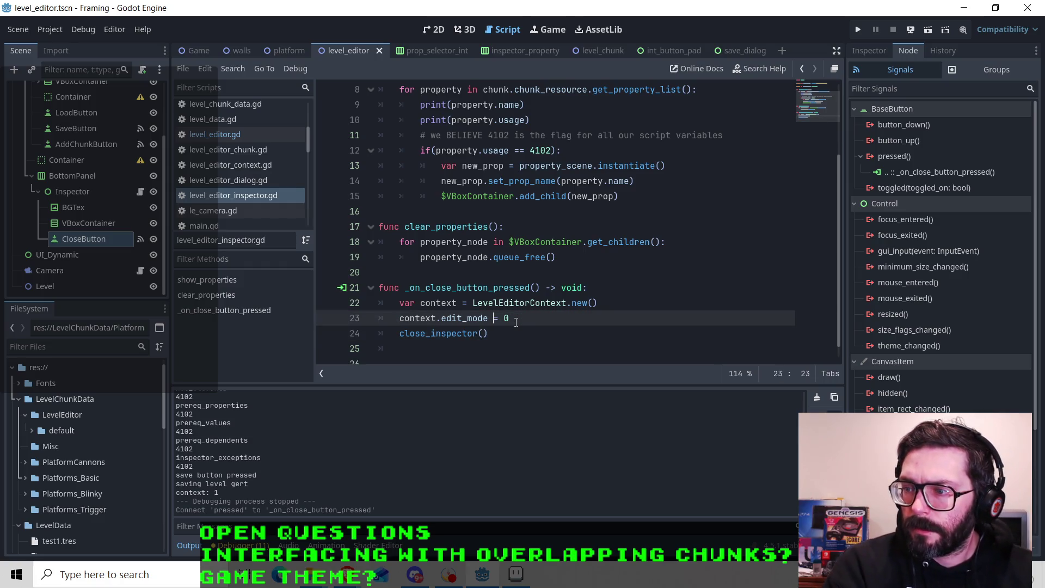
pyautogui.press('Down')
pyautogui.press('Home')
pyautogui.press('Home')
pyautogui.hotkey('ctrl', 'shift', 'Right')
pyautogui.write('le')
pyautogui.press('Return')
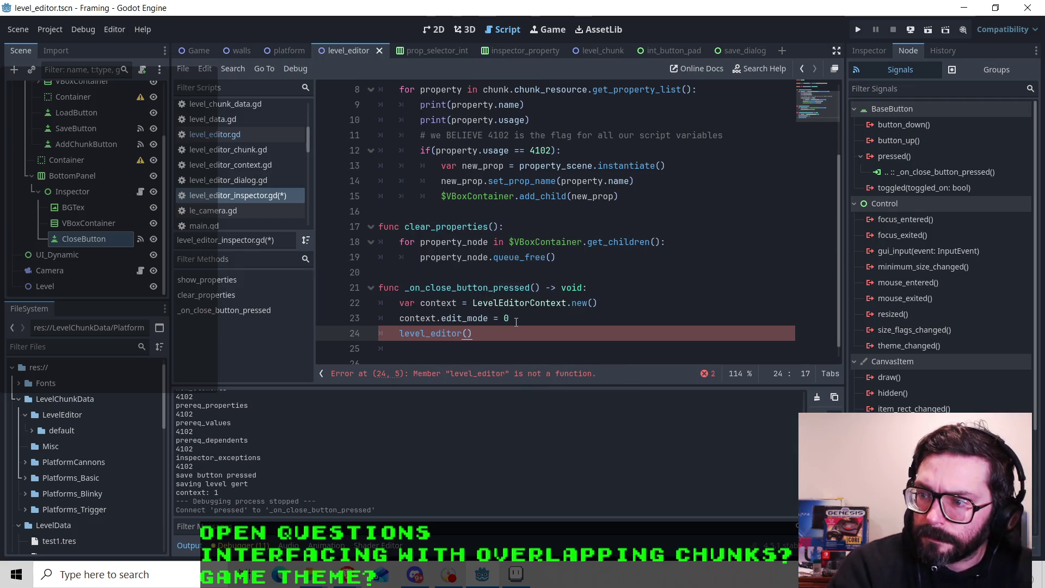
pyautogui.write('.')
pyautogui.hotkey('ctrl', 'v')
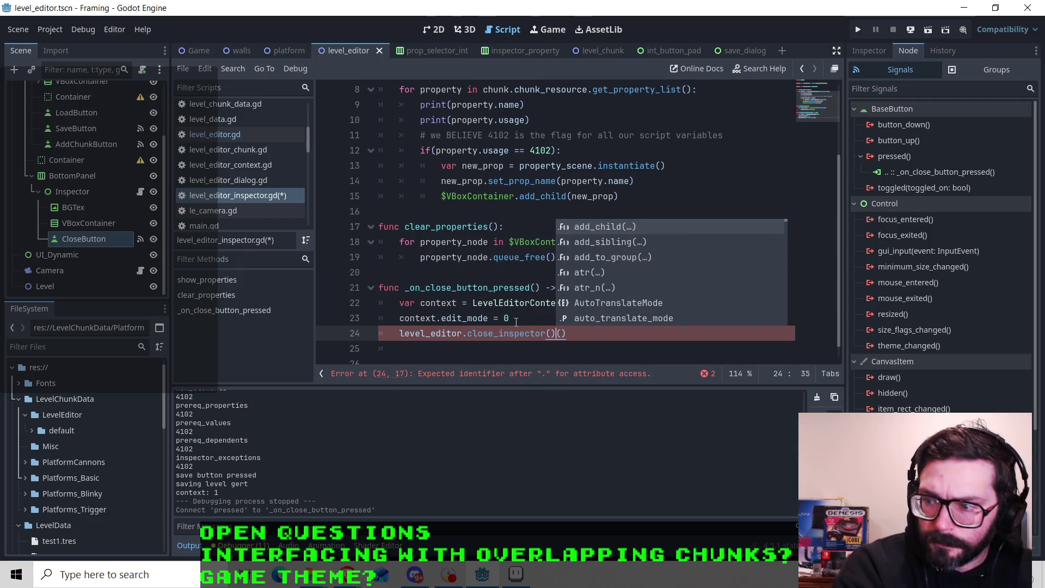
pyautogui.press('Delete')
pyautogui.press('Delete')
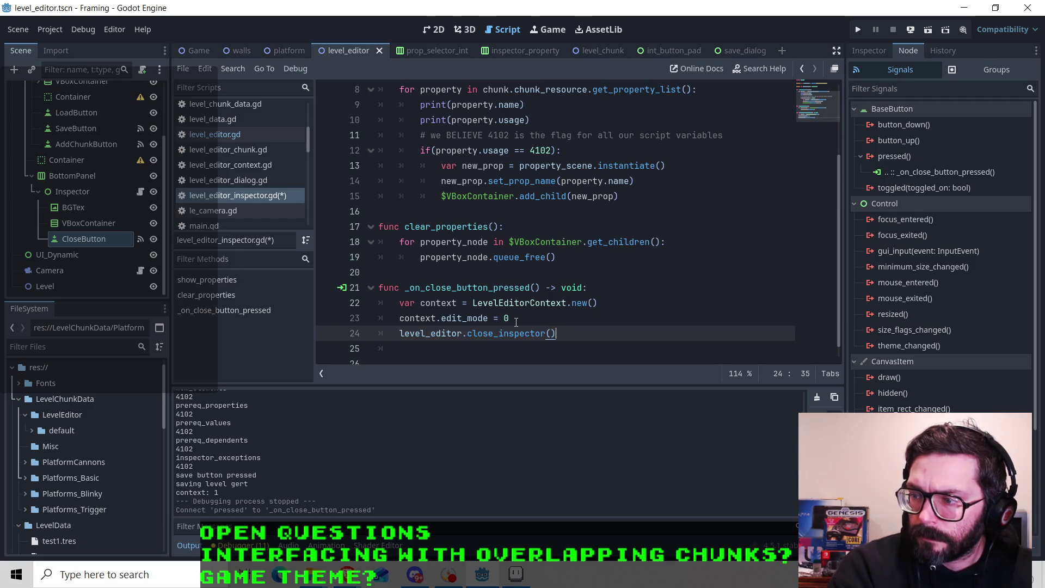
# Delete the context lines 22–23 and save the inspector script
pyautogui.moveTo(519, 320); pyautogui.dragTo(381, 306)
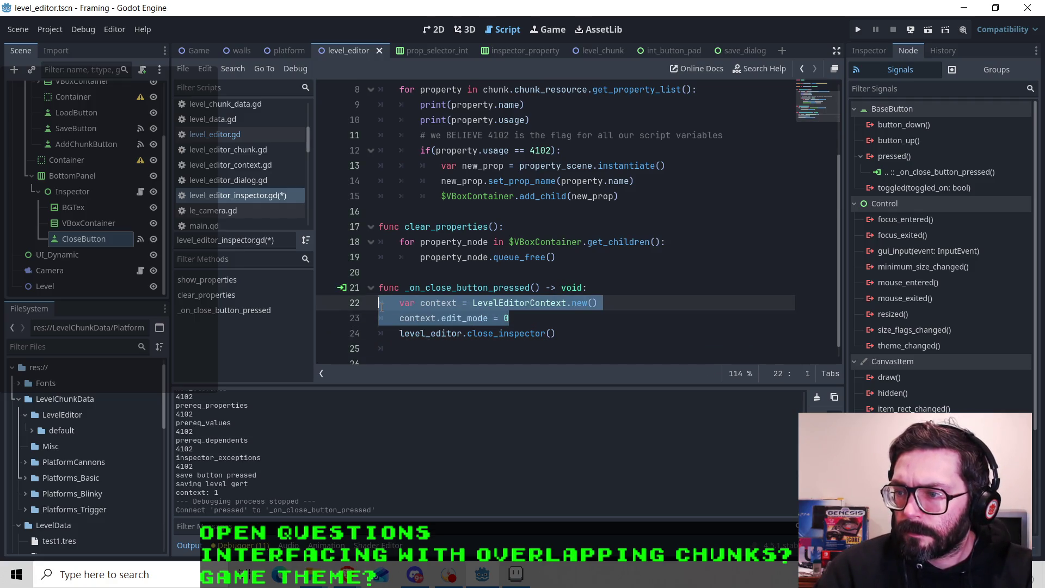
pyautogui.press('BackSpace')
pyautogui.press('BackSpace')
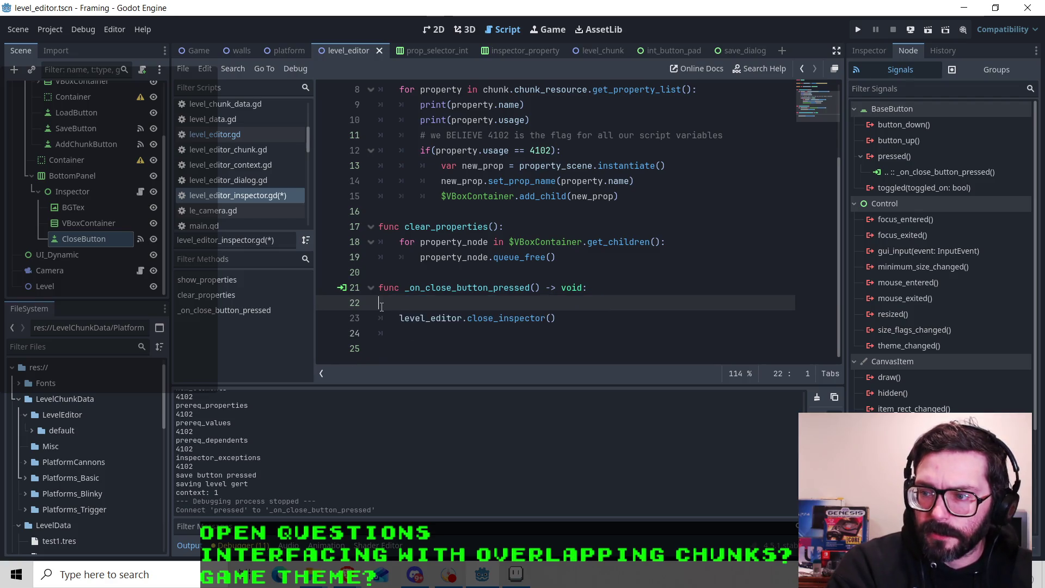
pyautogui.hotkey('ctrl', 's')
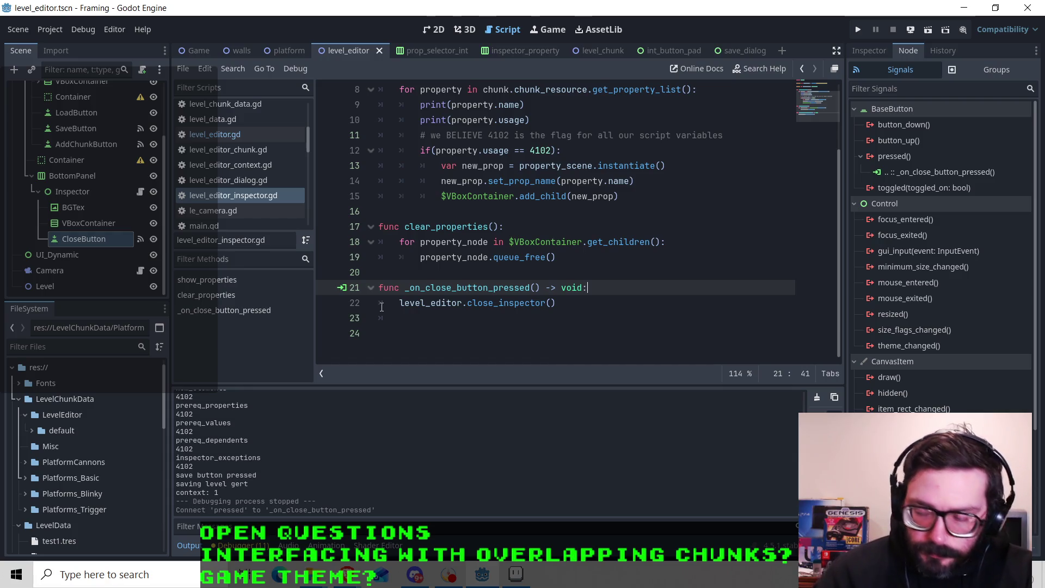
pyautogui.click(566, 256)
pyautogui.press('Down')
pyautogui.press('Down')
pyautogui.press('Down')
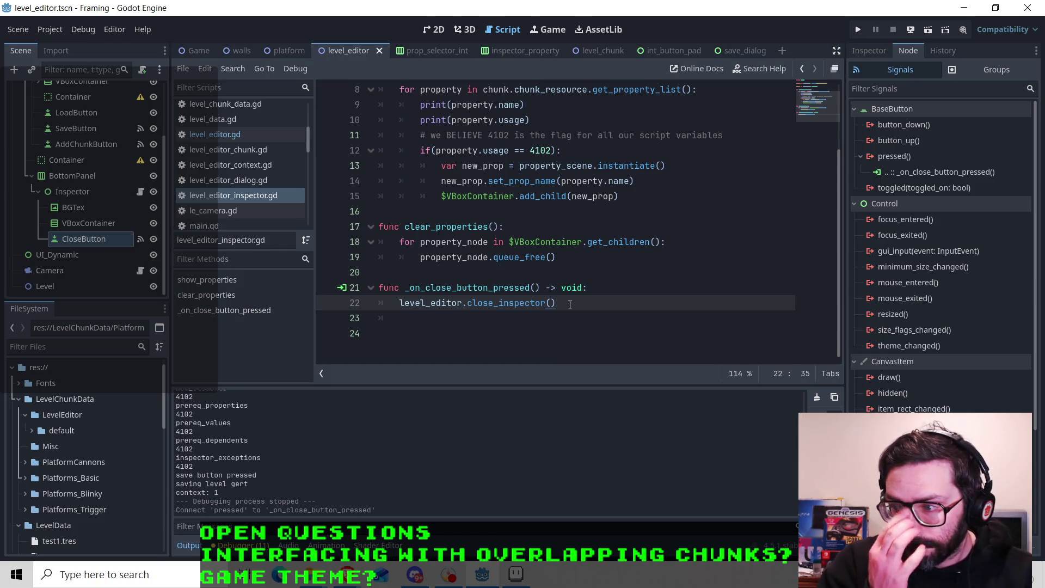
pyautogui.click(586, 294)
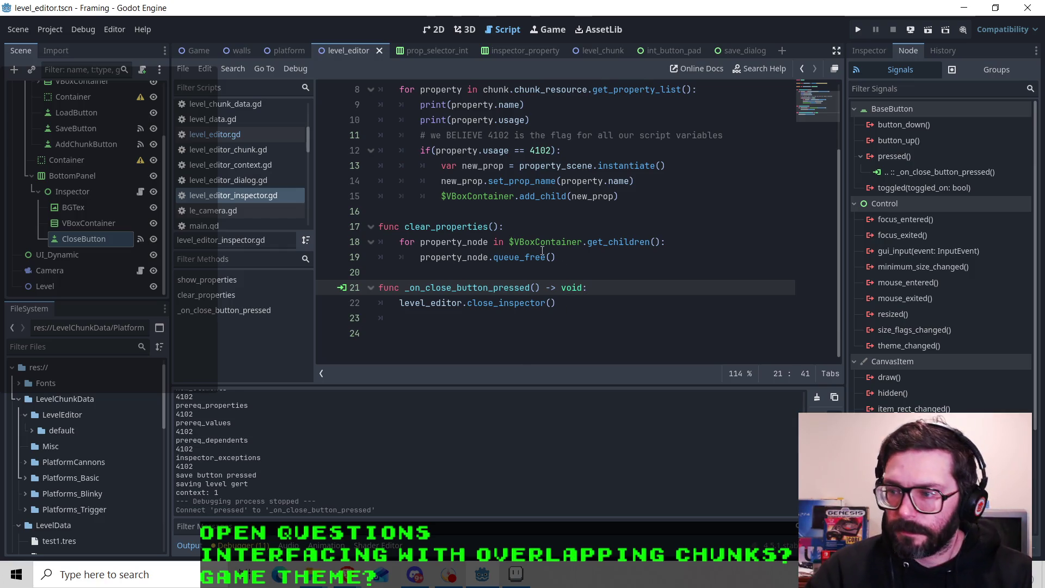
pyautogui.click(576, 303)
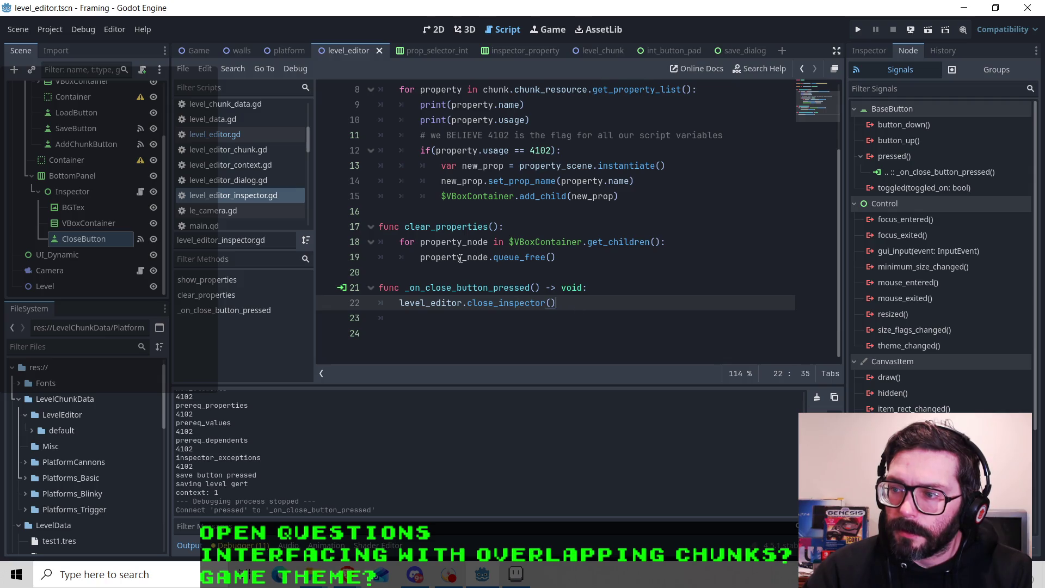
pyautogui.click(591, 263)
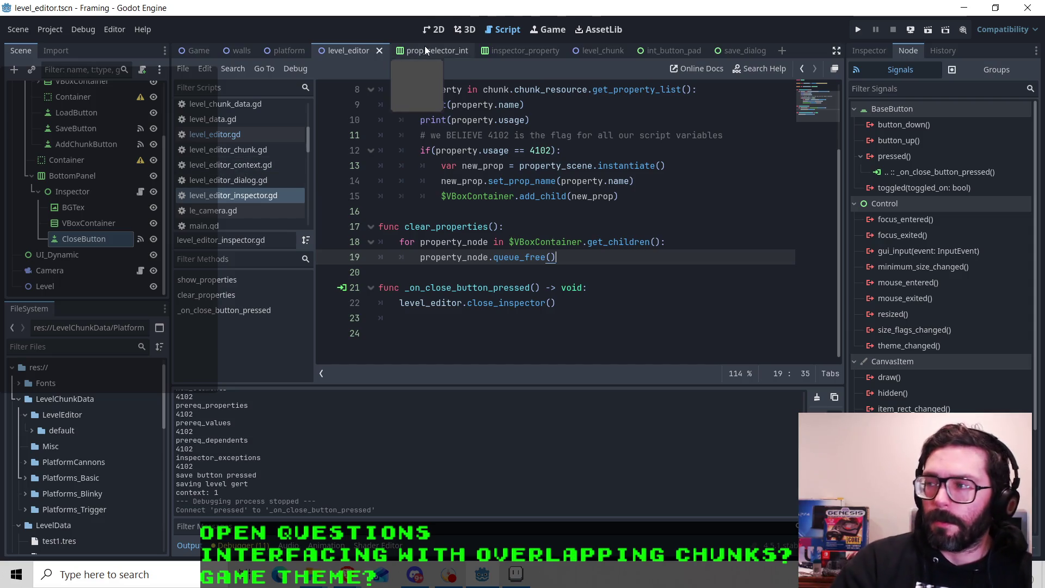
# Show the CloseButton node's properties and check close_inspector in level_editor.gd
pyautogui.click(866, 50)
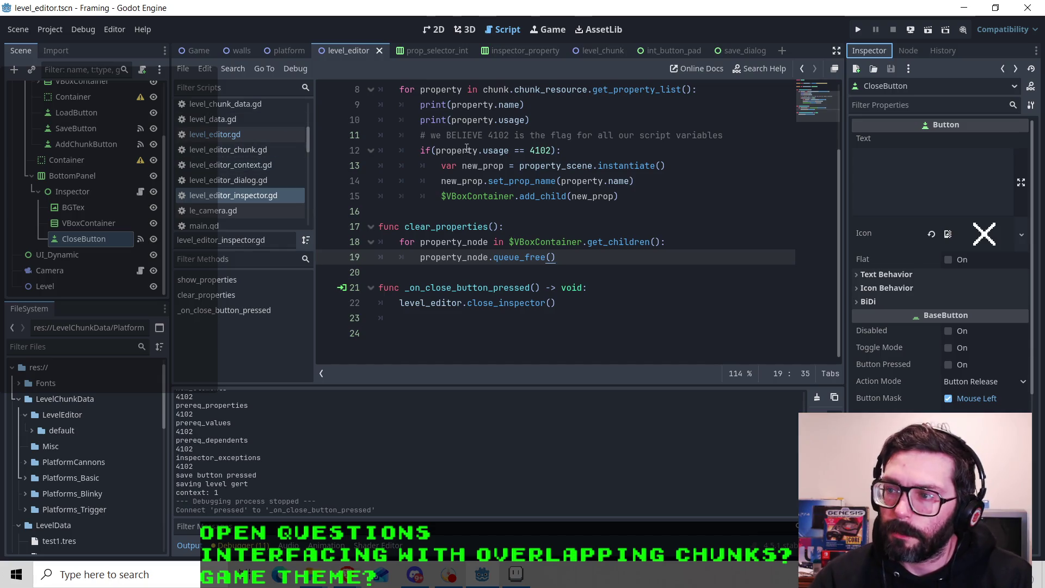
pyautogui.scroll(2, 463, 161)
pyautogui.scroll(1, 462, 161)
pyautogui.click(222, 135)
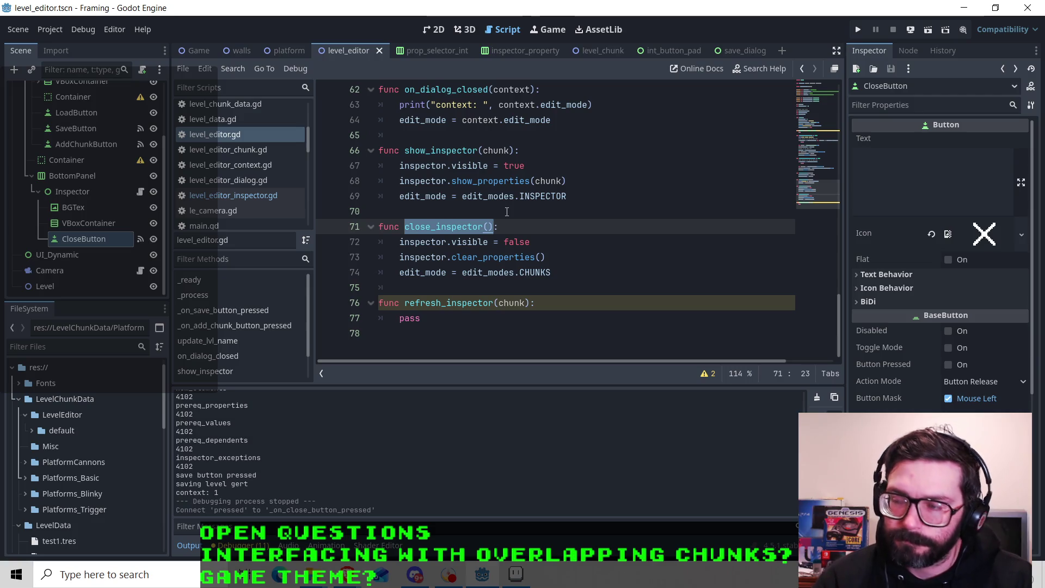
pyautogui.click(263, 197)
# Browse prop_selector_int.gd and the level_editor dialog, context and chunk scripts
pyautogui.scroll(-5, 259, 181)
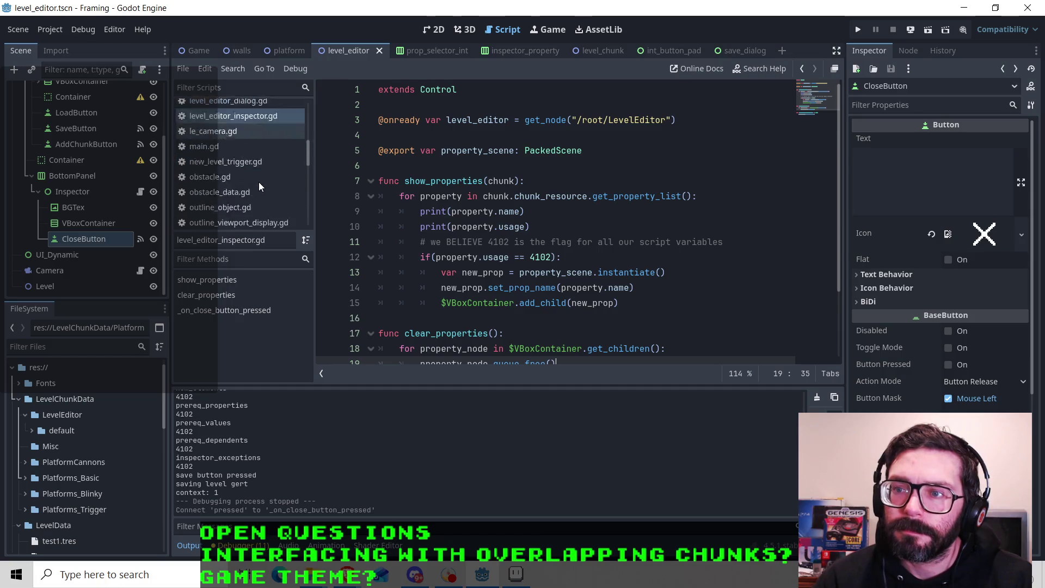
pyautogui.click(259, 203)
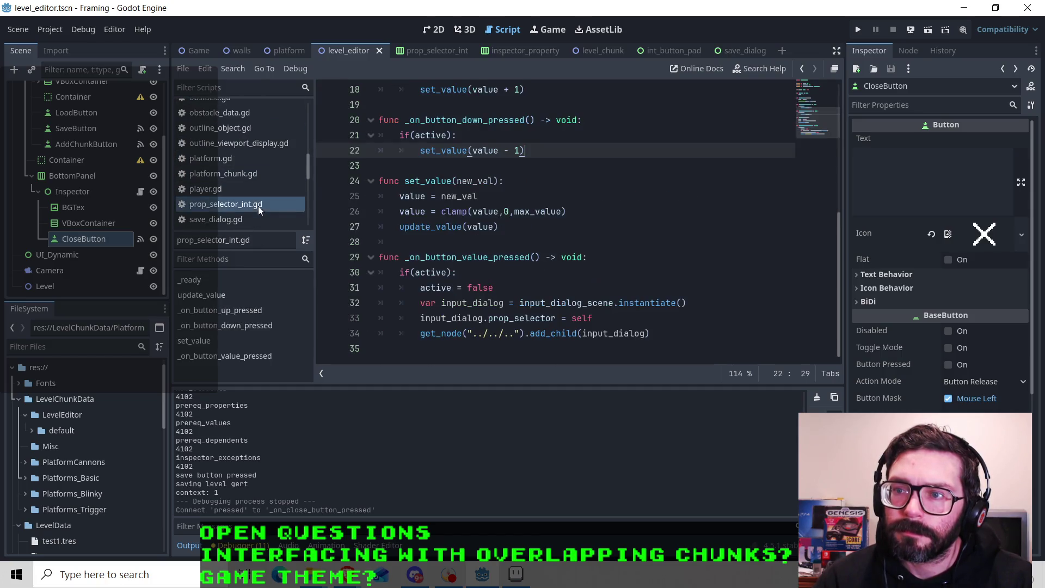
pyautogui.scroll(-3, 247, 179)
pyautogui.scroll(-2, 249, 182)
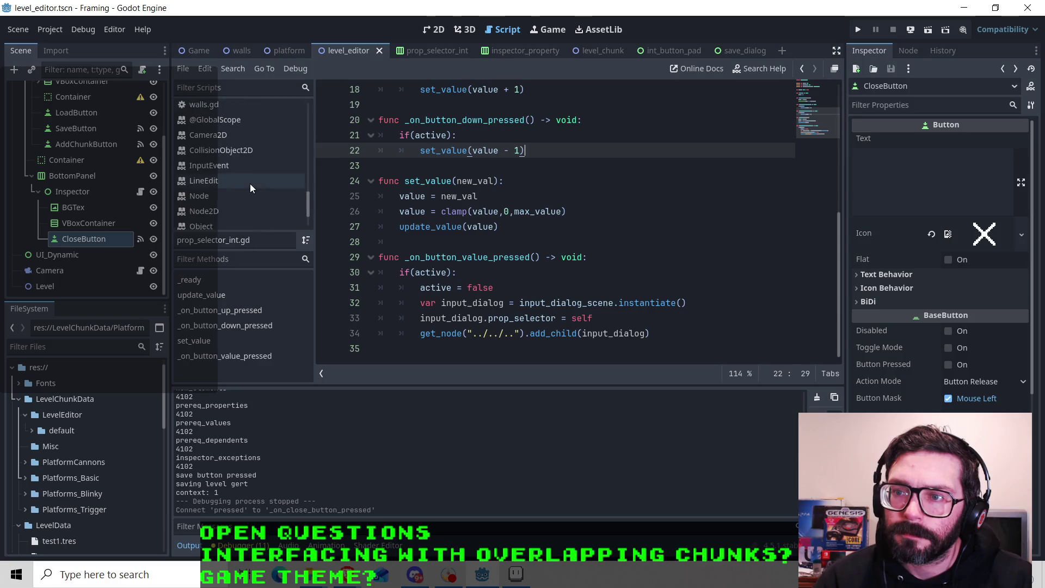
pyautogui.scroll(5, 251, 185)
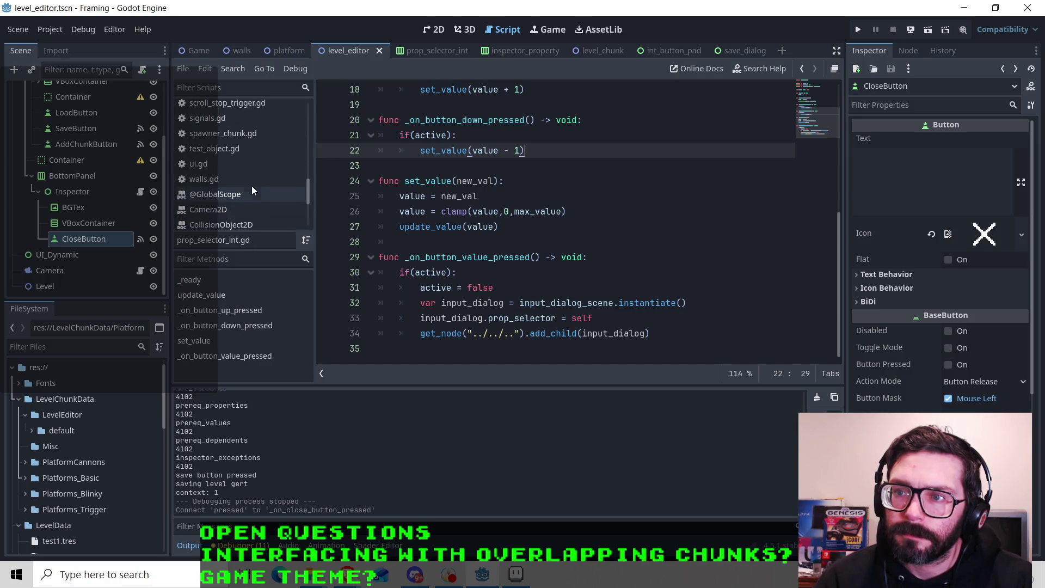
pyautogui.scroll(1, 251, 185)
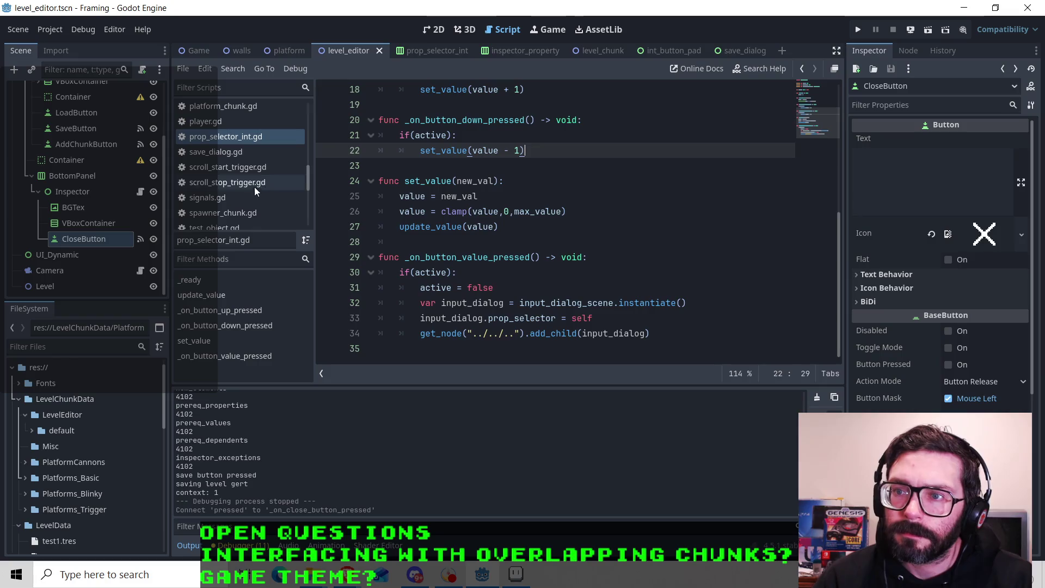
pyautogui.scroll(1, 227, 178)
pyautogui.scroll(4, 230, 166)
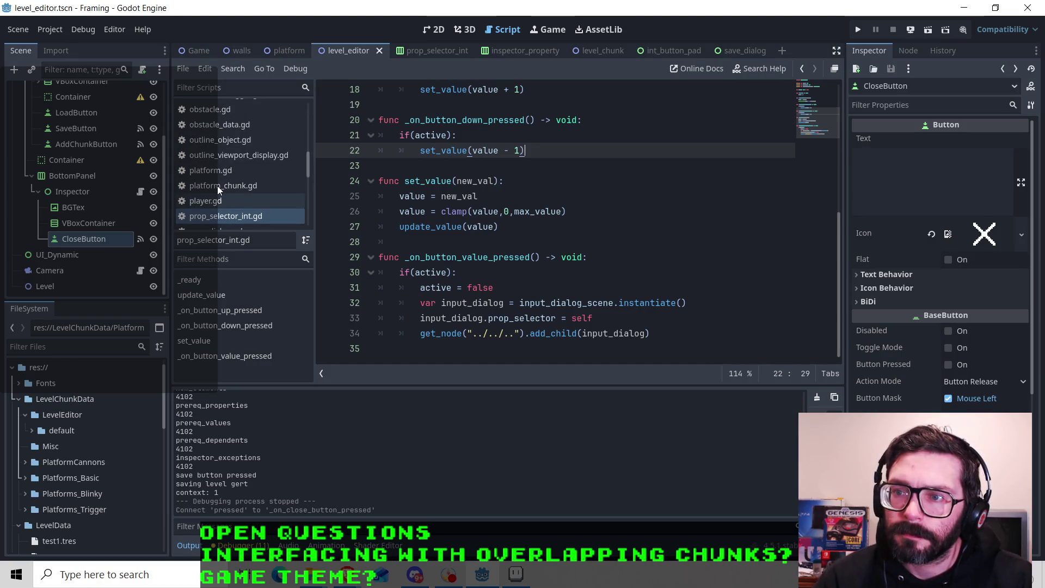
pyautogui.scroll(6, 217, 187)
pyautogui.scroll(2, 217, 185)
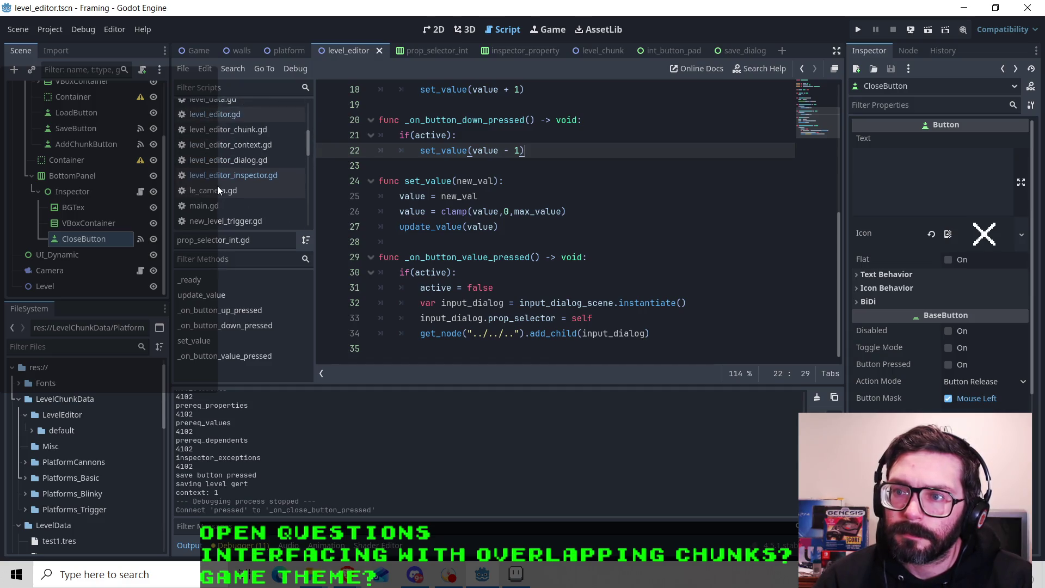
pyautogui.click(218, 161)
pyautogui.click(217, 175)
pyautogui.click(220, 144)
pyautogui.click(227, 129)
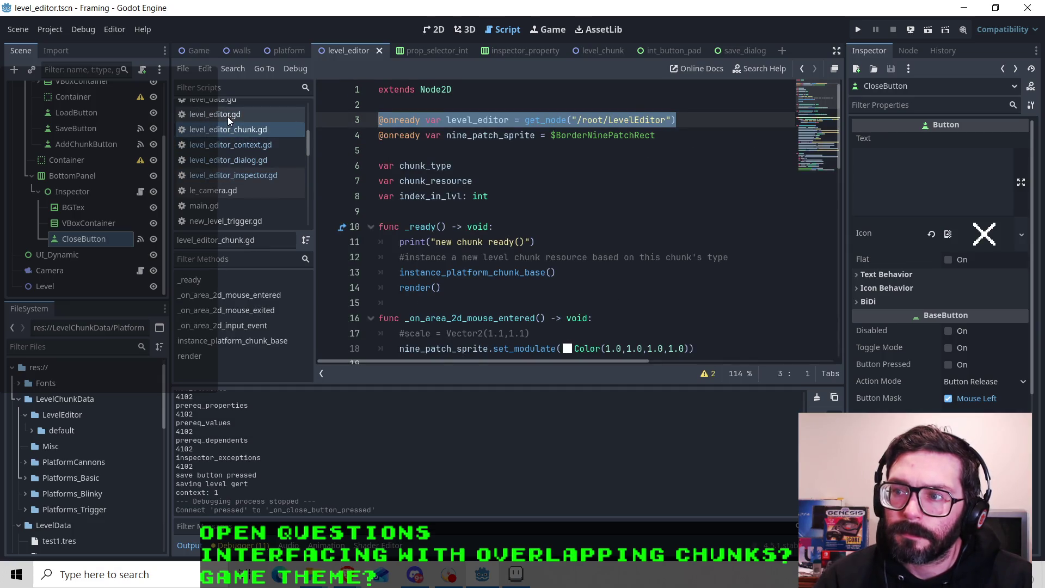
# Leave level_editor_chunk.gd and show the level_editor scene with its CloseButton in 2D
pyautogui.click(508, 162)
pyautogui.press('Down')
pyautogui.press('Down')
pyautogui.scroll(2, 233, 165)
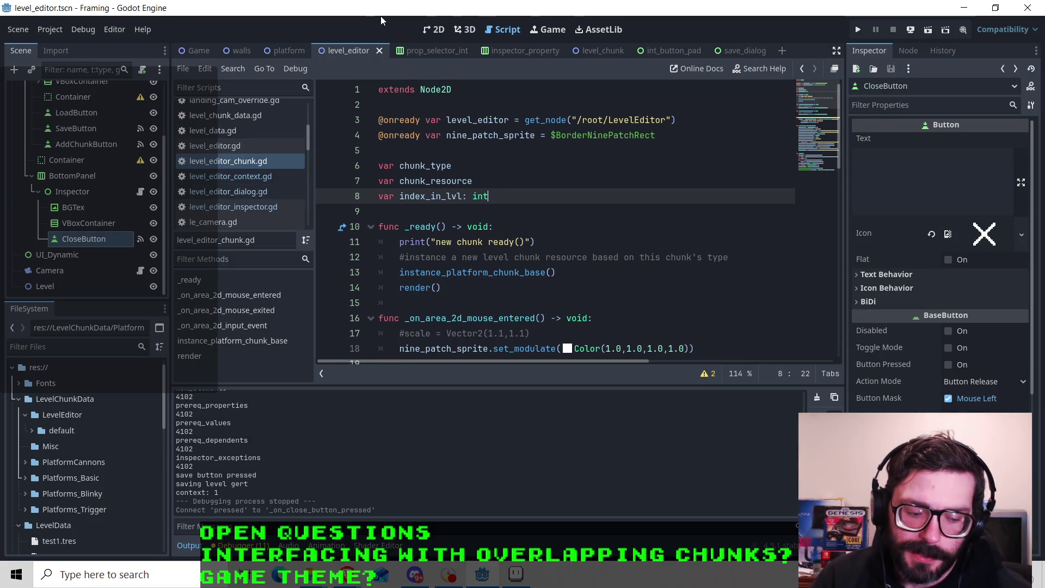
pyautogui.click(442, 31)
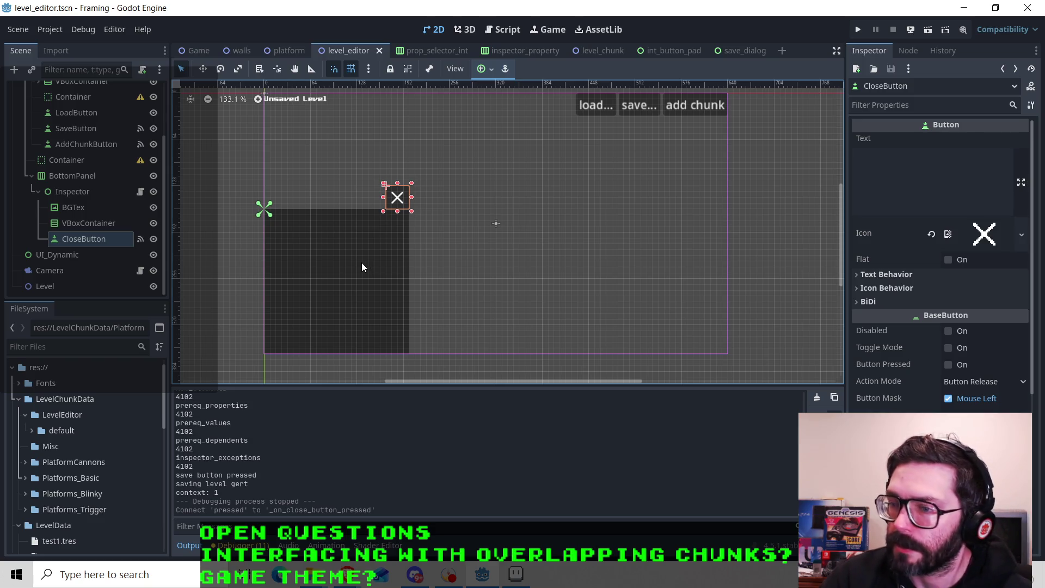
# Delete chunk0.tres from LevelEditor/default, save the scene, and run the level editor
pyautogui.click(31, 430)
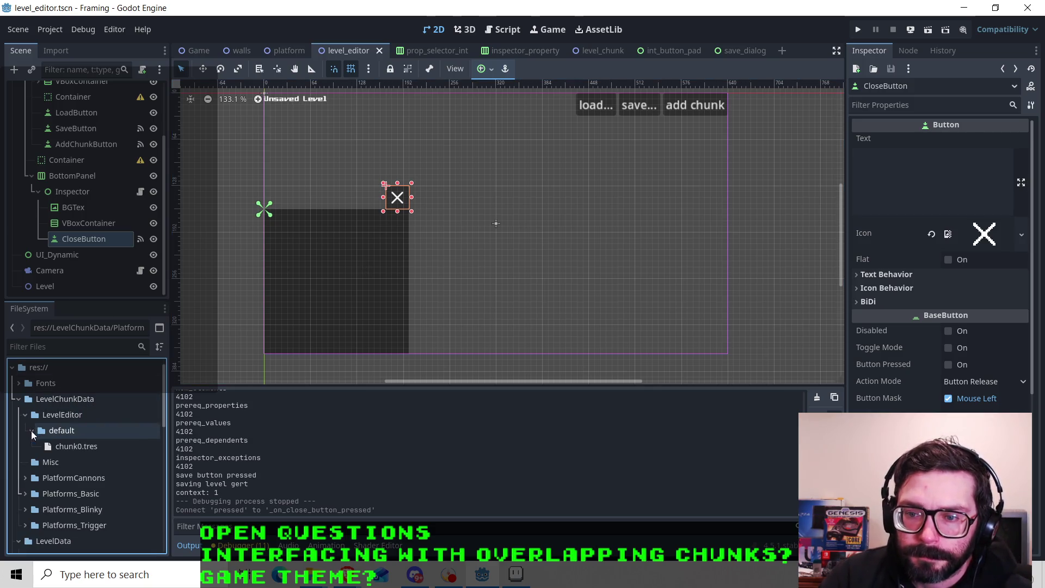
pyautogui.rightClick(76, 442)
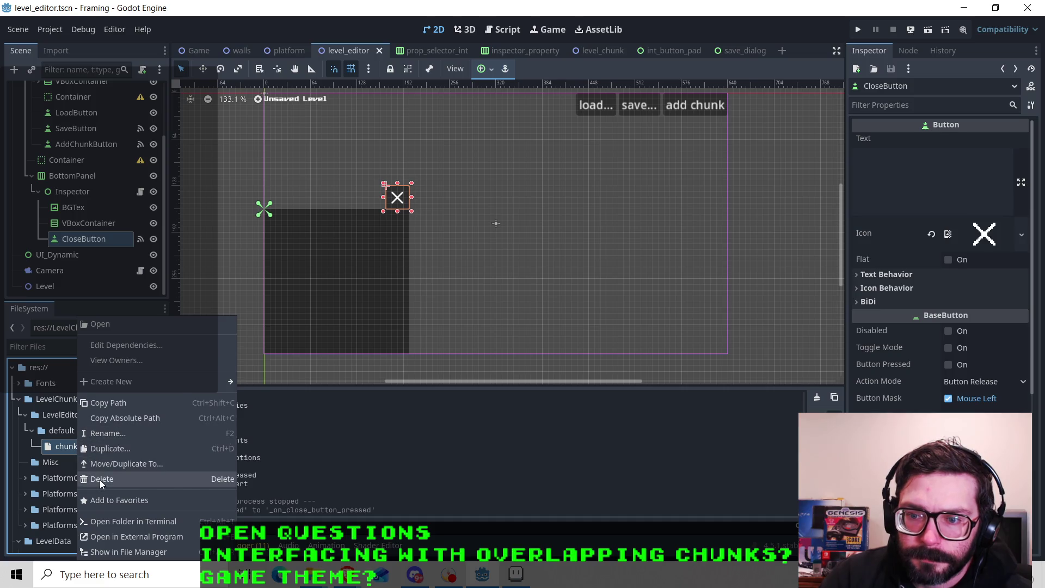
pyautogui.click(100, 479)
pyautogui.click(445, 348)
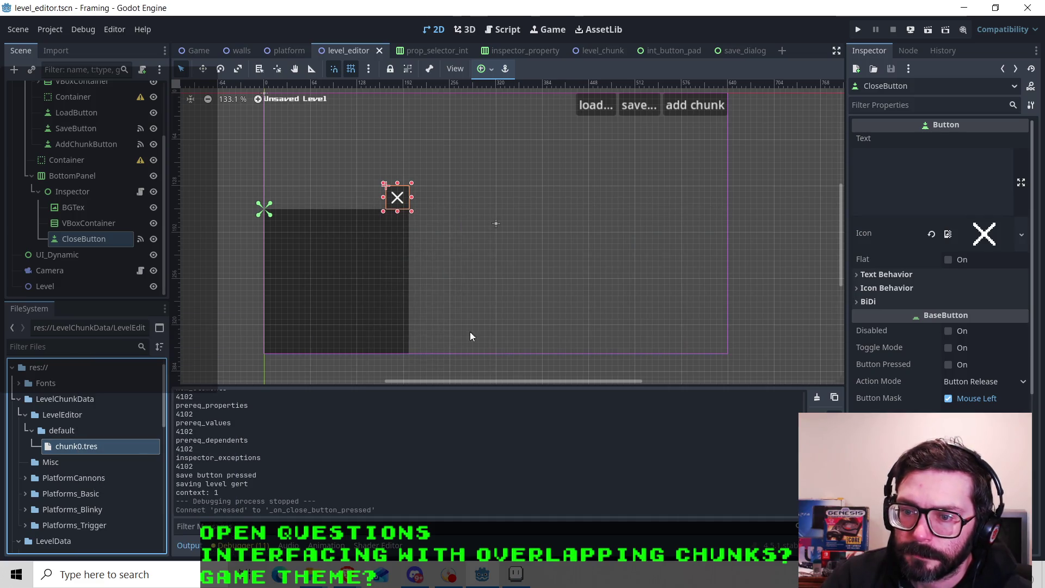
pyautogui.hotkey('ctrl', 's')
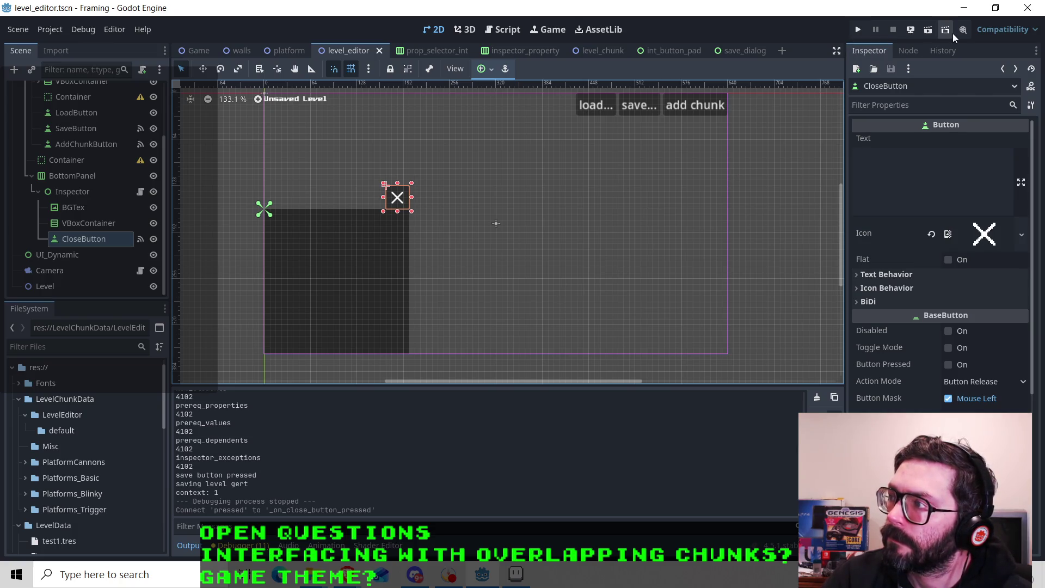
pyautogui.click(925, 32)
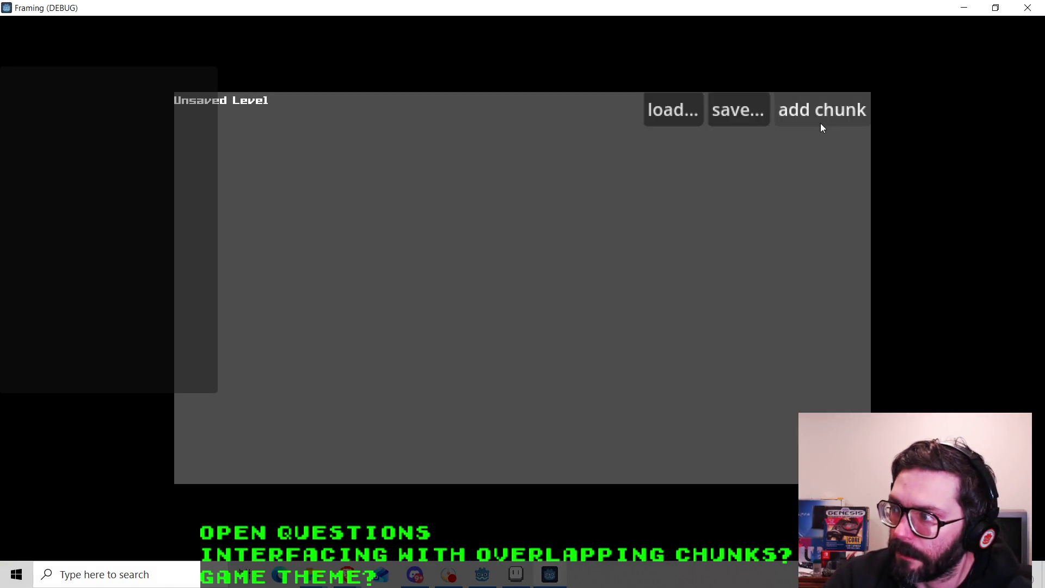
# Add a chunk in the running level editor and open, close, then reopen its property inspector
pyautogui.click(811, 113)
pyautogui.click(506, 267)
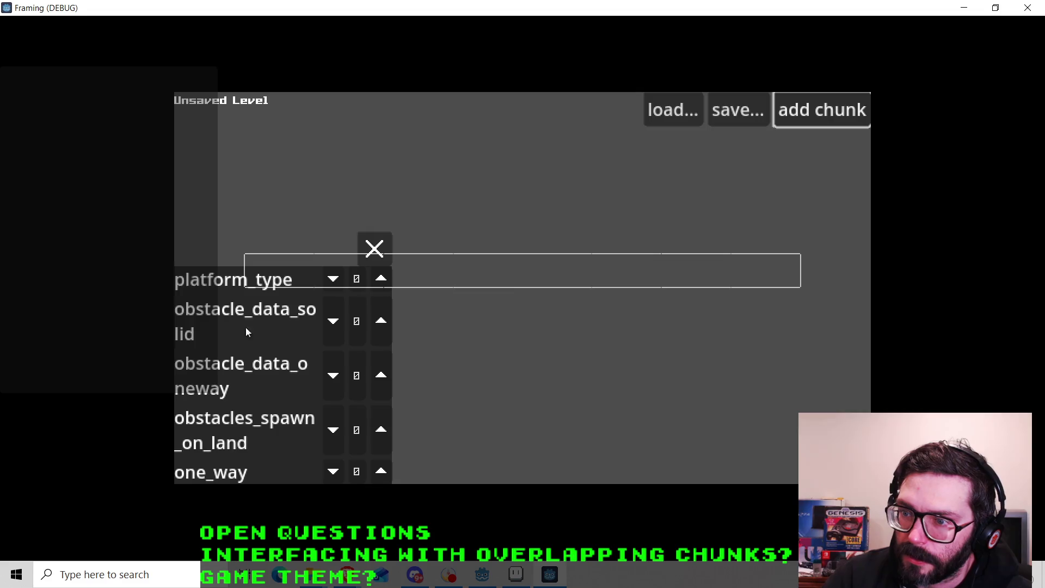
pyautogui.click(376, 249)
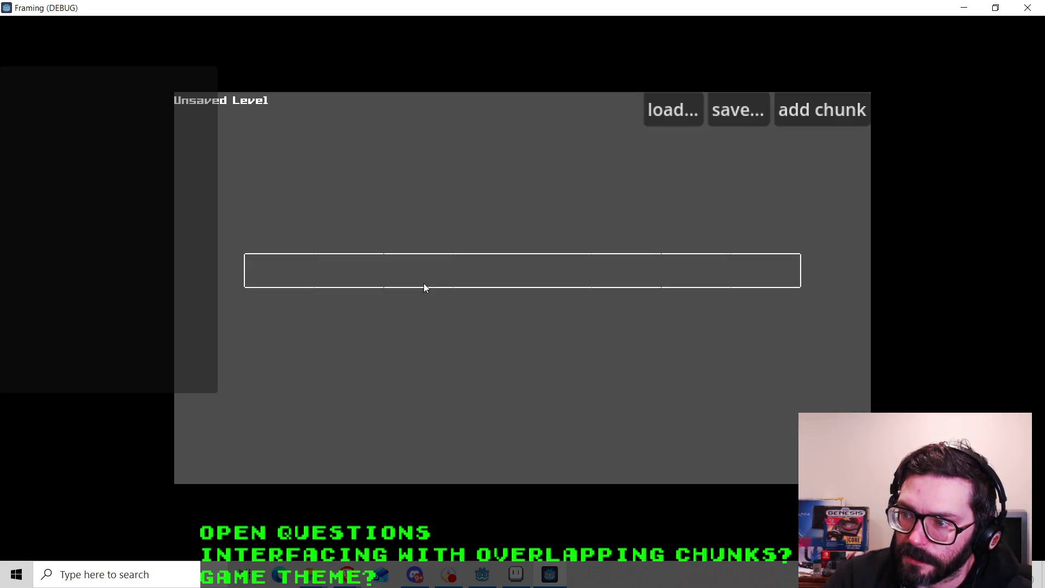
pyautogui.click(459, 277)
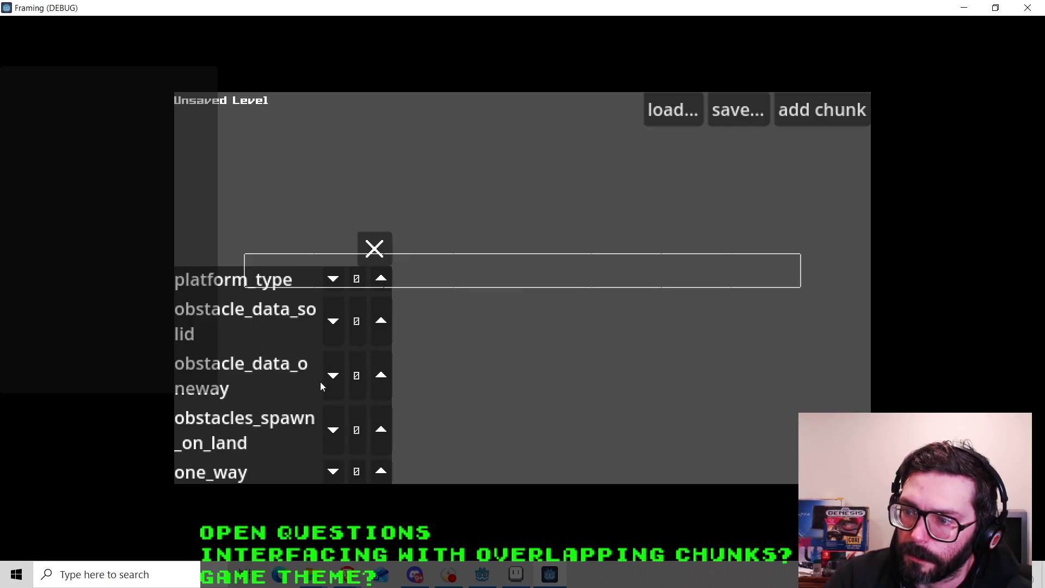
# Raise obstacle_data_oneway with its spinner arrows, try lowering it, and increase one_way
pyautogui.doubleClick(380, 374)
pyautogui.doubleClick(380, 374)
pyautogui.doubleClick(380, 373)
pyautogui.click(334, 378)
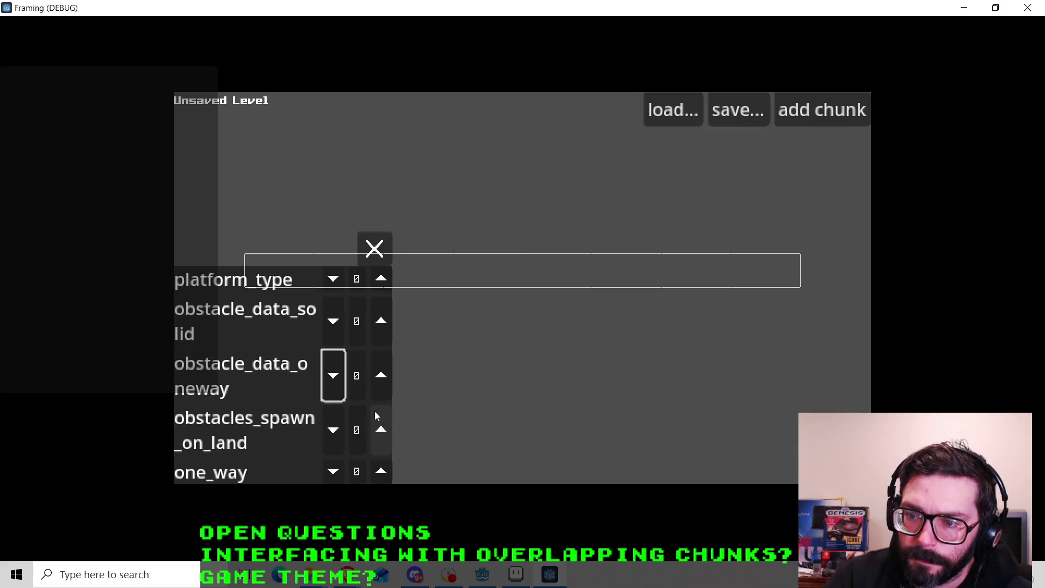
pyautogui.click(379, 473)
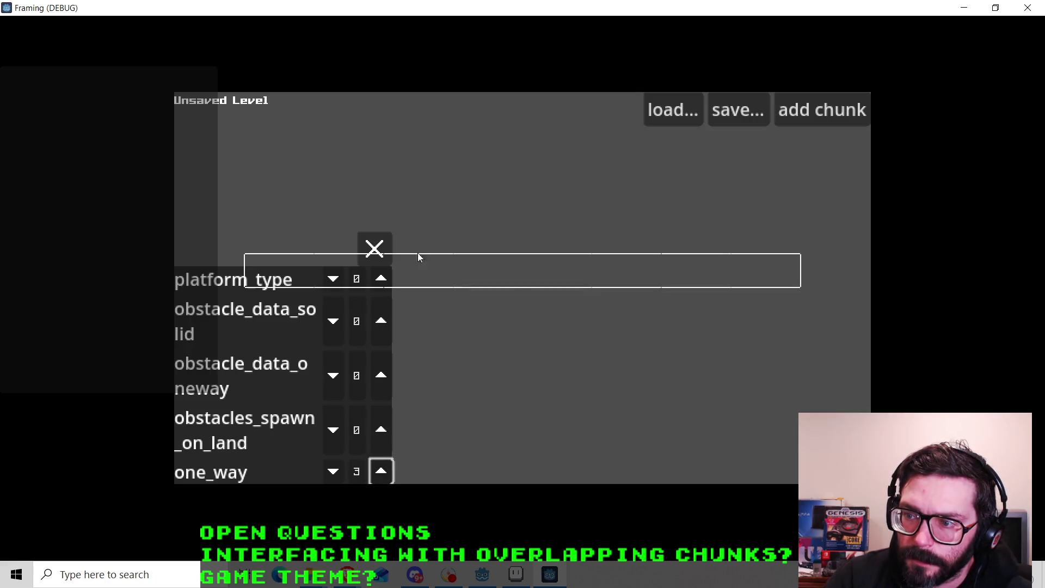
# Close the inspector with X, reopen and close it again, then quit the game
pyautogui.click(375, 249)
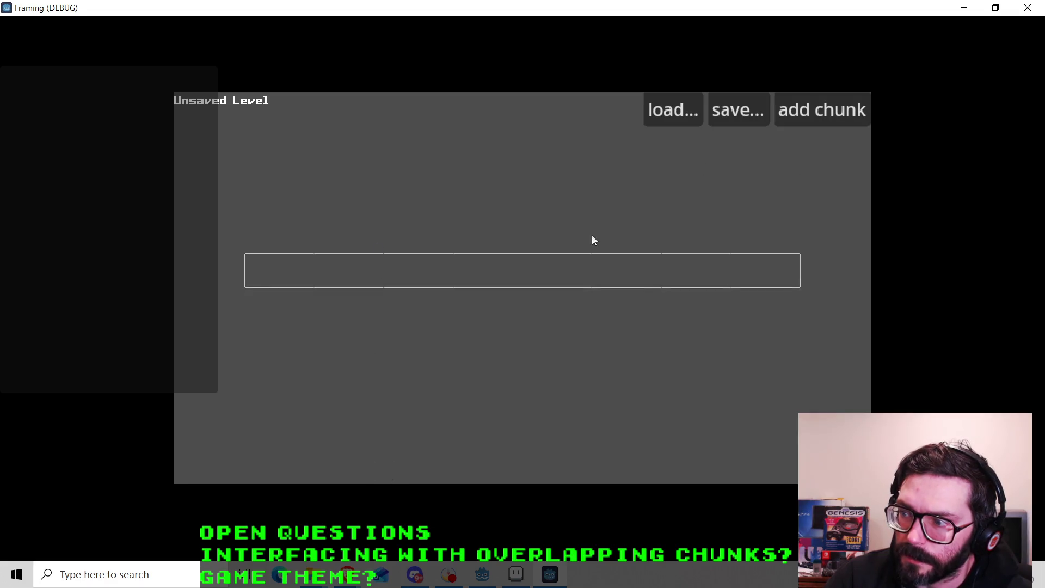
pyautogui.click(459, 283)
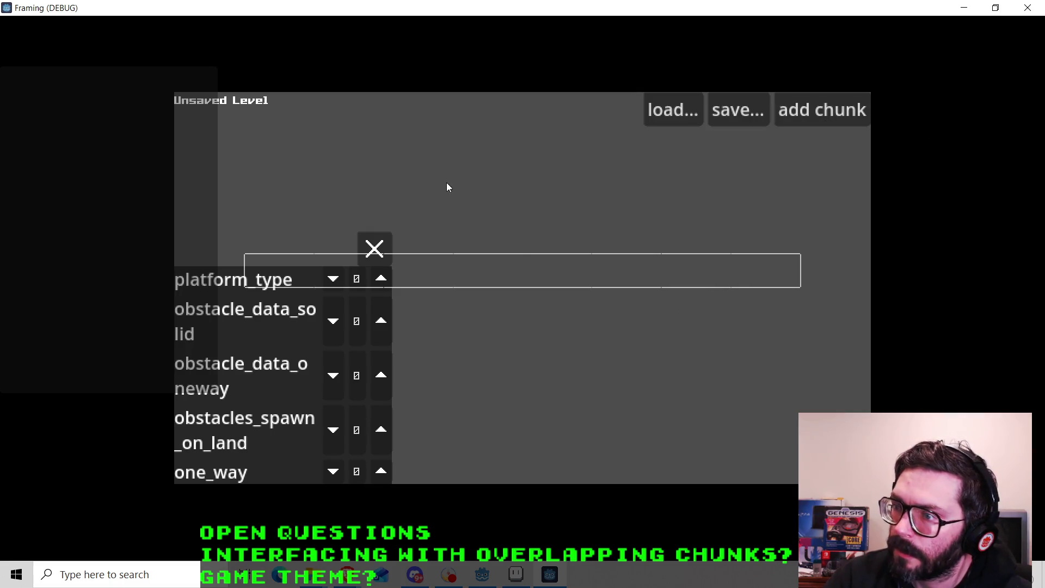
pyautogui.click(375, 249)
pyautogui.click(1028, 8)
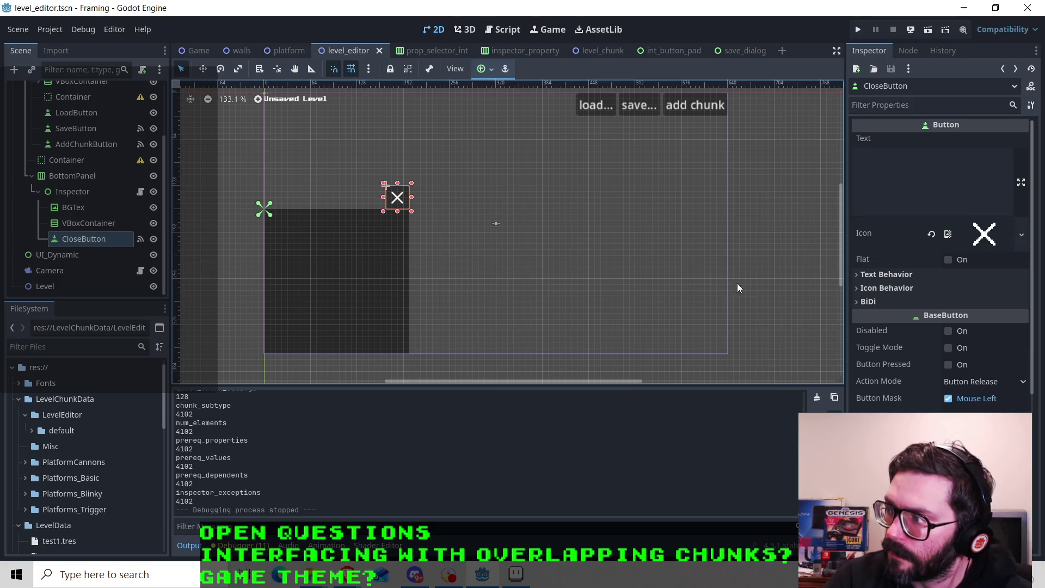
# Open platform_chunk.gd from the script editor's script list
pyautogui.click(509, 29)
pyautogui.click(433, 29)
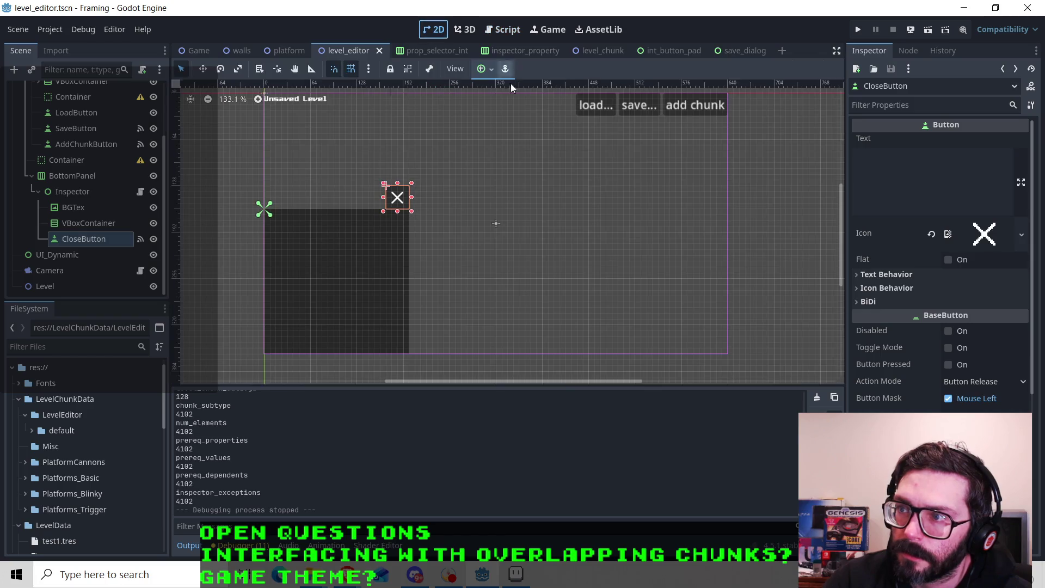
pyautogui.scroll(-1, 82, 435)
pyautogui.scroll(2, 81, 435)
pyautogui.scroll(1, 207, 256)
pyautogui.click(503, 29)
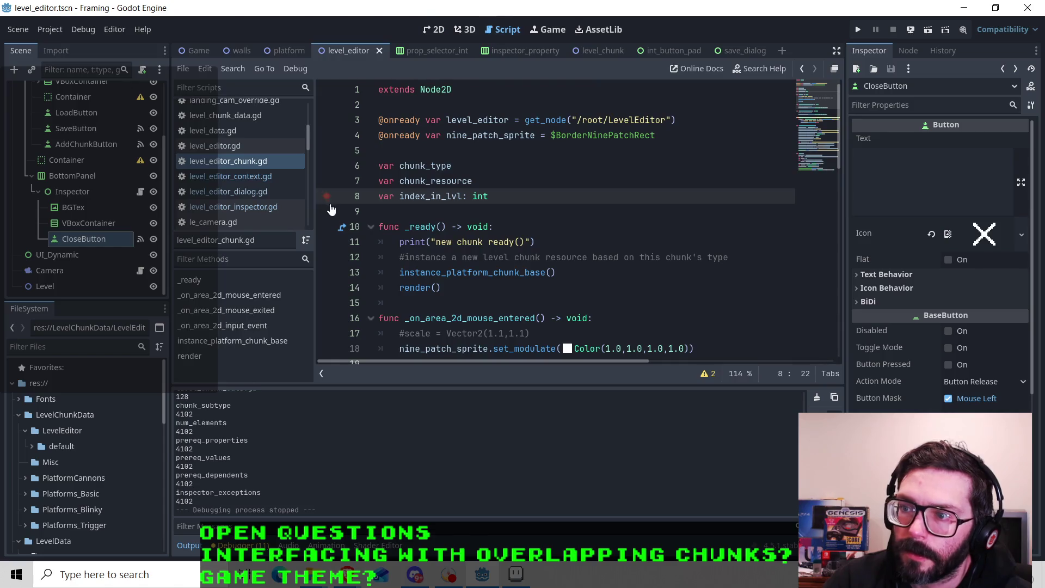
pyautogui.scroll(-6, 251, 172)
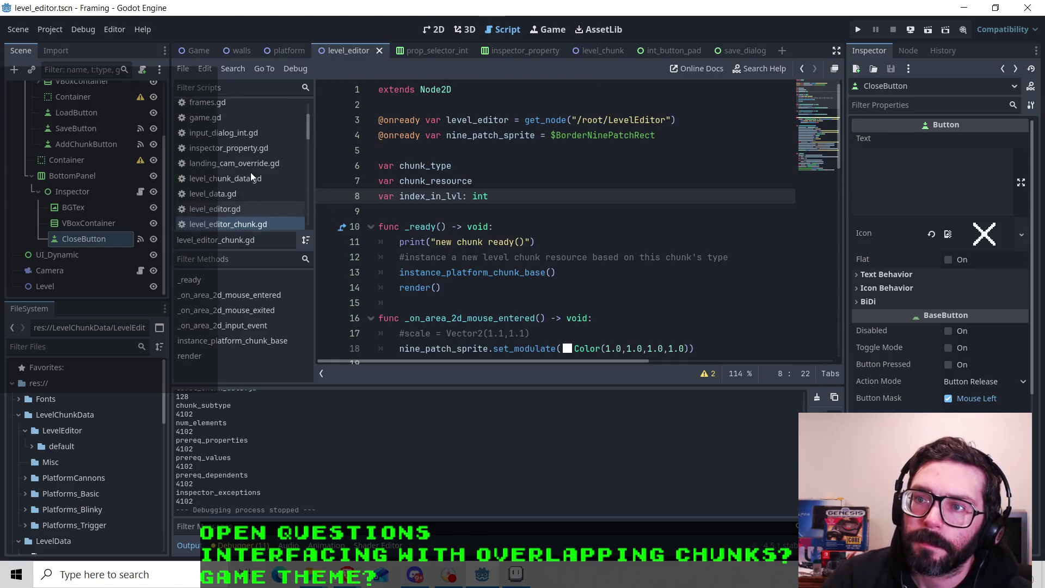
pyautogui.scroll(-1, 250, 172)
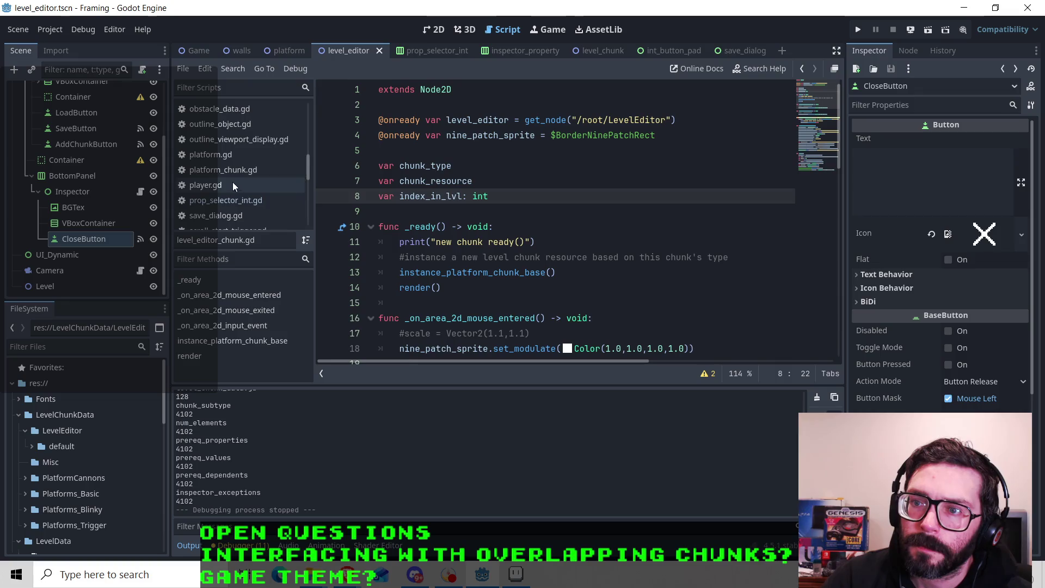
pyautogui.click(229, 170)
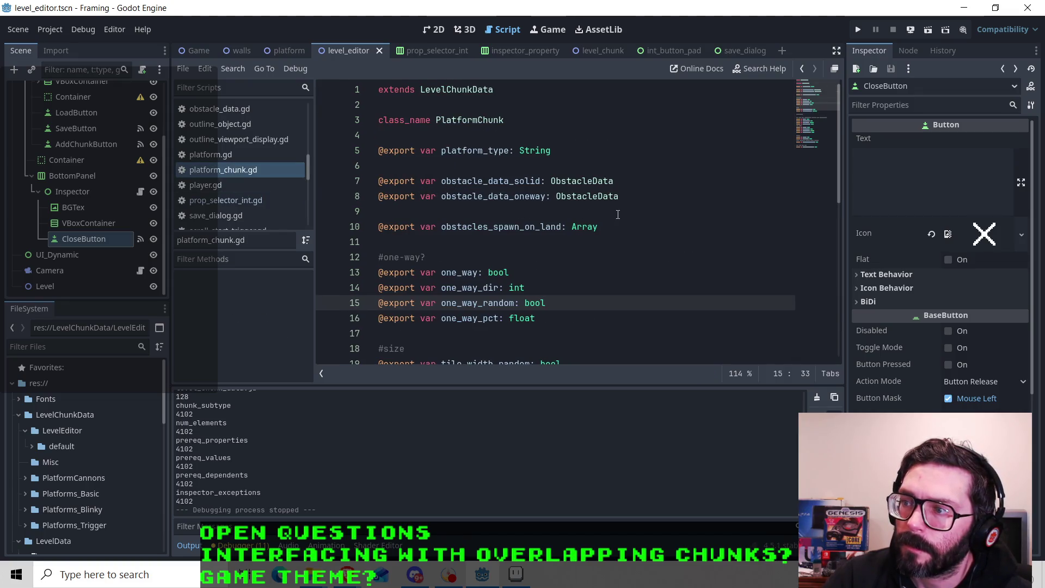
pyautogui.click(537, 287)
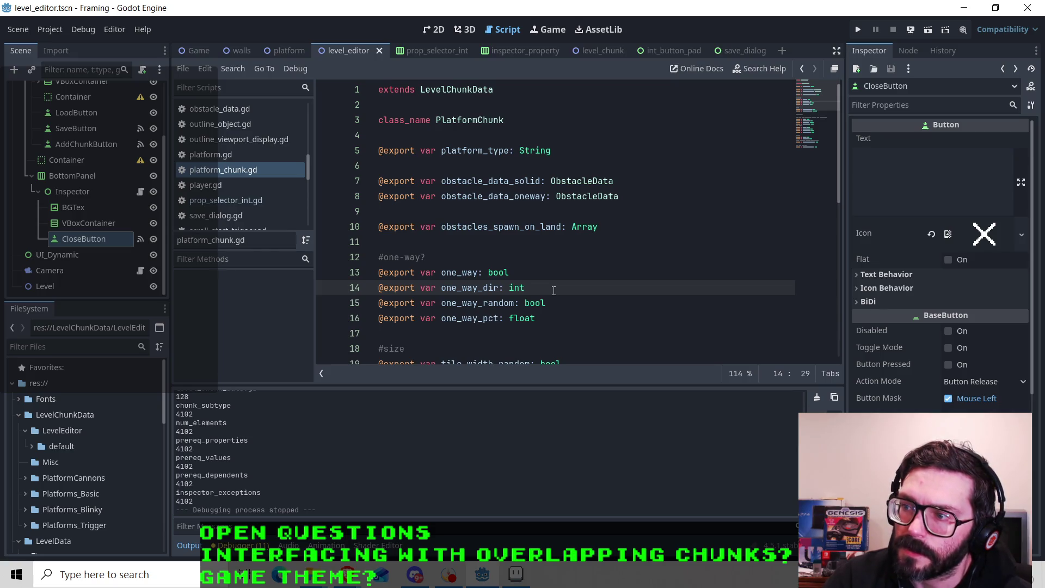
pyautogui.scroll(-6, 554, 290)
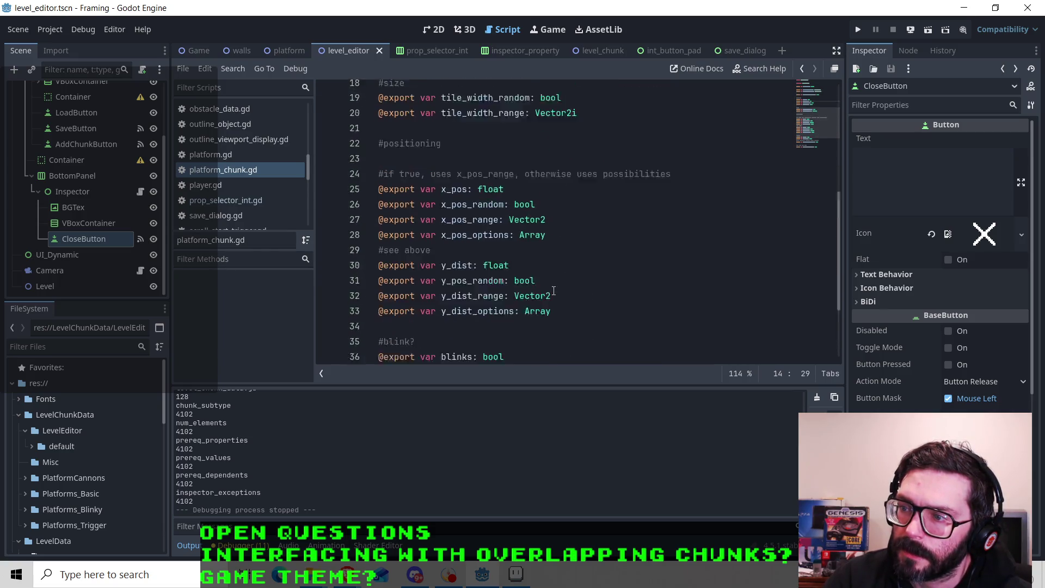
pyautogui.scroll(5, 554, 290)
pyautogui.scroll(-7, 554, 290)
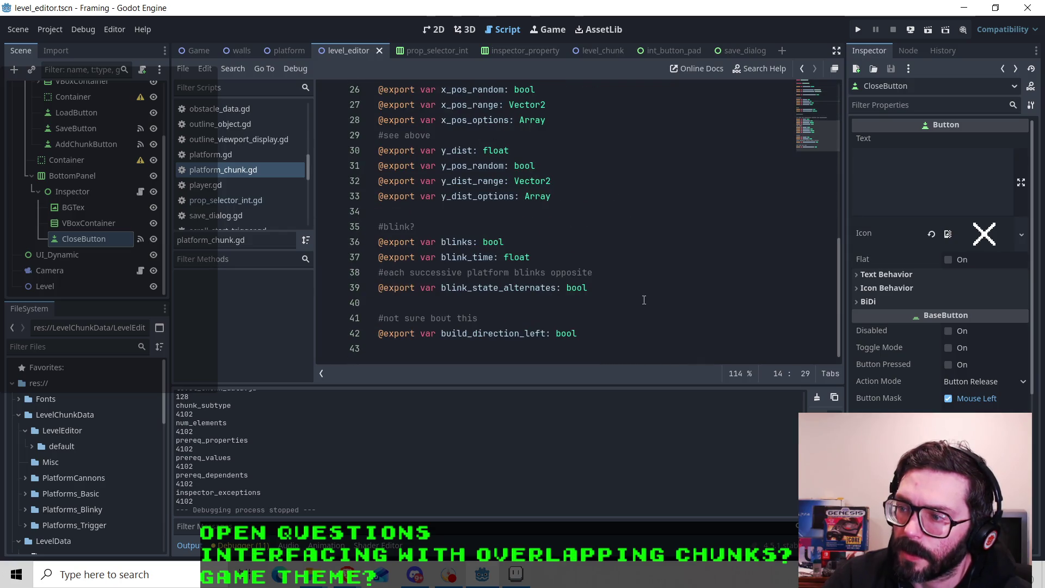
pyautogui.scroll(8, 601, 294)
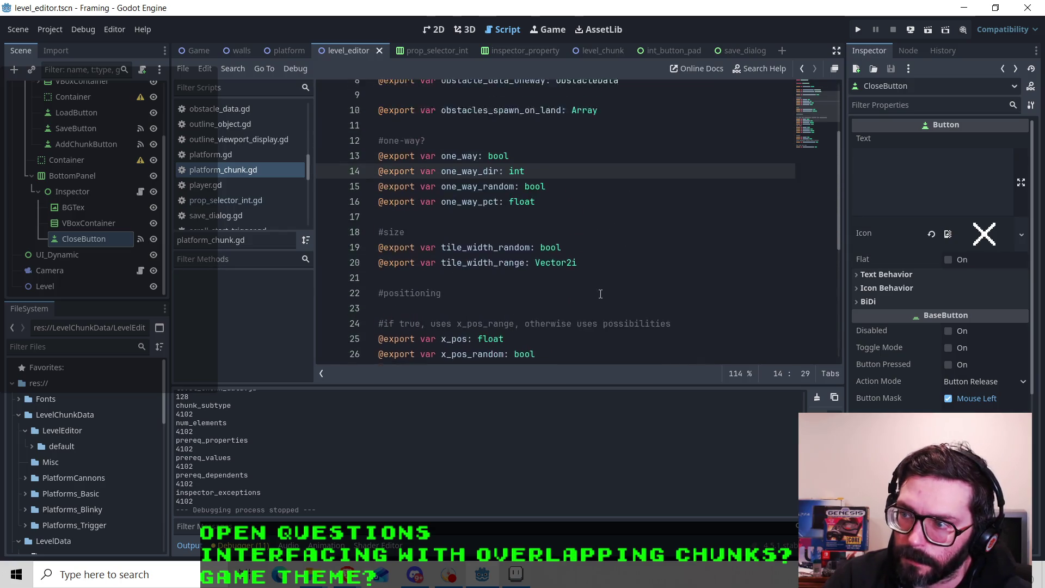
pyautogui.scroll(-1, 600, 293)
pyautogui.scroll(1, 599, 294)
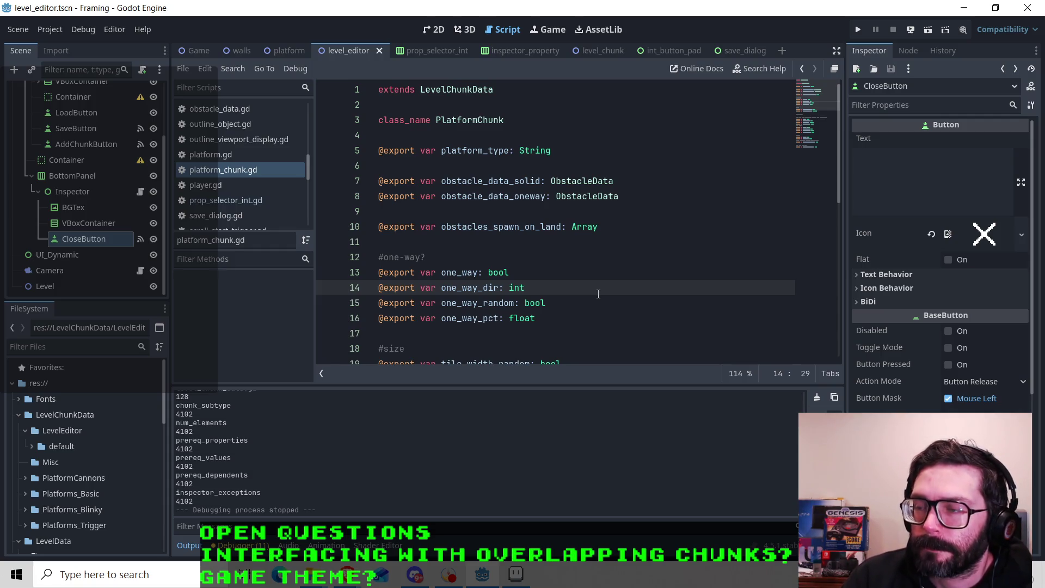
pyautogui.press('Up')
pyautogui.press('Down')
pyautogui.press('Up')
pyautogui.press('Down')
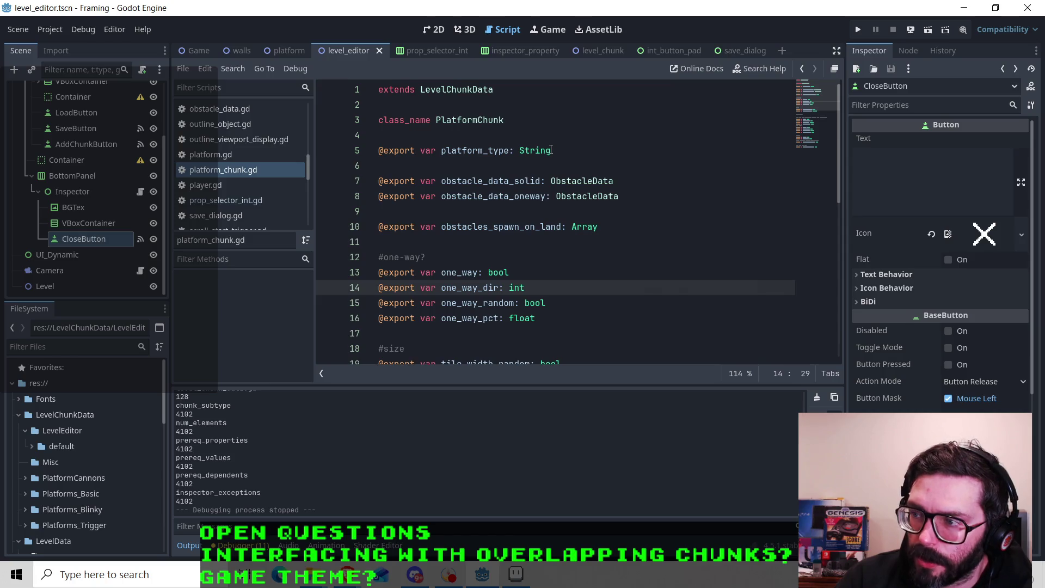
pyautogui.moveTo(551, 149)
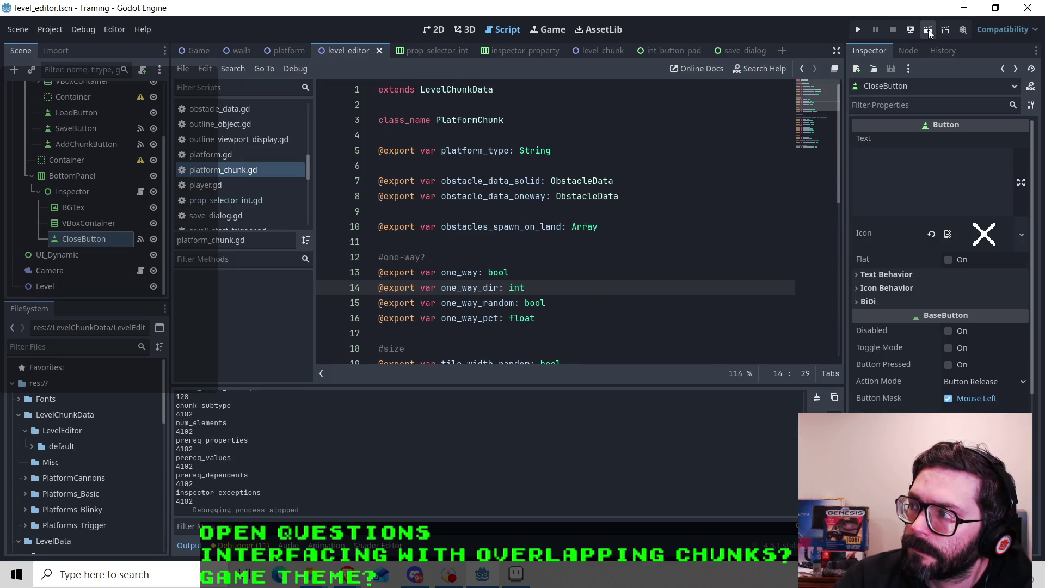
# Run the level editor scene again, add a chunk, and open its property inspector
pyautogui.click(928, 29)
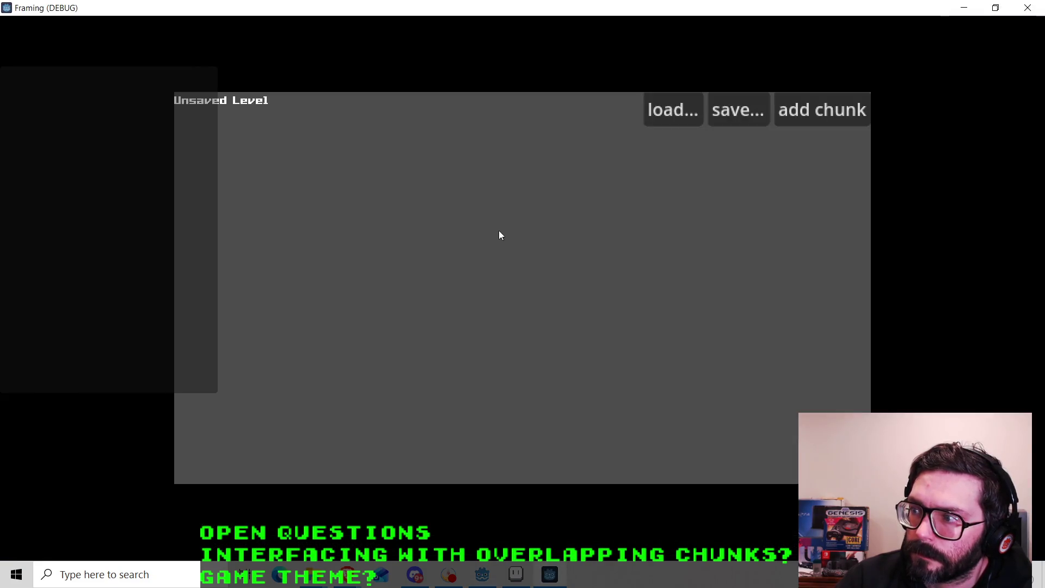
pyautogui.click(826, 116)
pyautogui.click(557, 278)
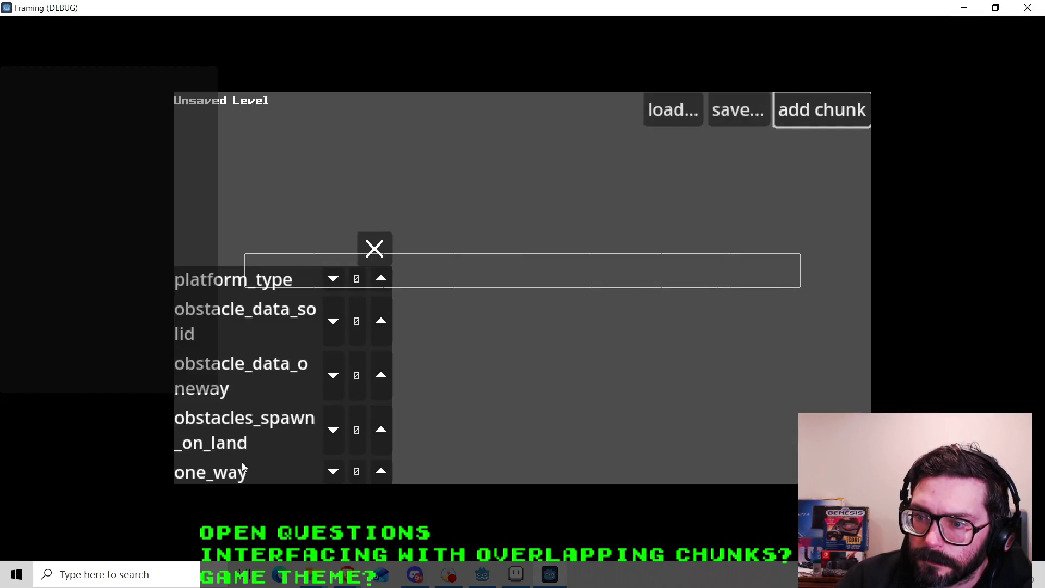